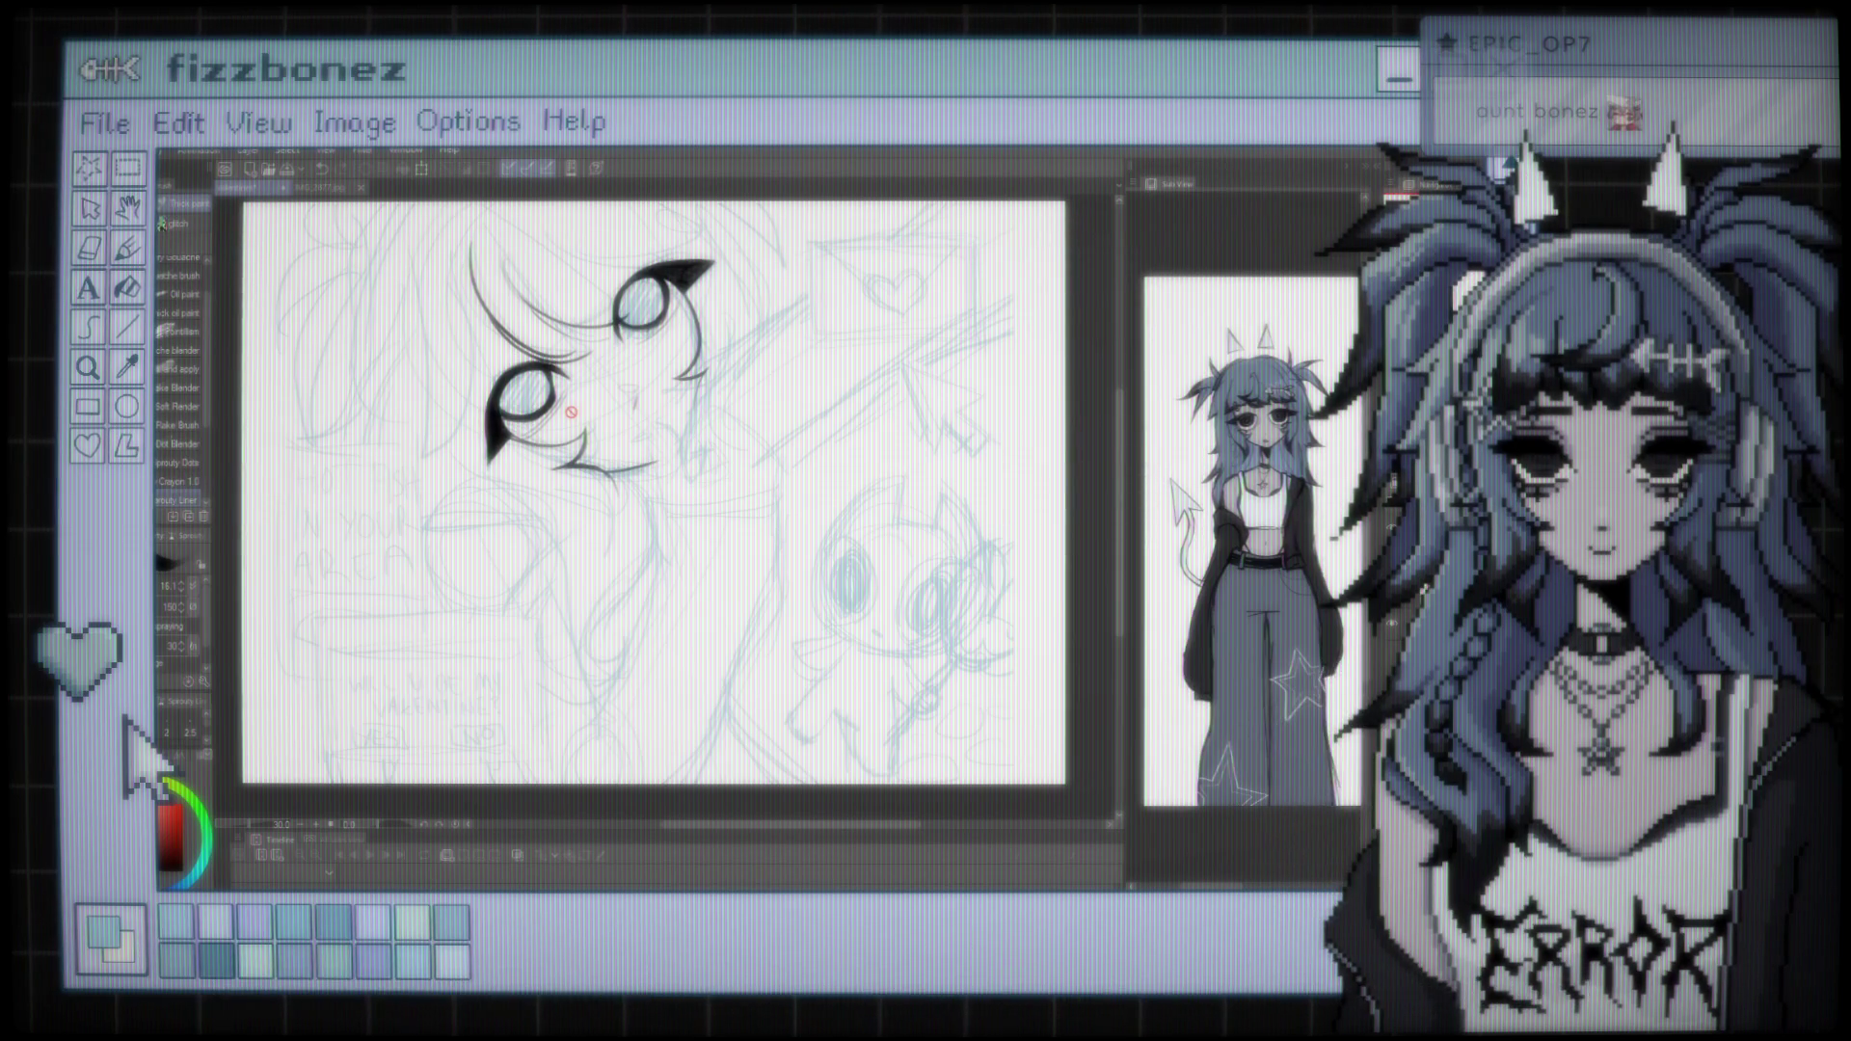
Fade the blue sketch layer almost out of sight and zoom in on the inked eyes
scroll(571, 412, up, 2)
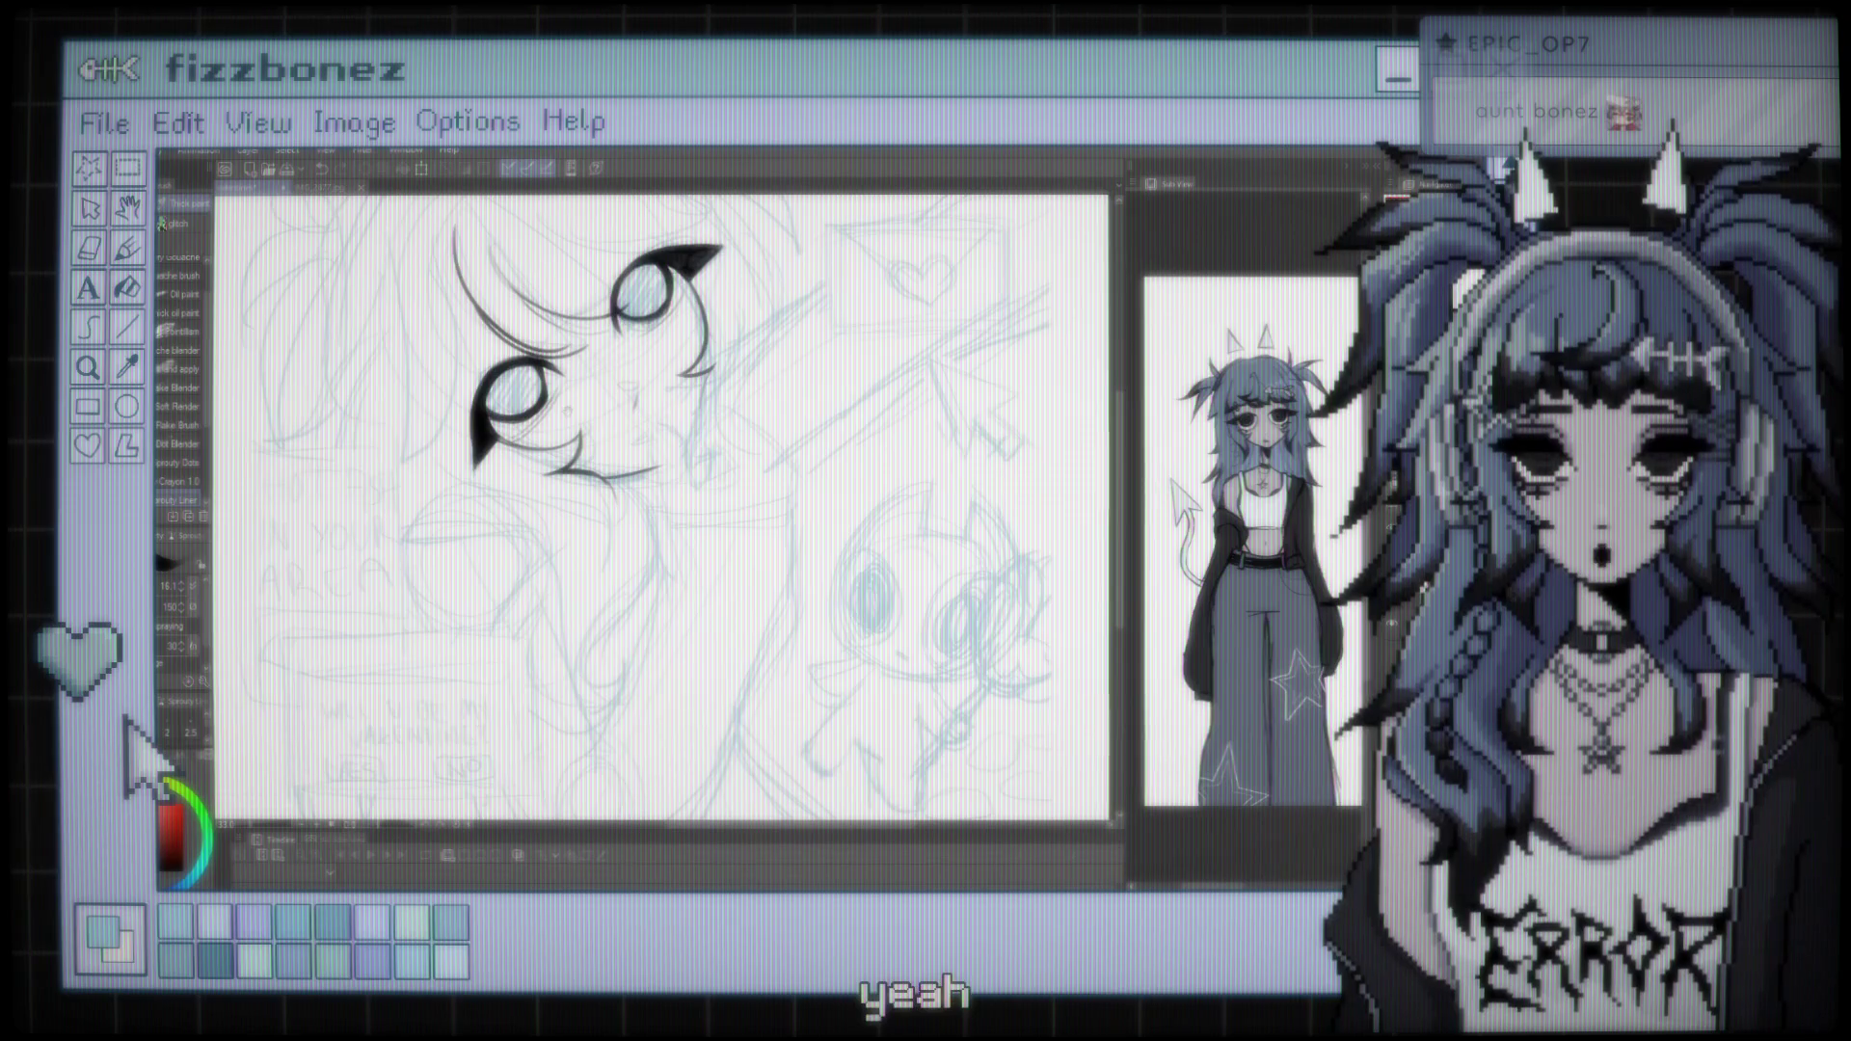
scroll(564, 412, down, 3)
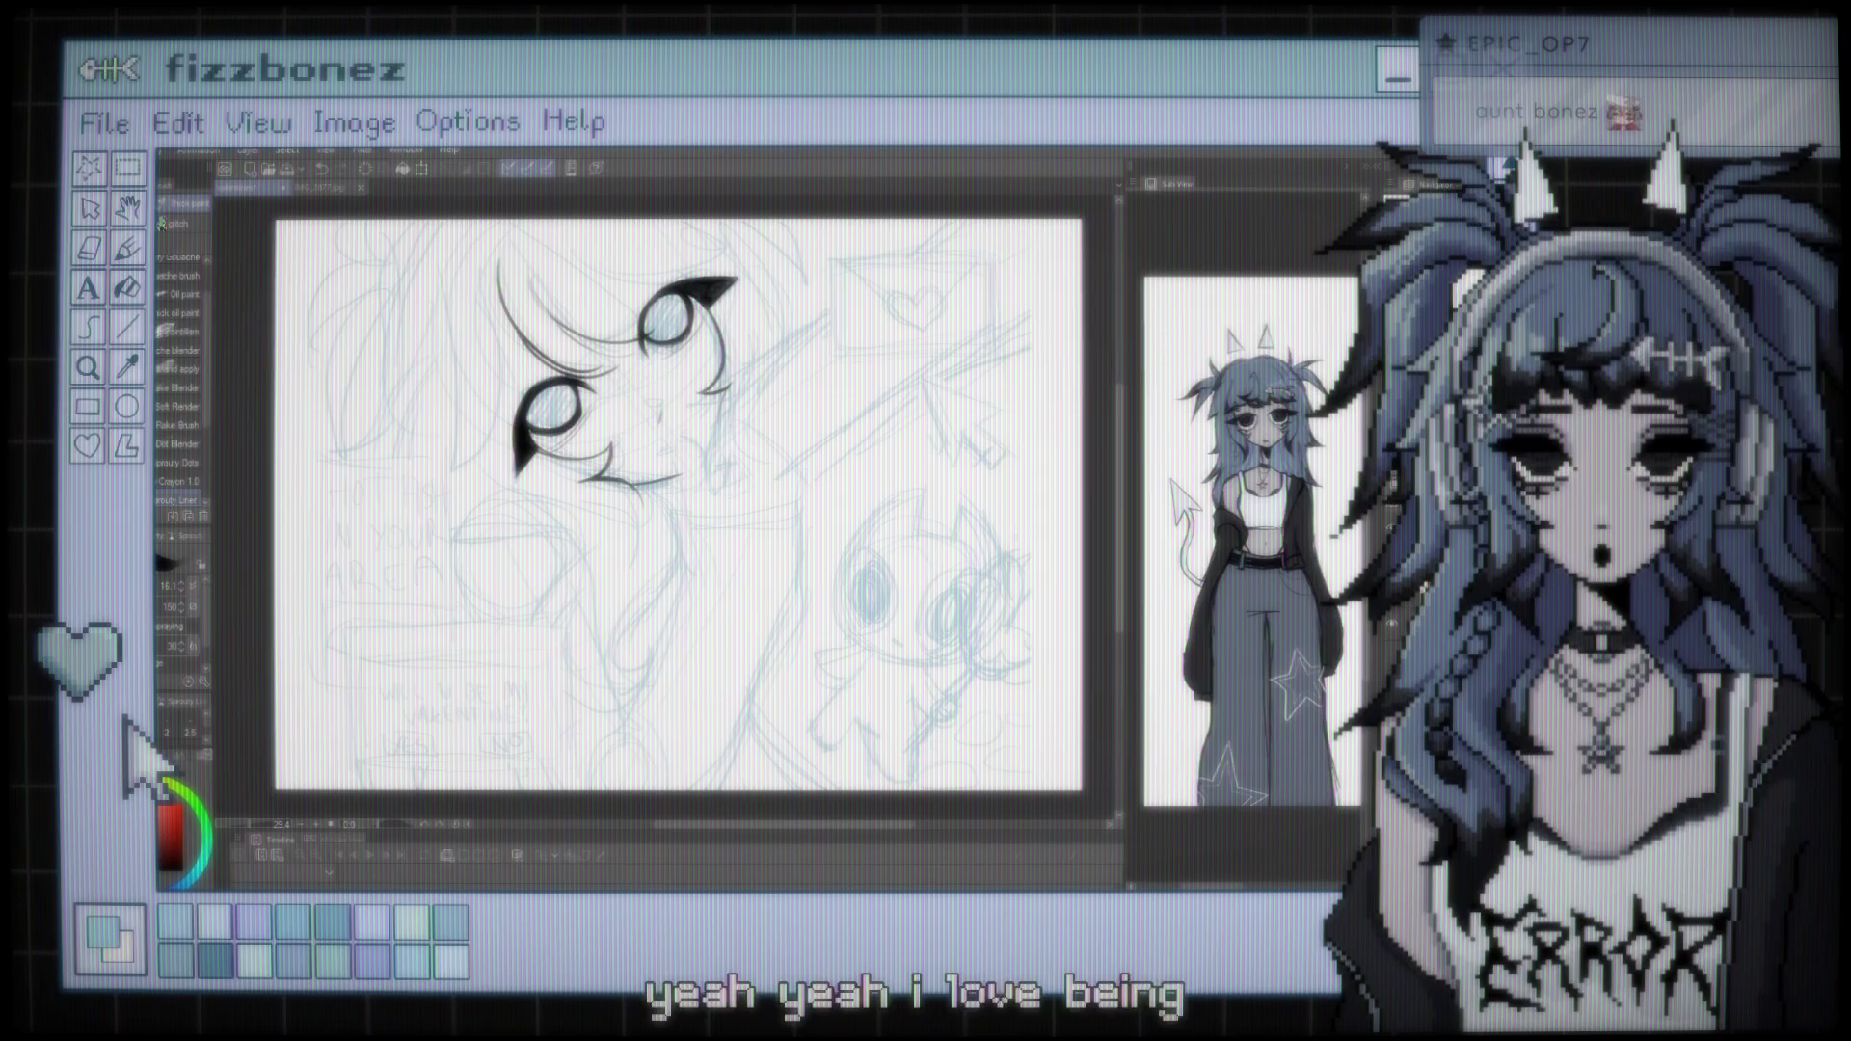
scroll(636, 463, up, 1)
scroll(675, 463, up, 1)
scroll(675, 463, down, 1)
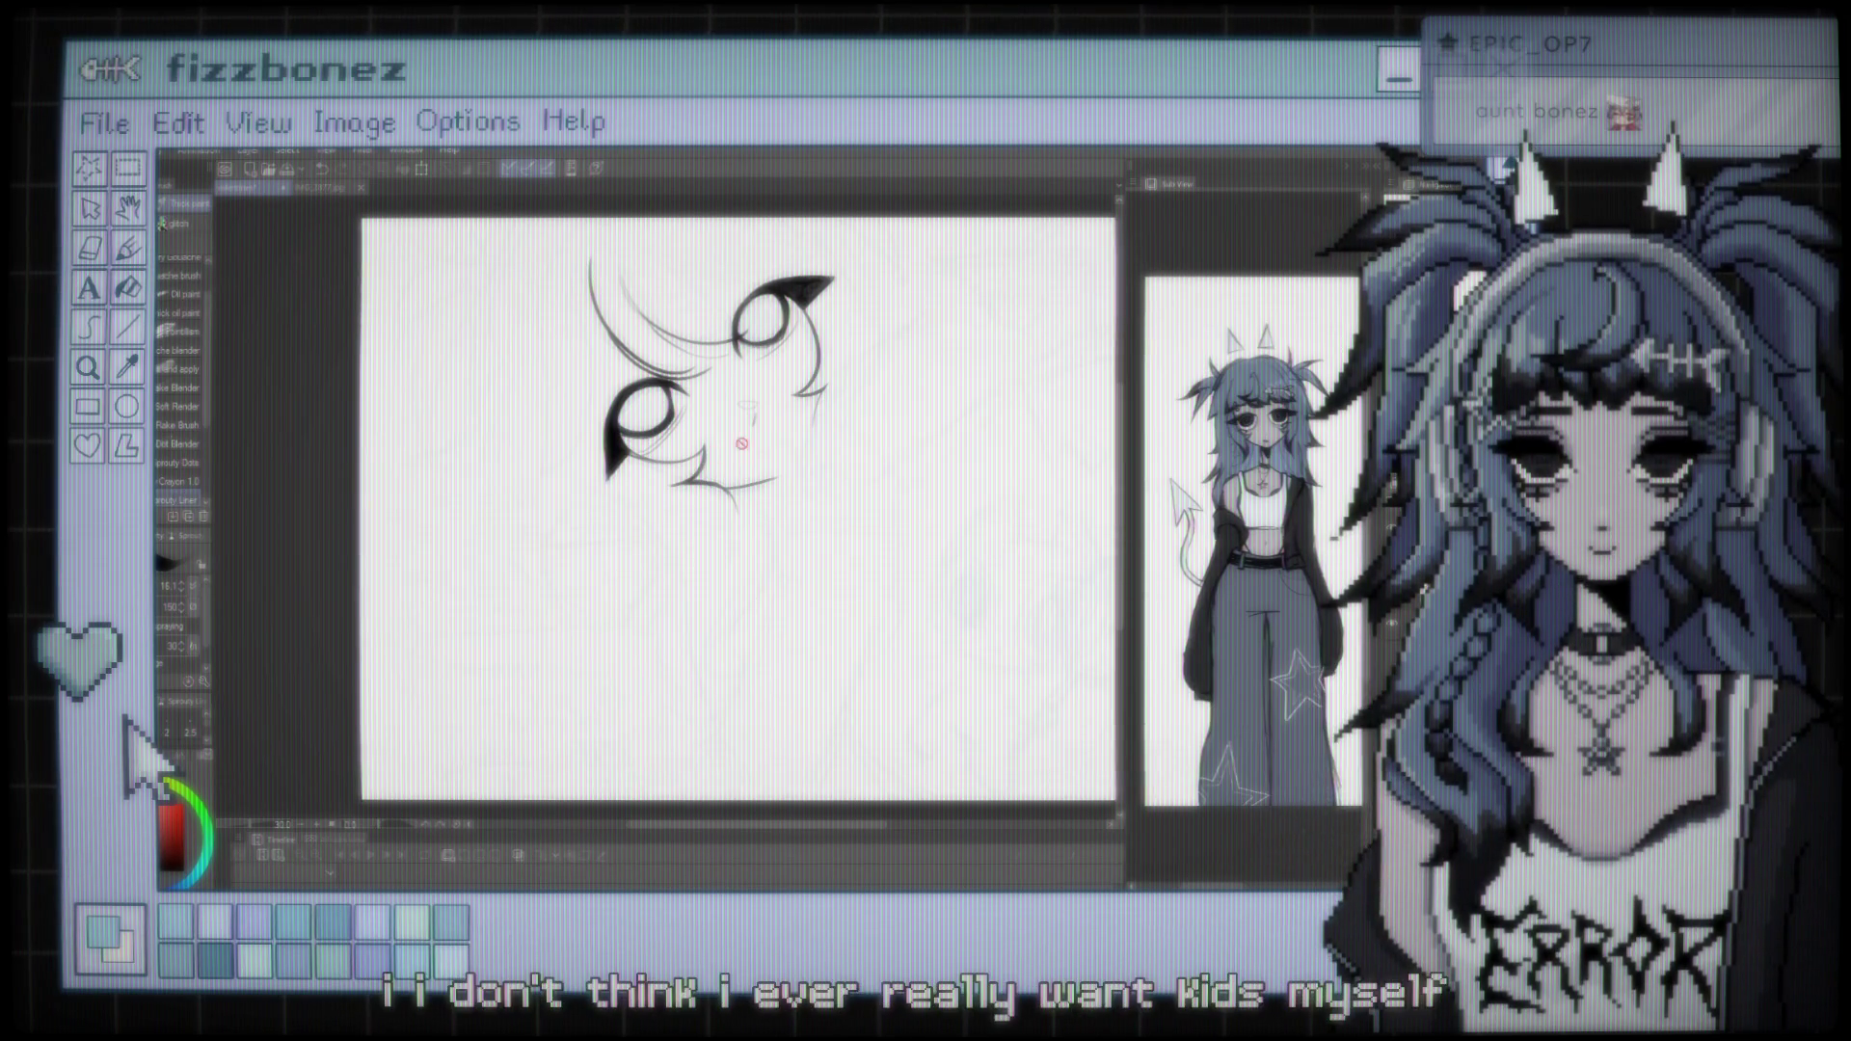
Zoom in close on the eye line art to ink bolder lashes and hair strands
scroll(738, 444, up, 3)
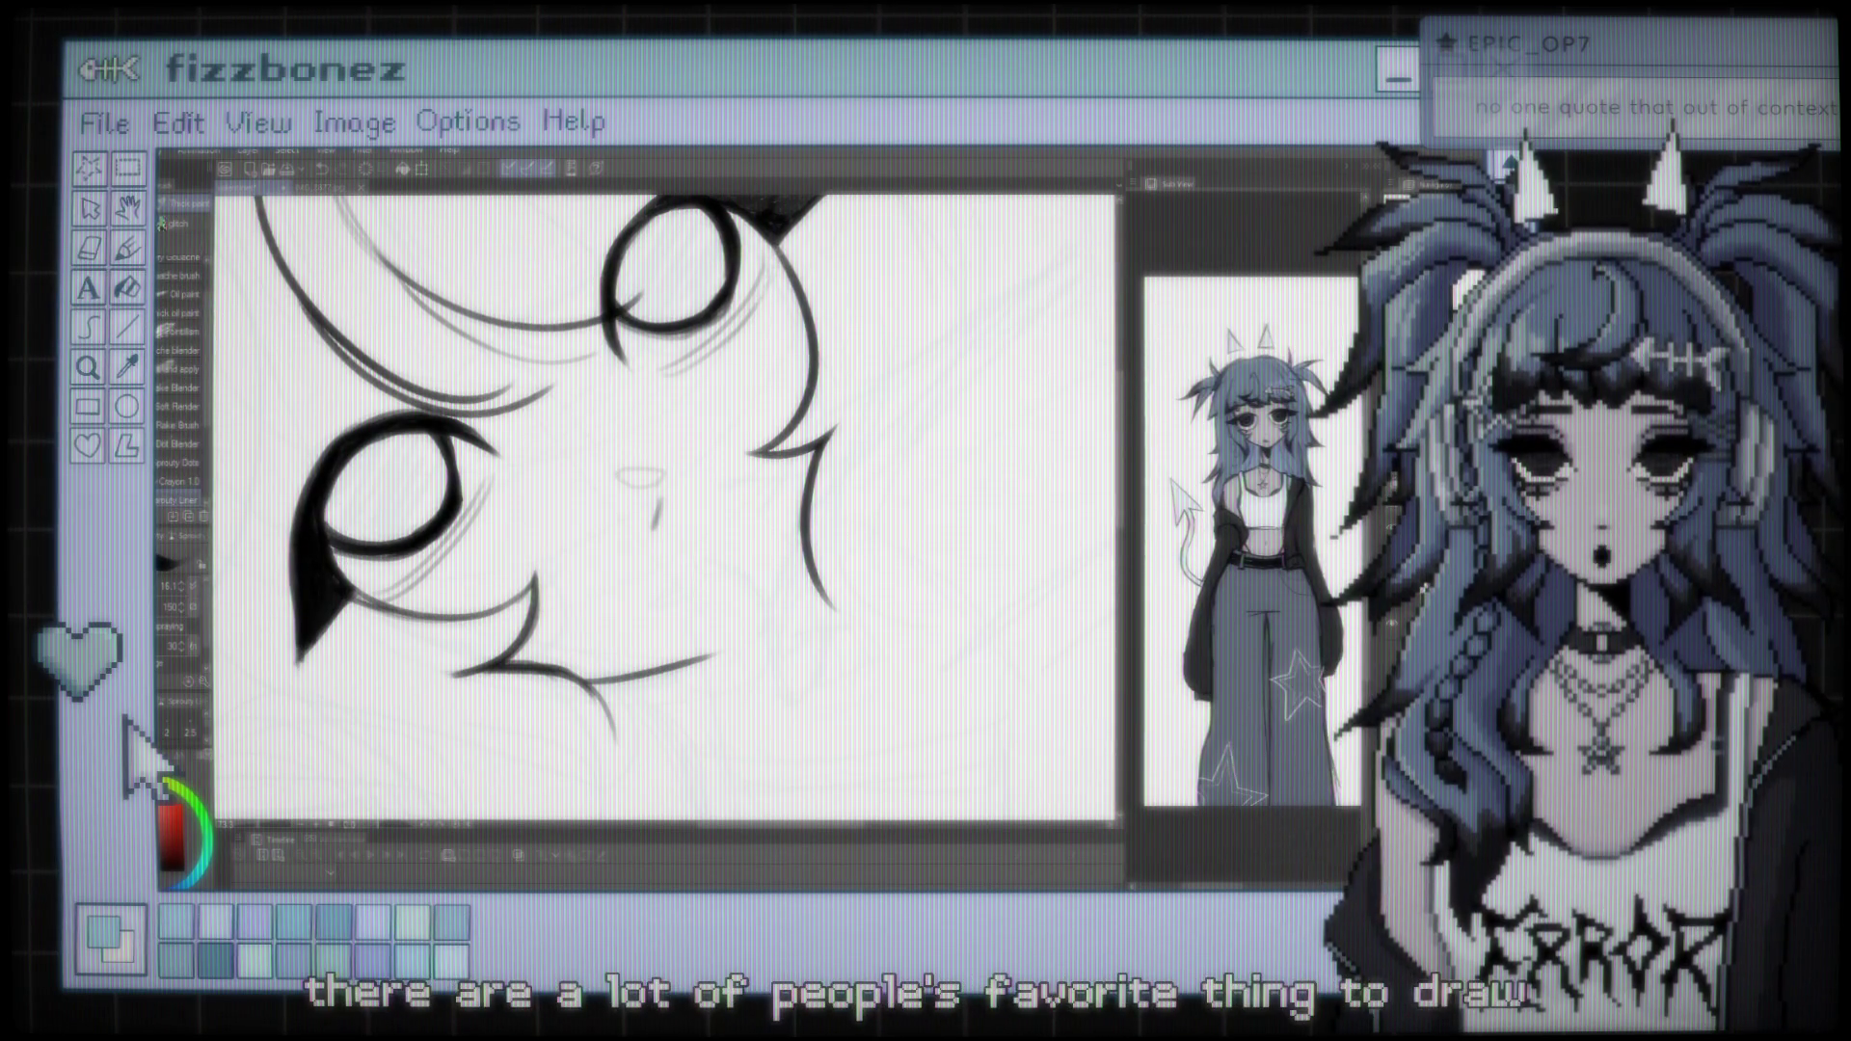
key(ctrl+minus)
key(ctrl+minus)
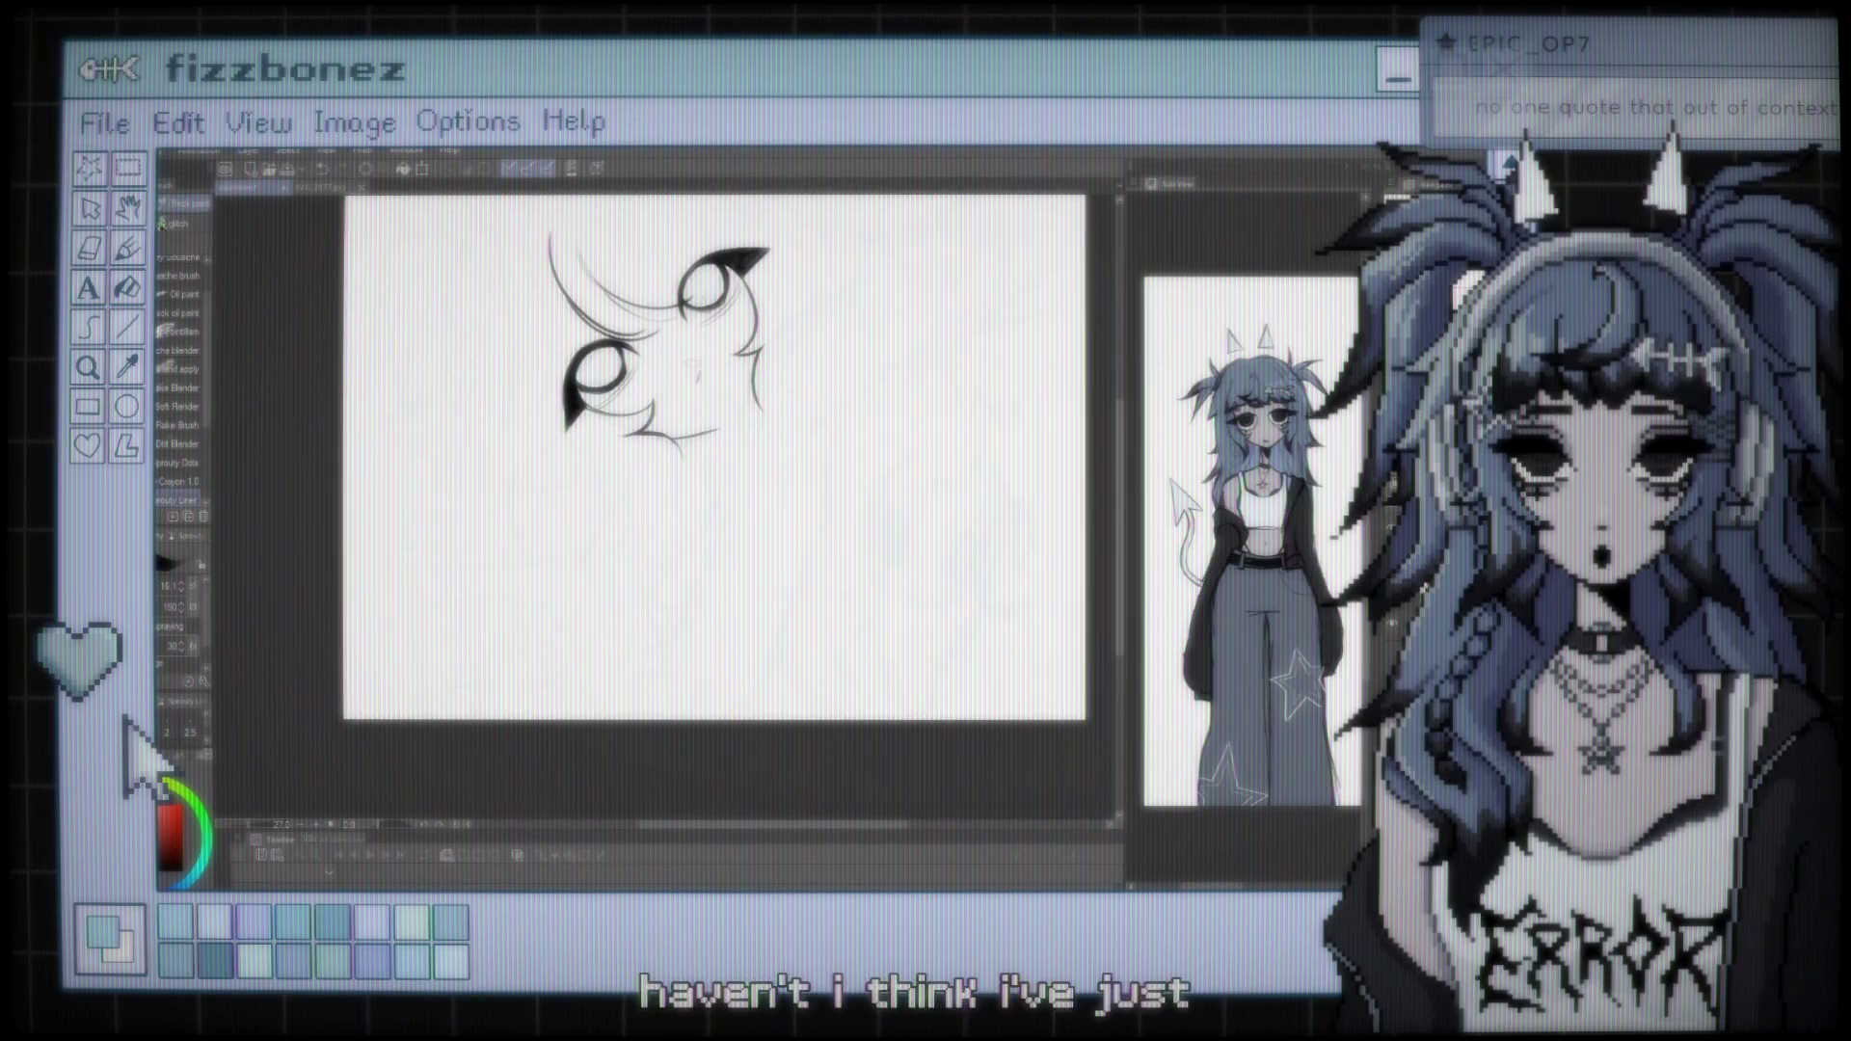
key(ctrl+minus)
key(ctrl+plus)
key(ctrl+plus)
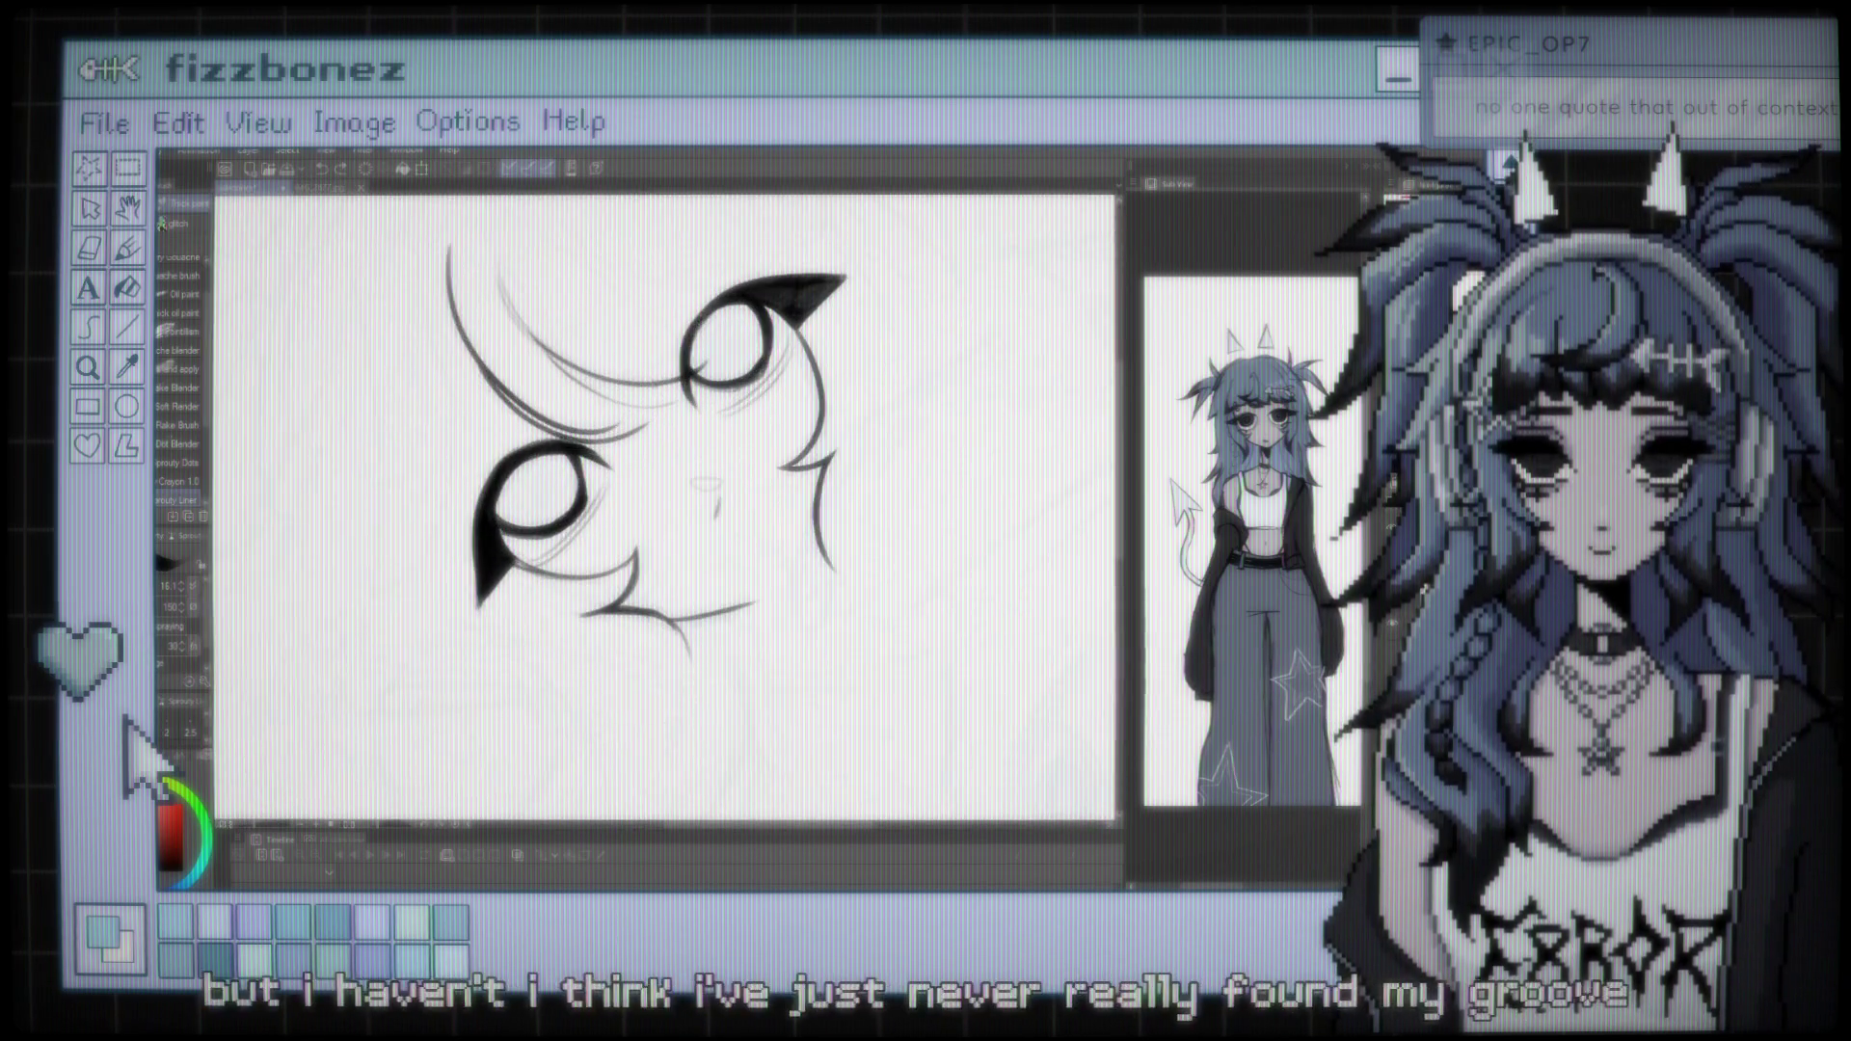
key(ctrl+plus)
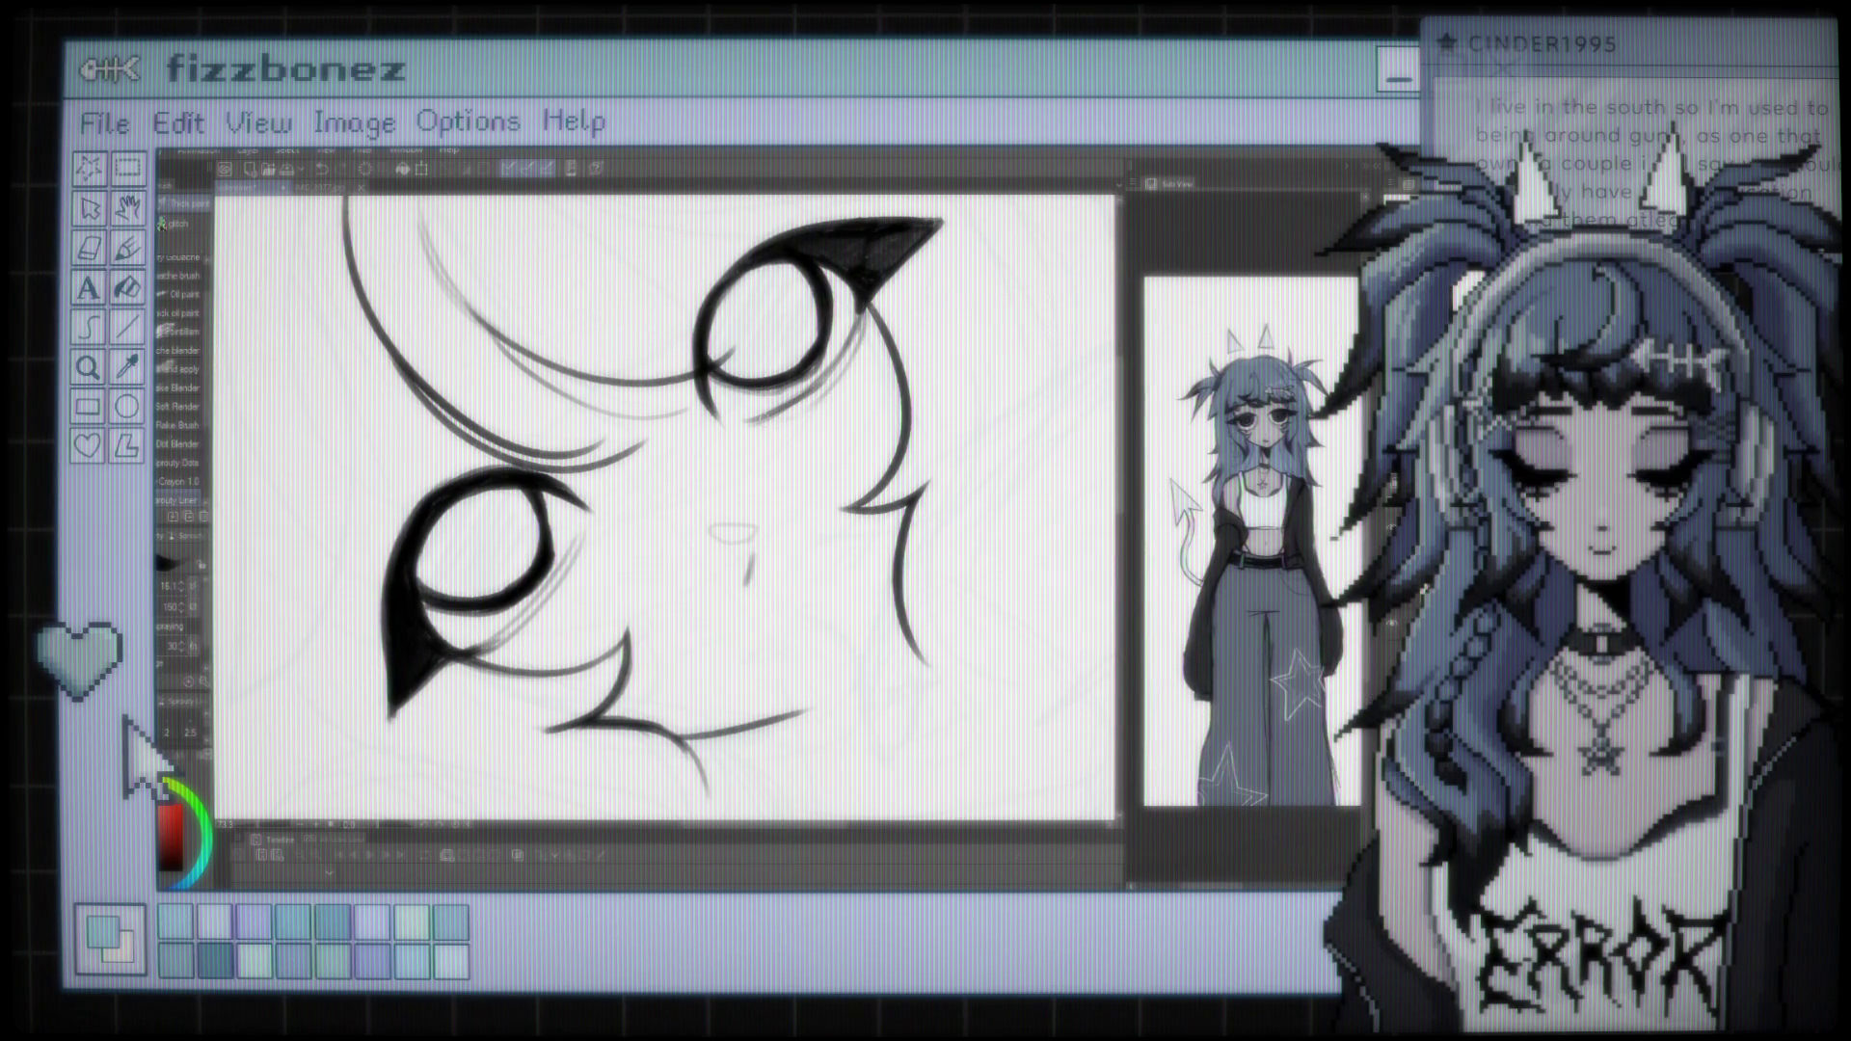
Bring the light blue sketch layer back to visibility beneath the inked lines
scroll(665, 511, down, 5)
scroll(665, 511, up, 4)
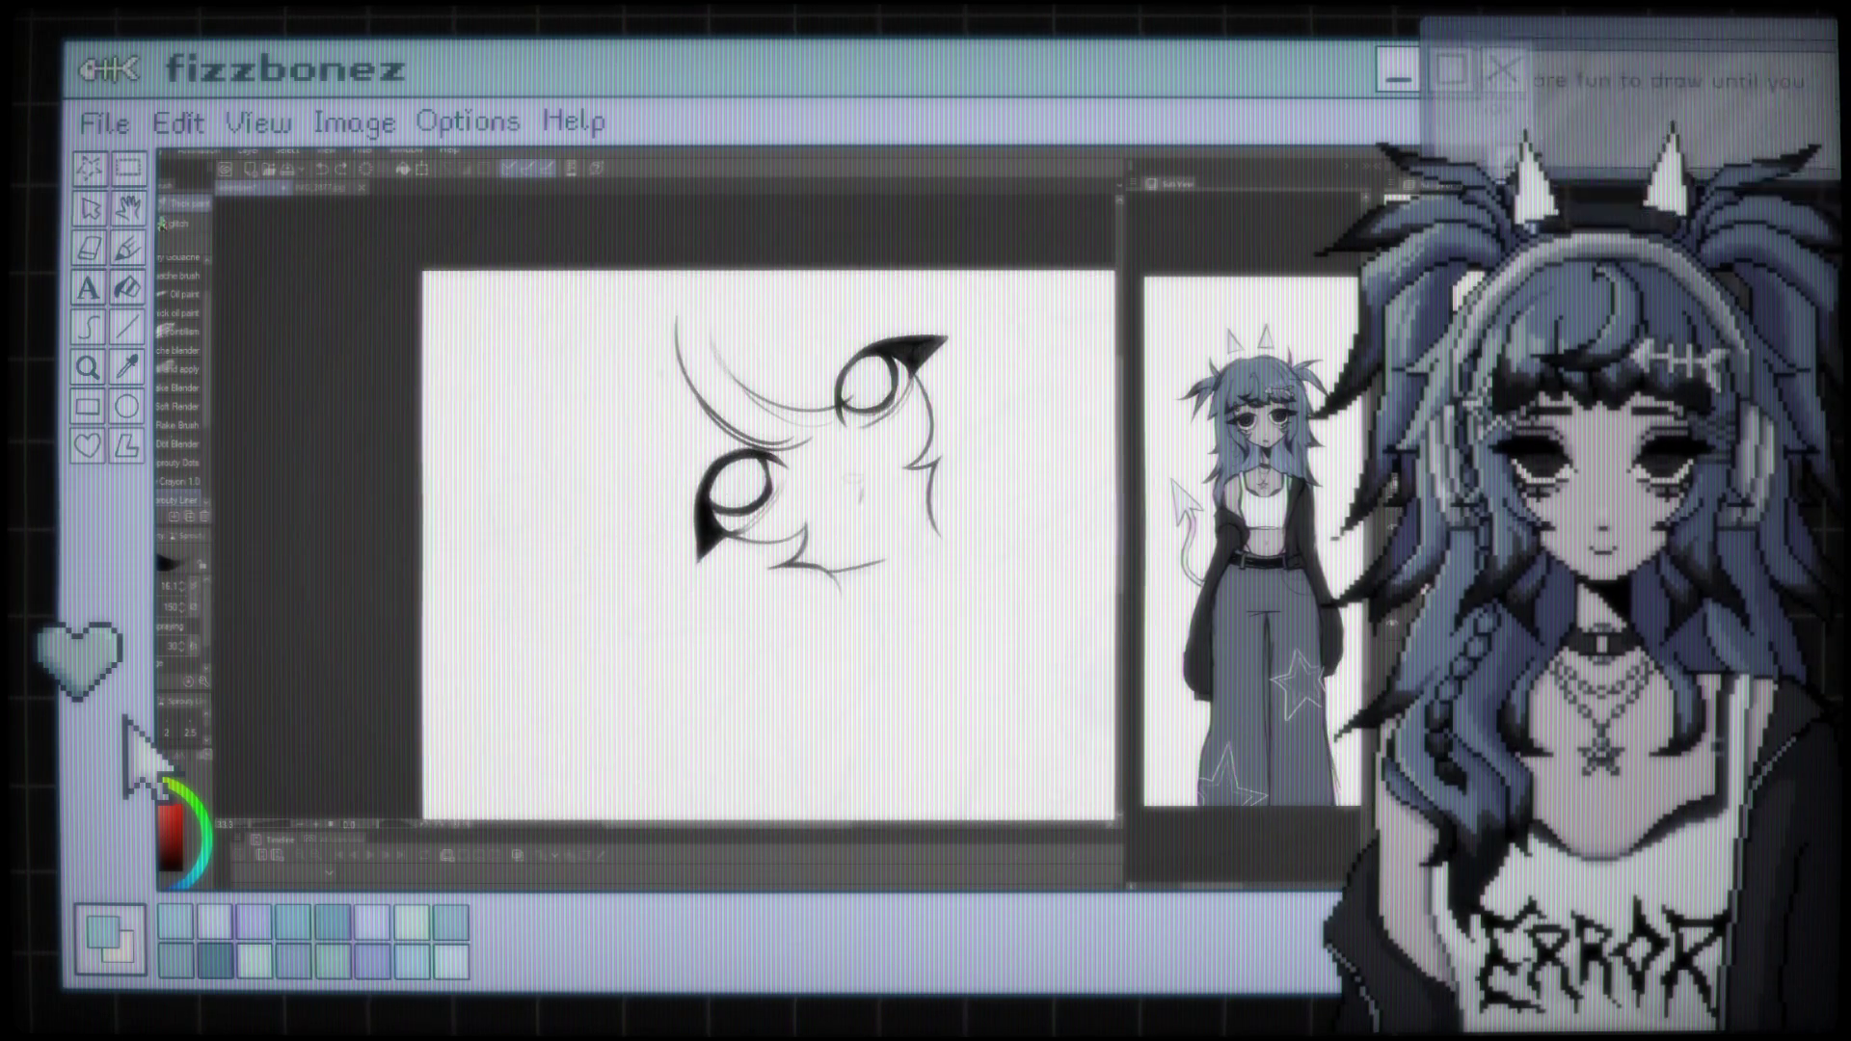
scroll(665, 511, up, 2)
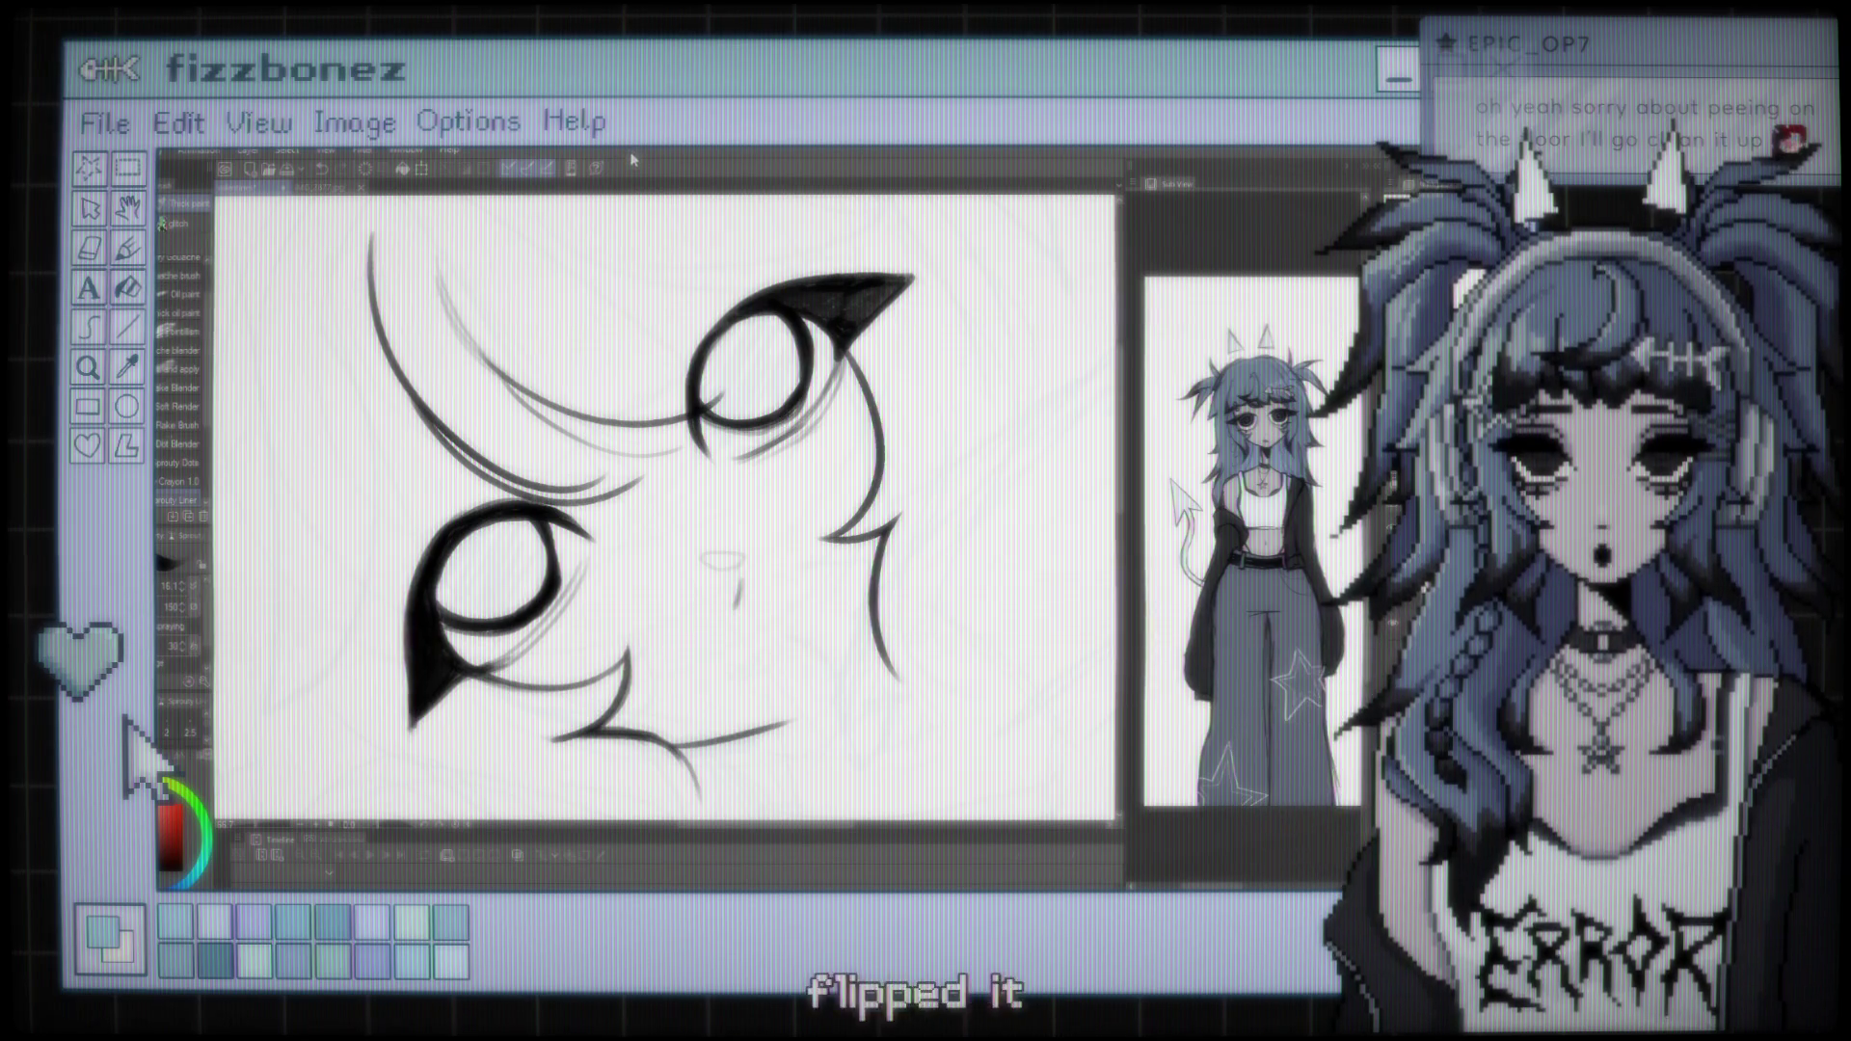
scroll(494, 339, down, 3)
scroll(652, 332, down, 2)
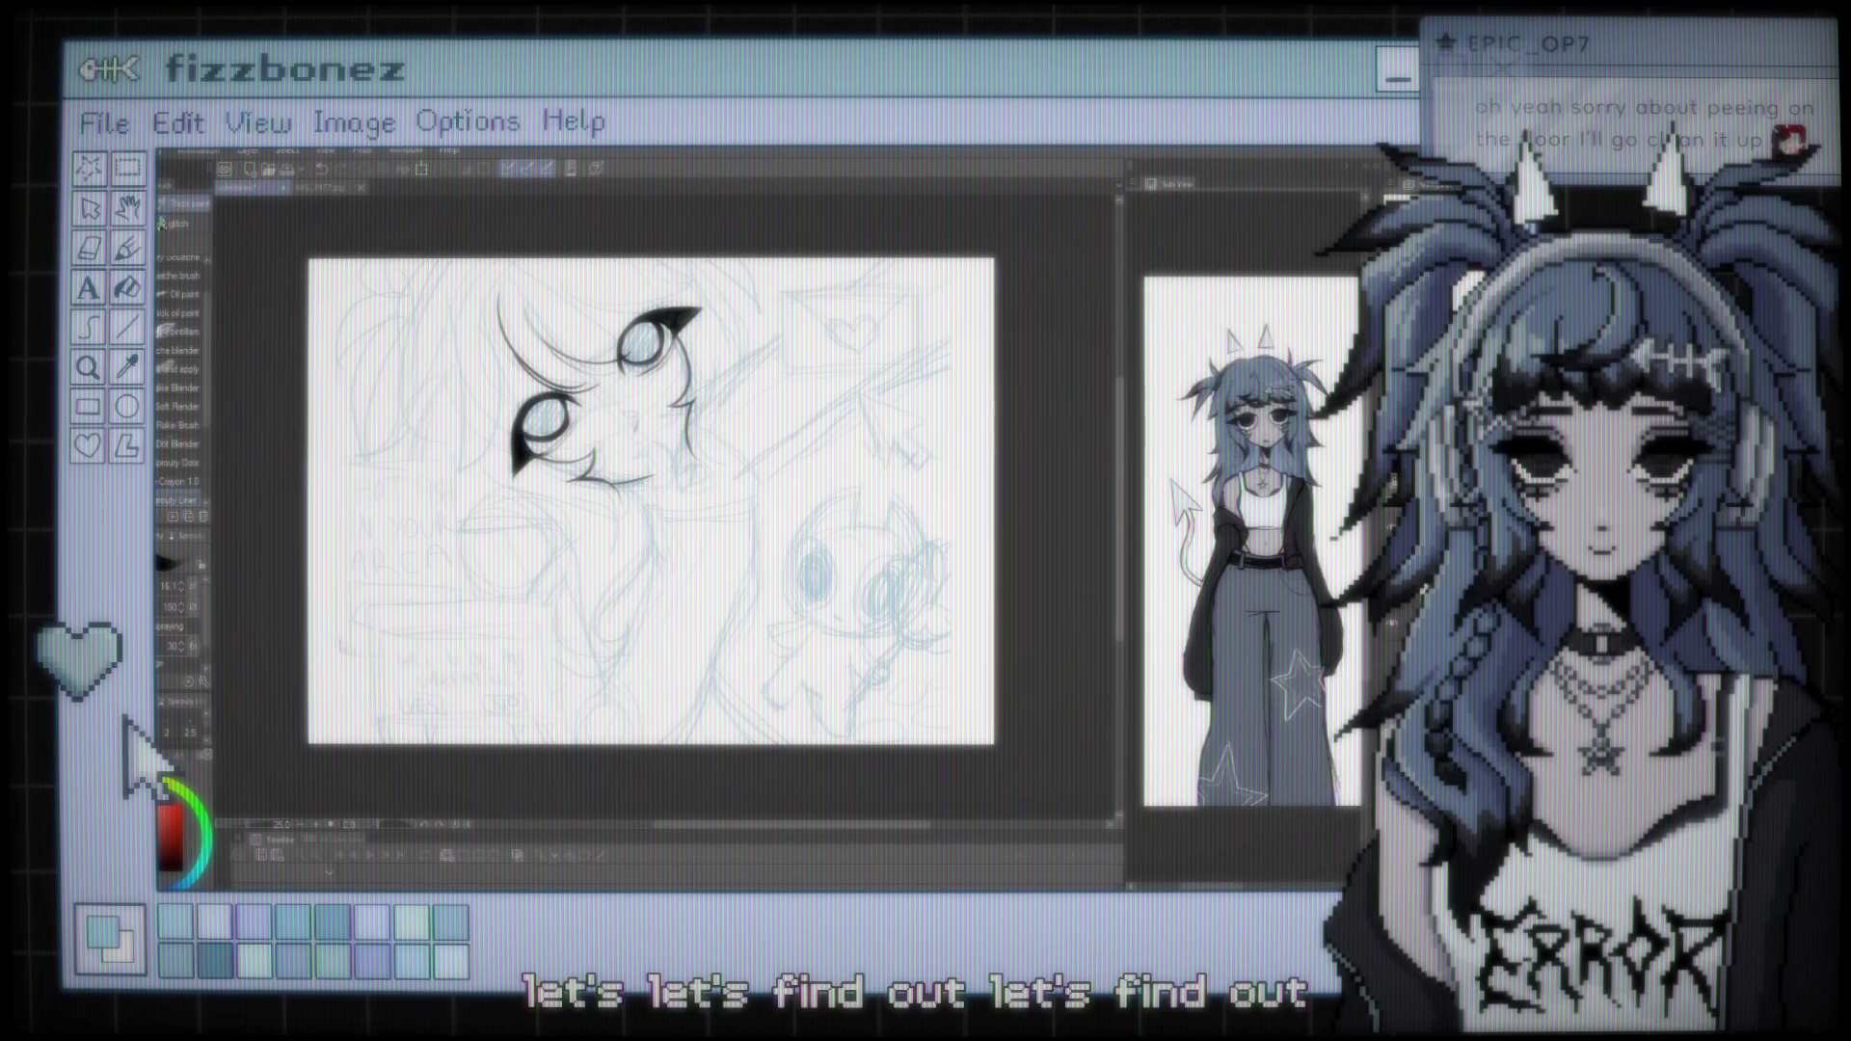
key(h)
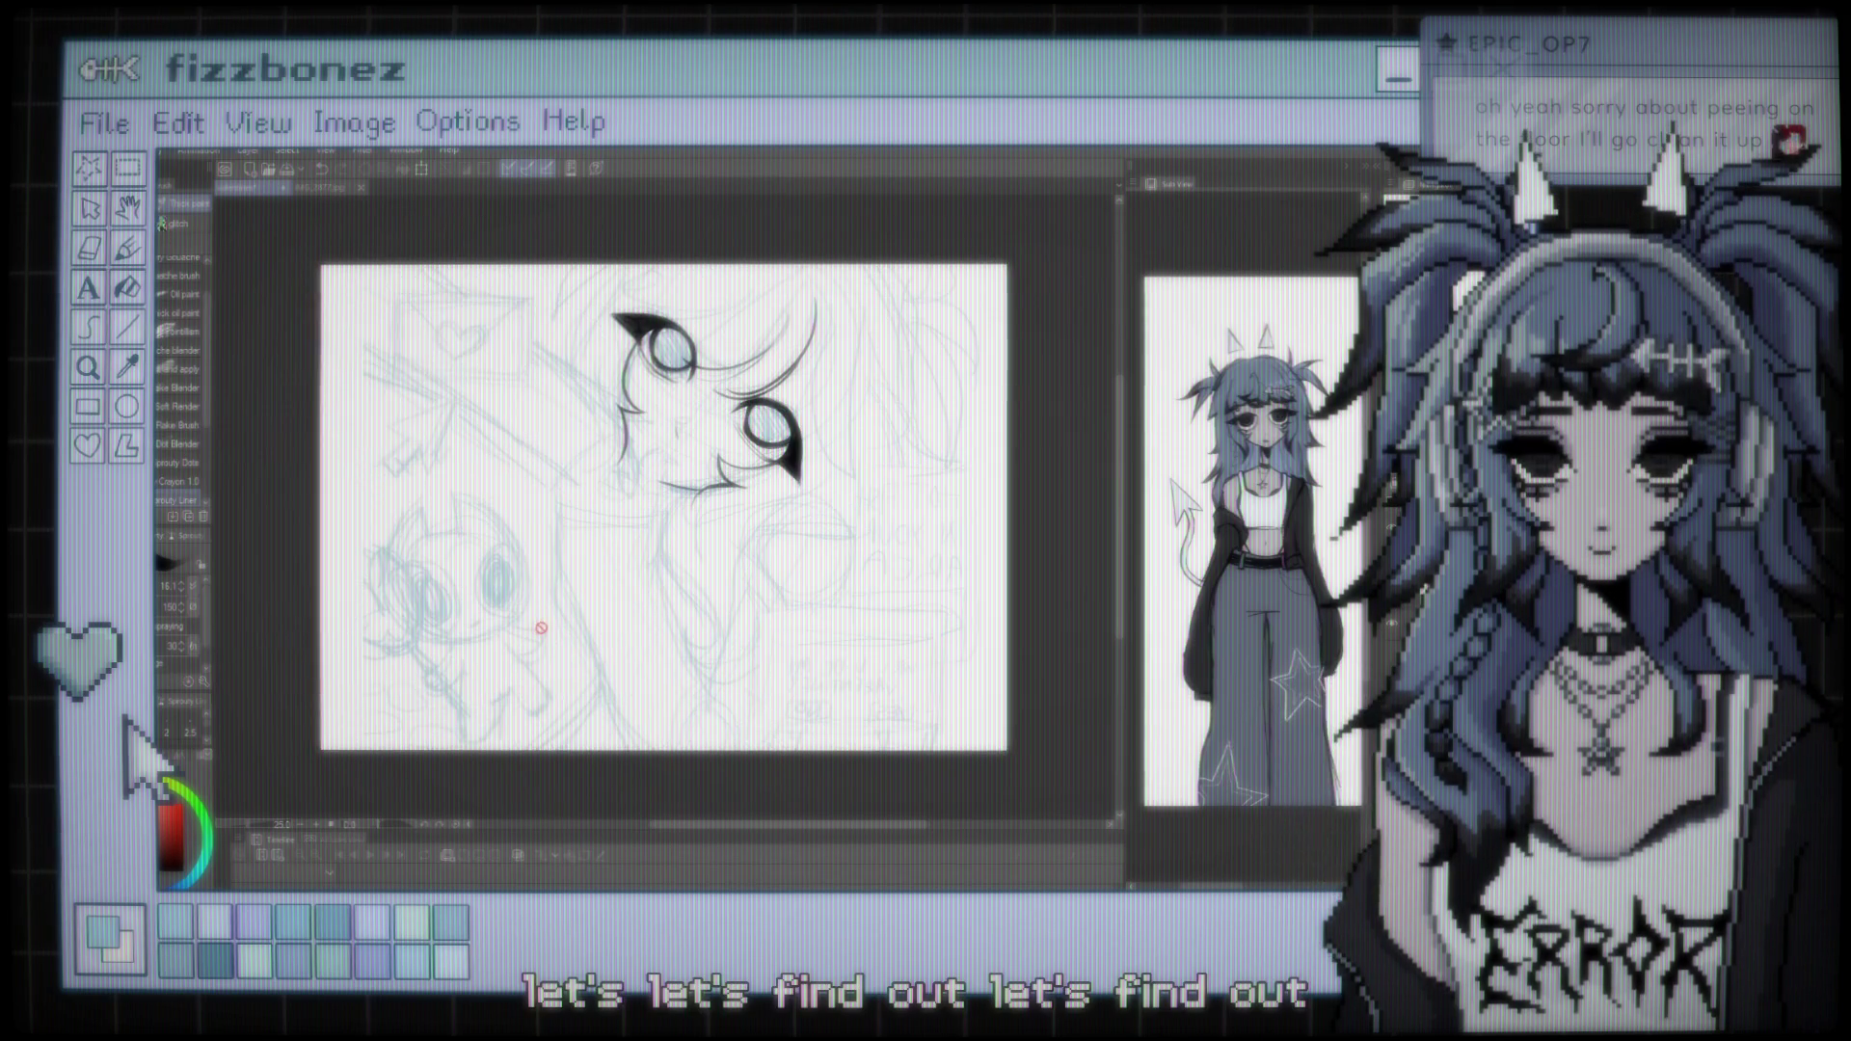
scroll(646, 522, up, 5)
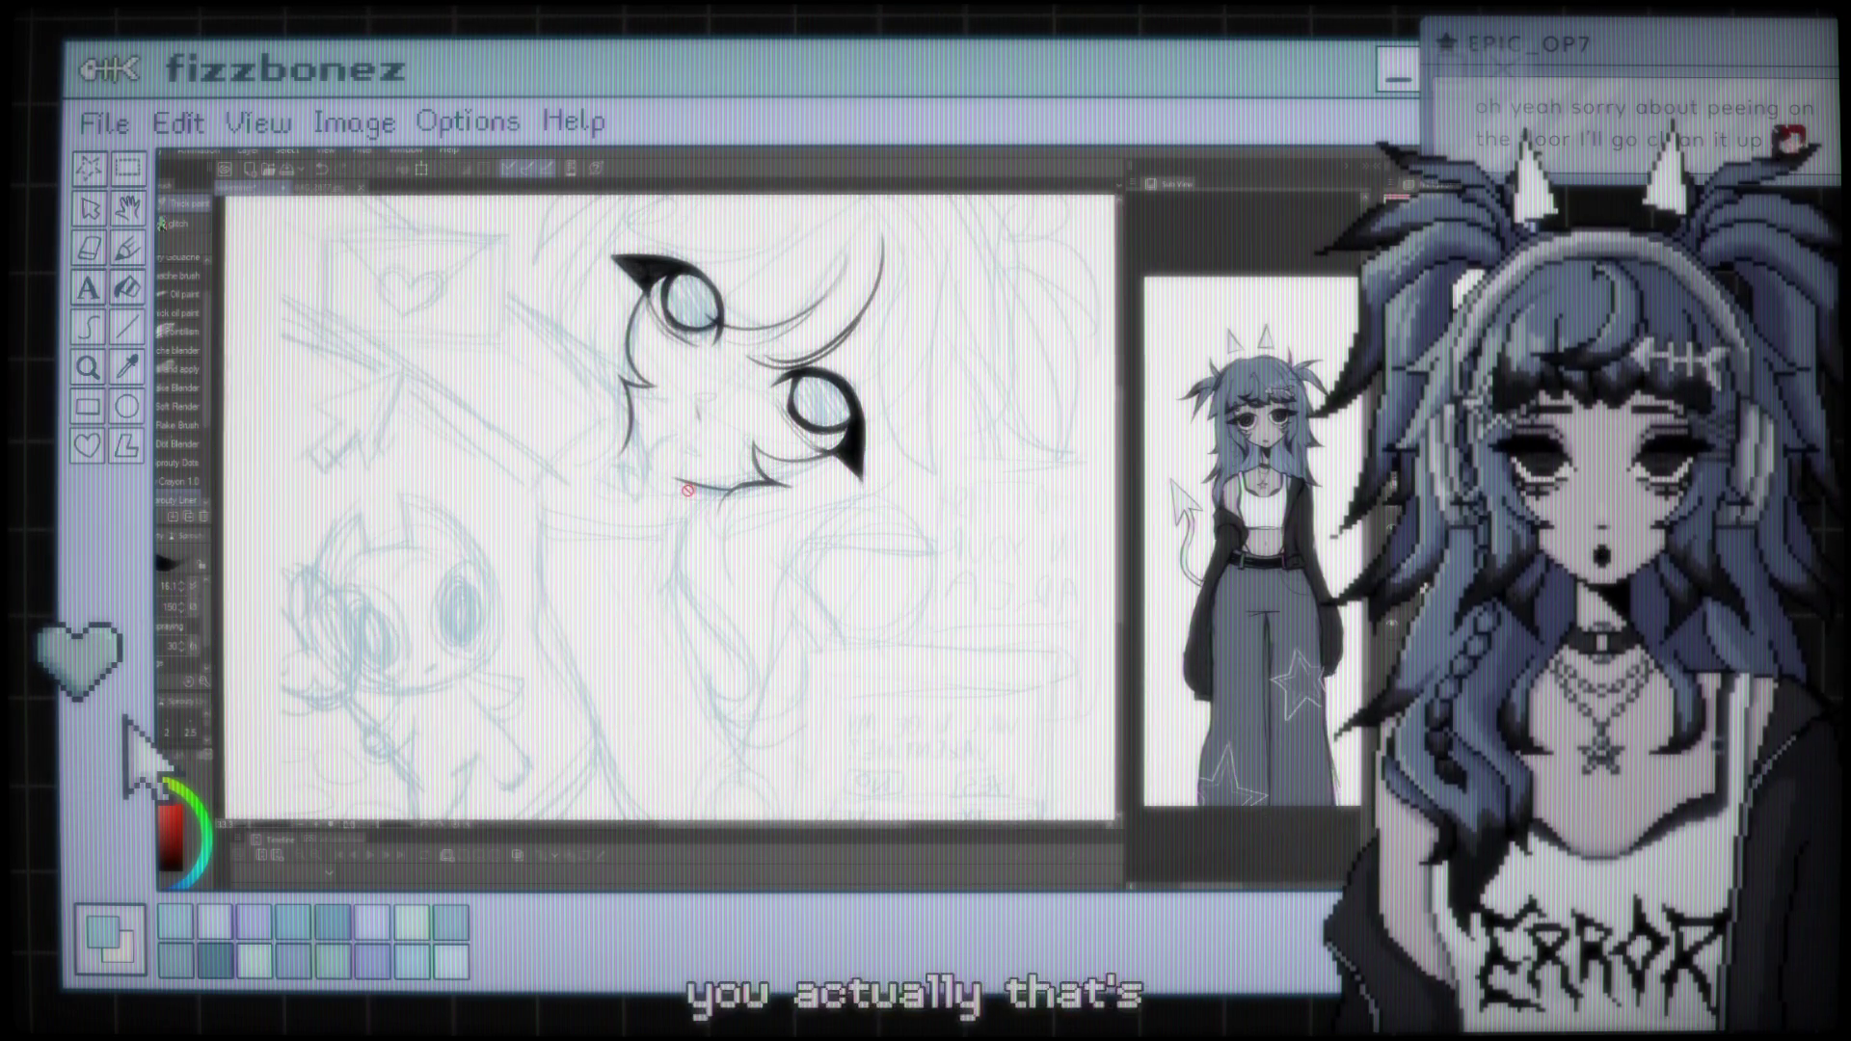
scroll(687, 490, down, 2)
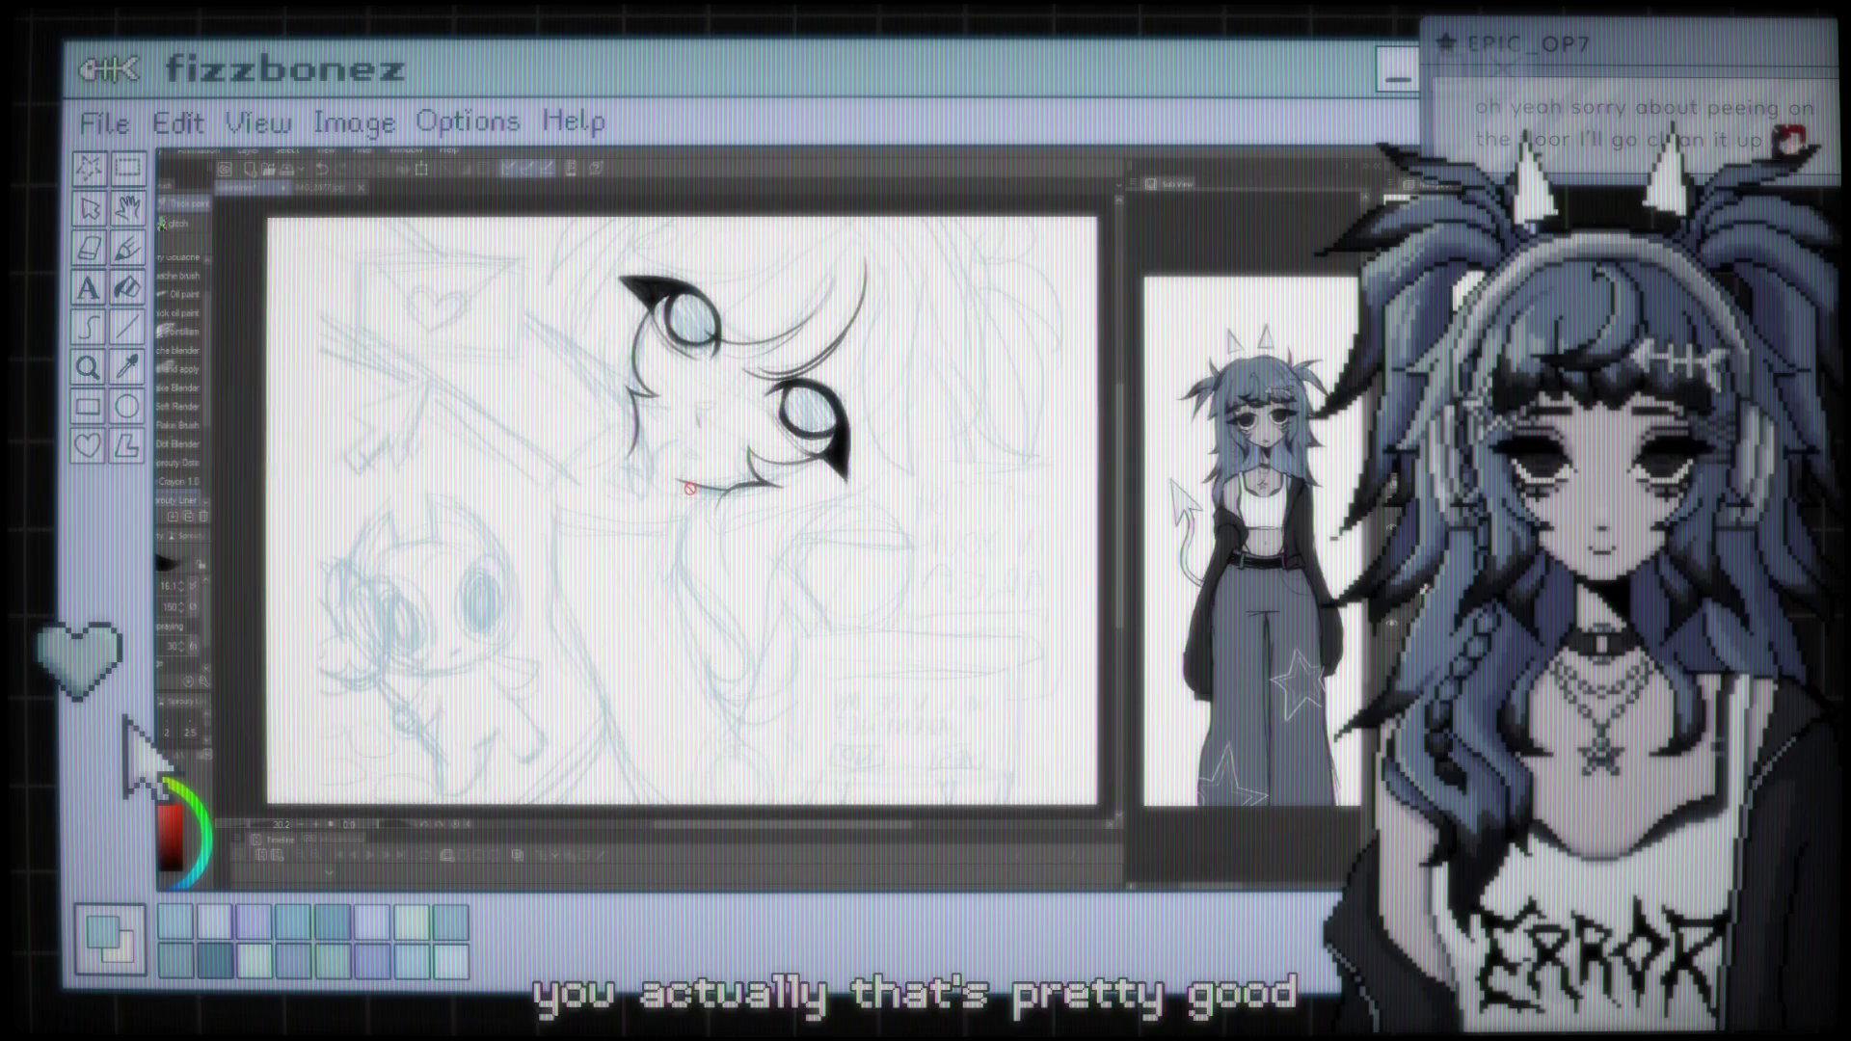
scroll(690, 489, down, 2)
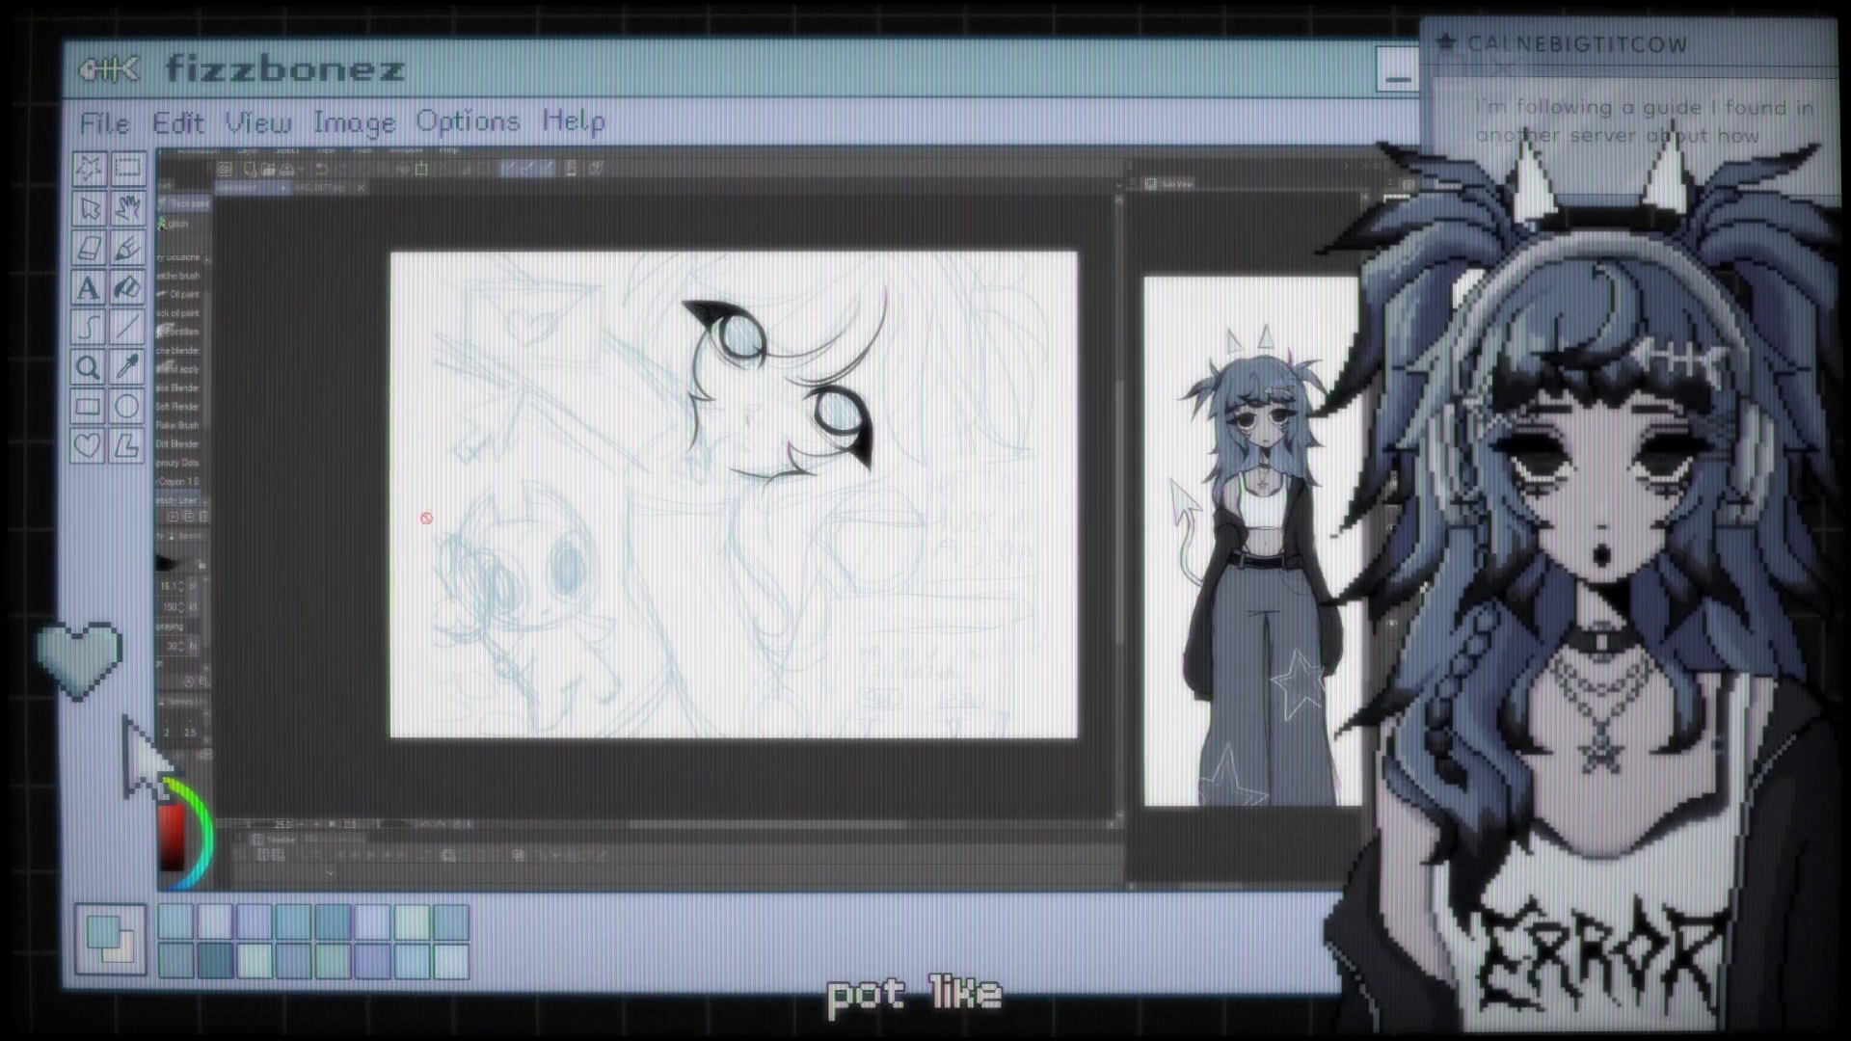
scroll(719, 414, right, 2)
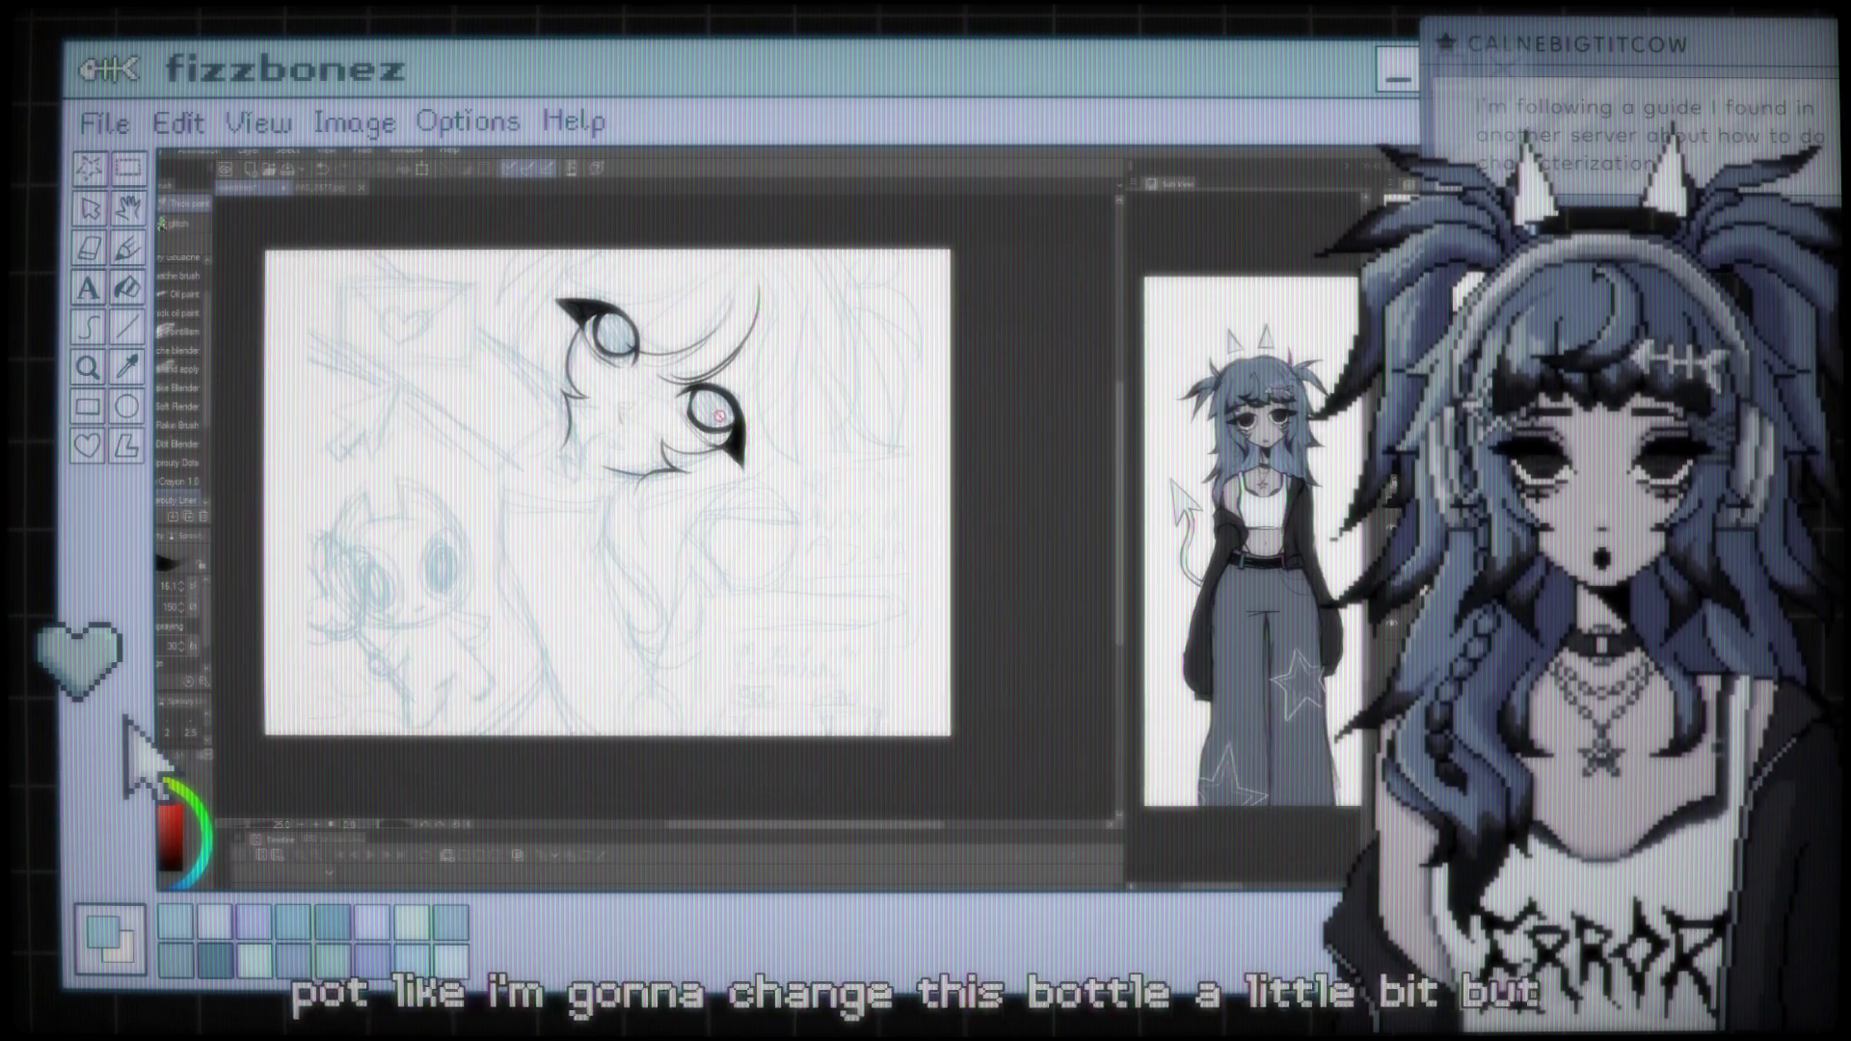
scroll(718, 405, left, 1)
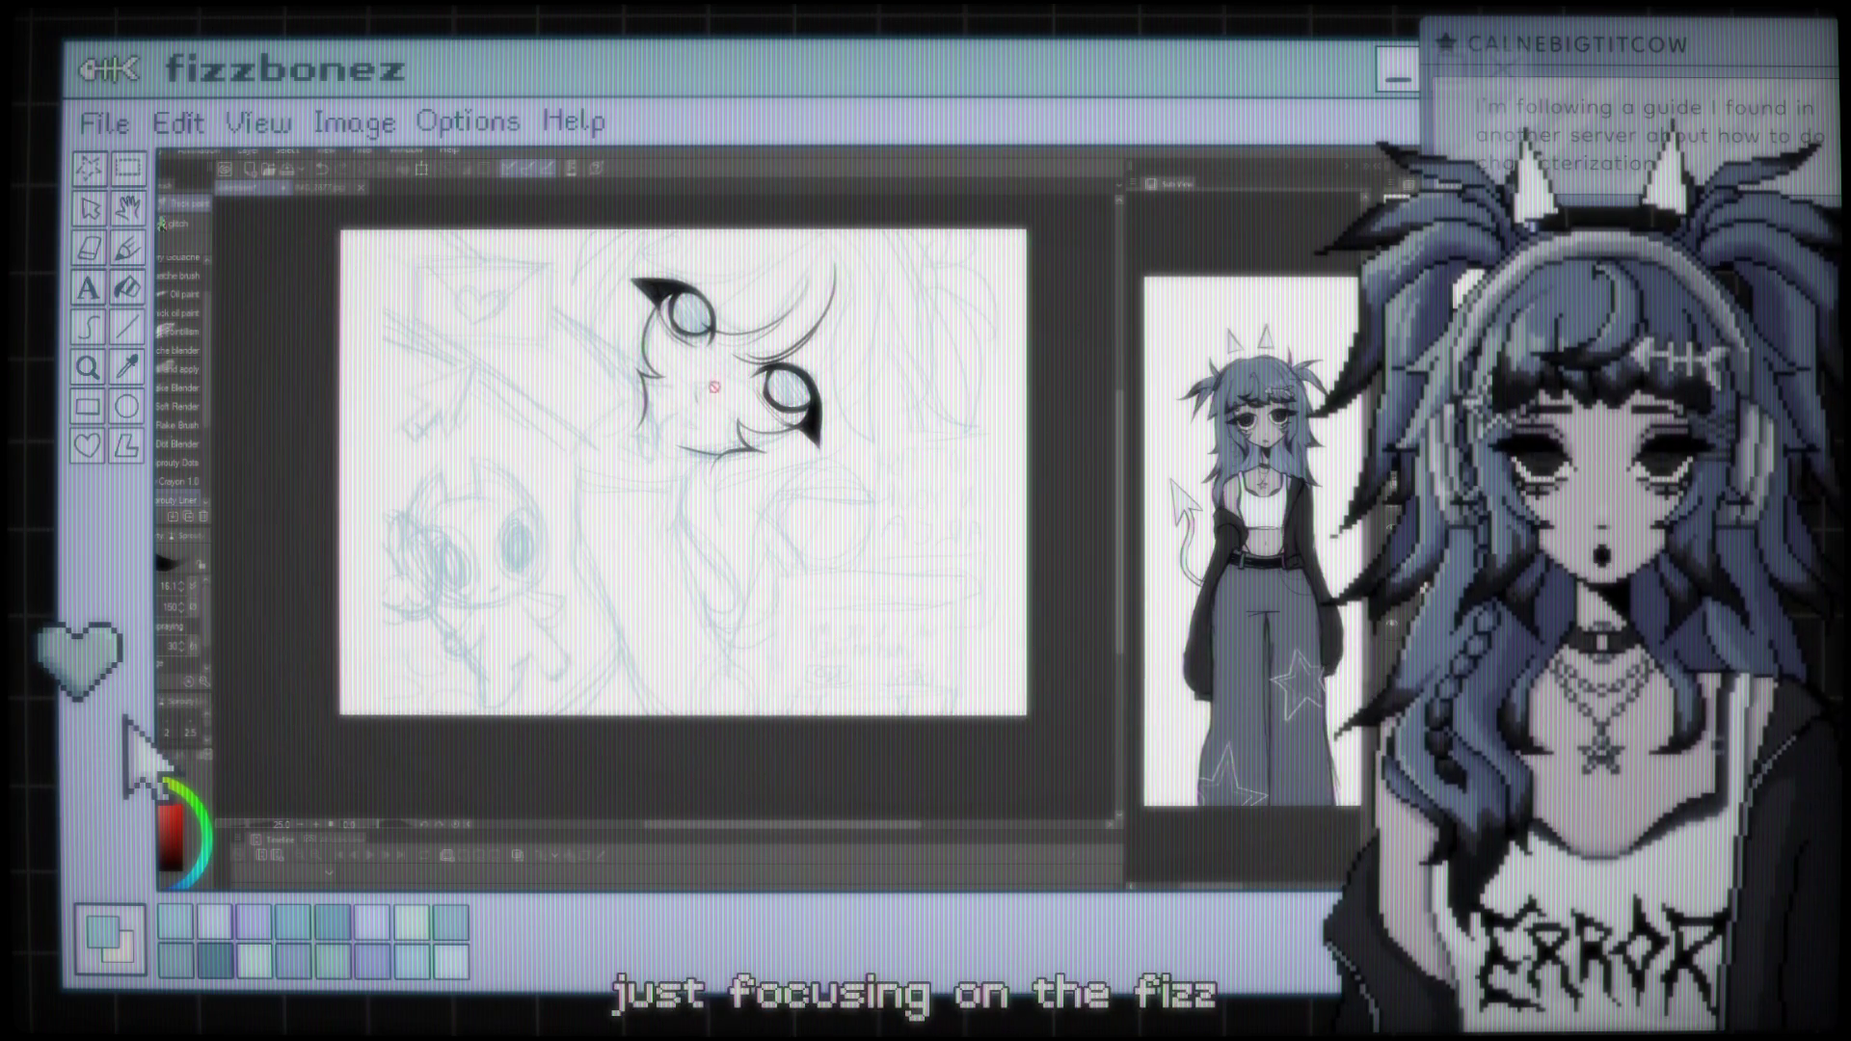
scroll(731, 415, up, 2)
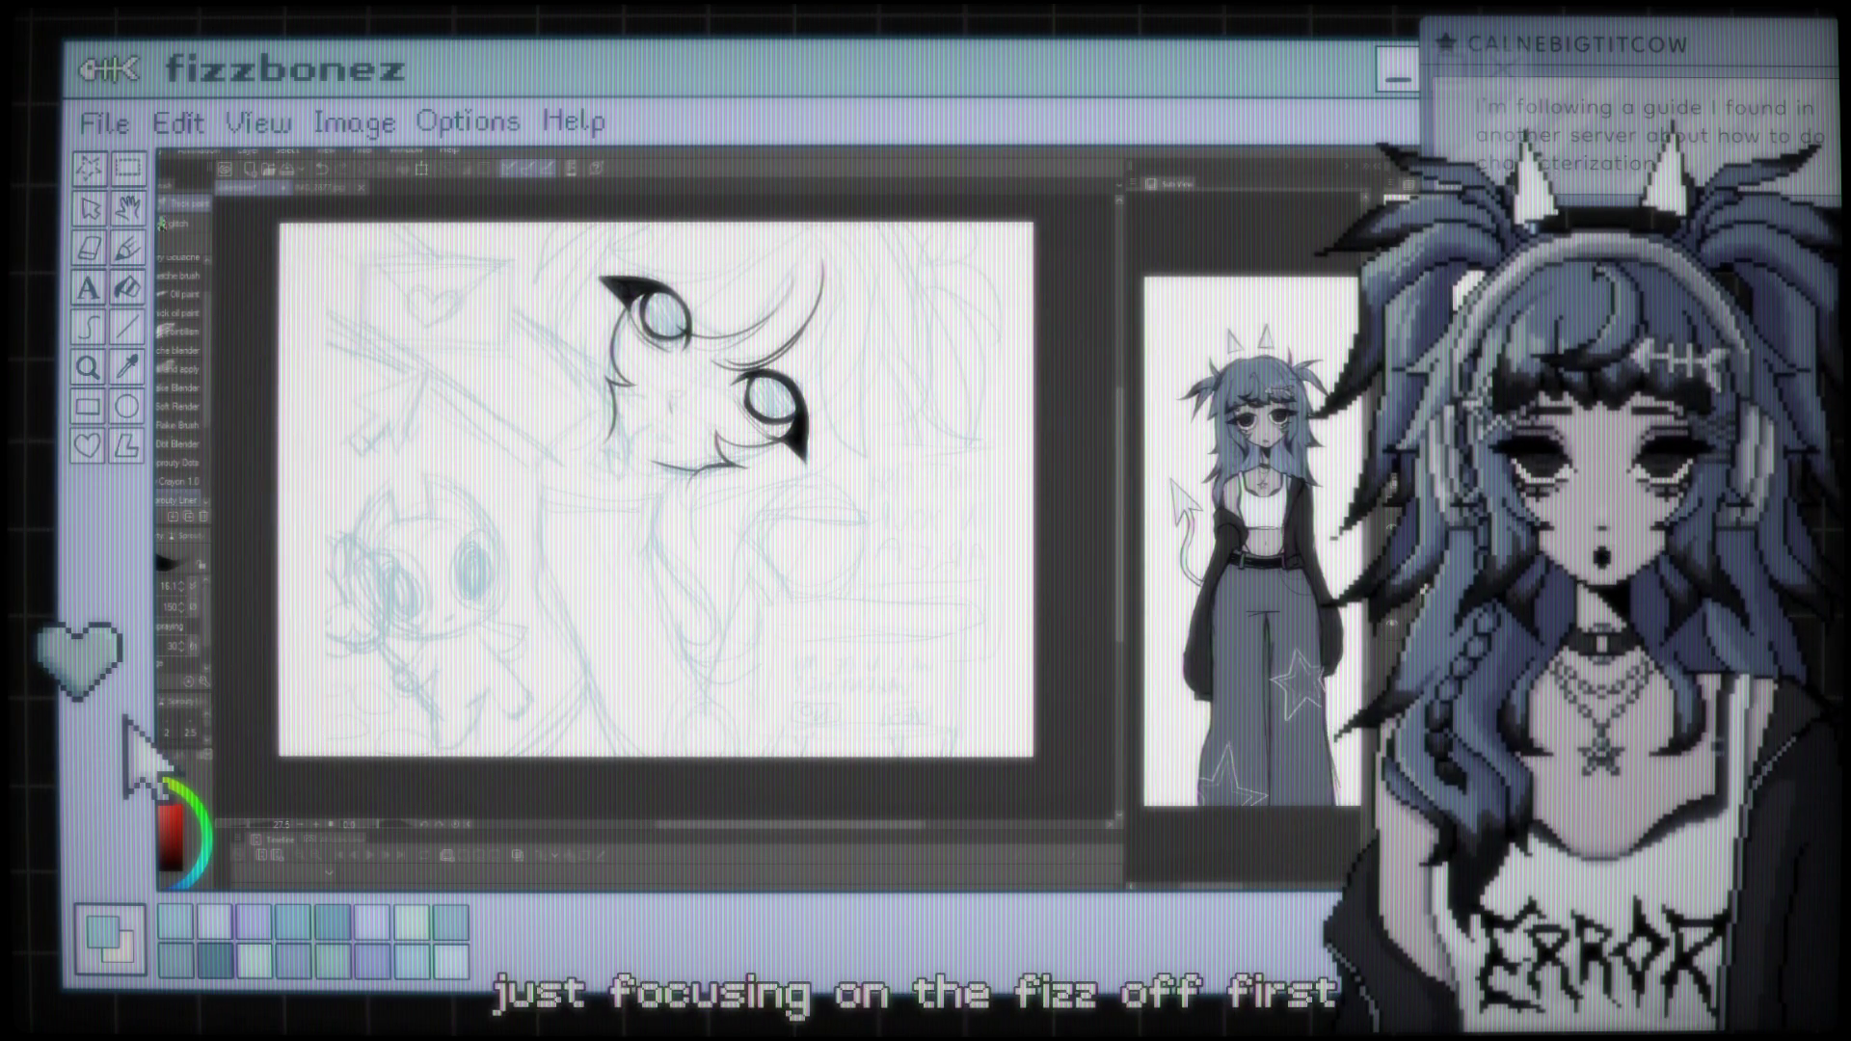
key(h)
scroll(665, 415, up, 2)
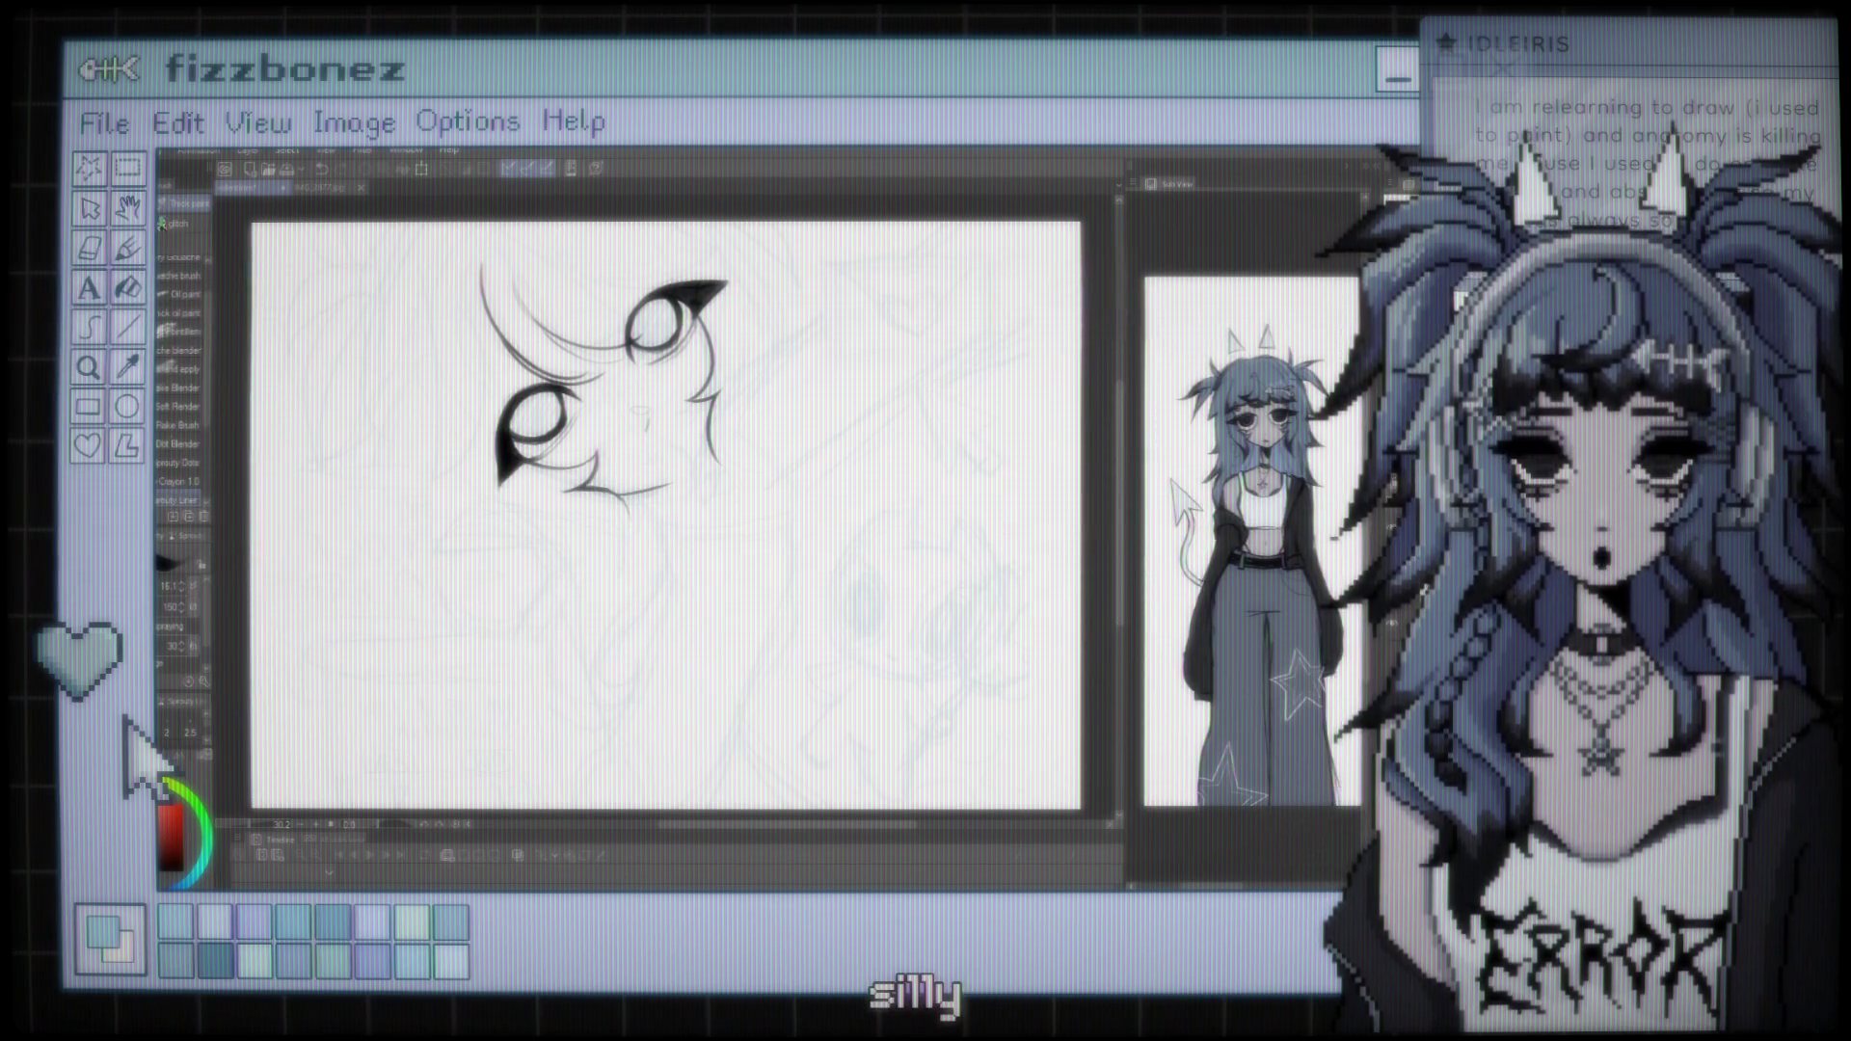
Fade the sketch layer and zoom the Sub View reference onto the character's body, tail and star
scroll(695, 354, up, 3)
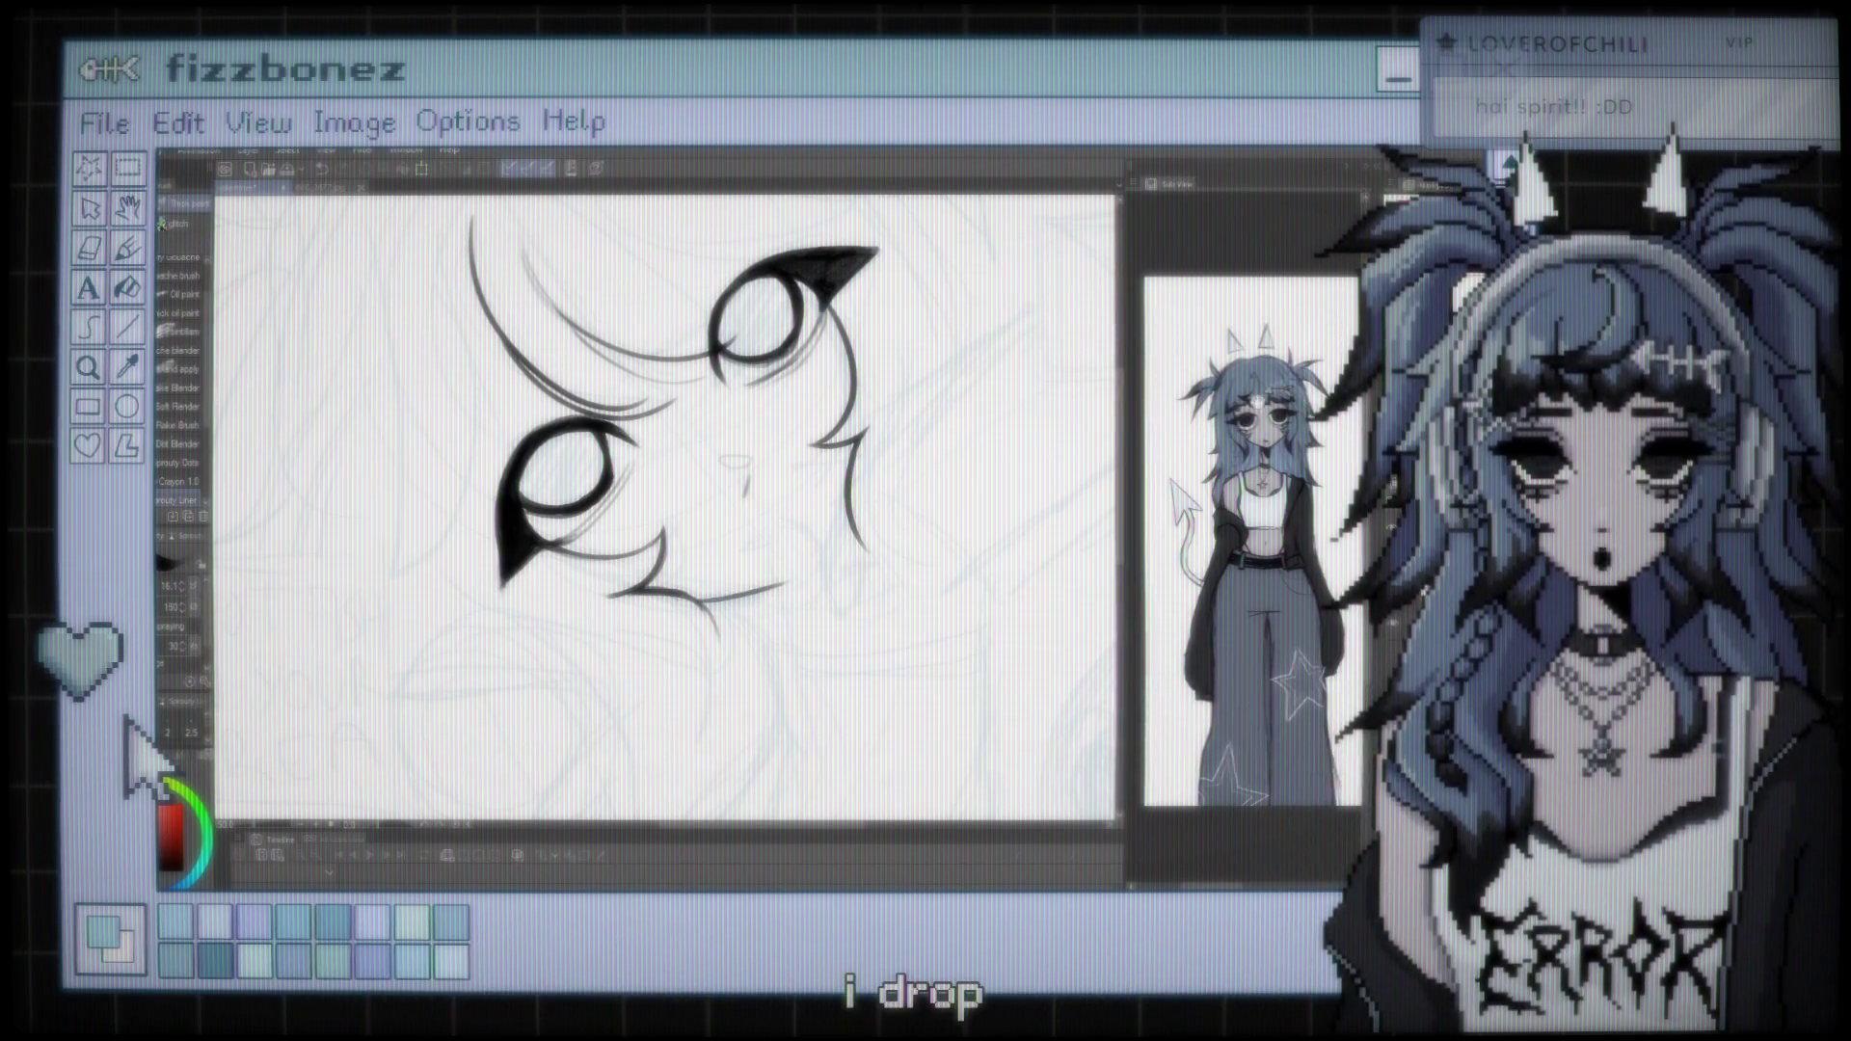
scroll(1243, 540, up, 3)
scroll(1243, 540, down, 3)
scroll(1244, 540, up, 2)
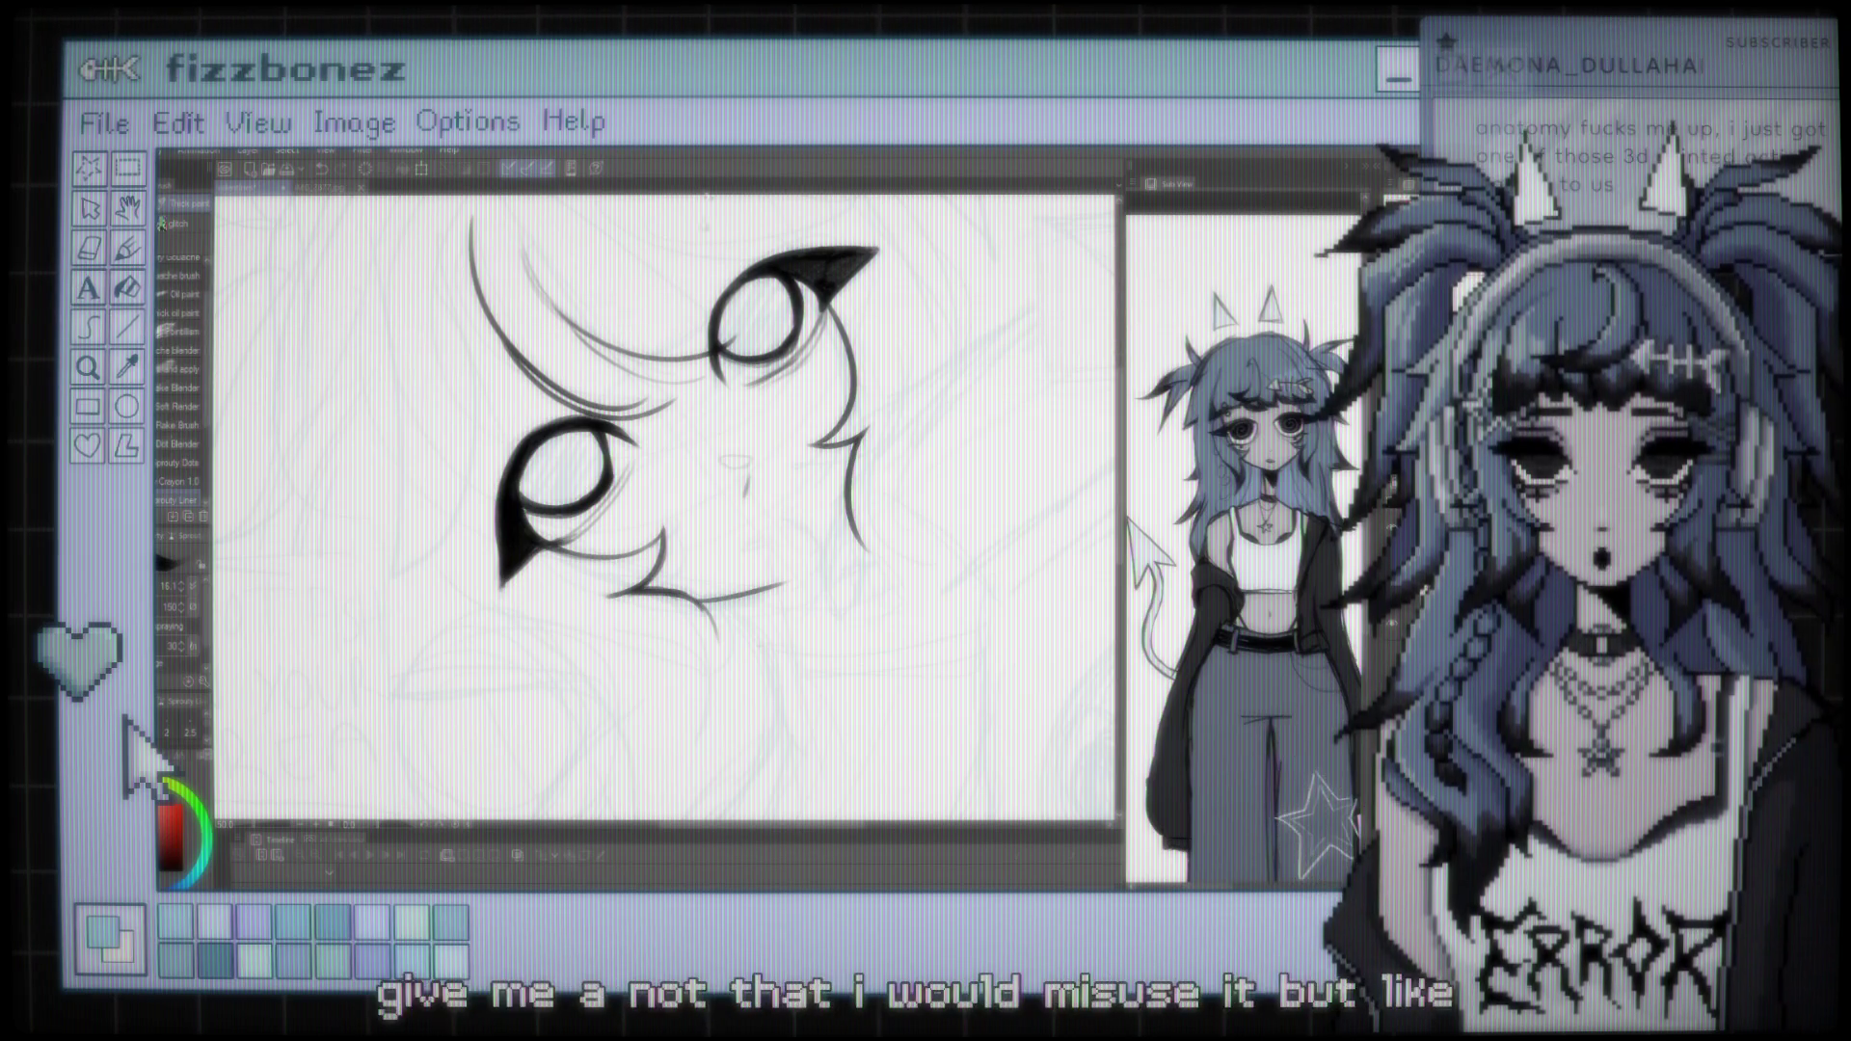
scroll(665, 511, down, 2)
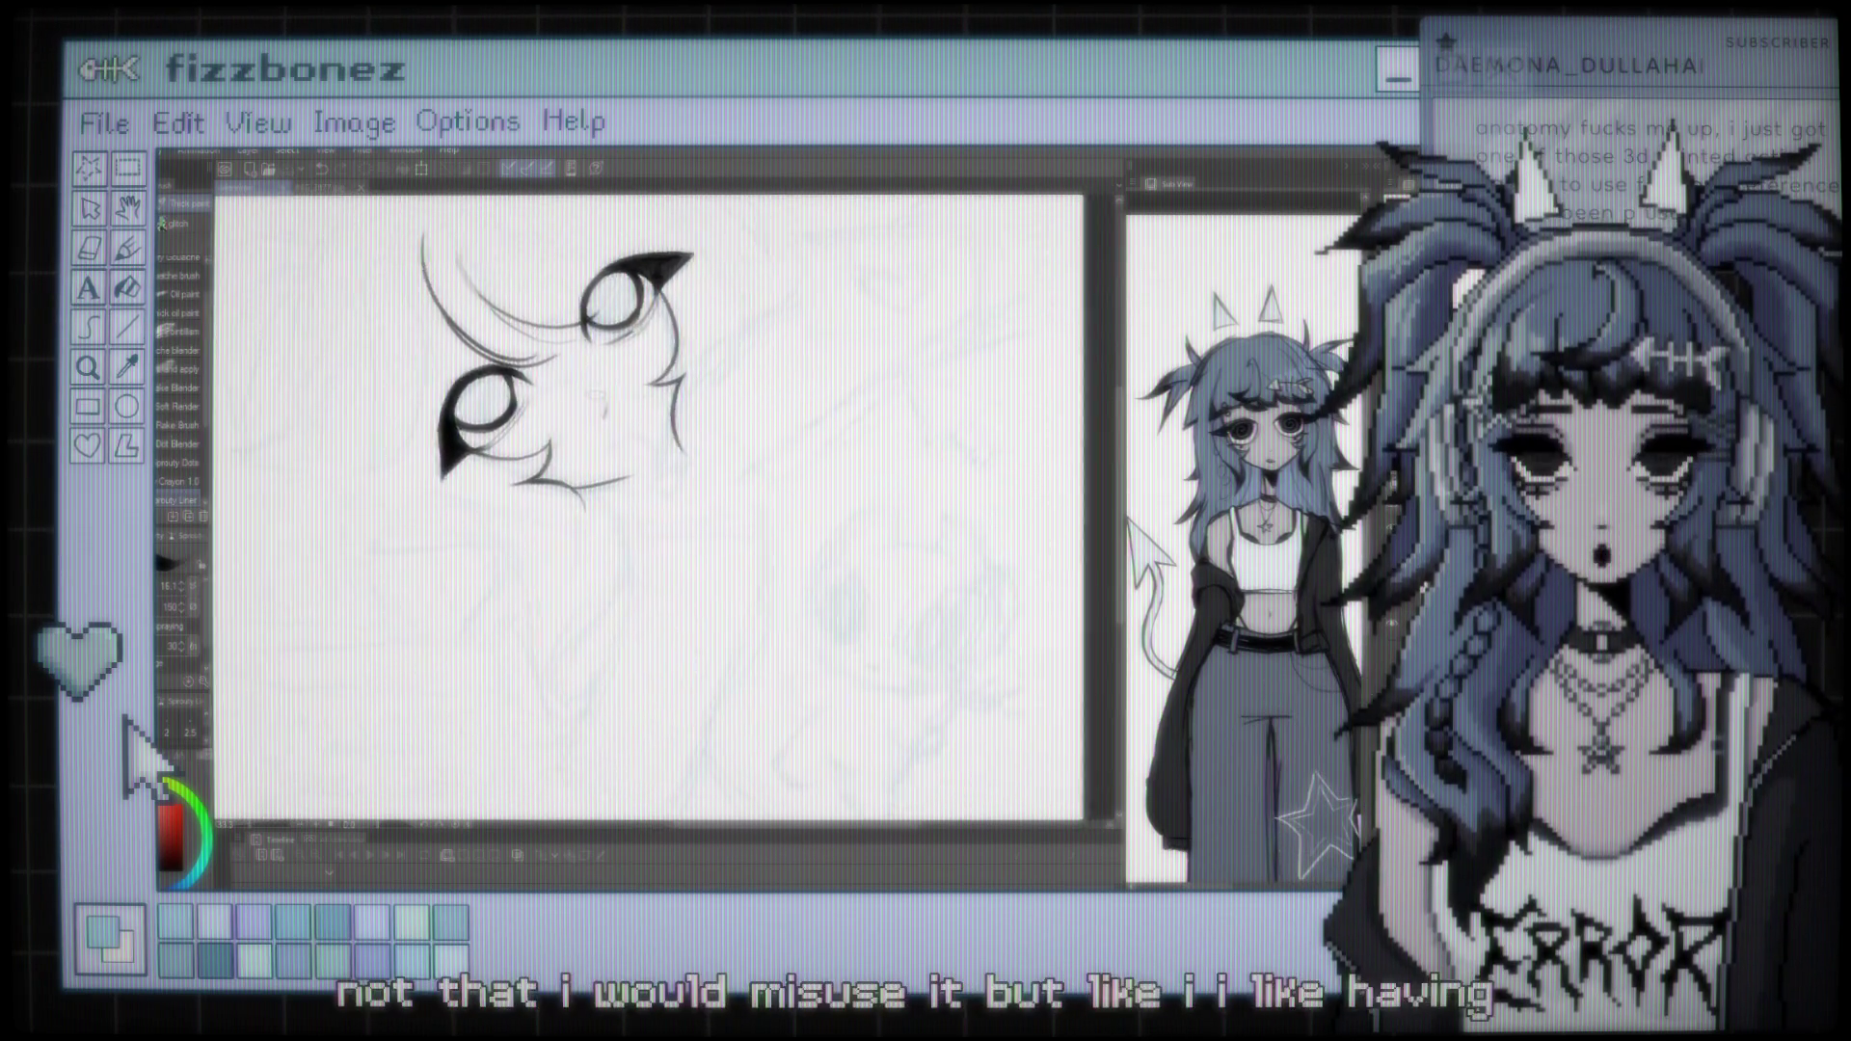
scroll(386, 270, up, 3)
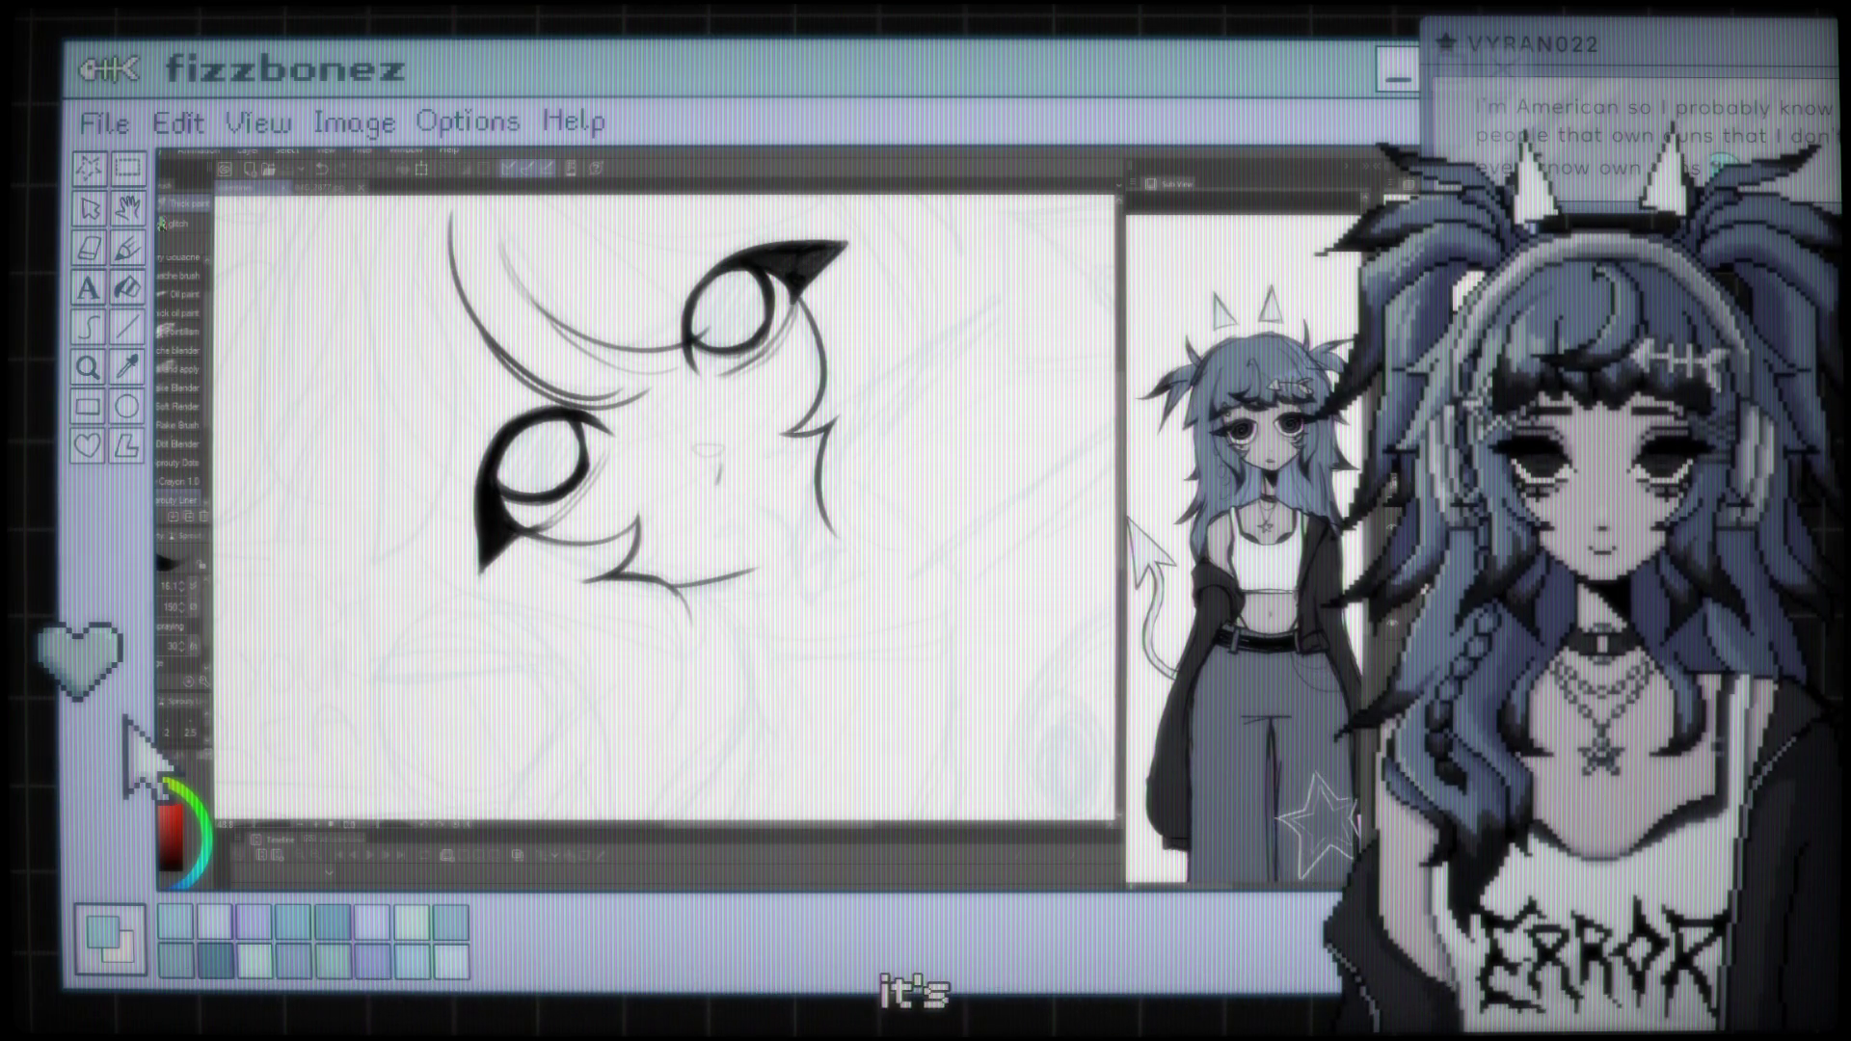
scroll(857, 564, down, 3)
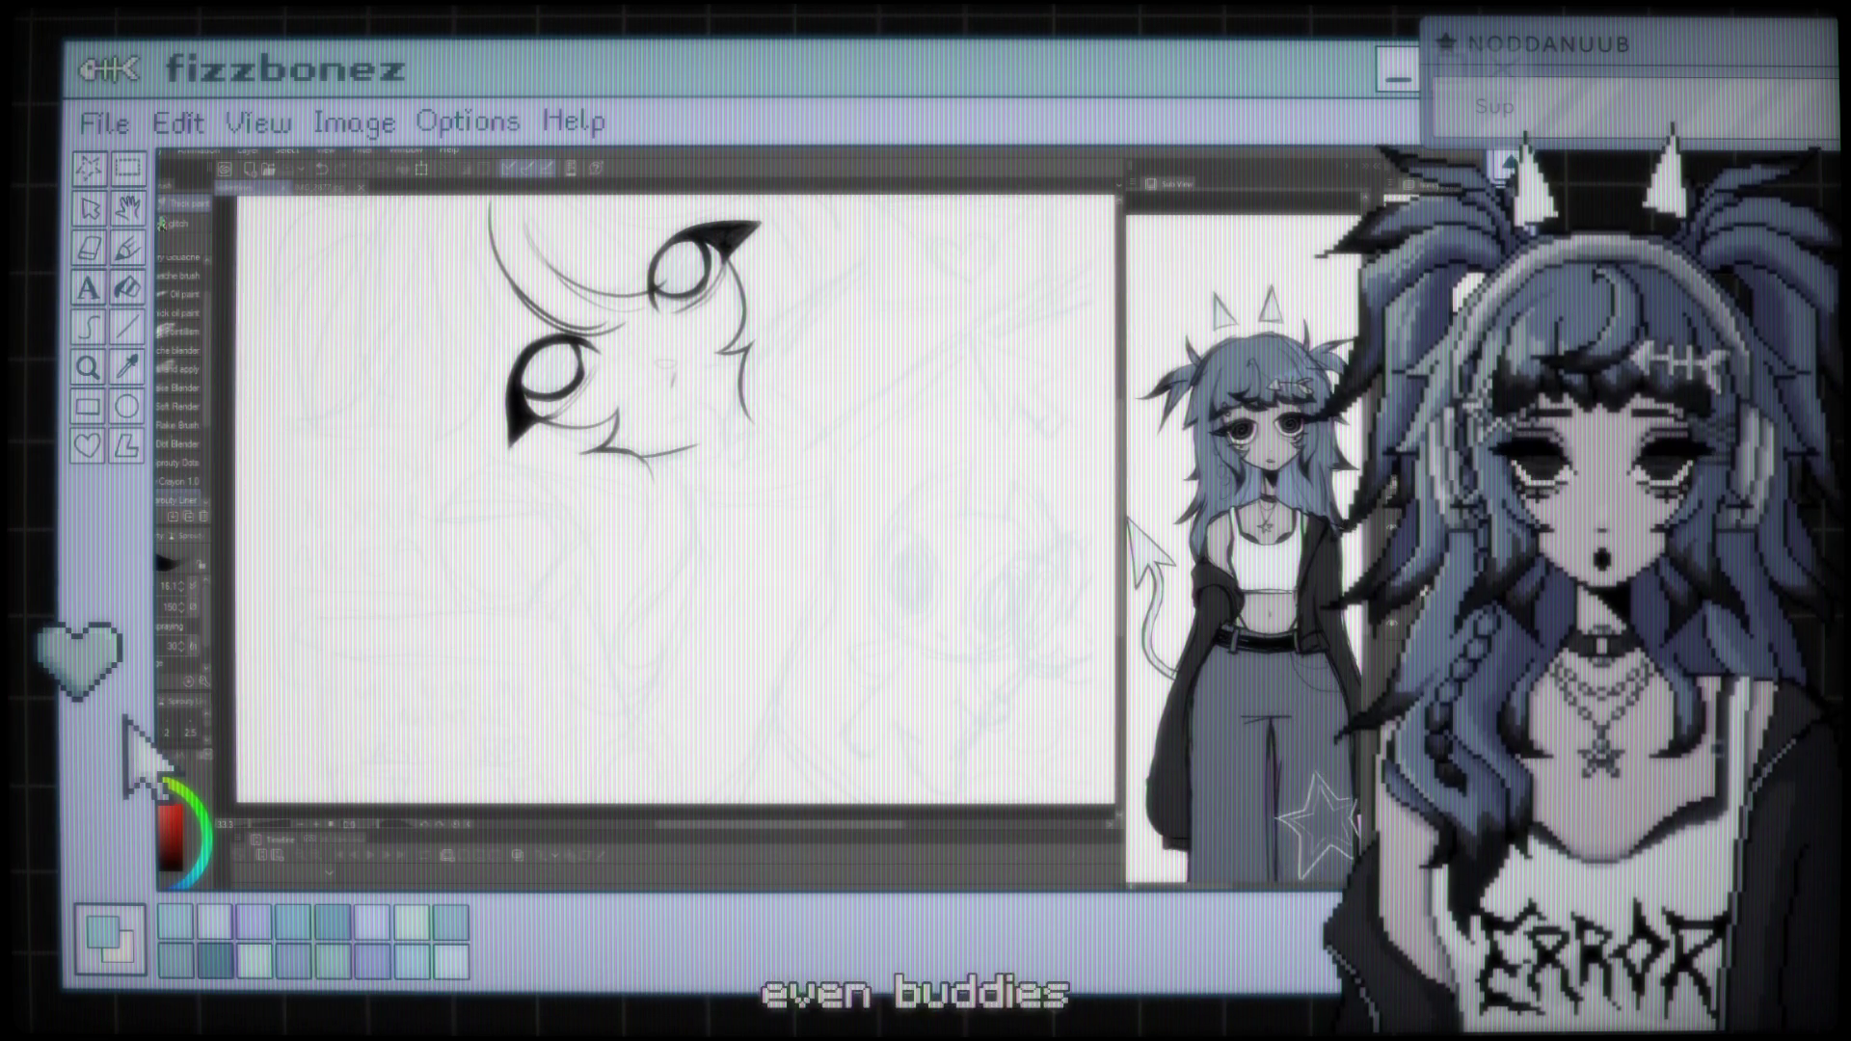
scroll(577, 542, down, 2)
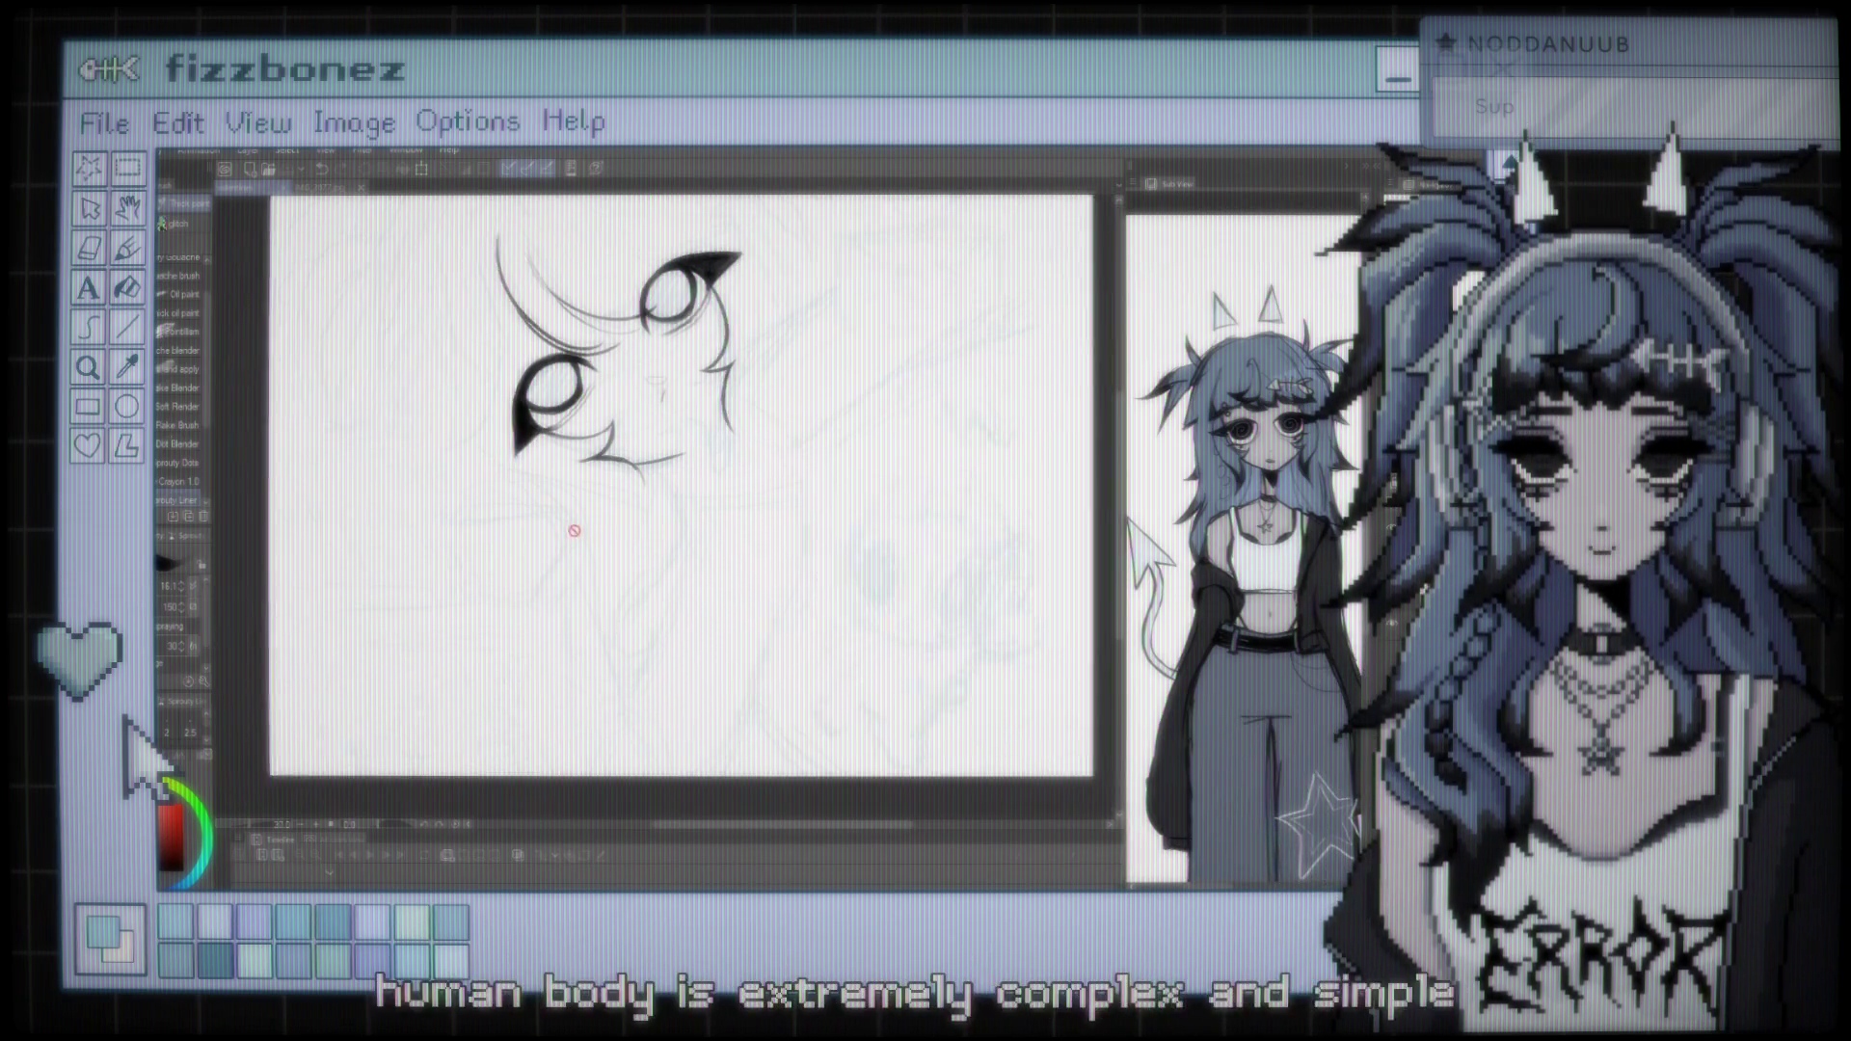
scroll(597, 535, up, 1)
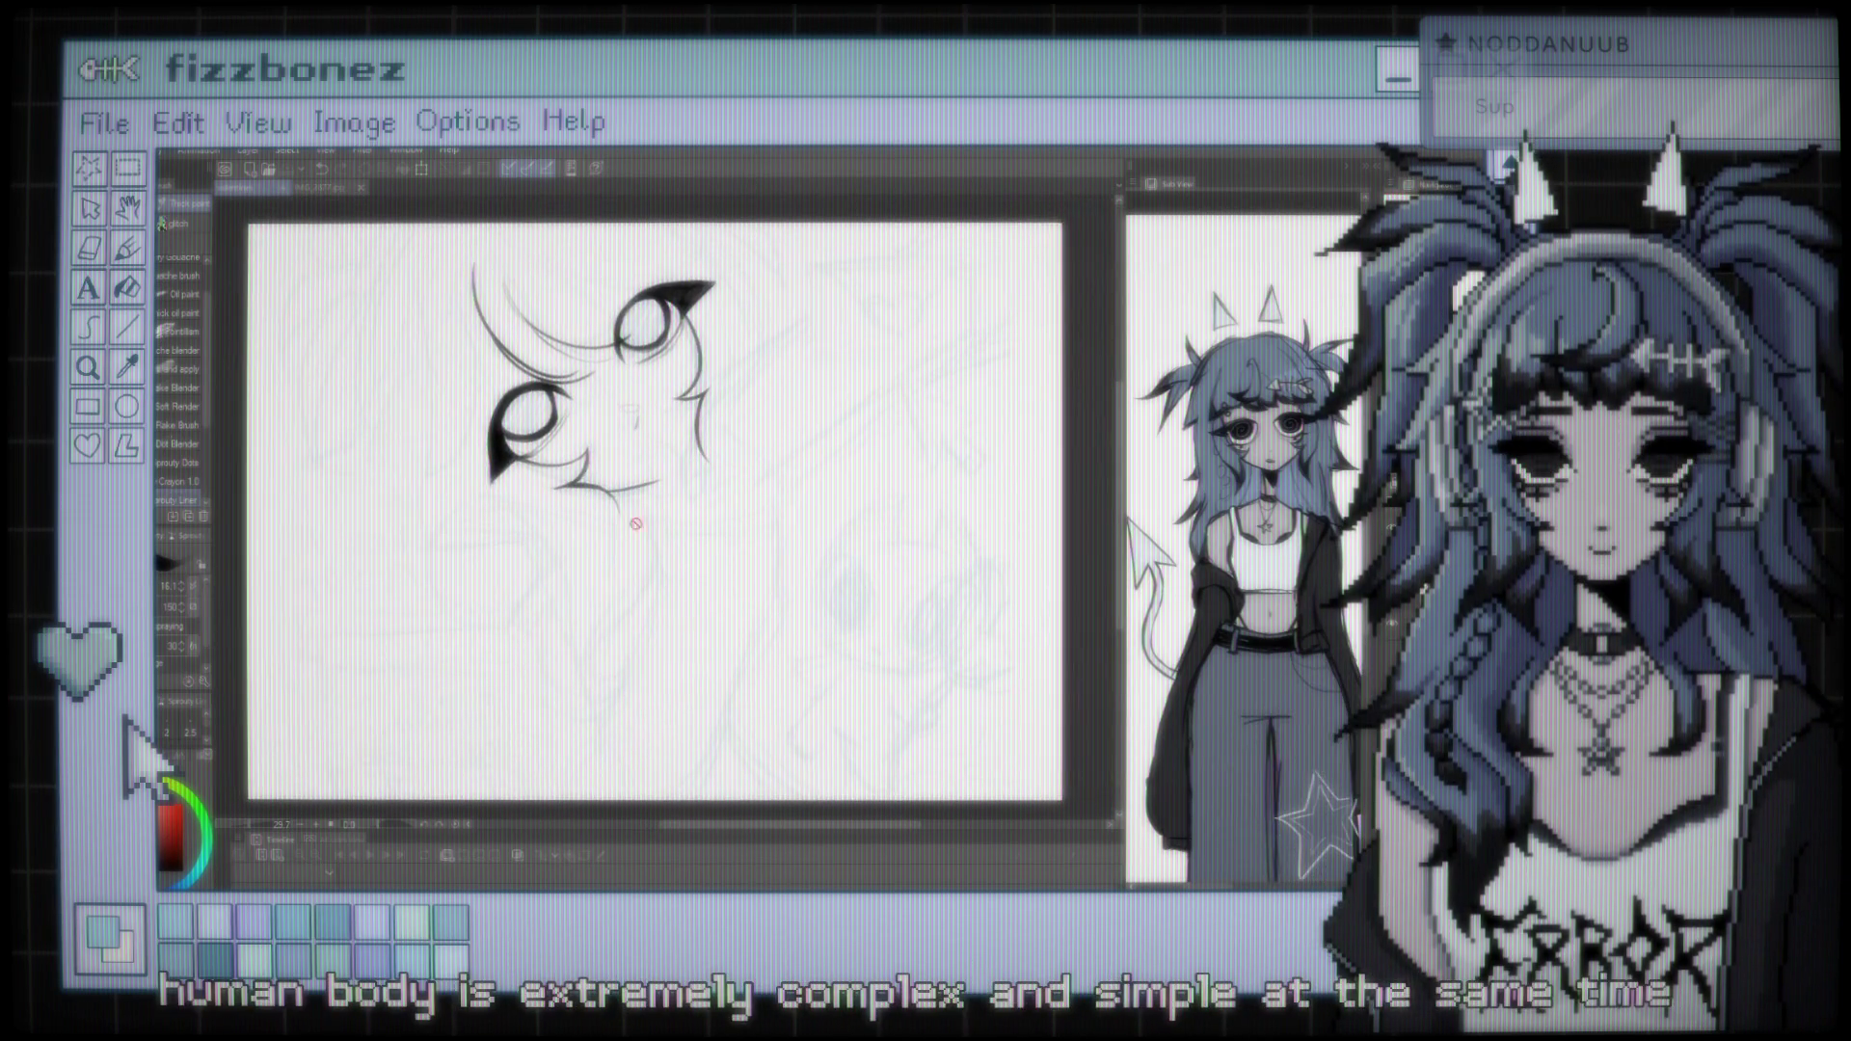
drag(763, 487, 757, 483)
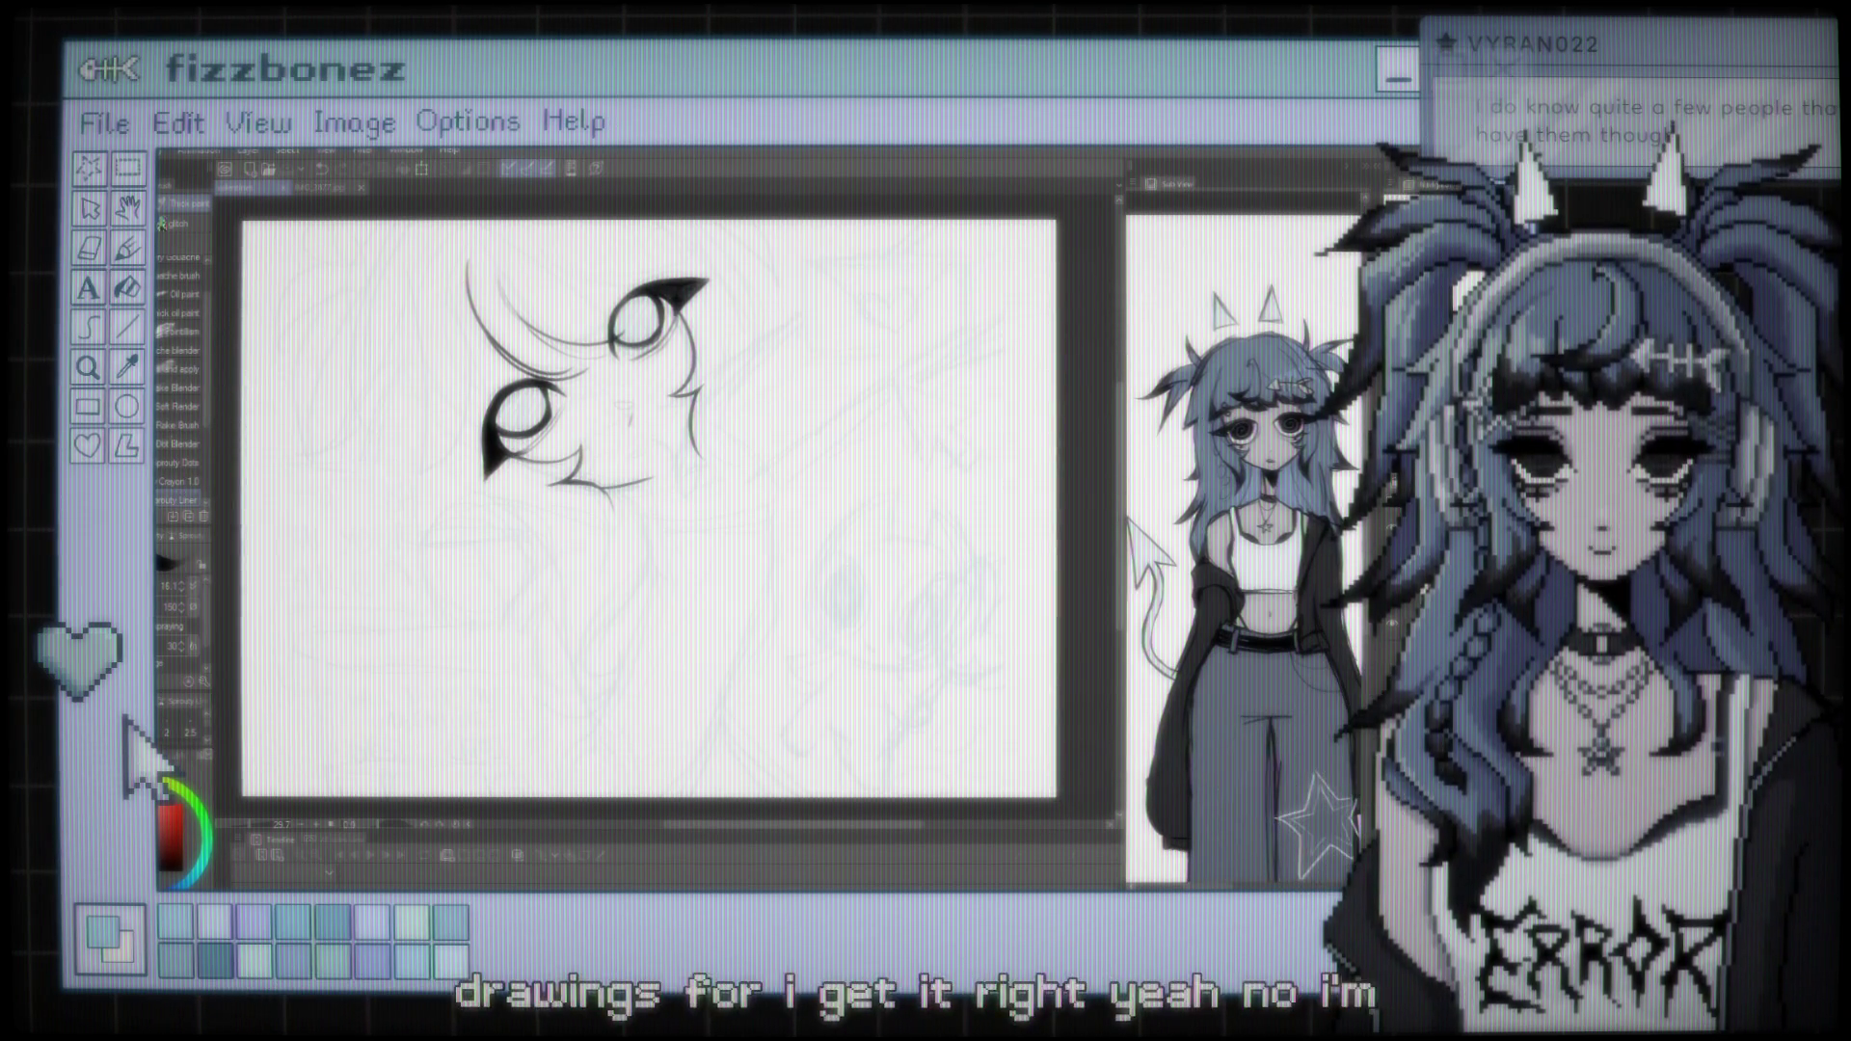
scroll(749, 401, down, 1)
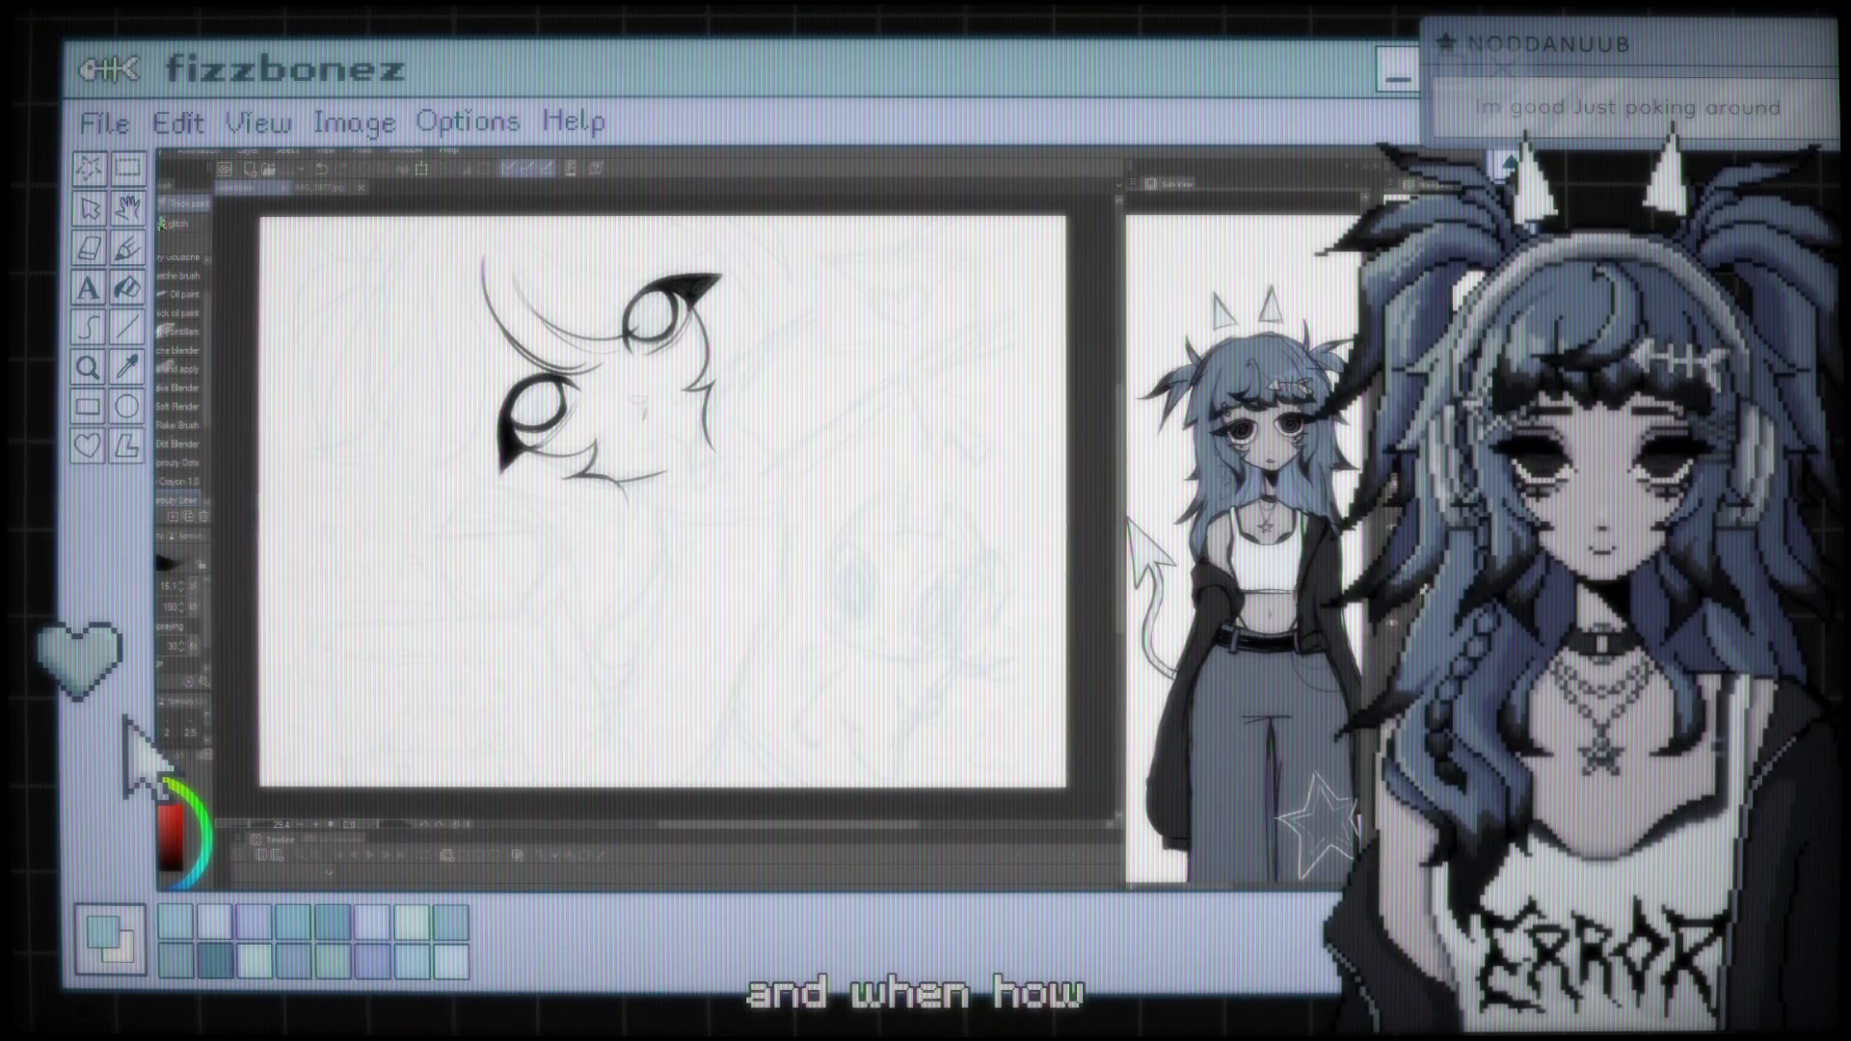
Cancel an unintended transform and centre the view on the inked eyes
key(ctrl+t)
key(Return)
scroll(627, 388, up, 3)
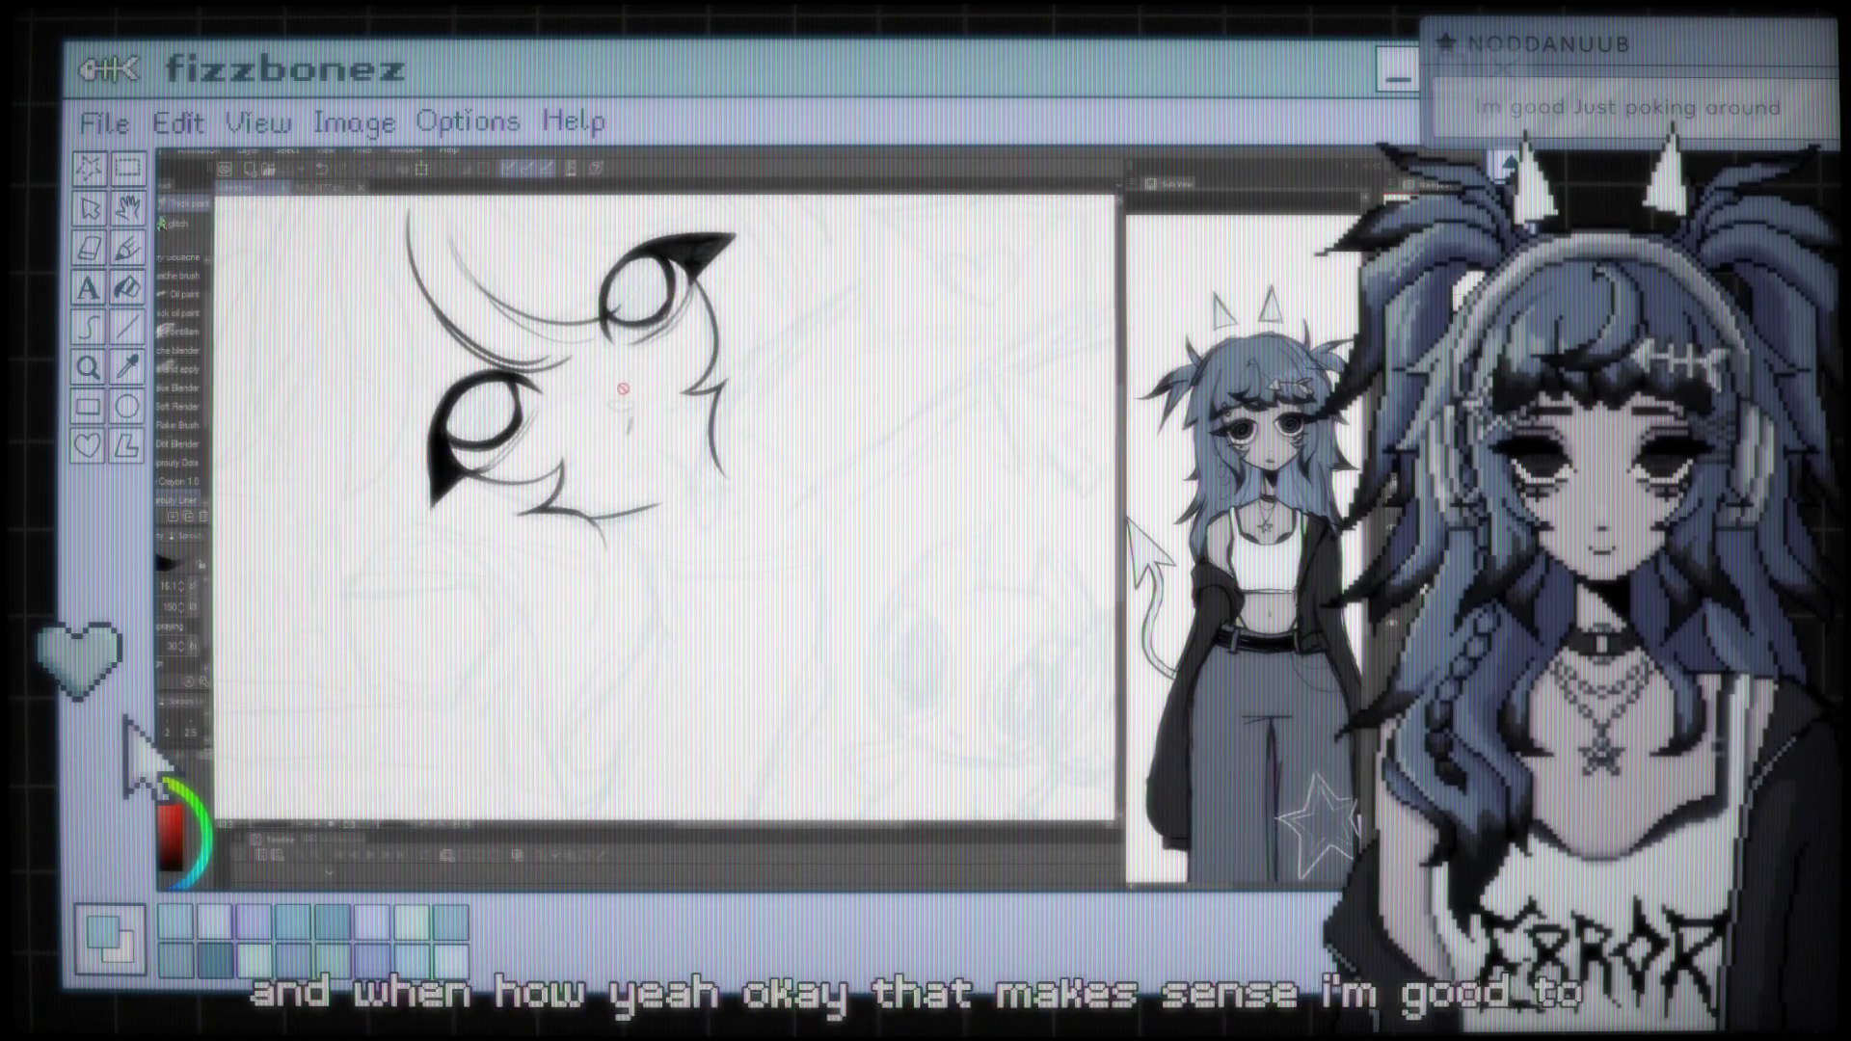
scroll(627, 387, up, 1)
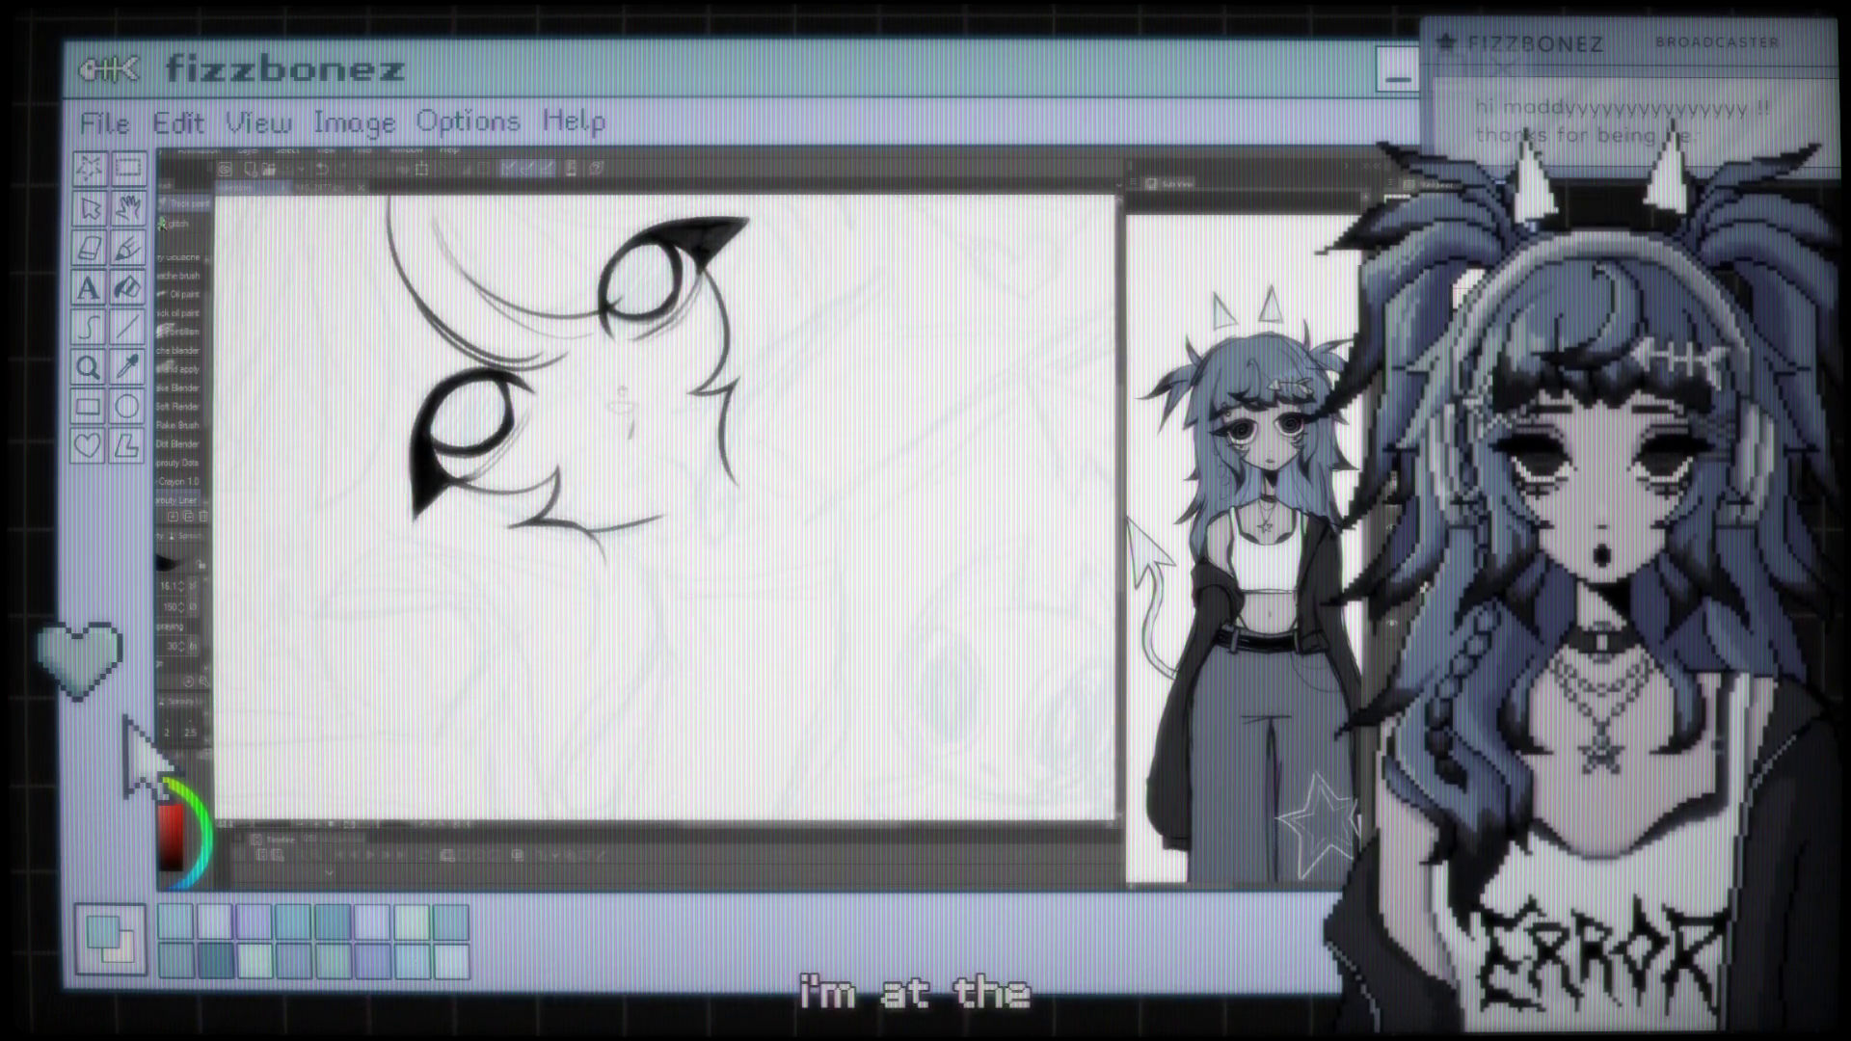
drag(626, 388, 810, 499)
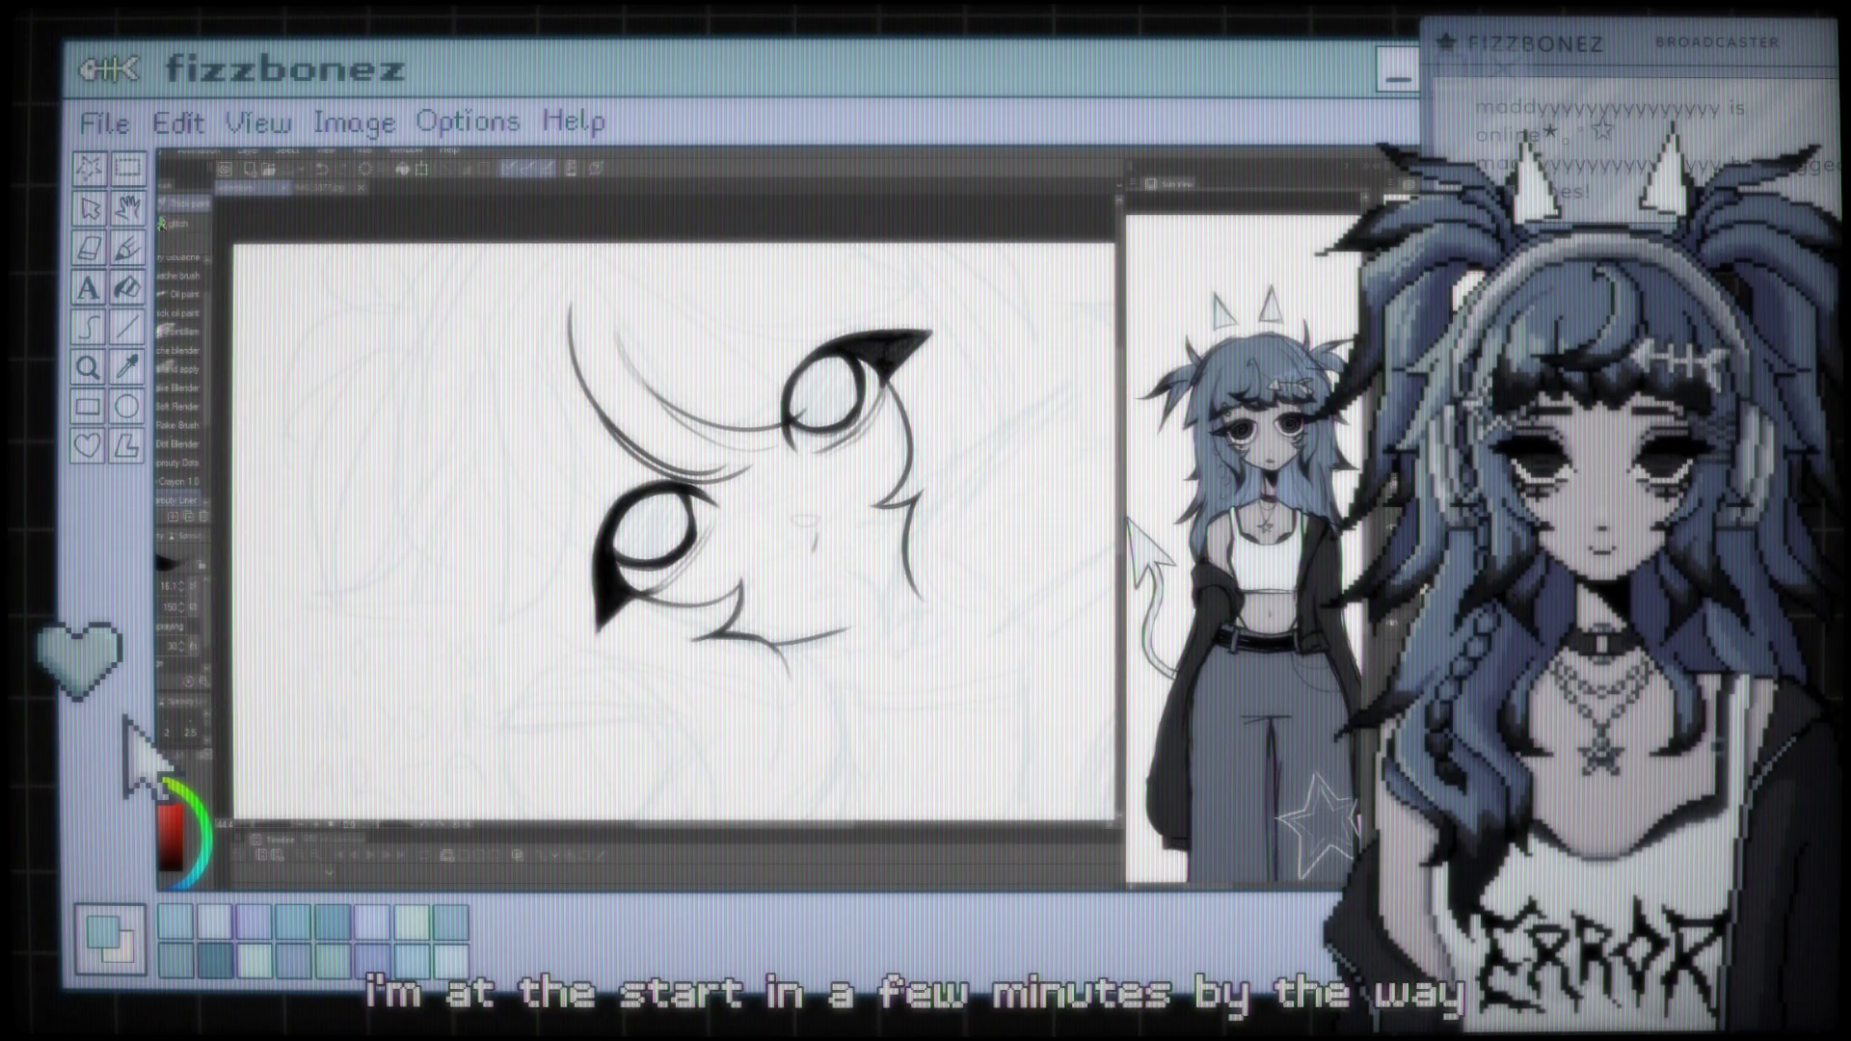
Ink a line running down beside the lower eye, redrawing it after one undone attempt
drag(448, 419, 544, 593)
key(ctrl+z)
drag(539, 354, 550, 590)
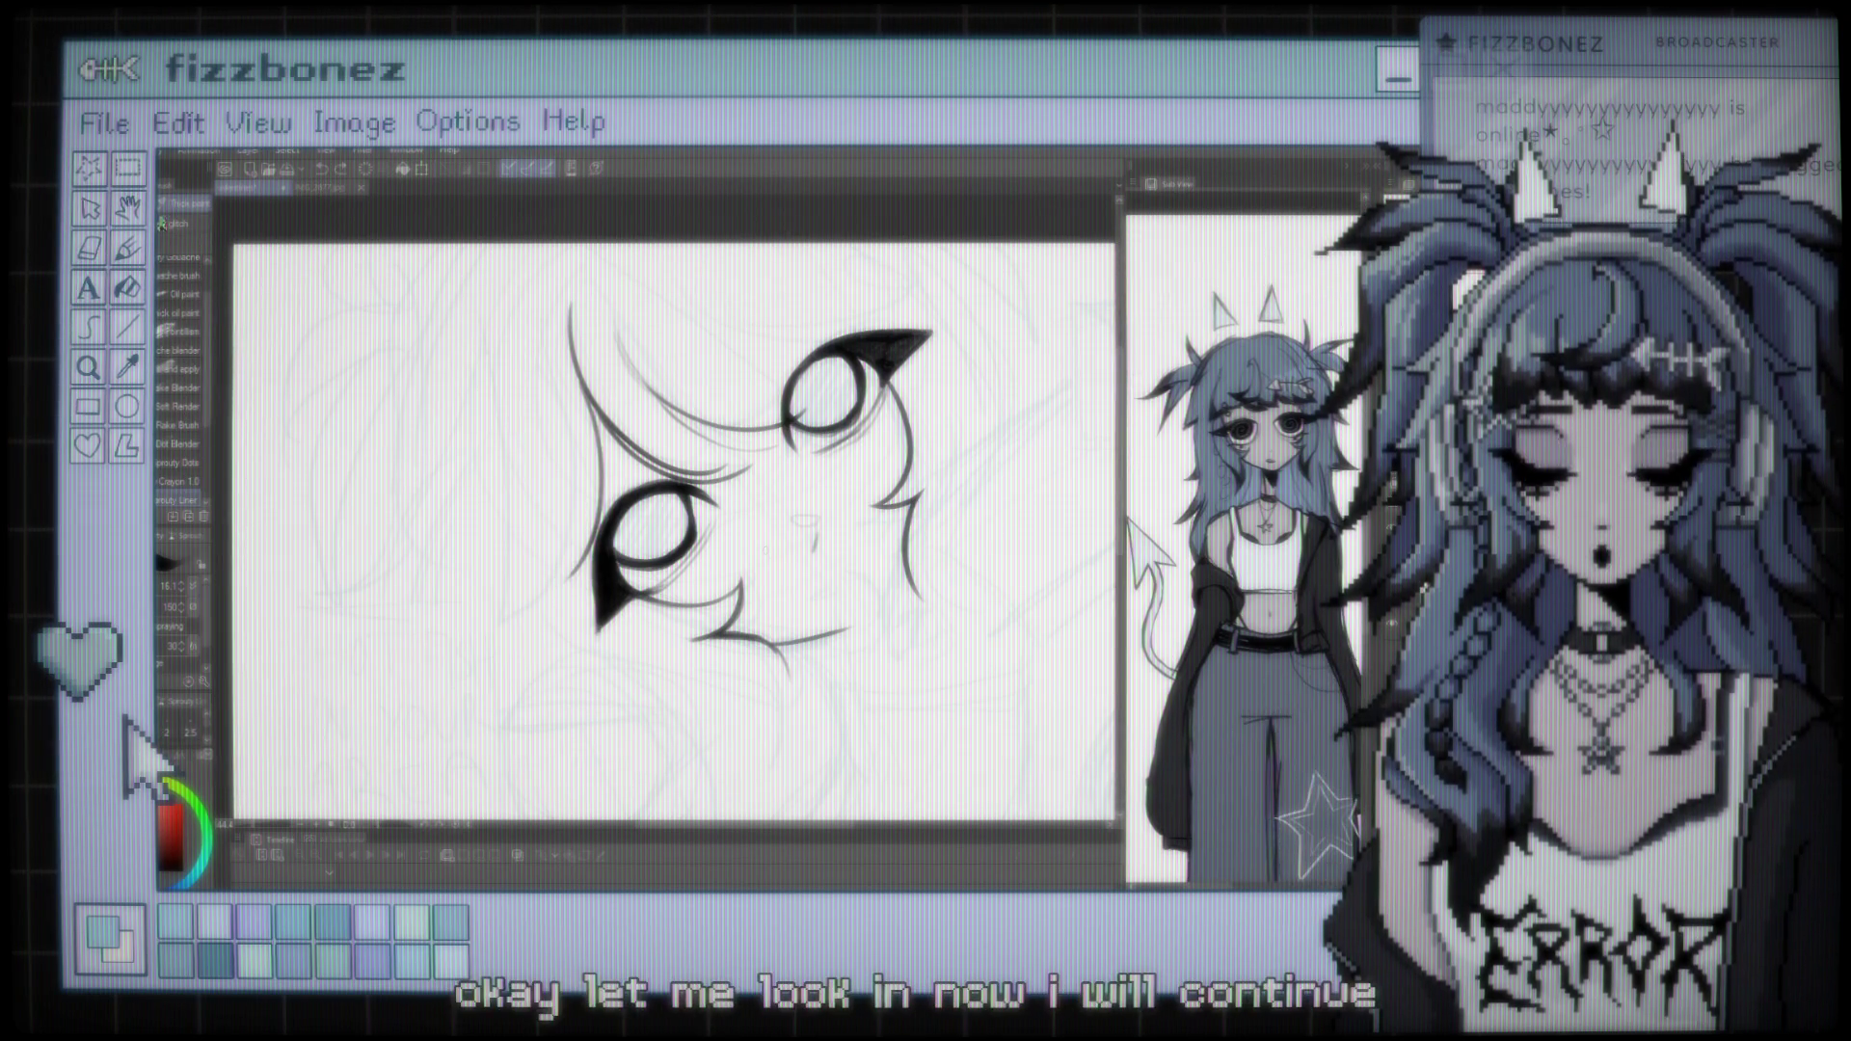
Thicken the left edge of the eye outline
key(ctrl+minus)
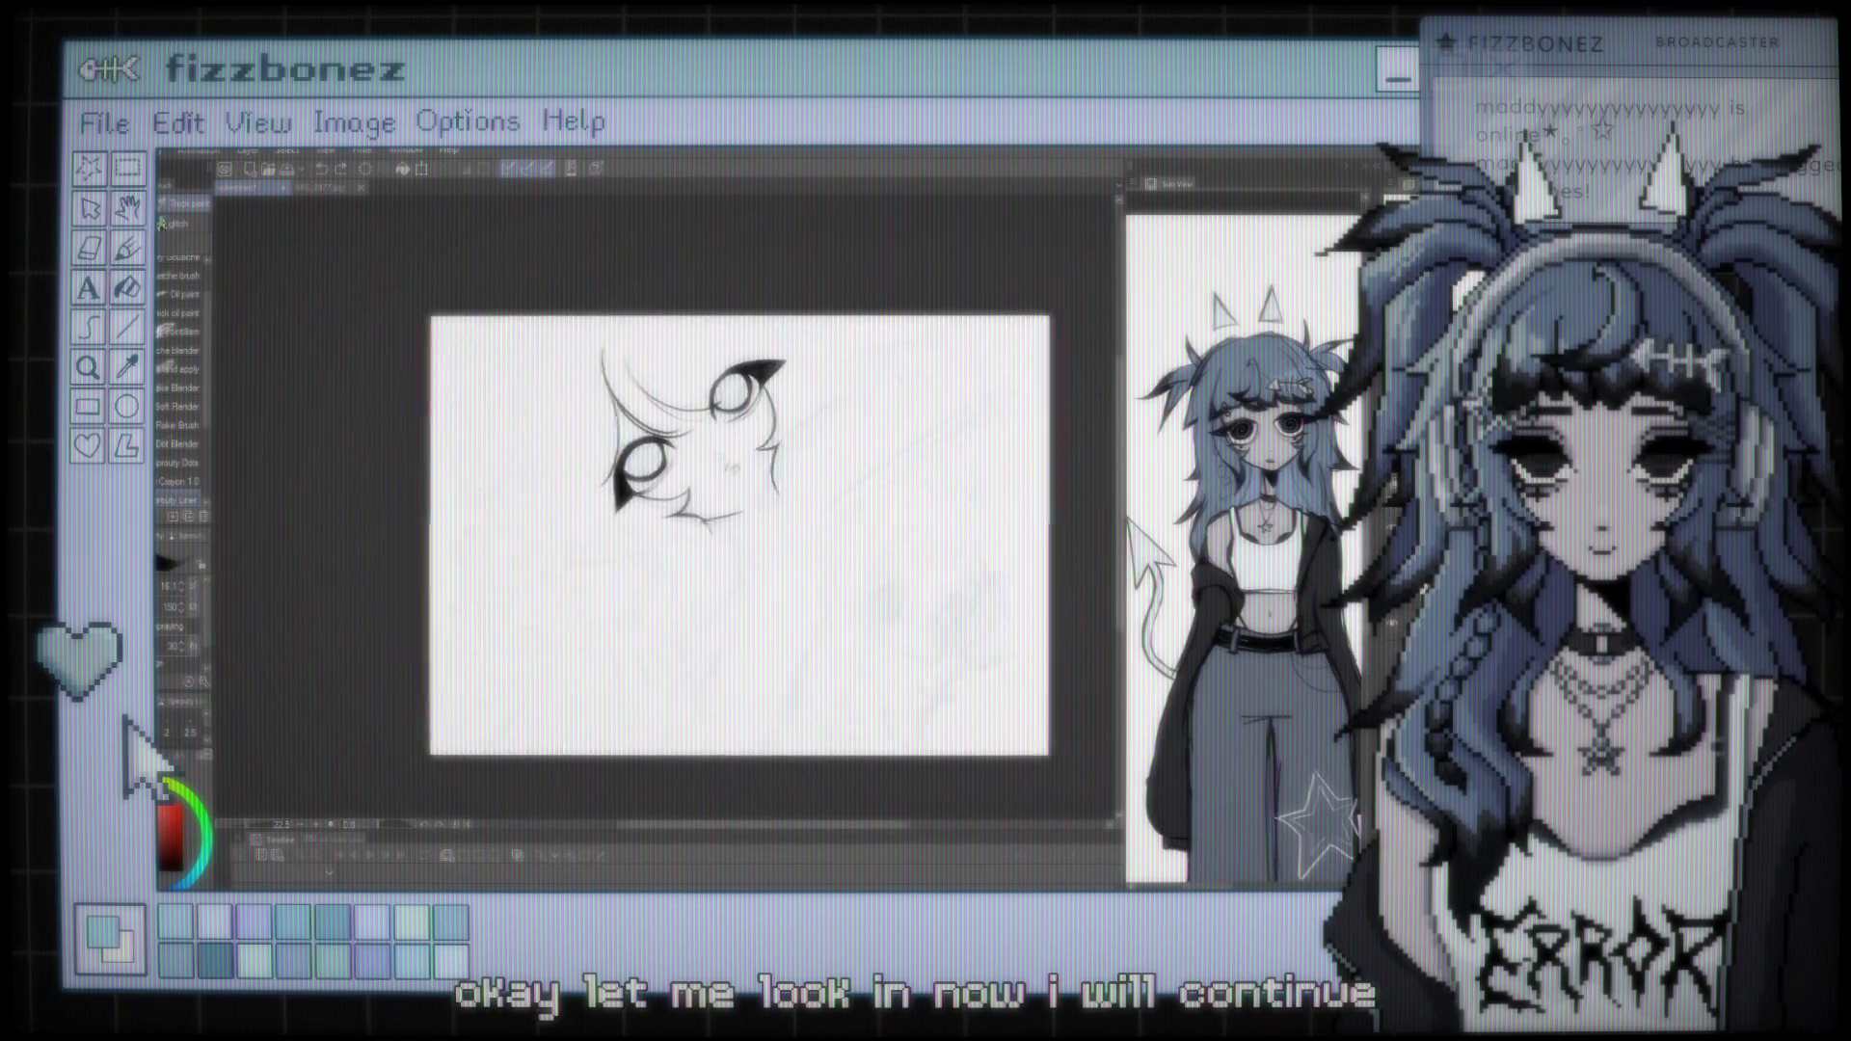
scroll(743, 501, up, 5)
scroll(849, 451, up, 2)
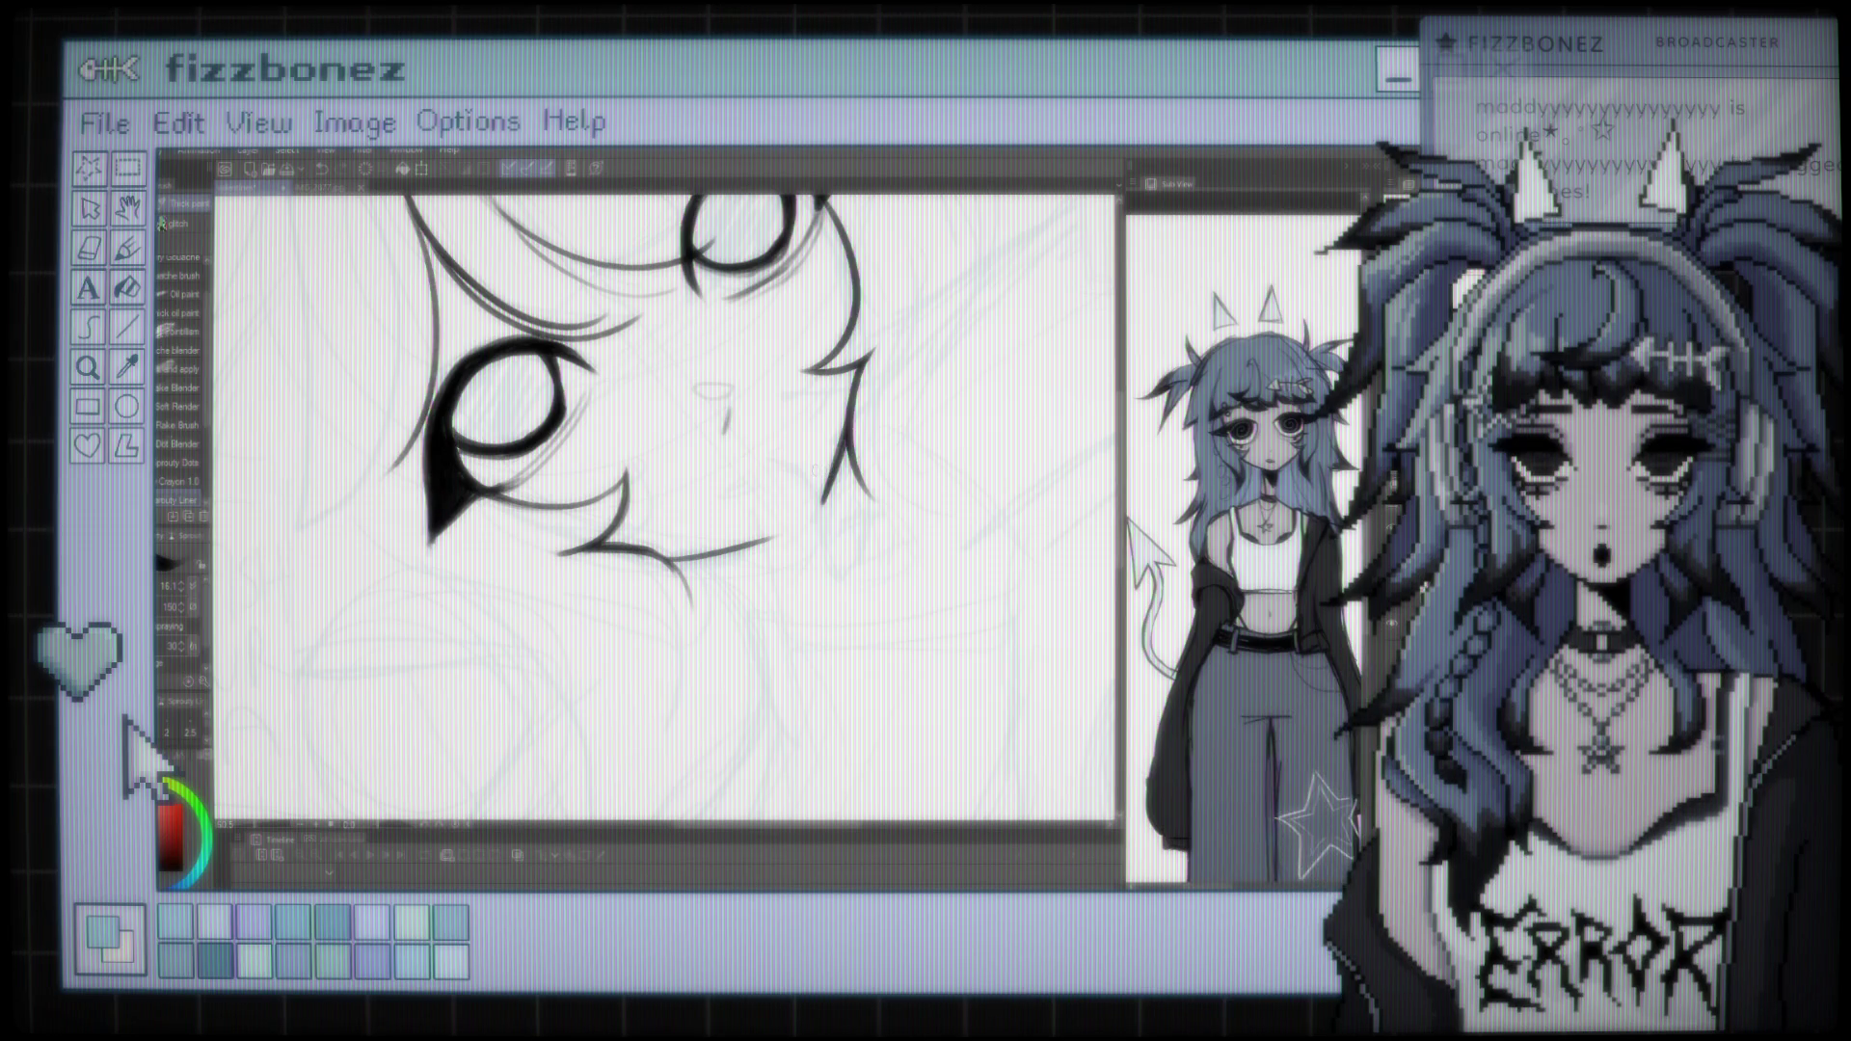
drag(436, 263, 432, 393)
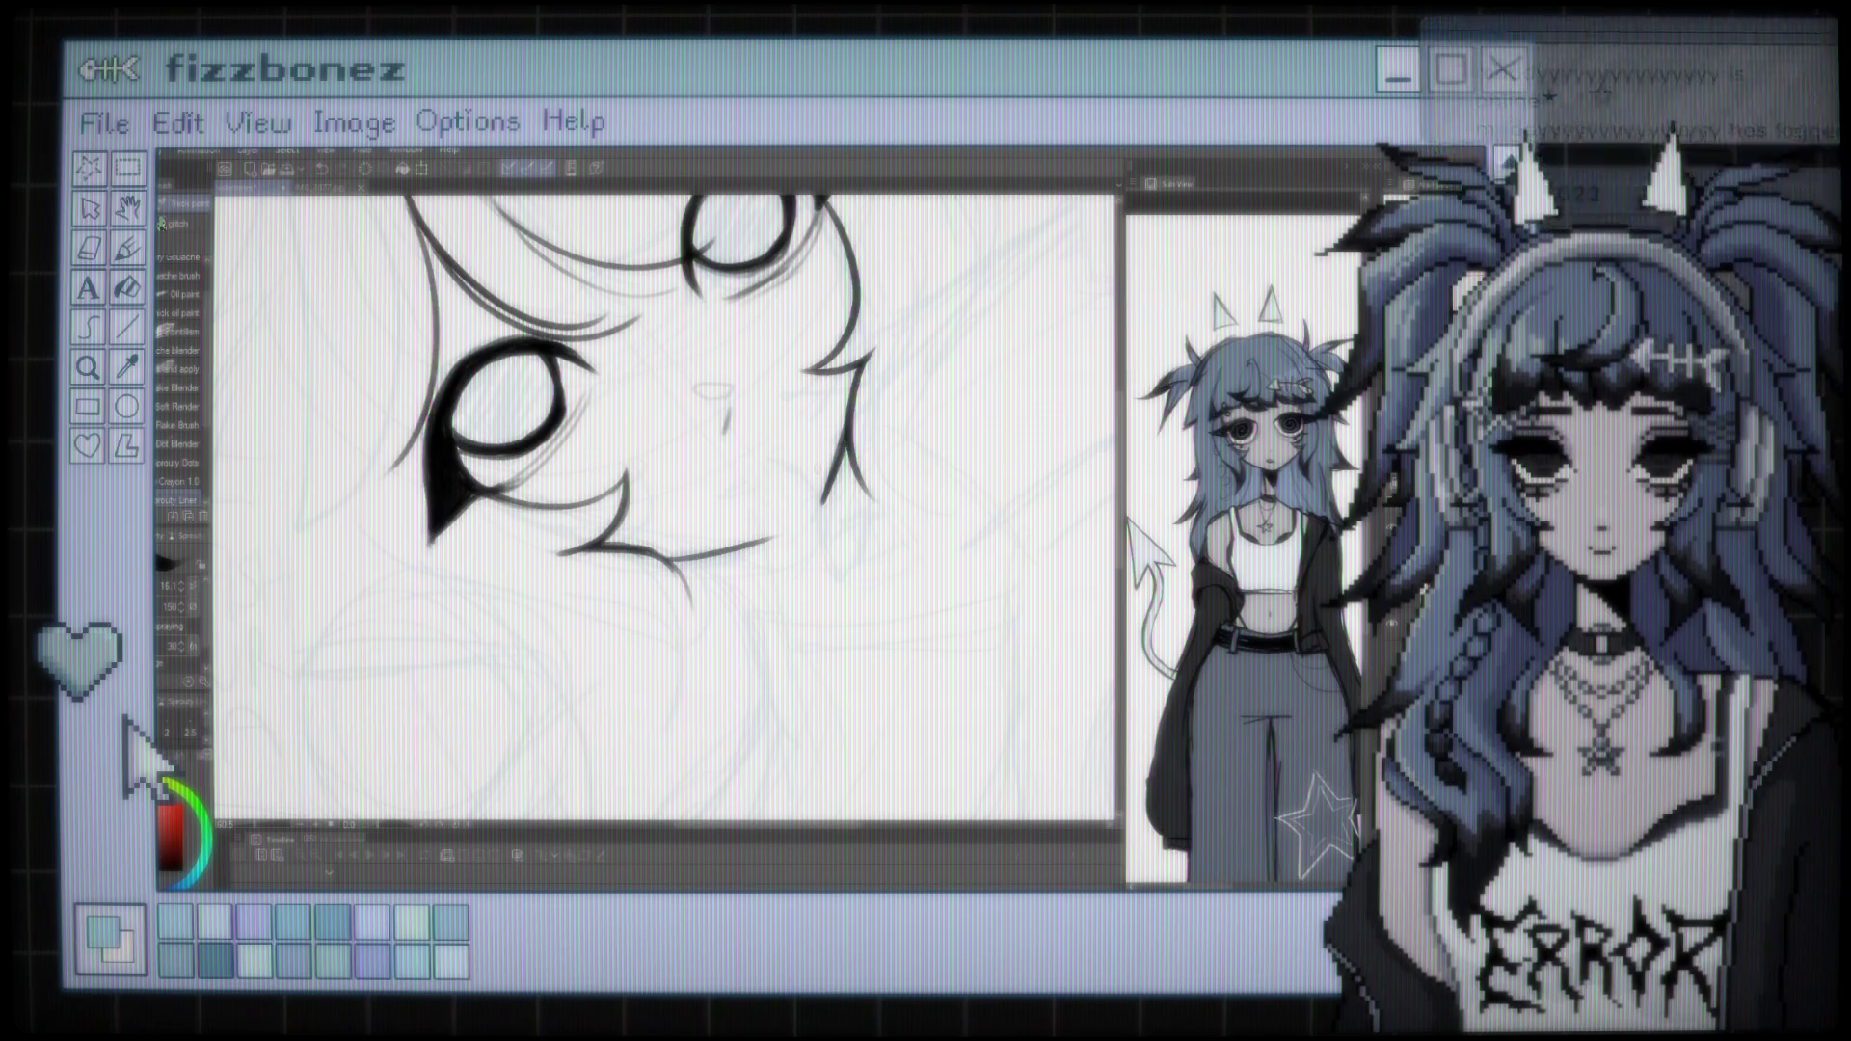
scroll(666, 511, down, 5)
drag(726, 449, 780, 452)
scroll(733, 497, up, 2)
scroll(732, 496, down, 2)
scroll(675, 501, up, 2)
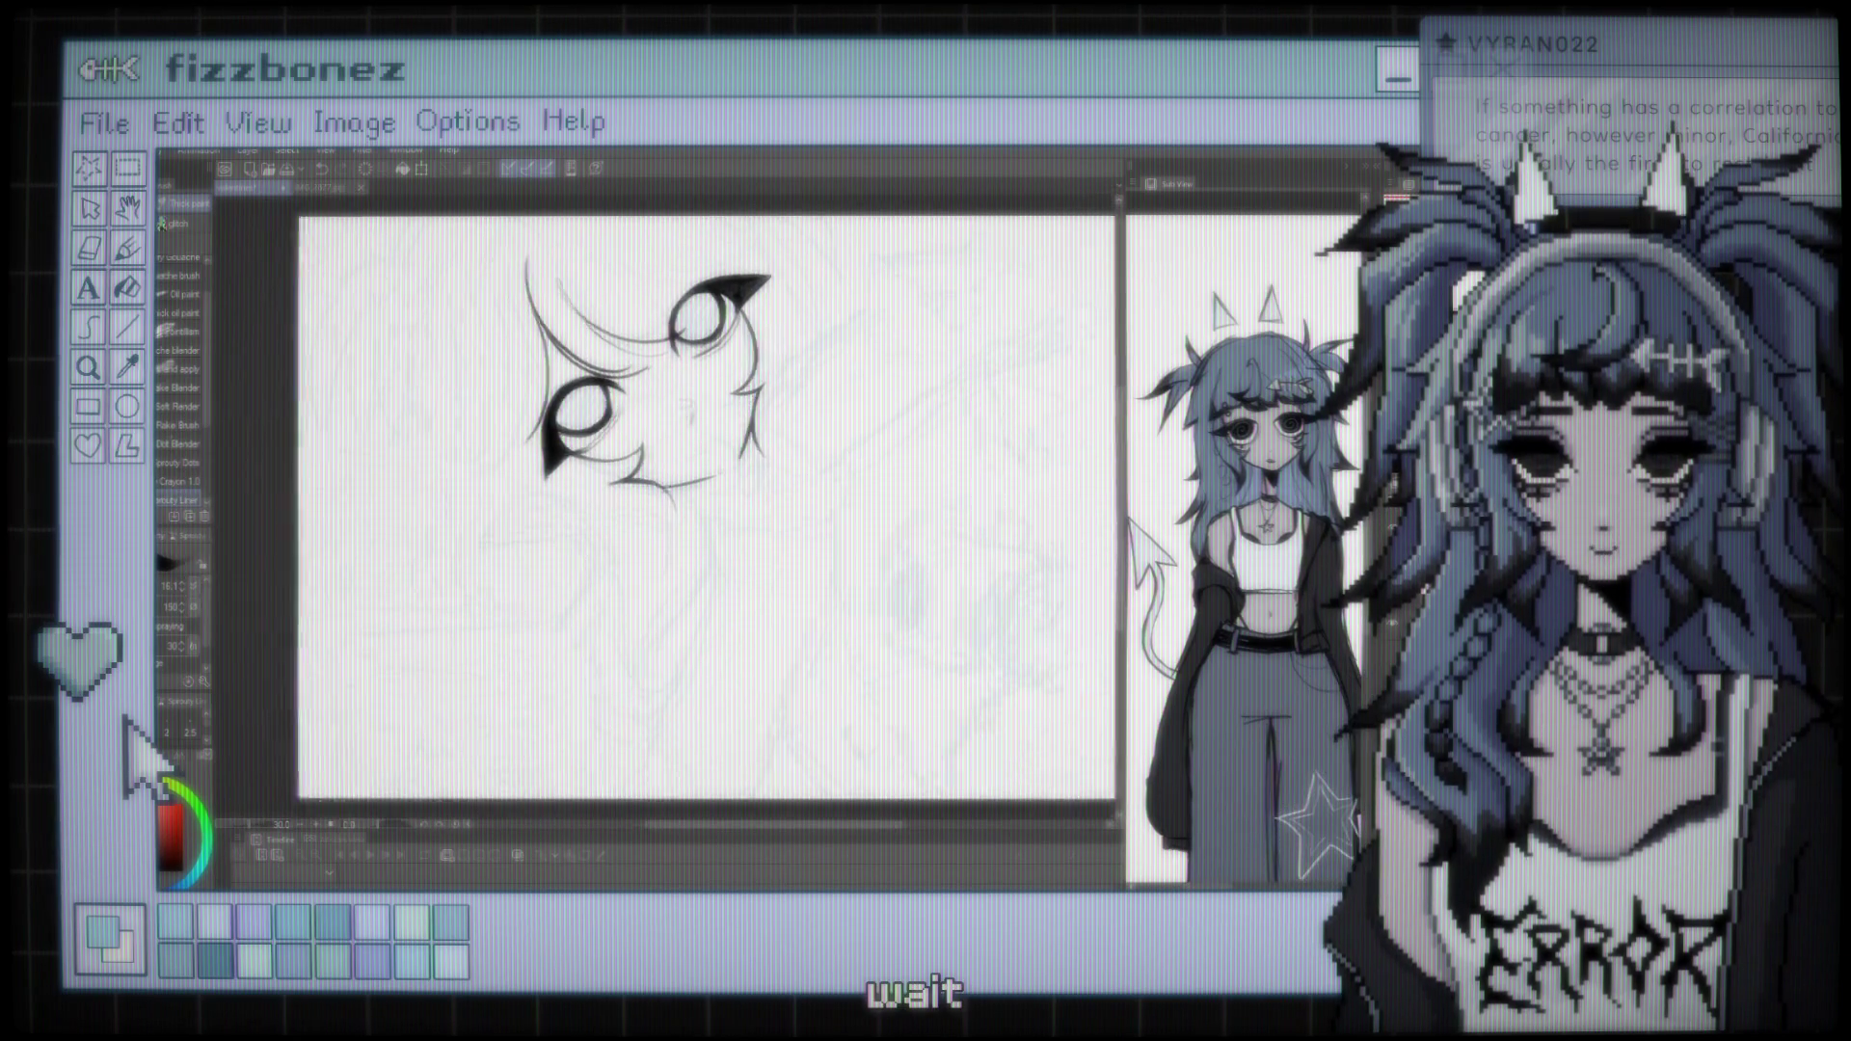
scroll(675, 501, down, 2)
scroll(675, 502, up, 2)
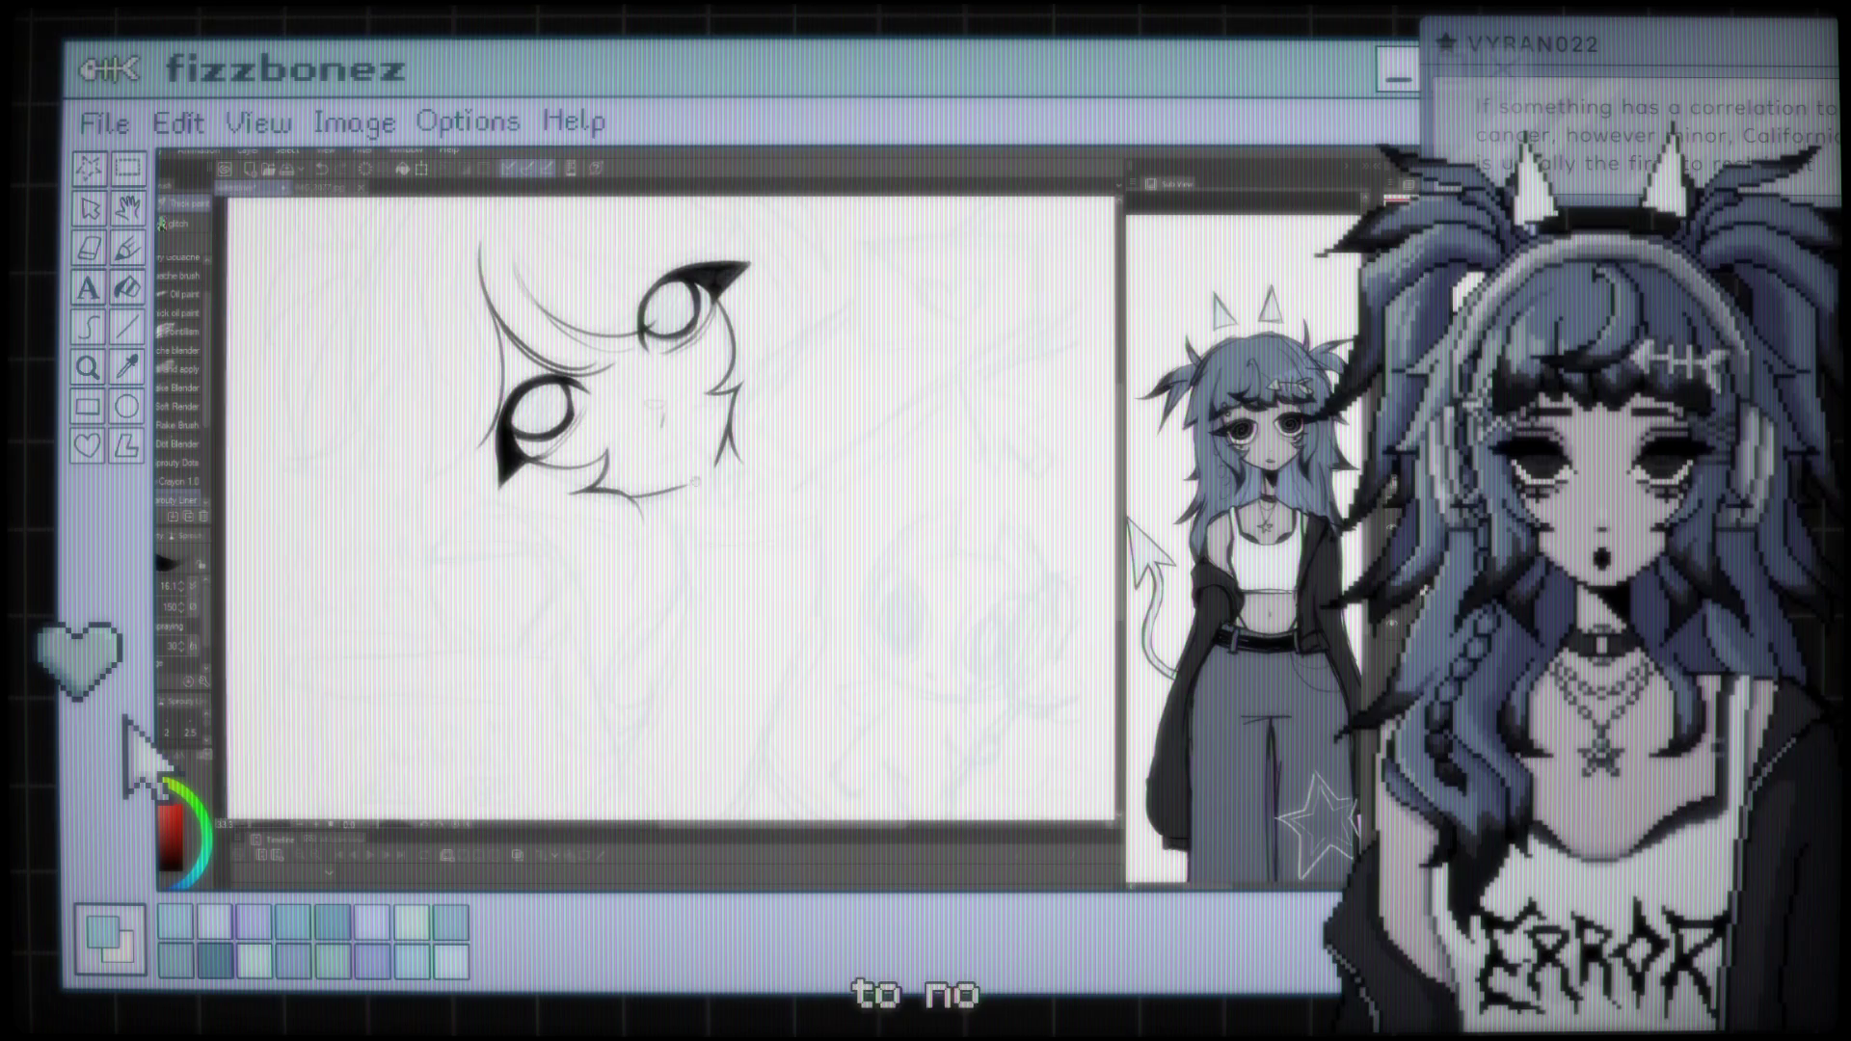
scroll(675, 502, down, 2)
scroll(675, 502, up, 3)
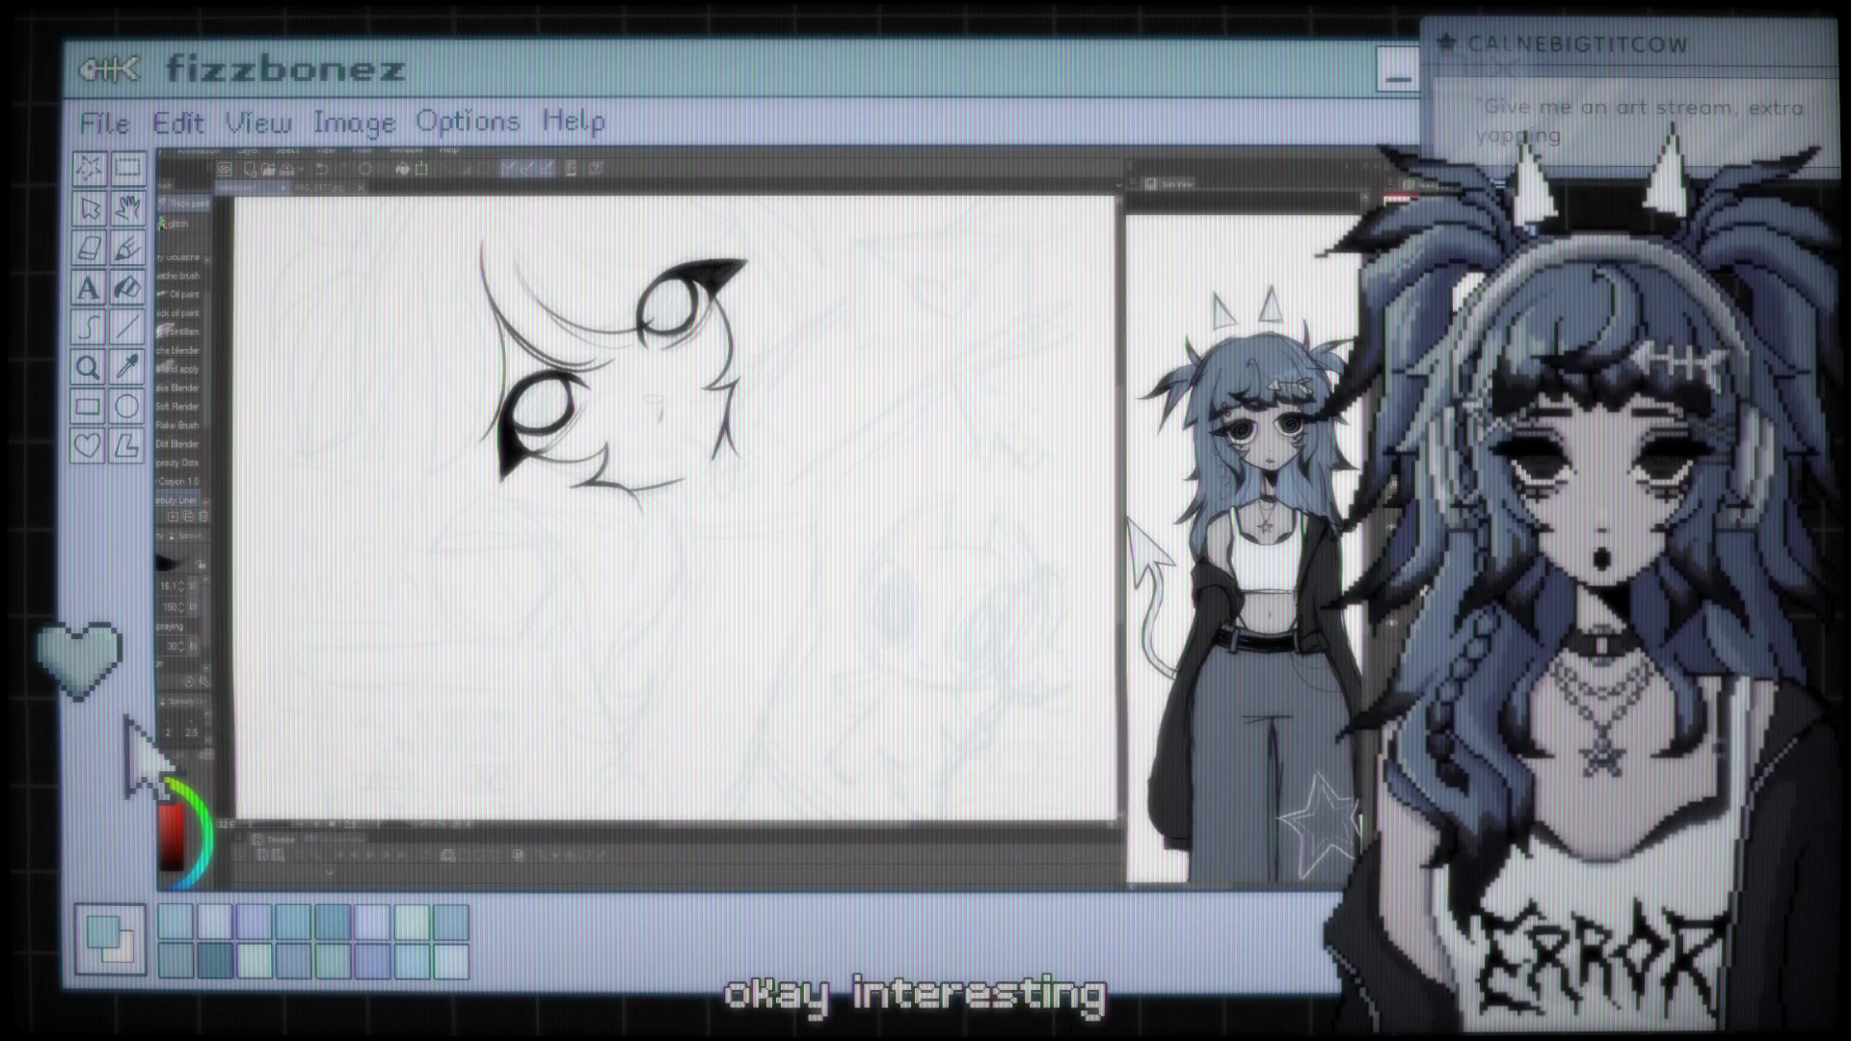
key(ctrl+minus)
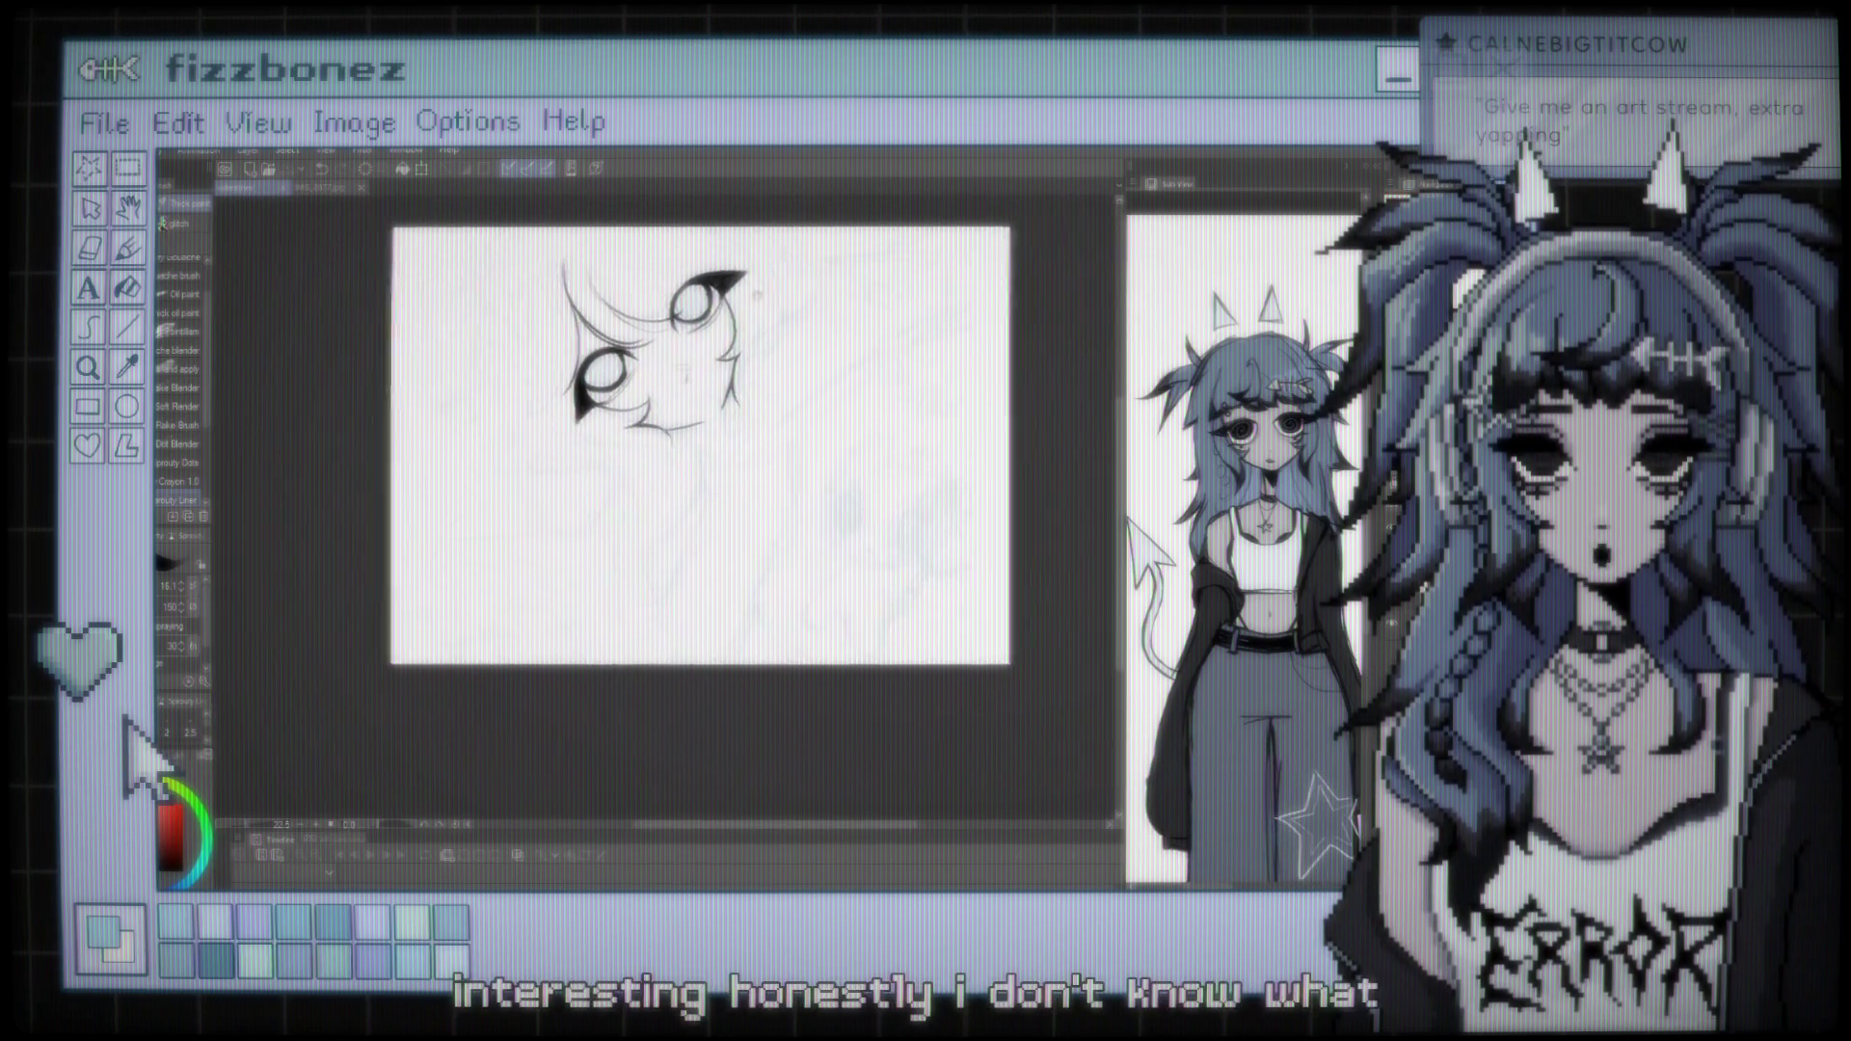
Extend an existing ink line on the face and recentre the view over the face sketch
scroll(496, 356, up, 3)
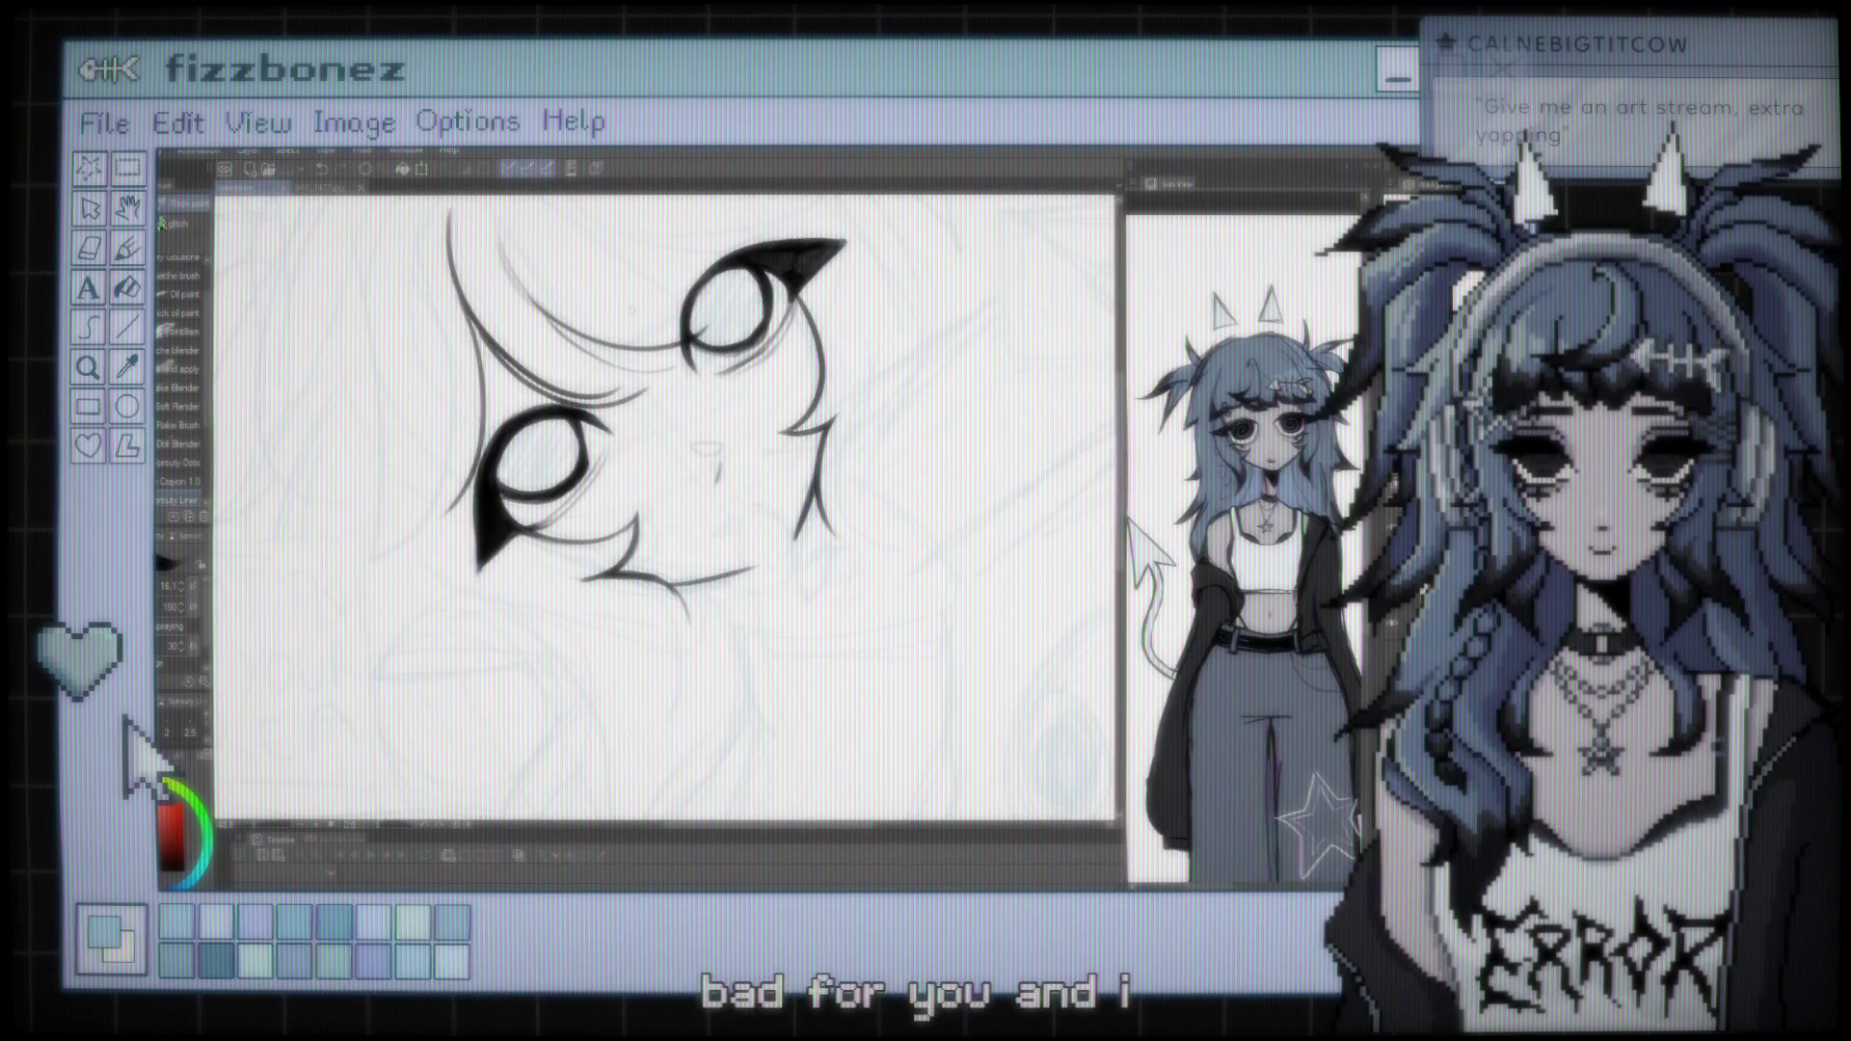
scroll(665, 501, up, 5)
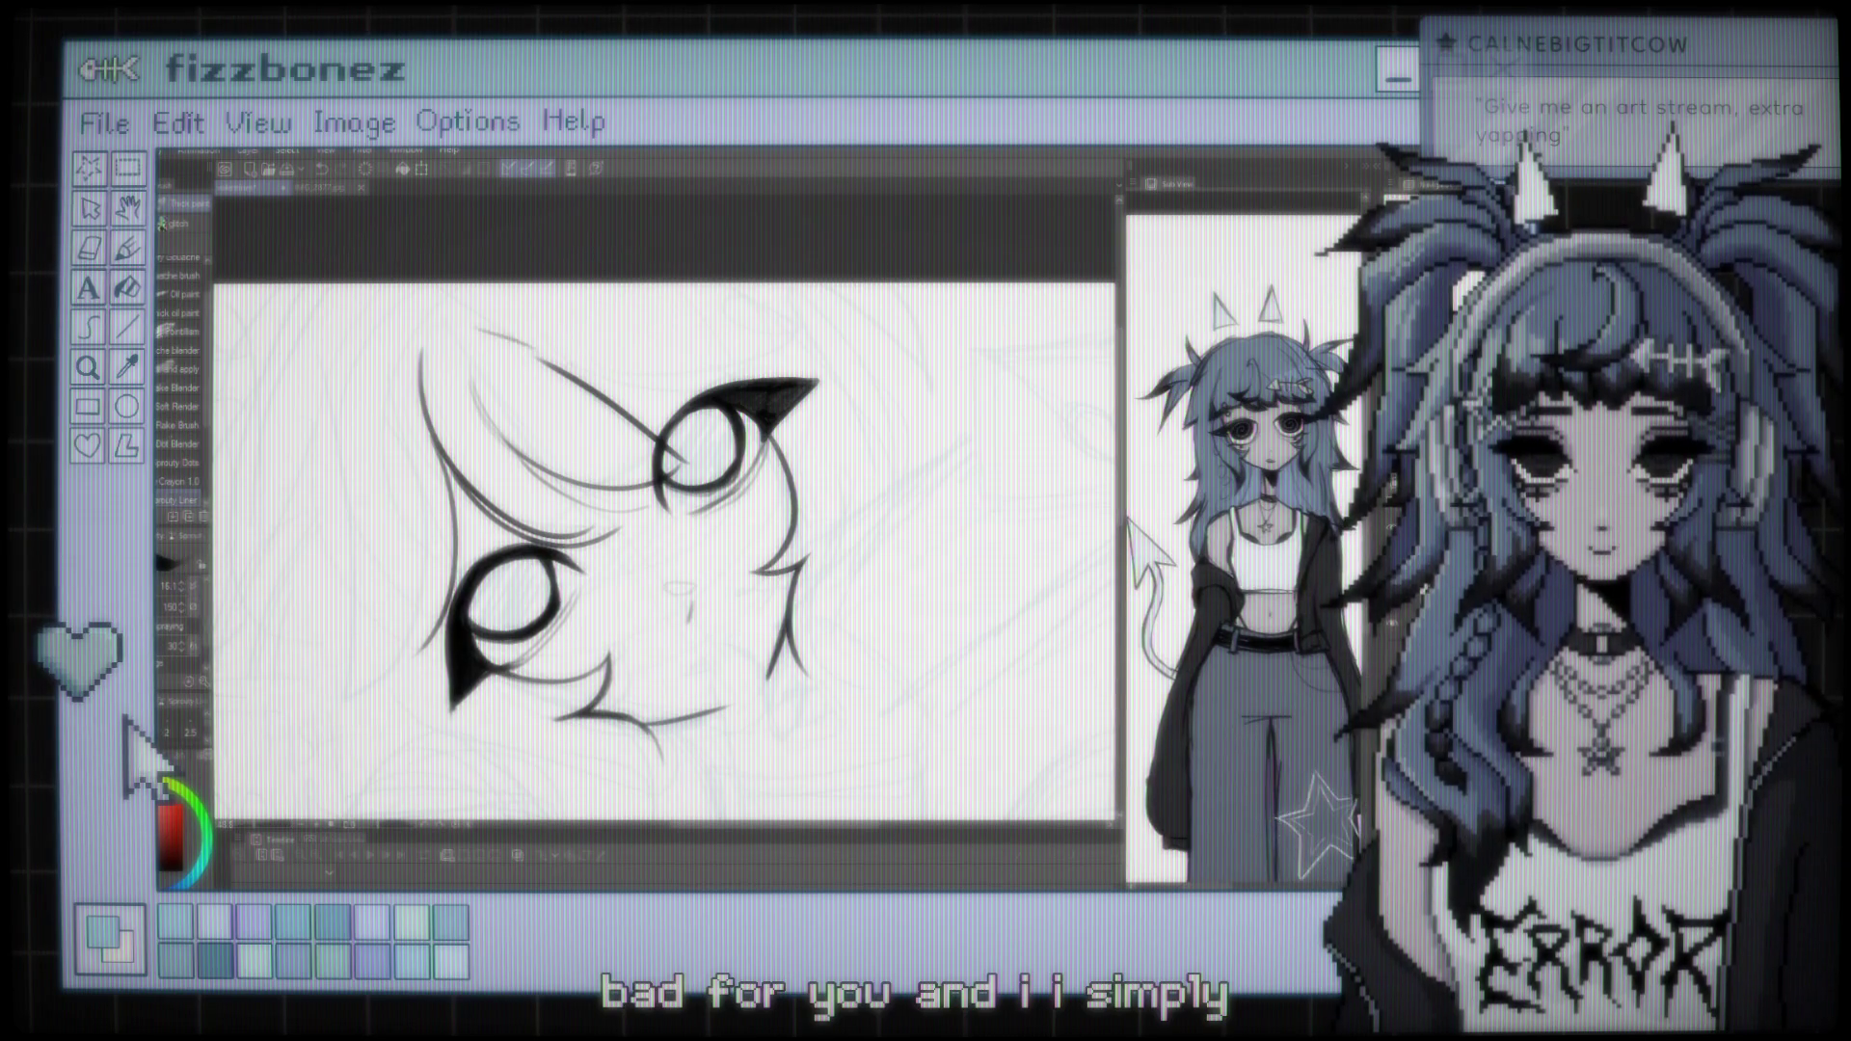
drag(468, 332, 556, 366)
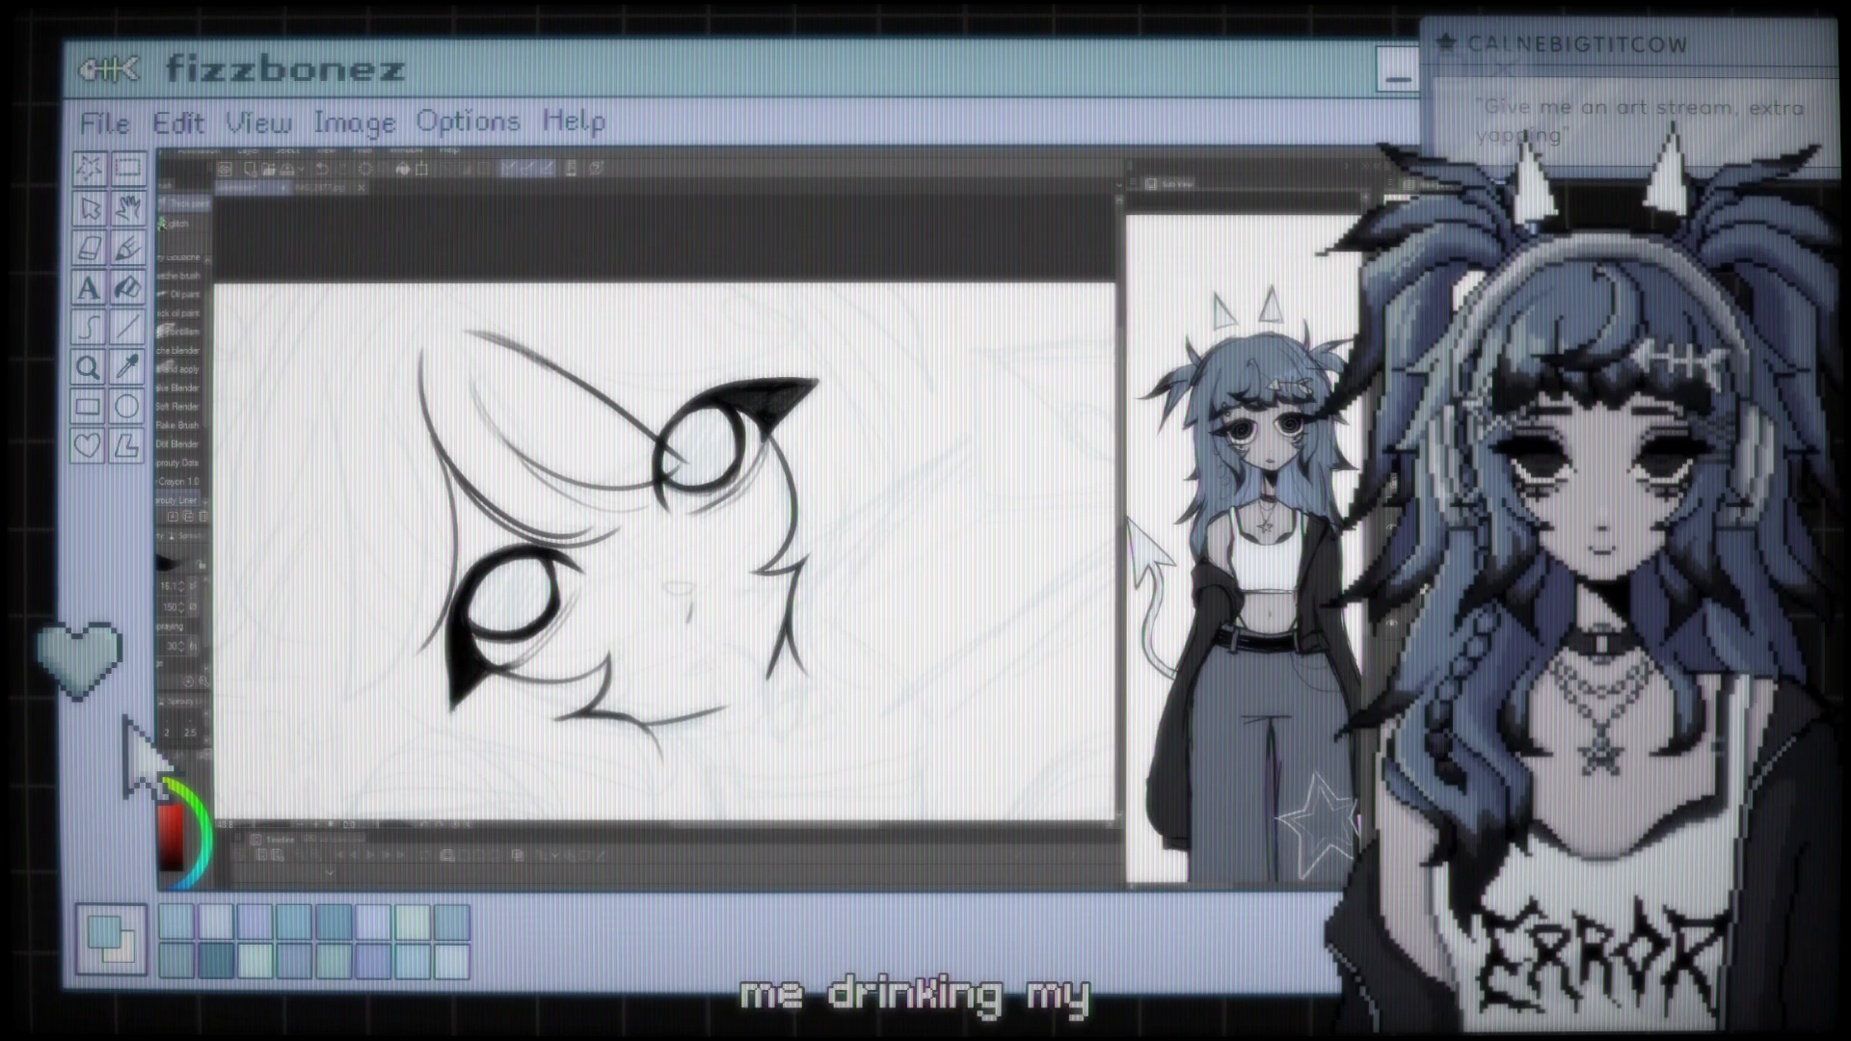
scroll(665, 555, down, 3)
scroll(665, 554, up, 4)
scroll(666, 554, up, 1)
scroll(666, 555, down, 2)
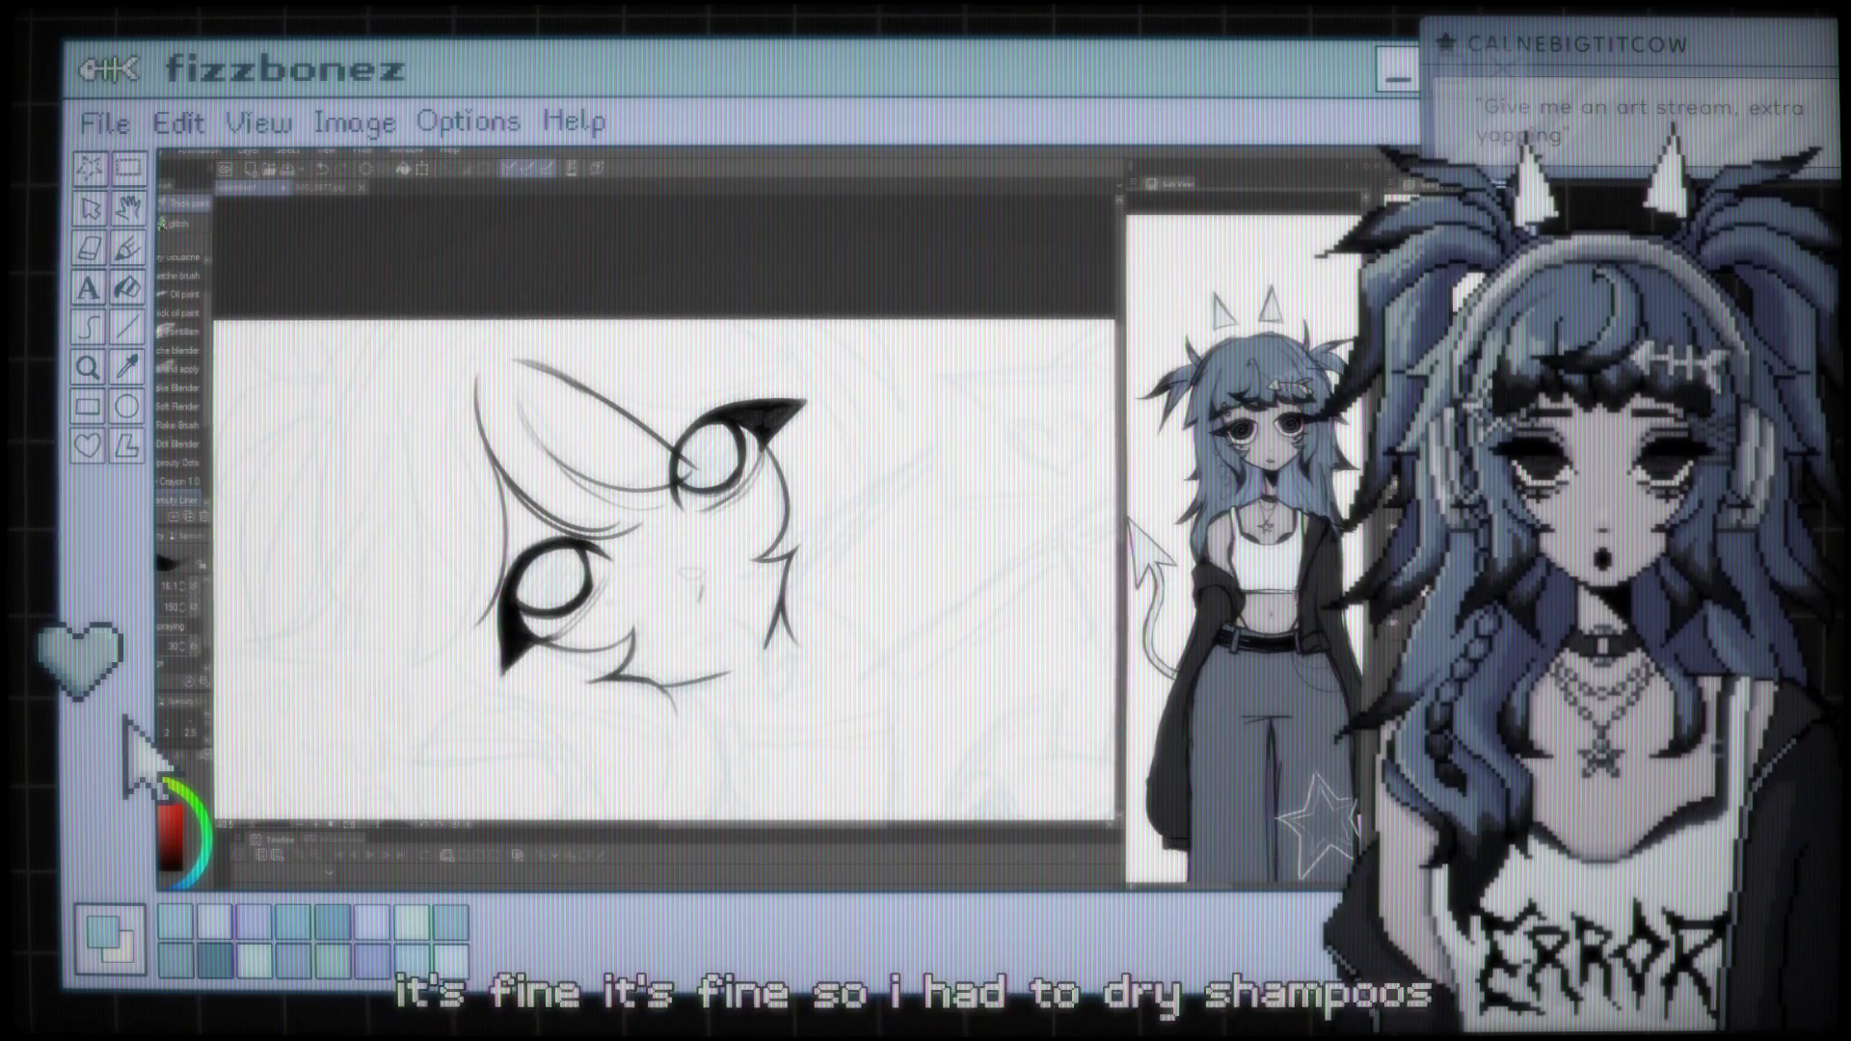
mouse_move(665, 555)
mouse_down()
mouse_move(578, 285)
mouse_move(743, 342)
mouse_up()
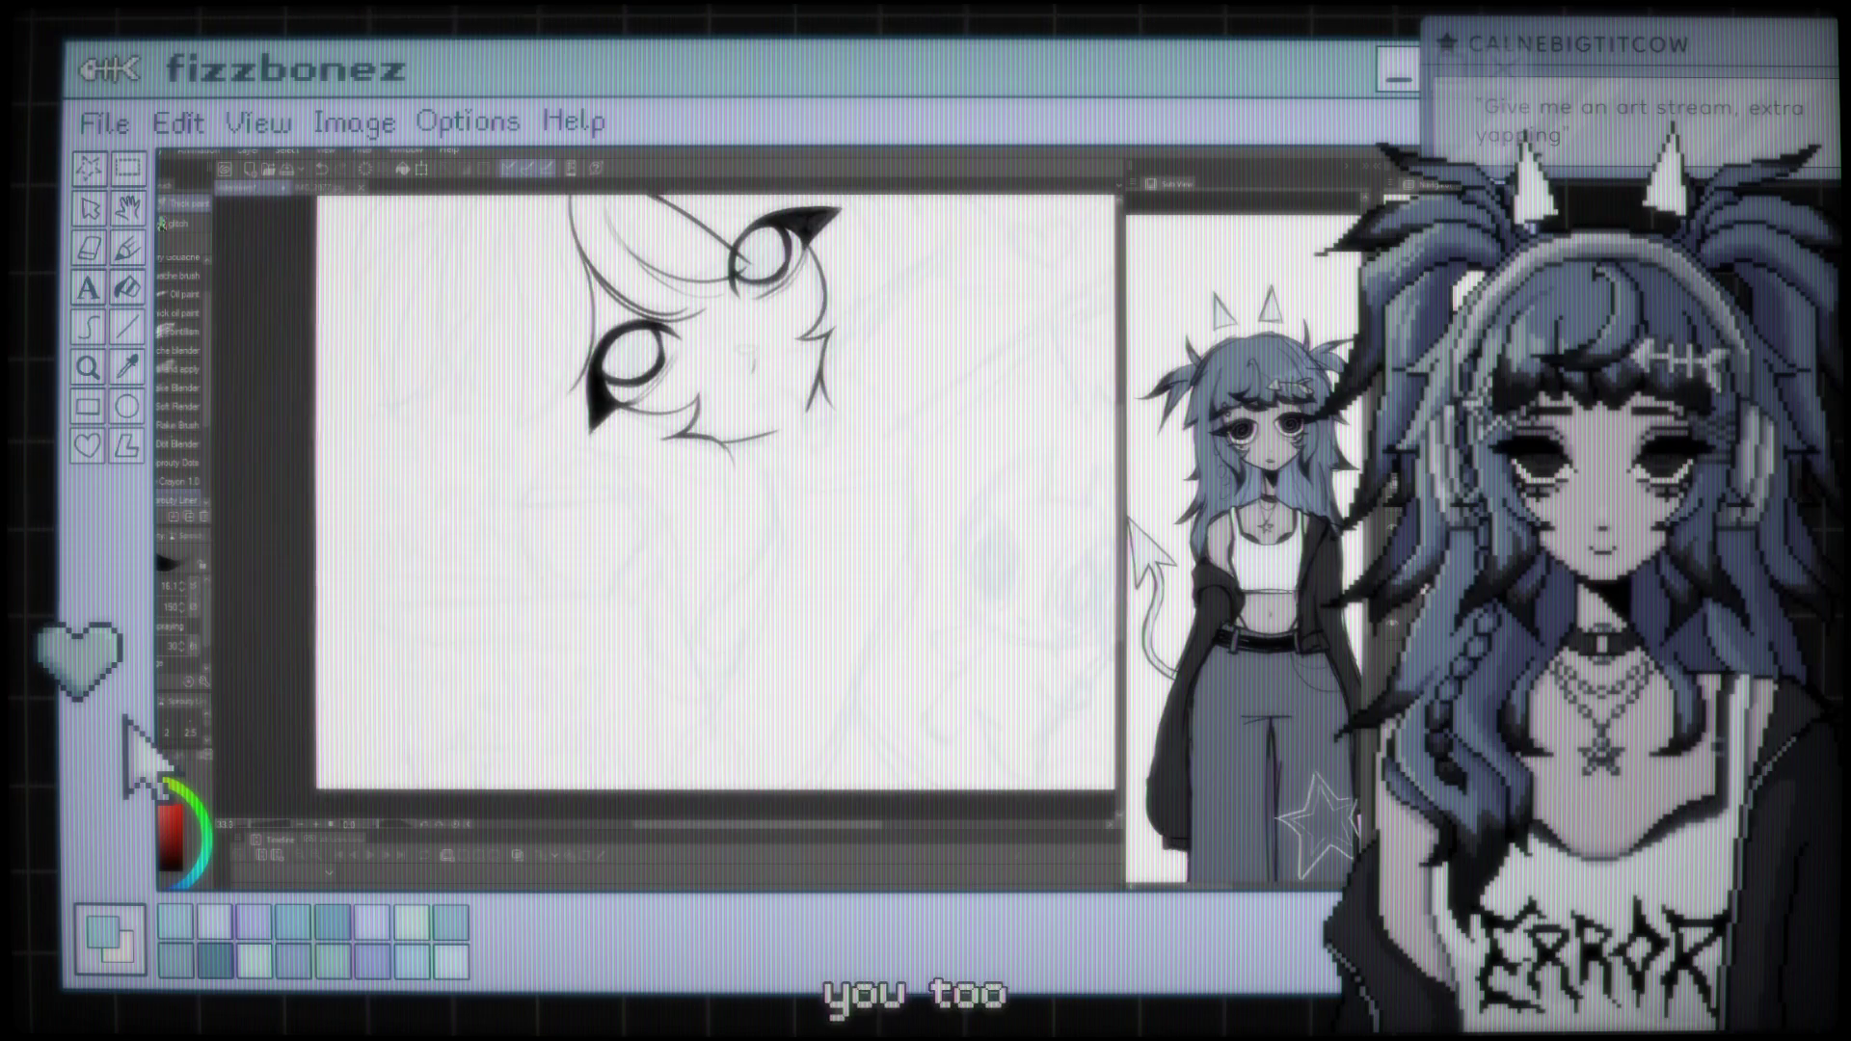
scroll(665, 511, up, 5)
scroll(601, 410, down, 5)
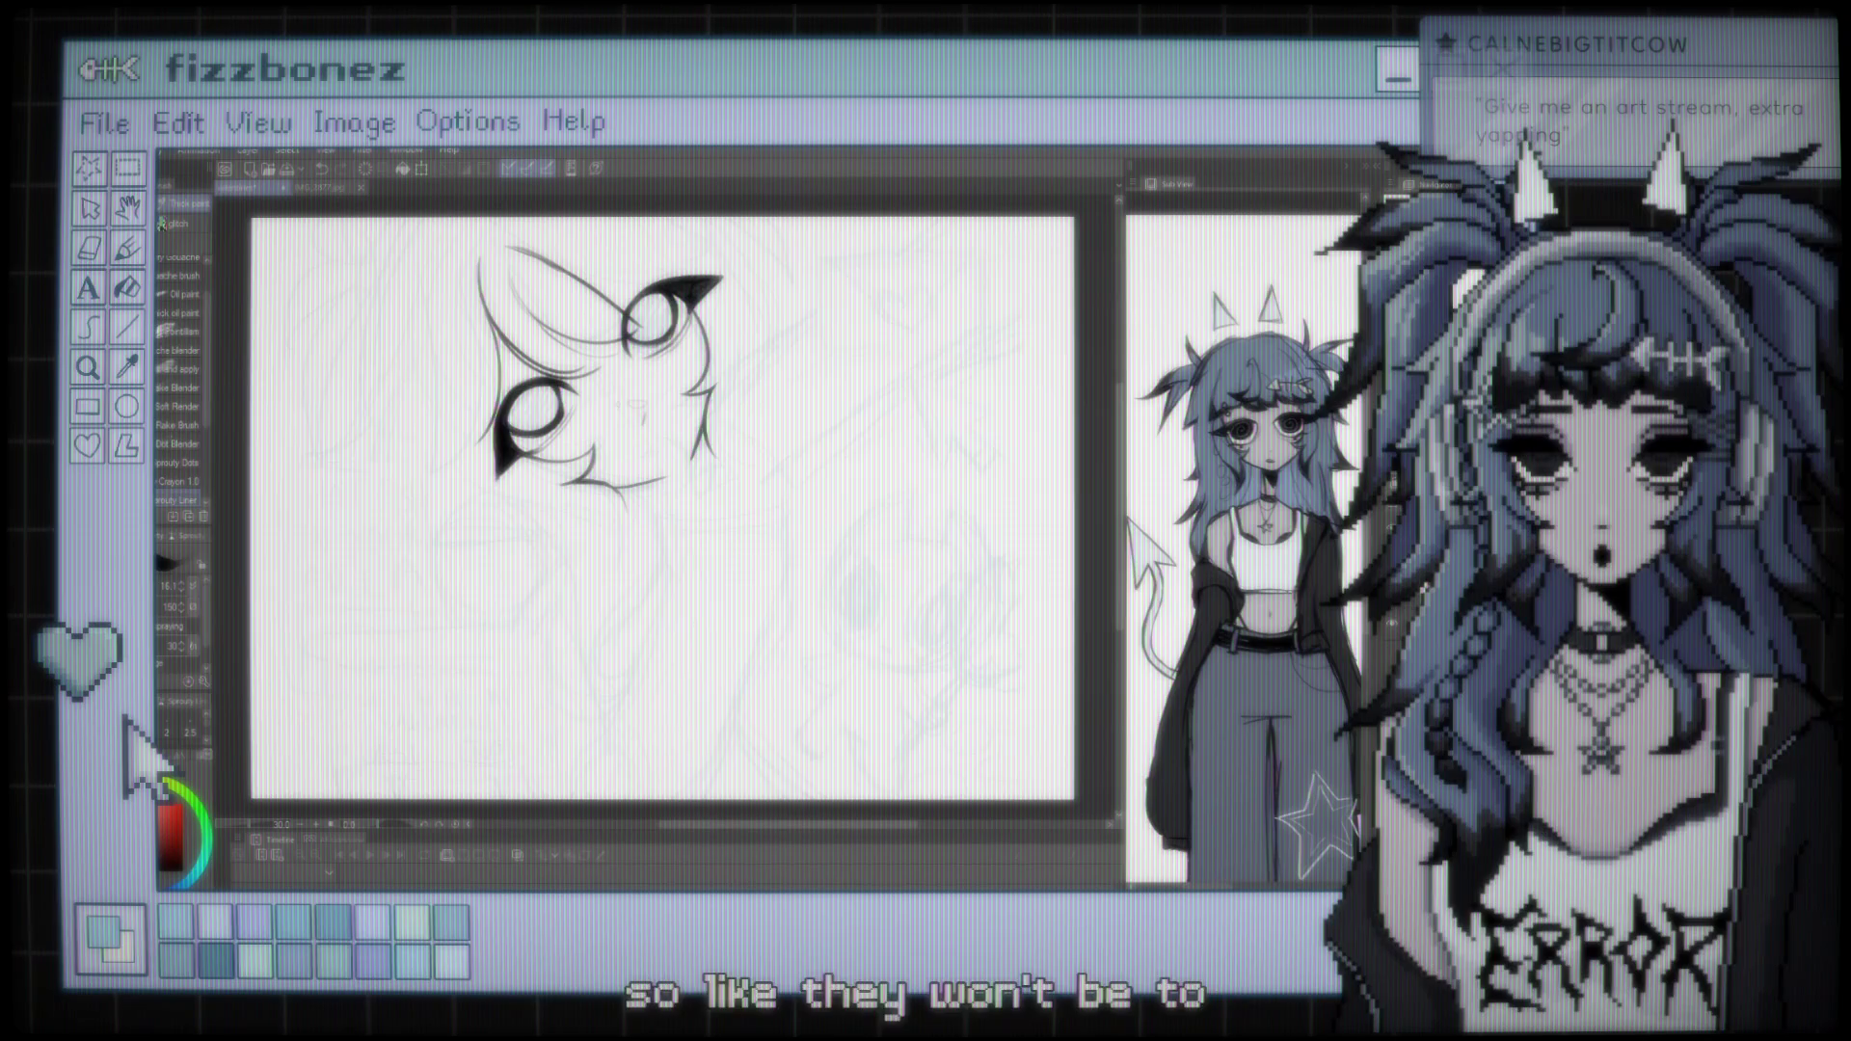
scroll(636, 434, up, 1)
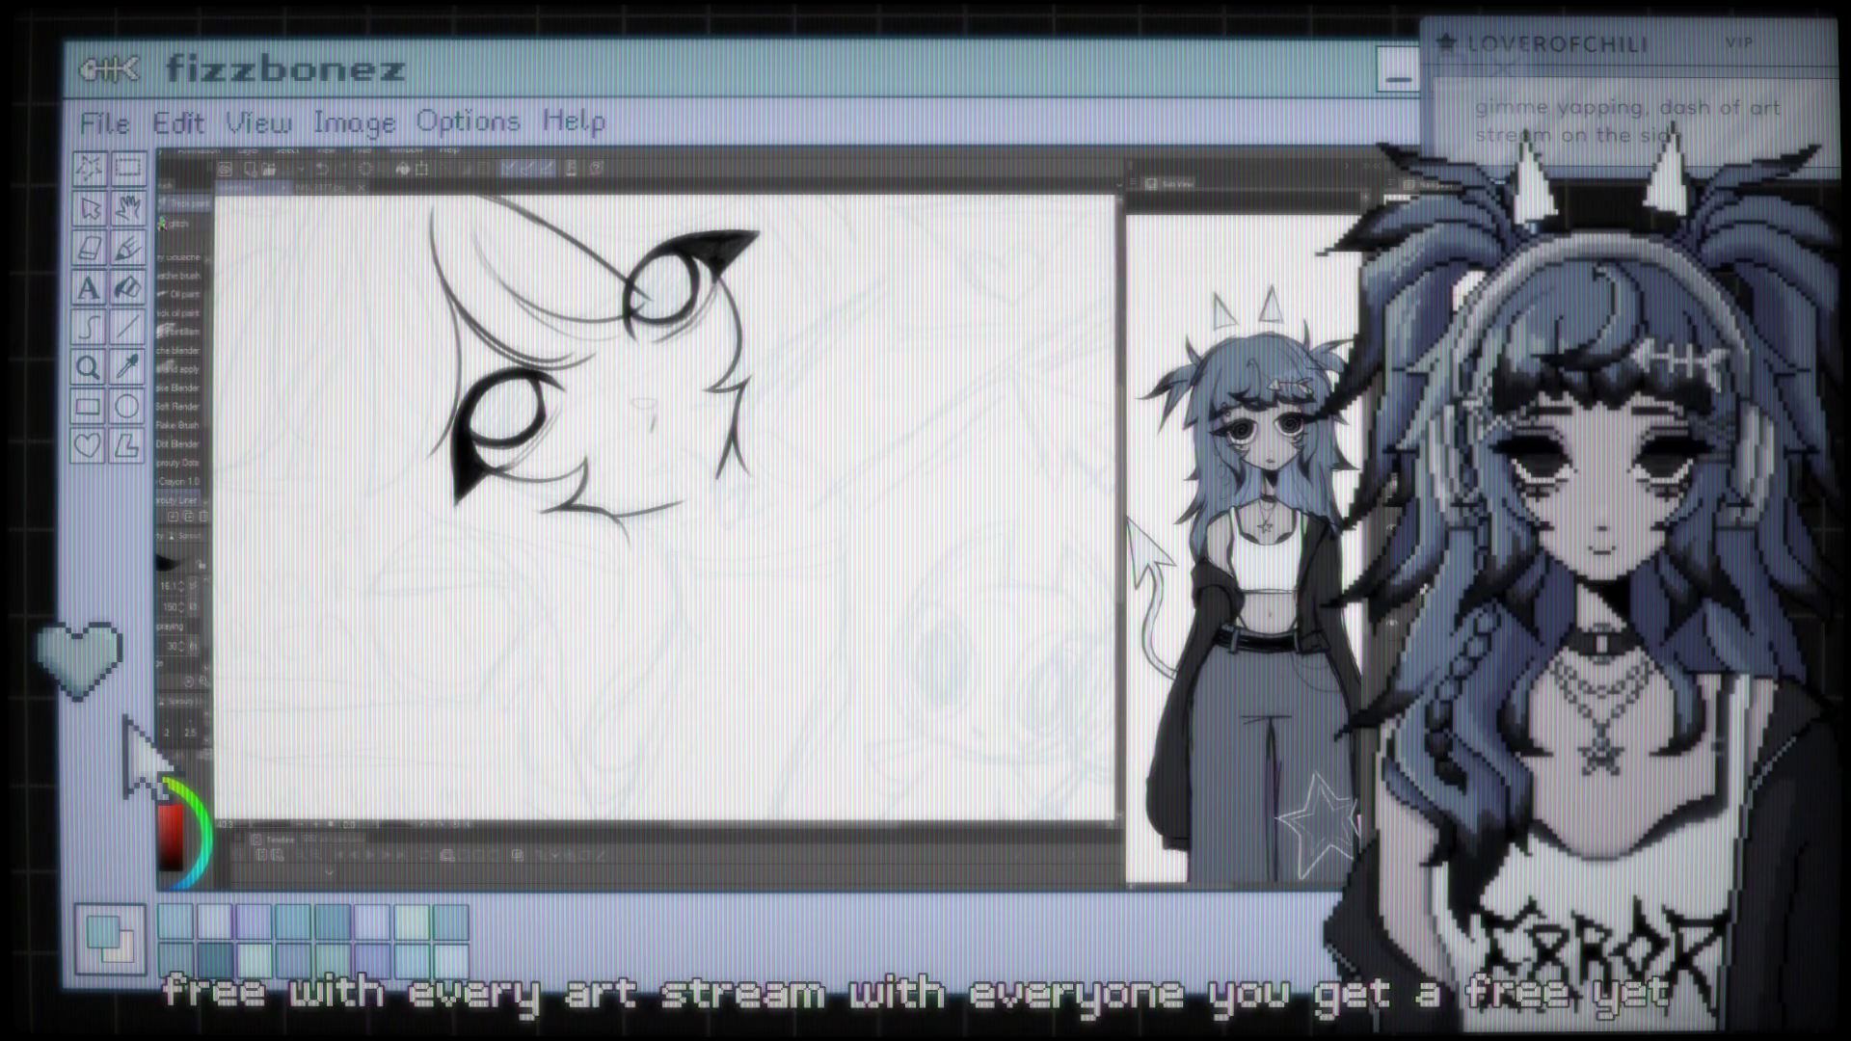
Ink a curved hair strand beside the right eye
key(ctrl+minus)
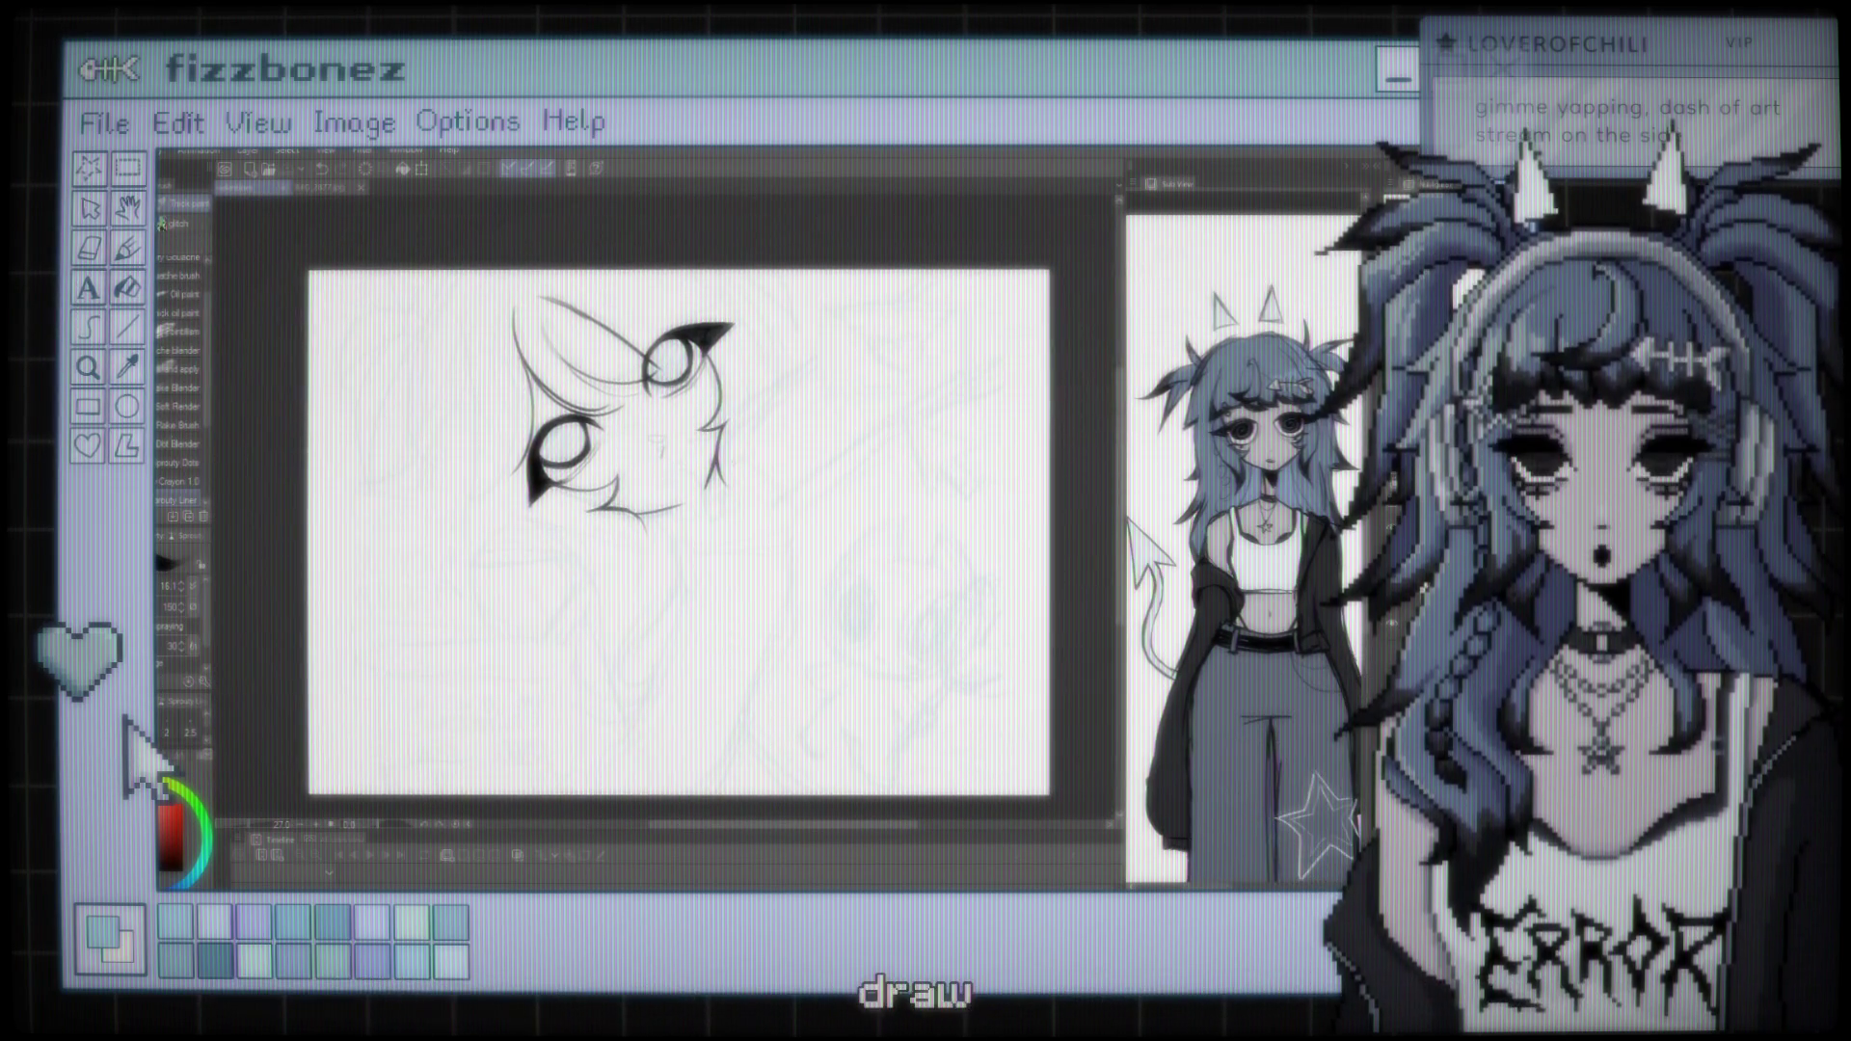
key(ctrl+plus)
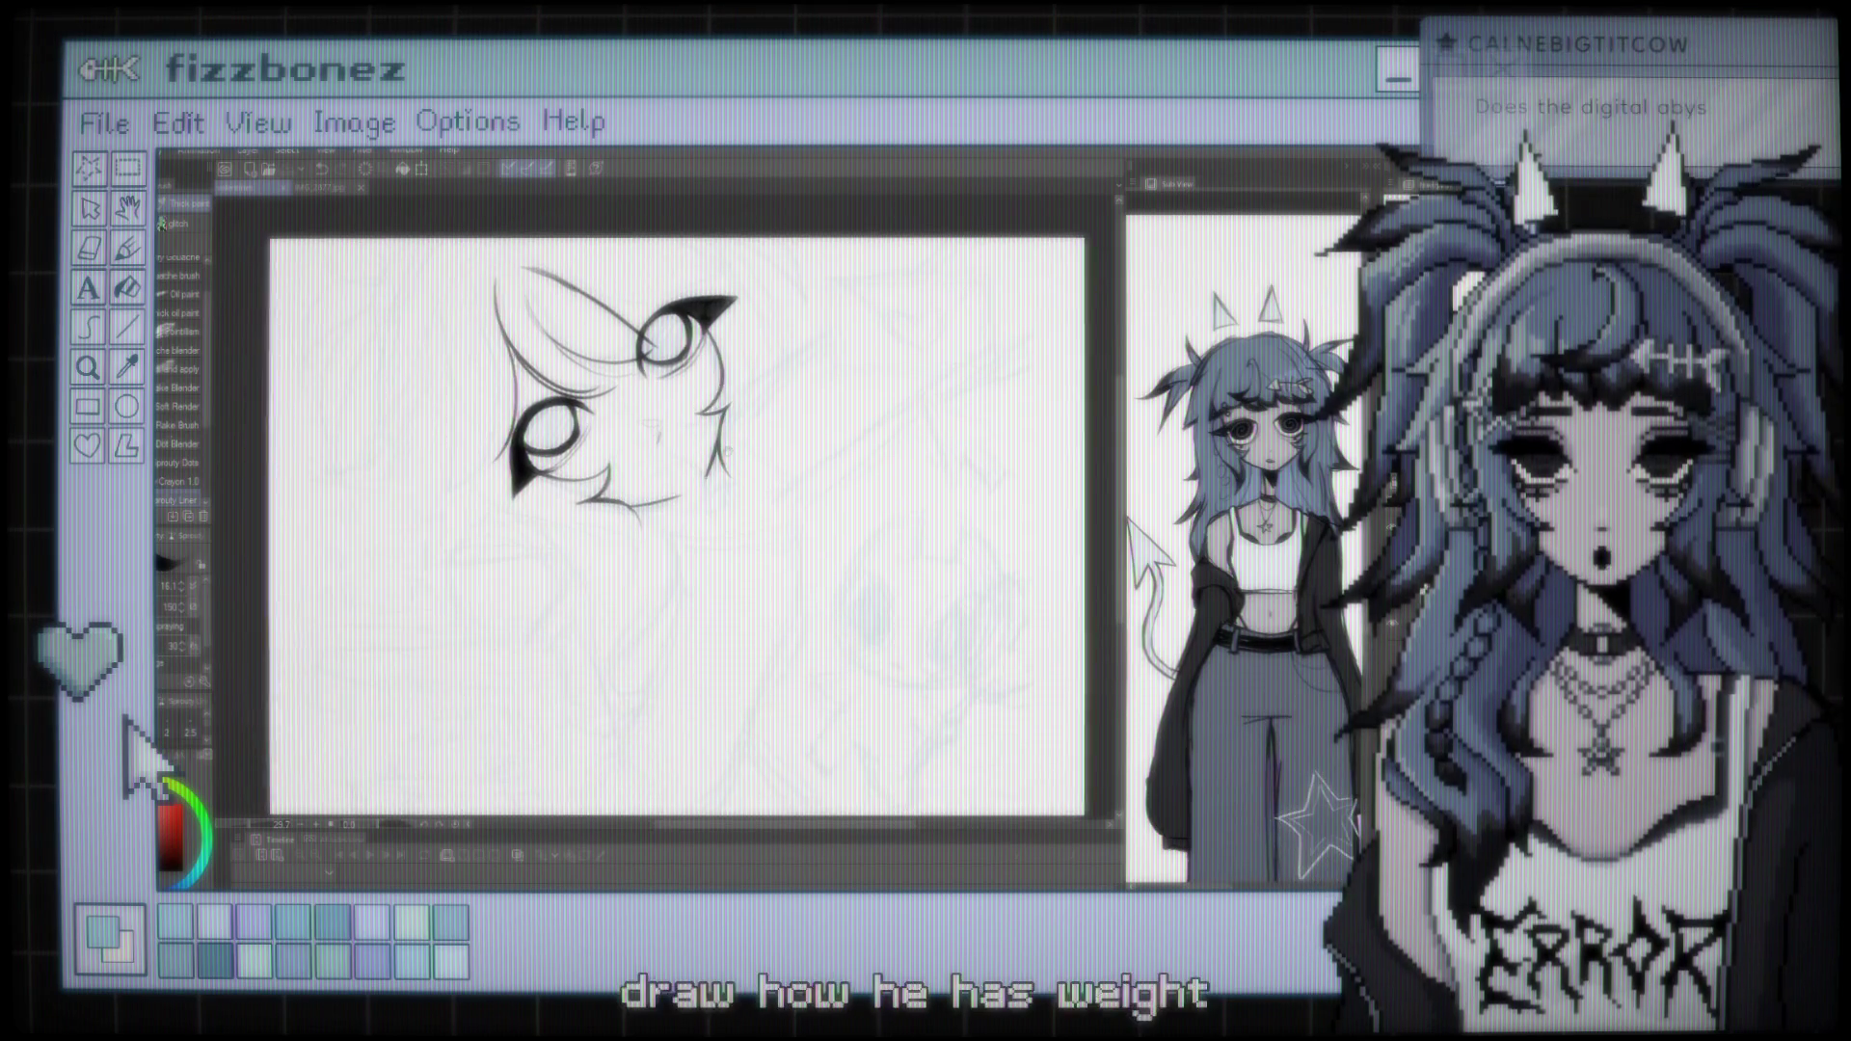
key(ctrl+plus)
key(ctrl+plus)
key(ctrl+plus)
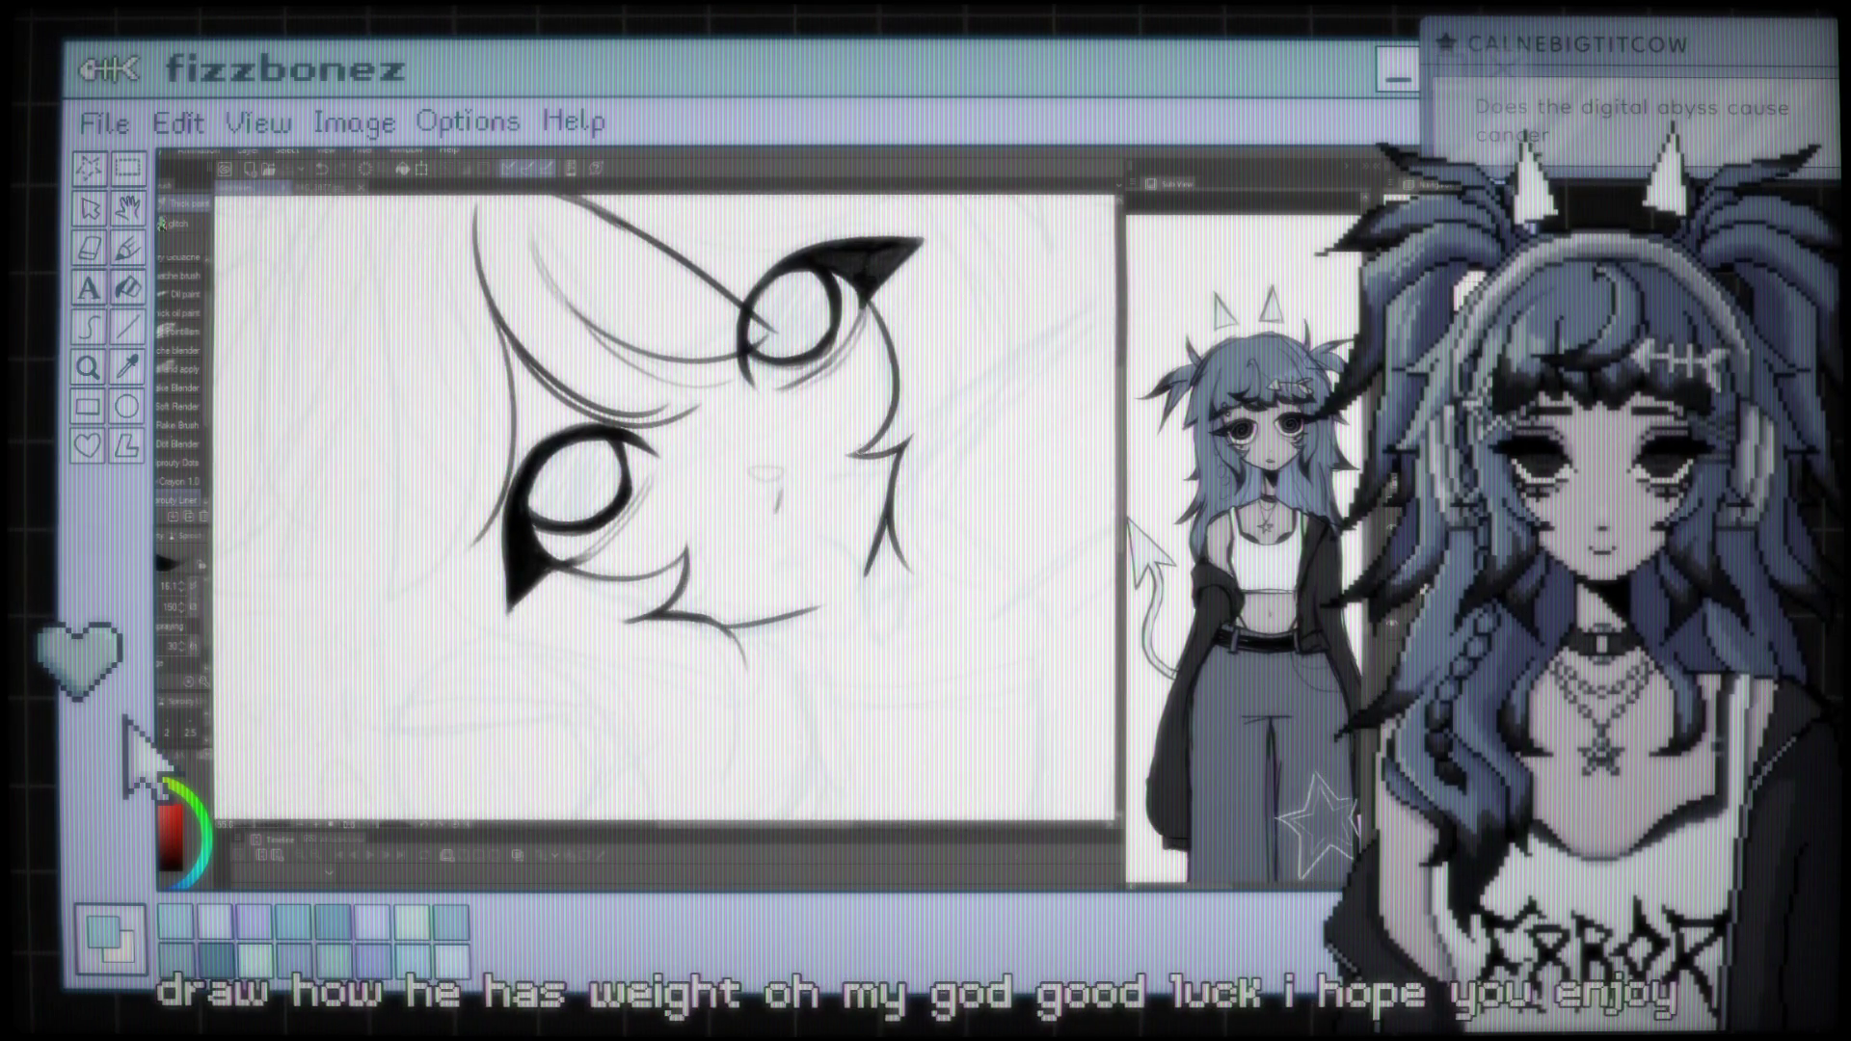
key(ctrl+plus)
key(ctrl+plus)
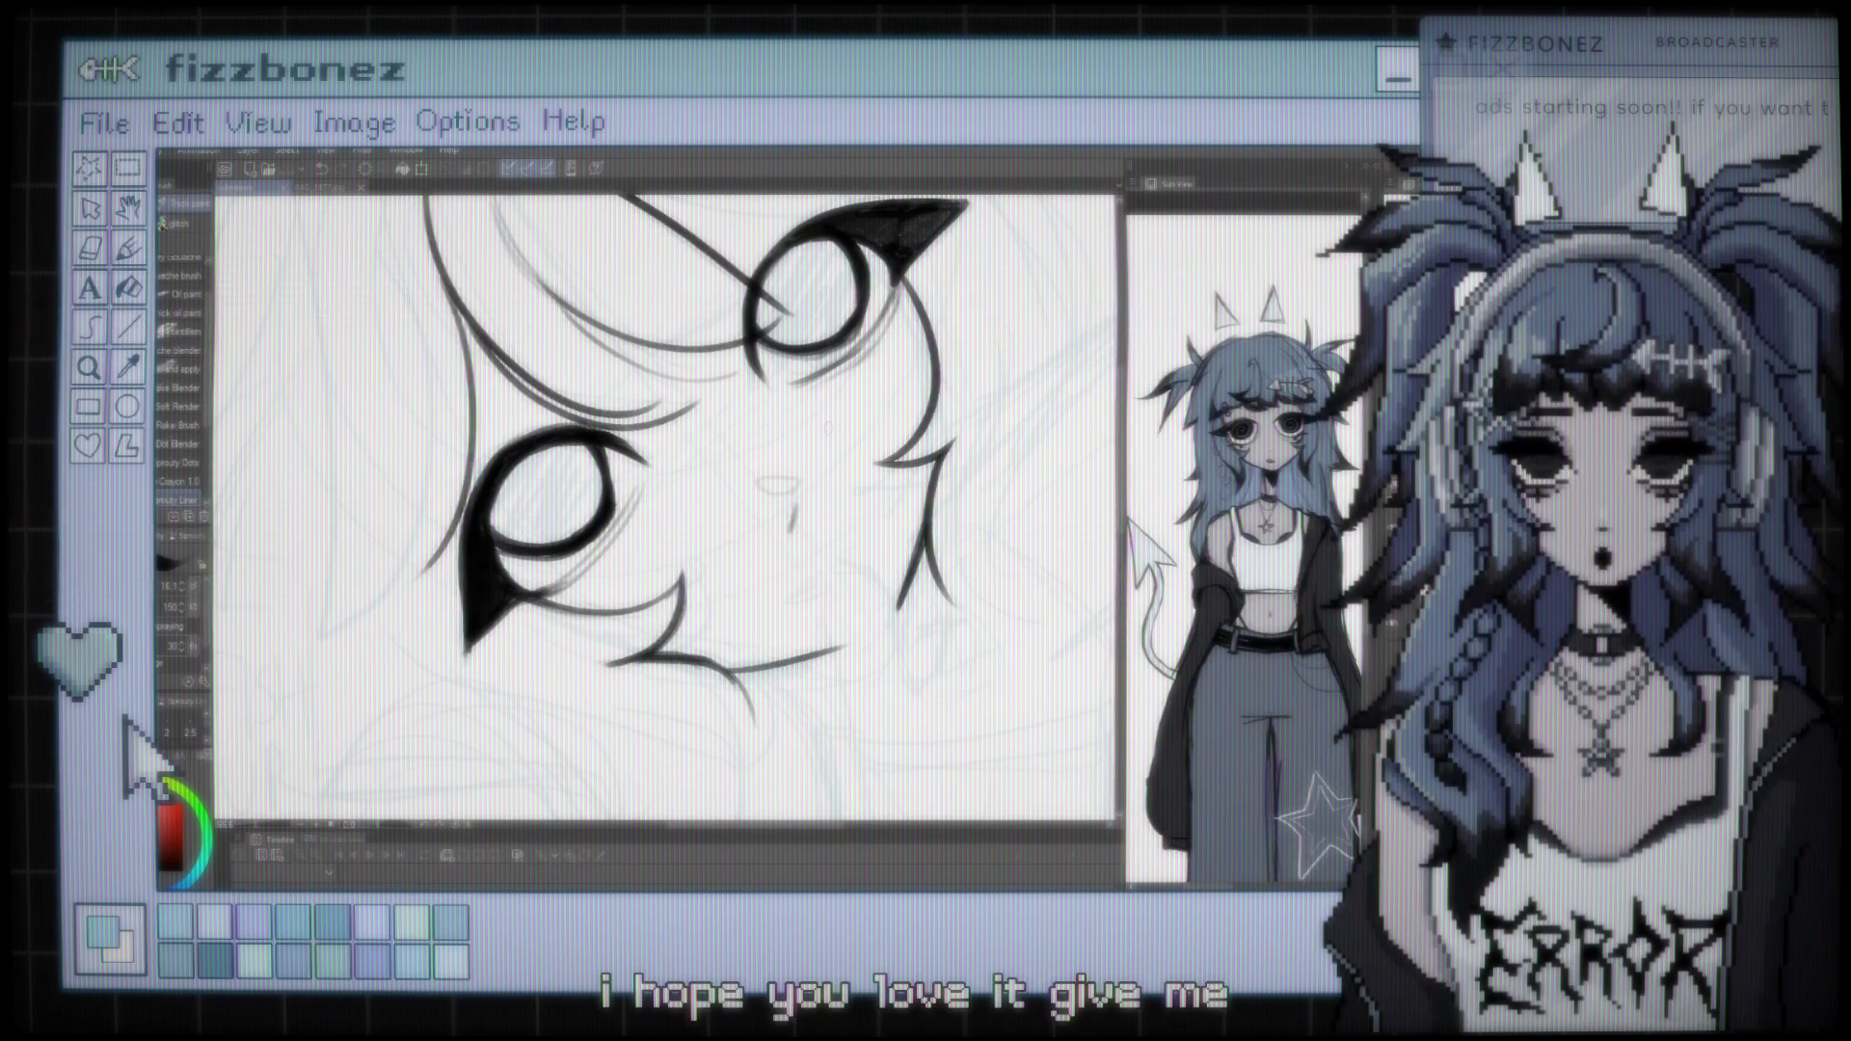
key(ctrl+minus)
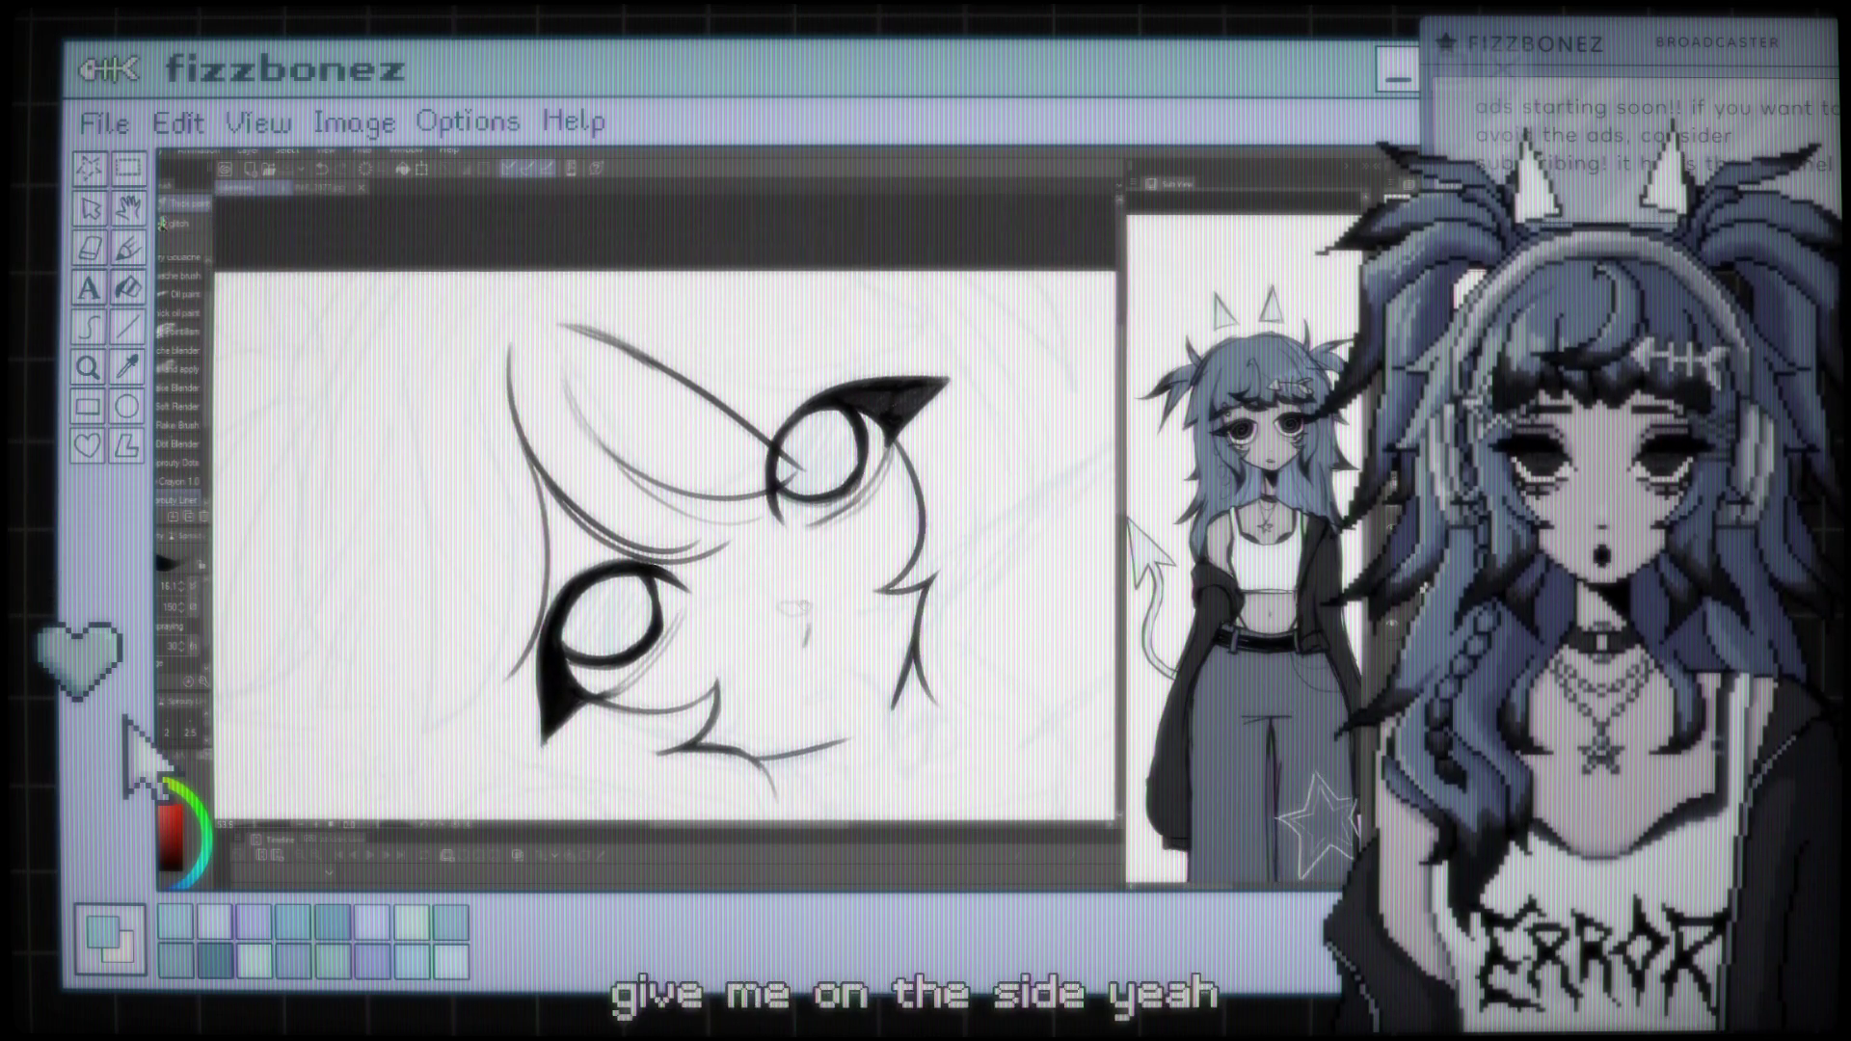
key(ctrl+plus)
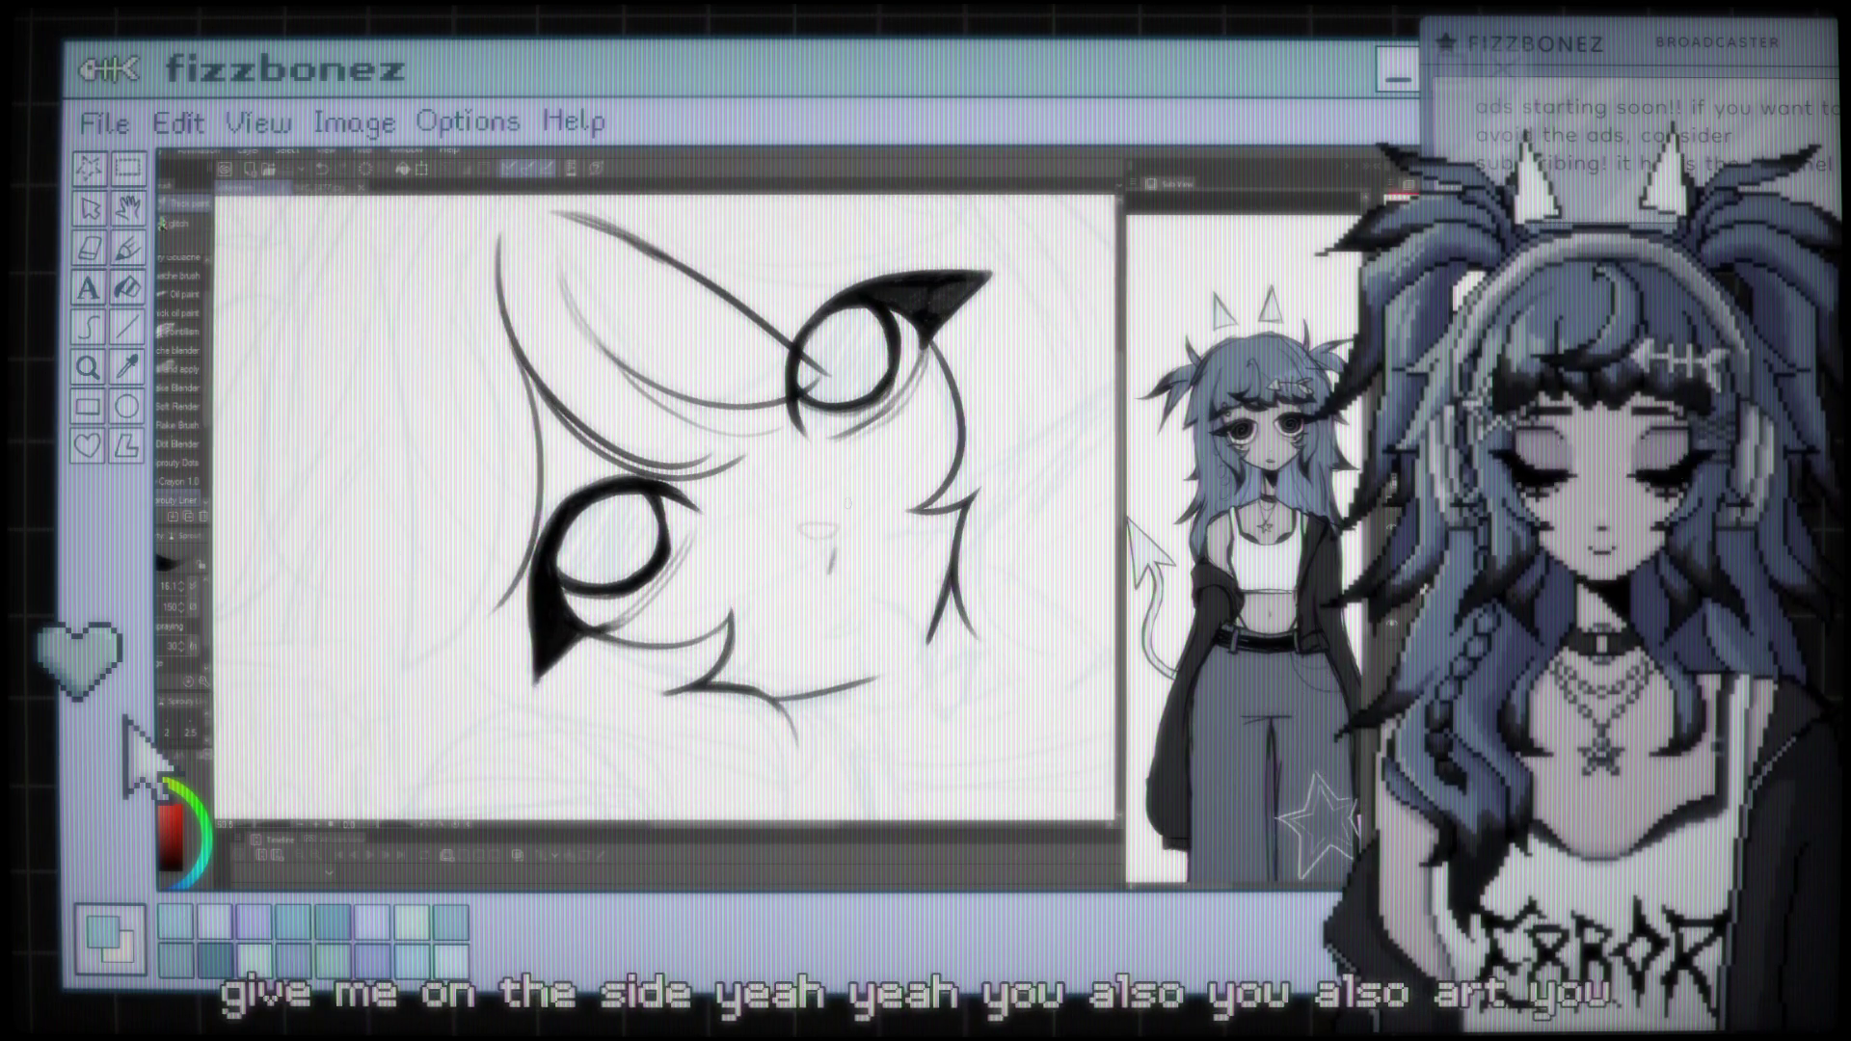
scroll(666, 434, down, 3)
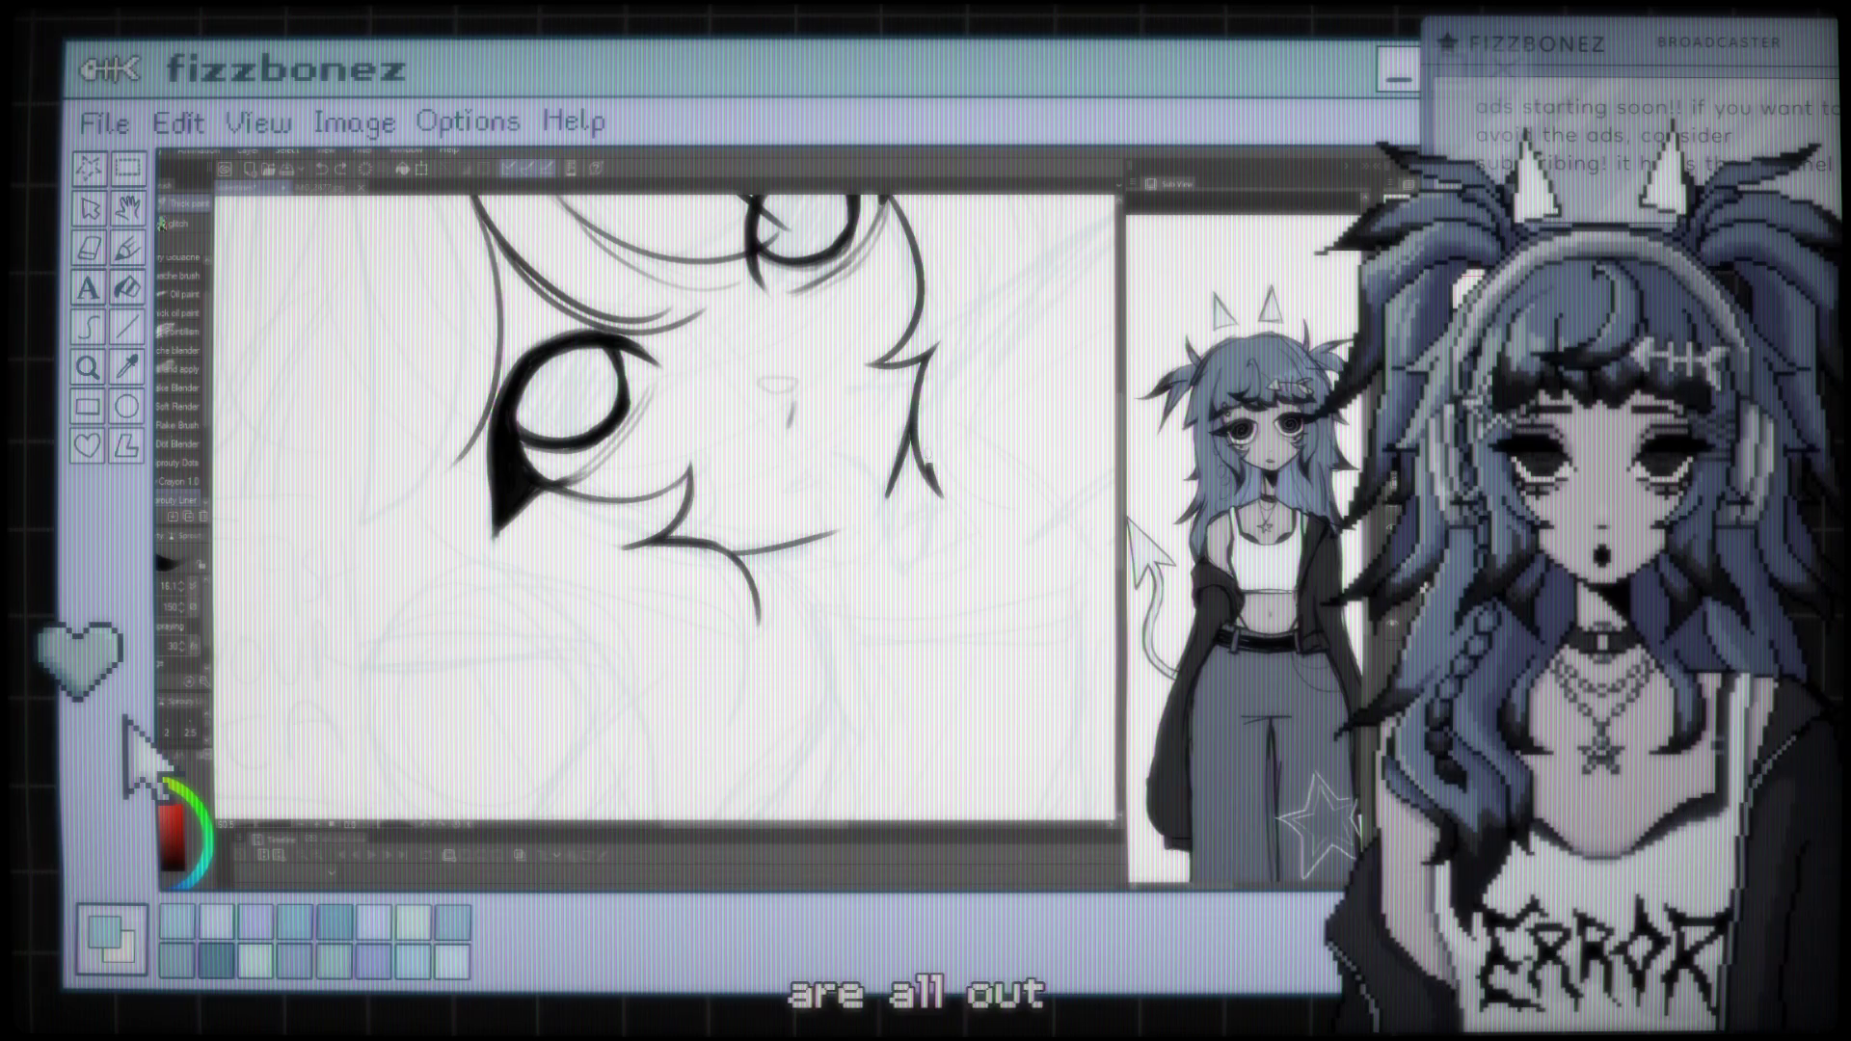
drag(1031, 229, 924, 482)
Add a small ink dot on the face
key(ctrl+minus)
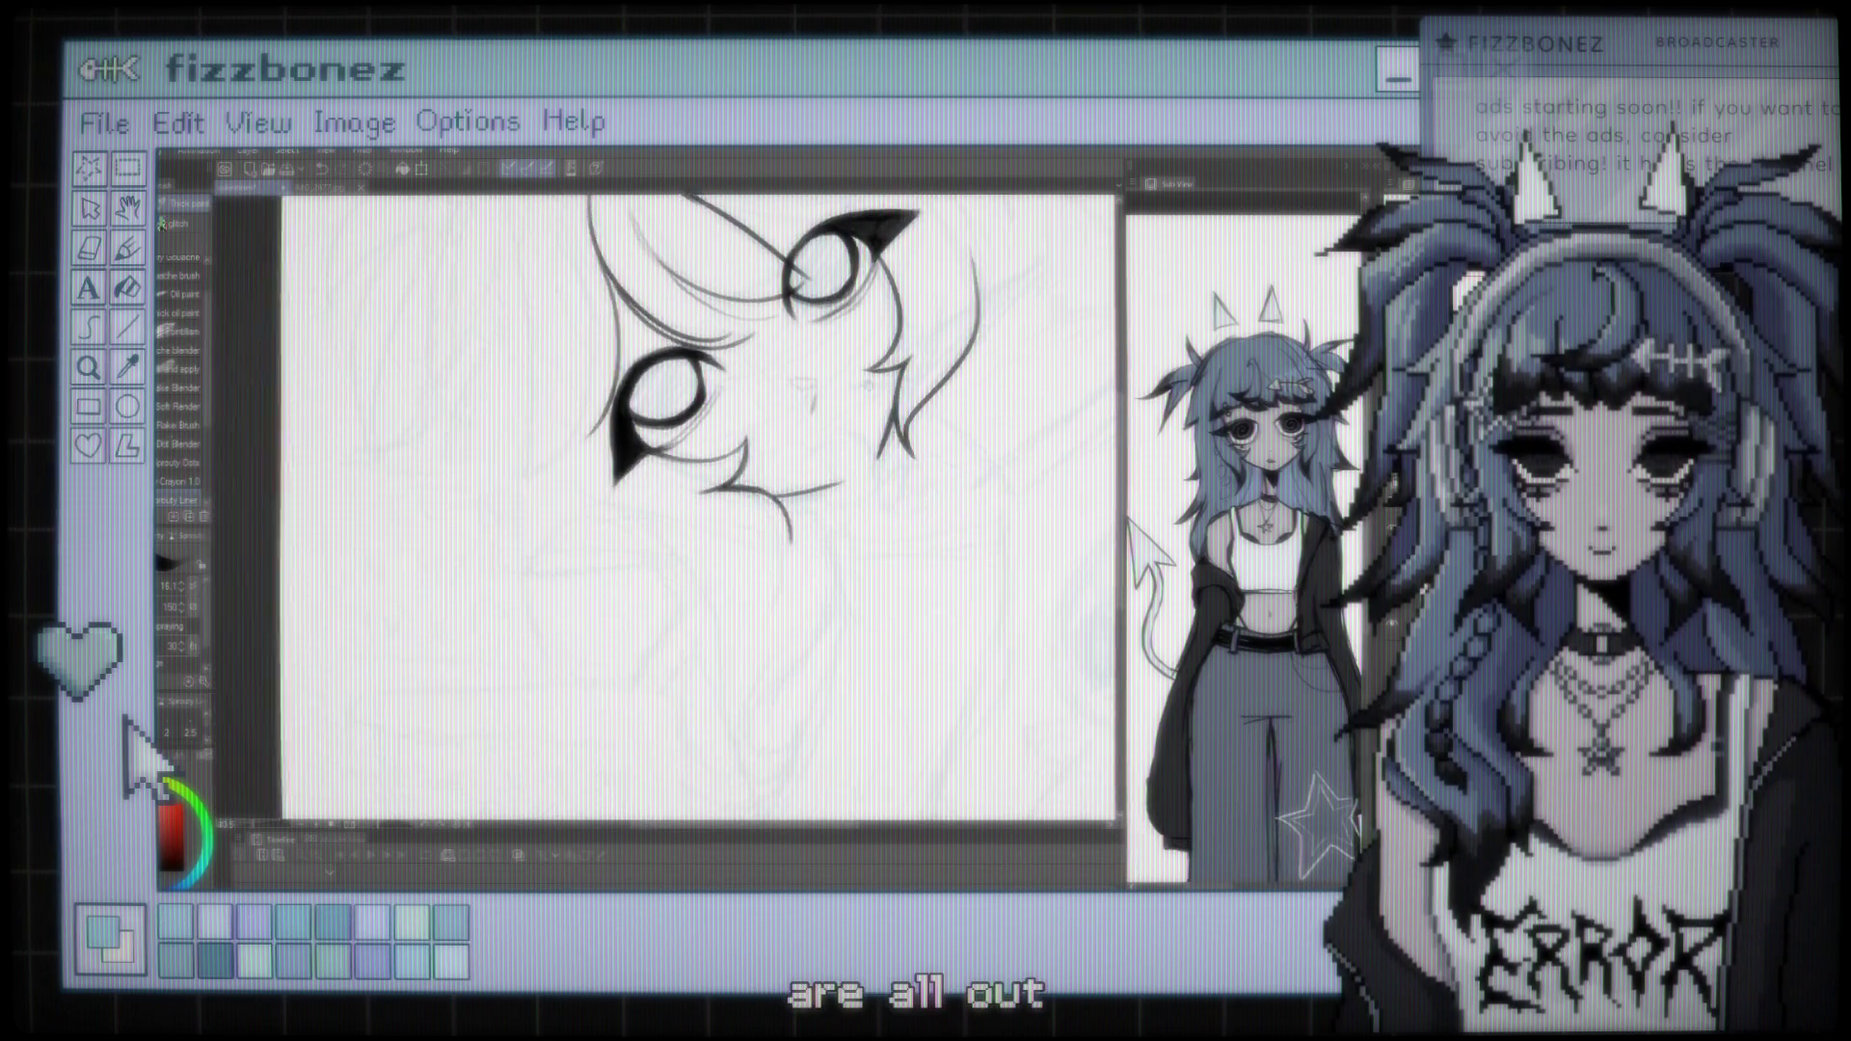
key(minus)
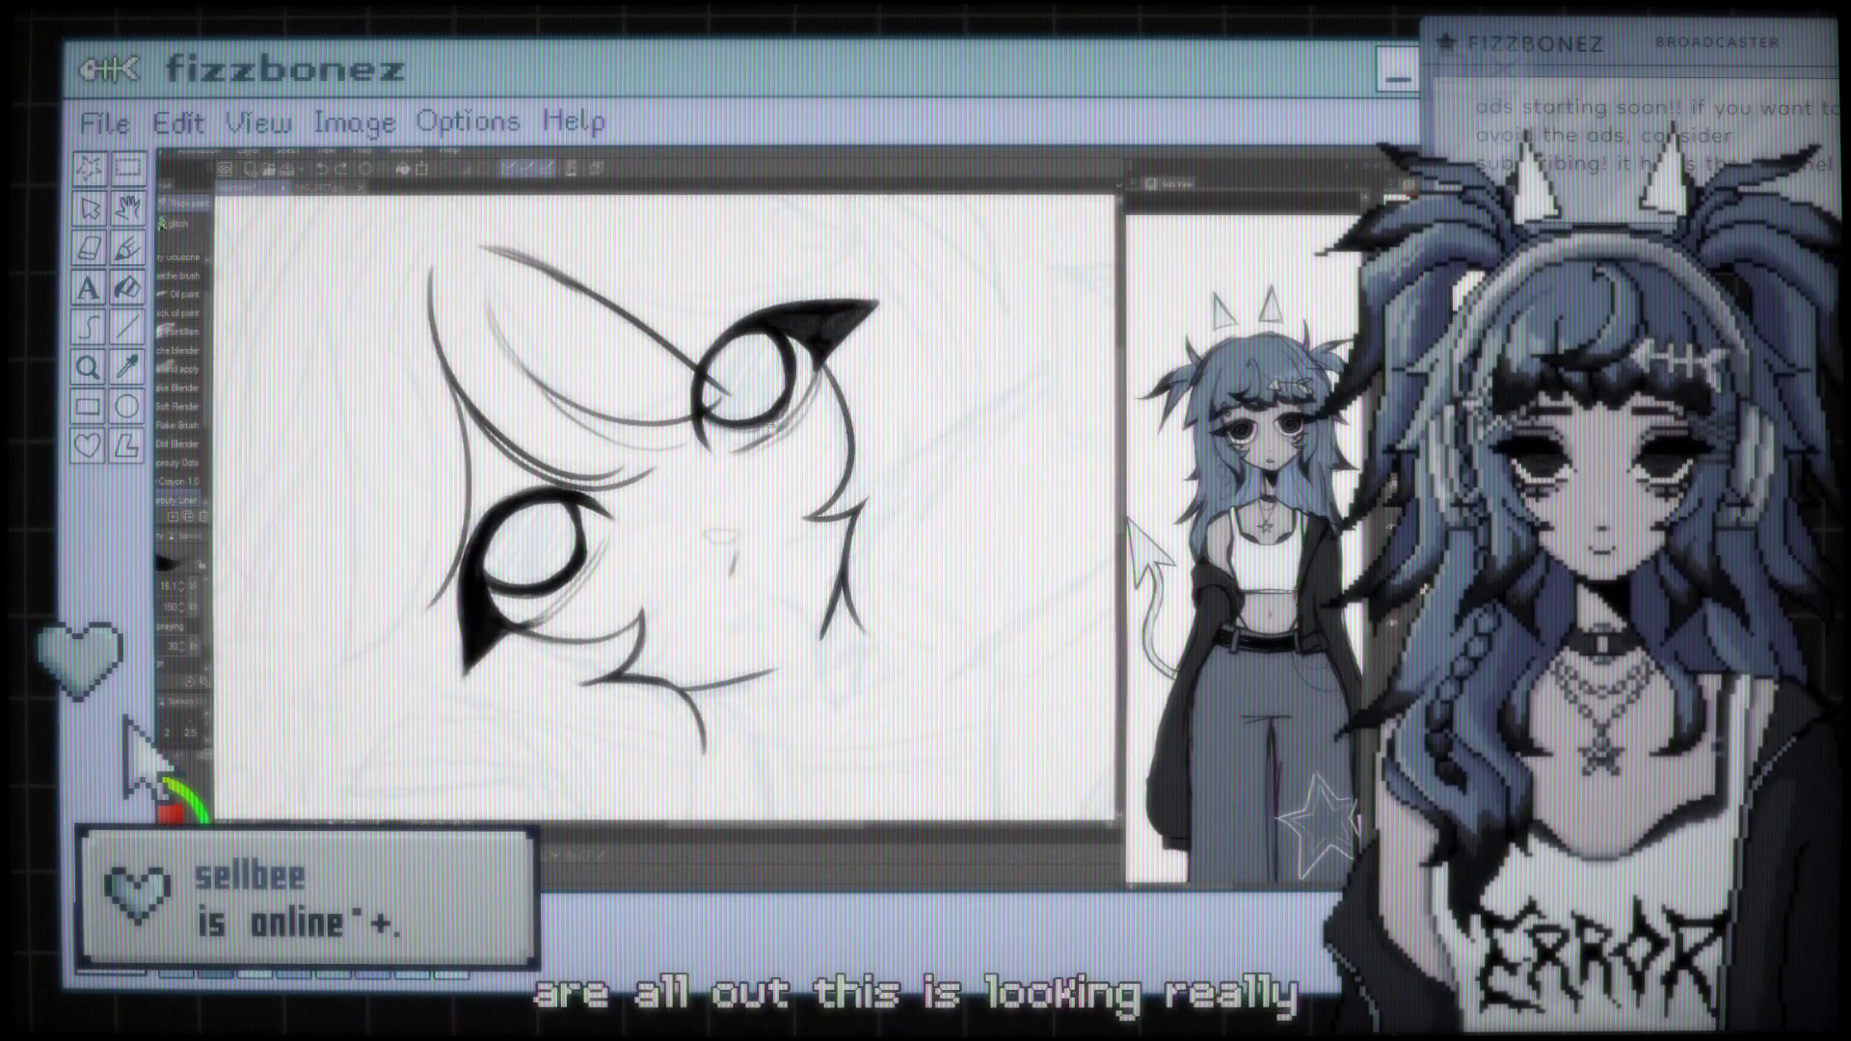
key(ctrl+plus)
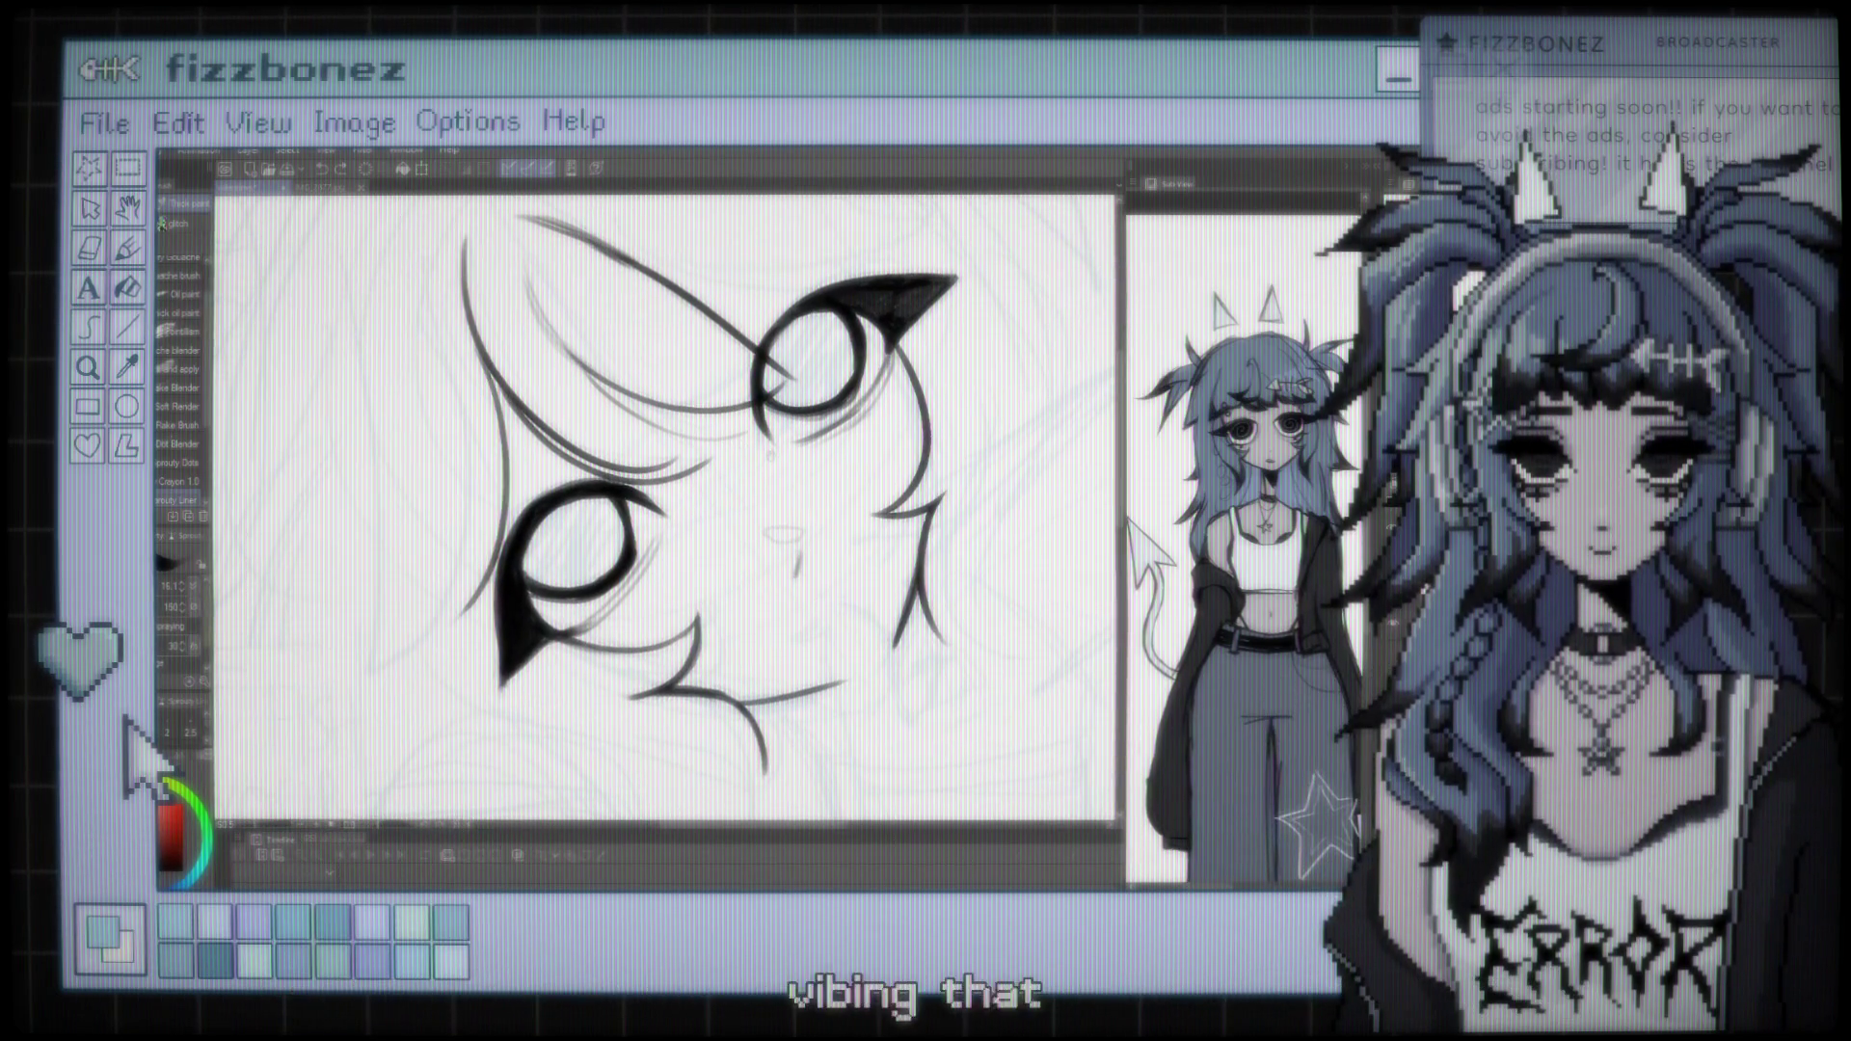
key(ctrl+minus)
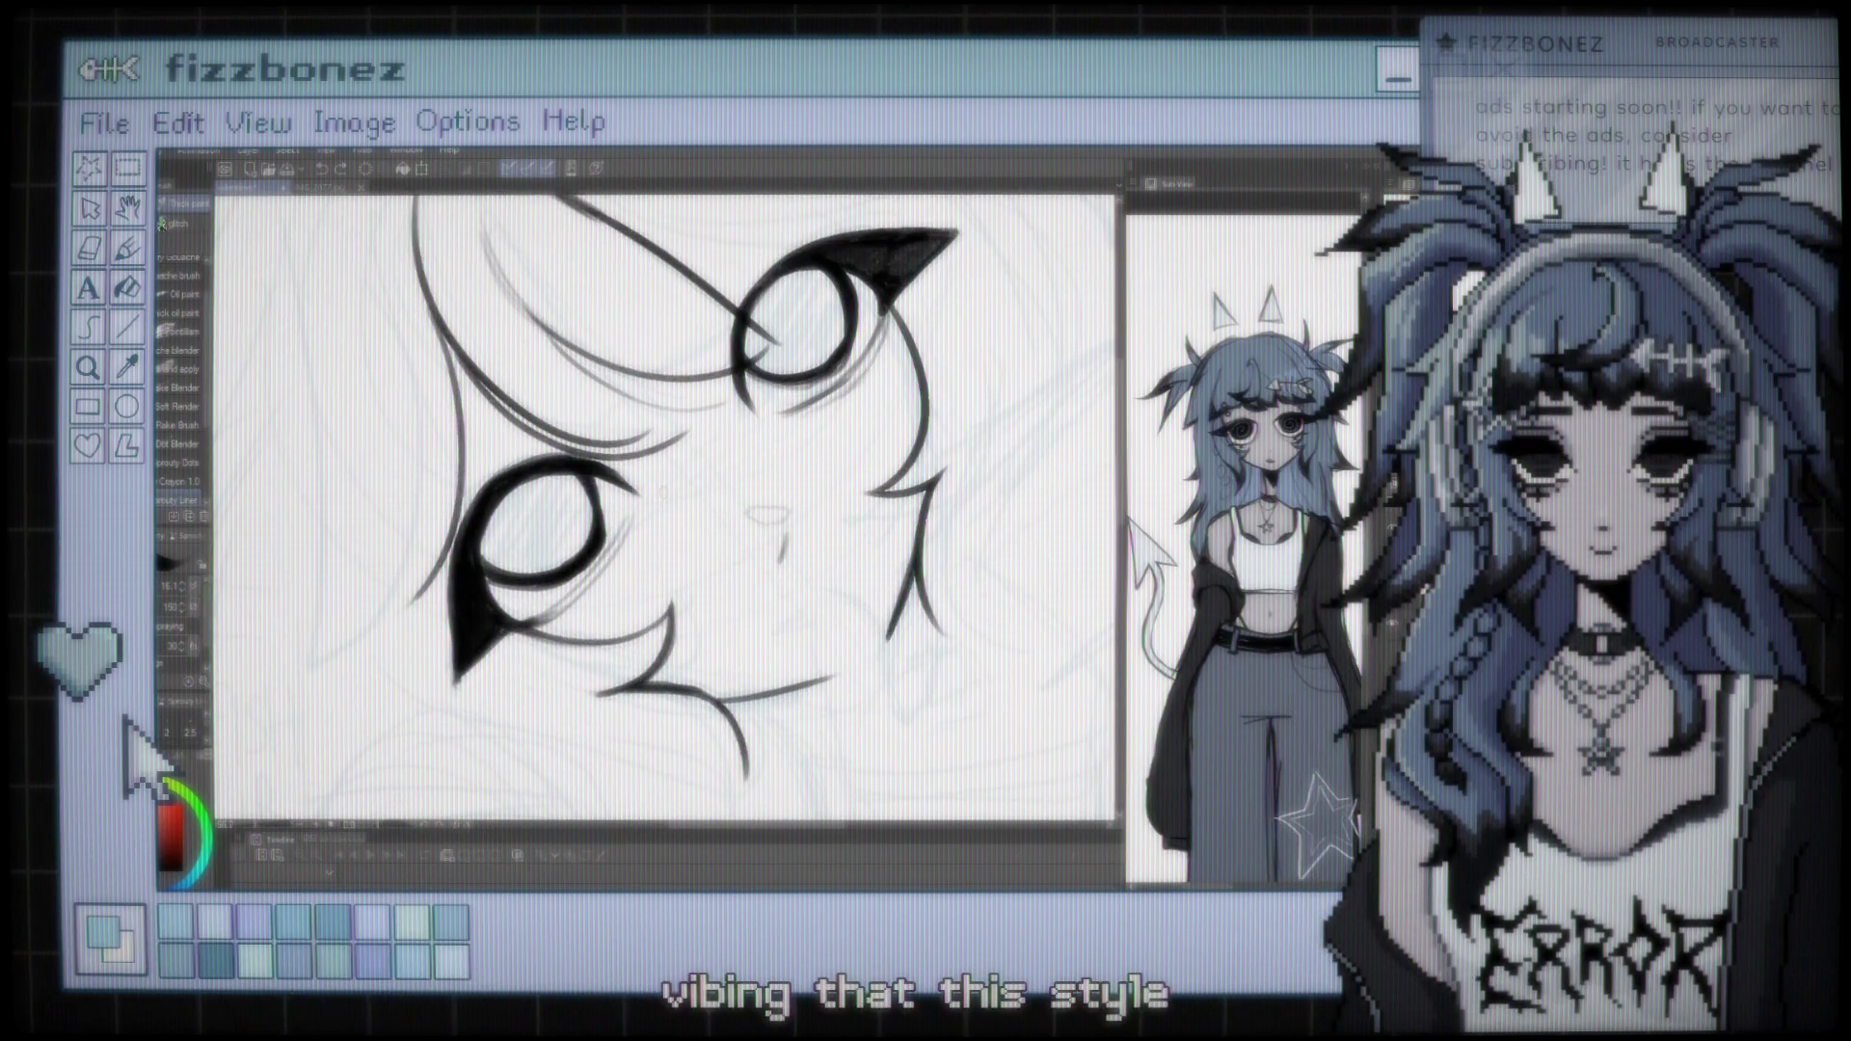
click(712, 481)
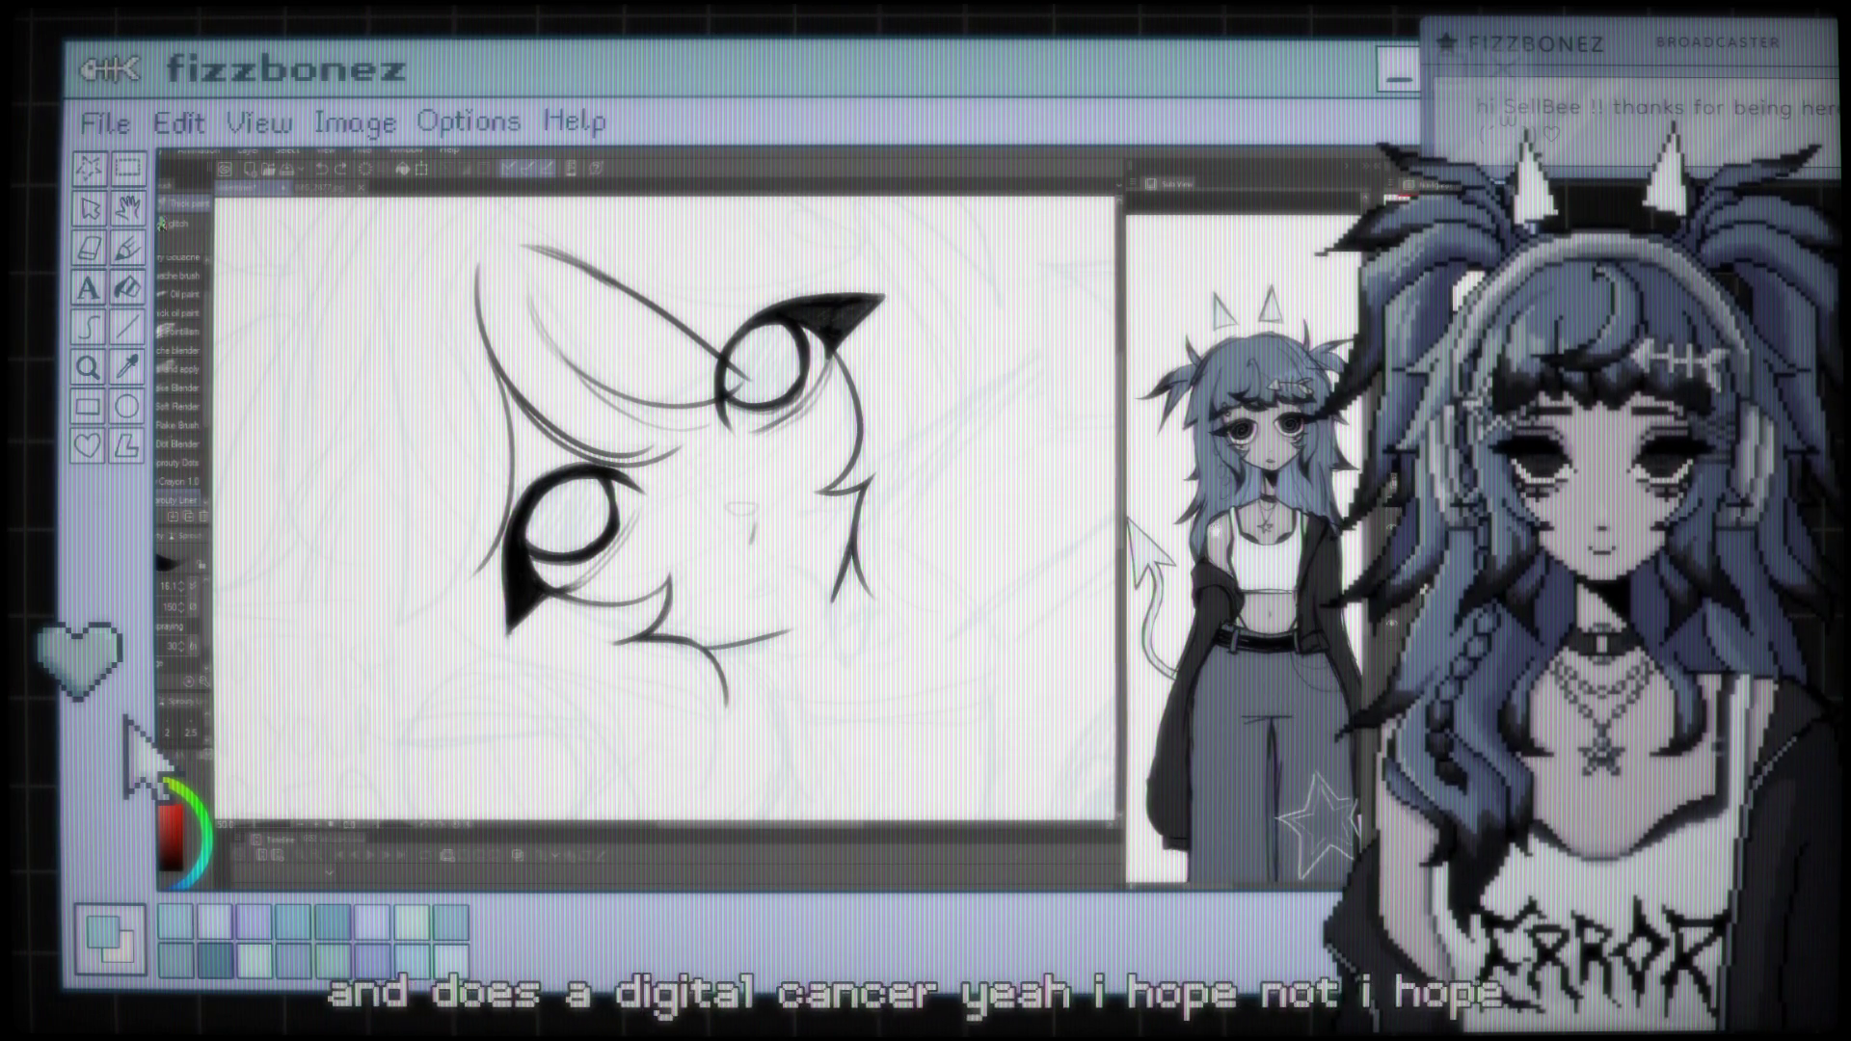
Check the whole page, then zoom back in to ink hair strands around the forehead and eyes
scroll(665, 511, down, 3)
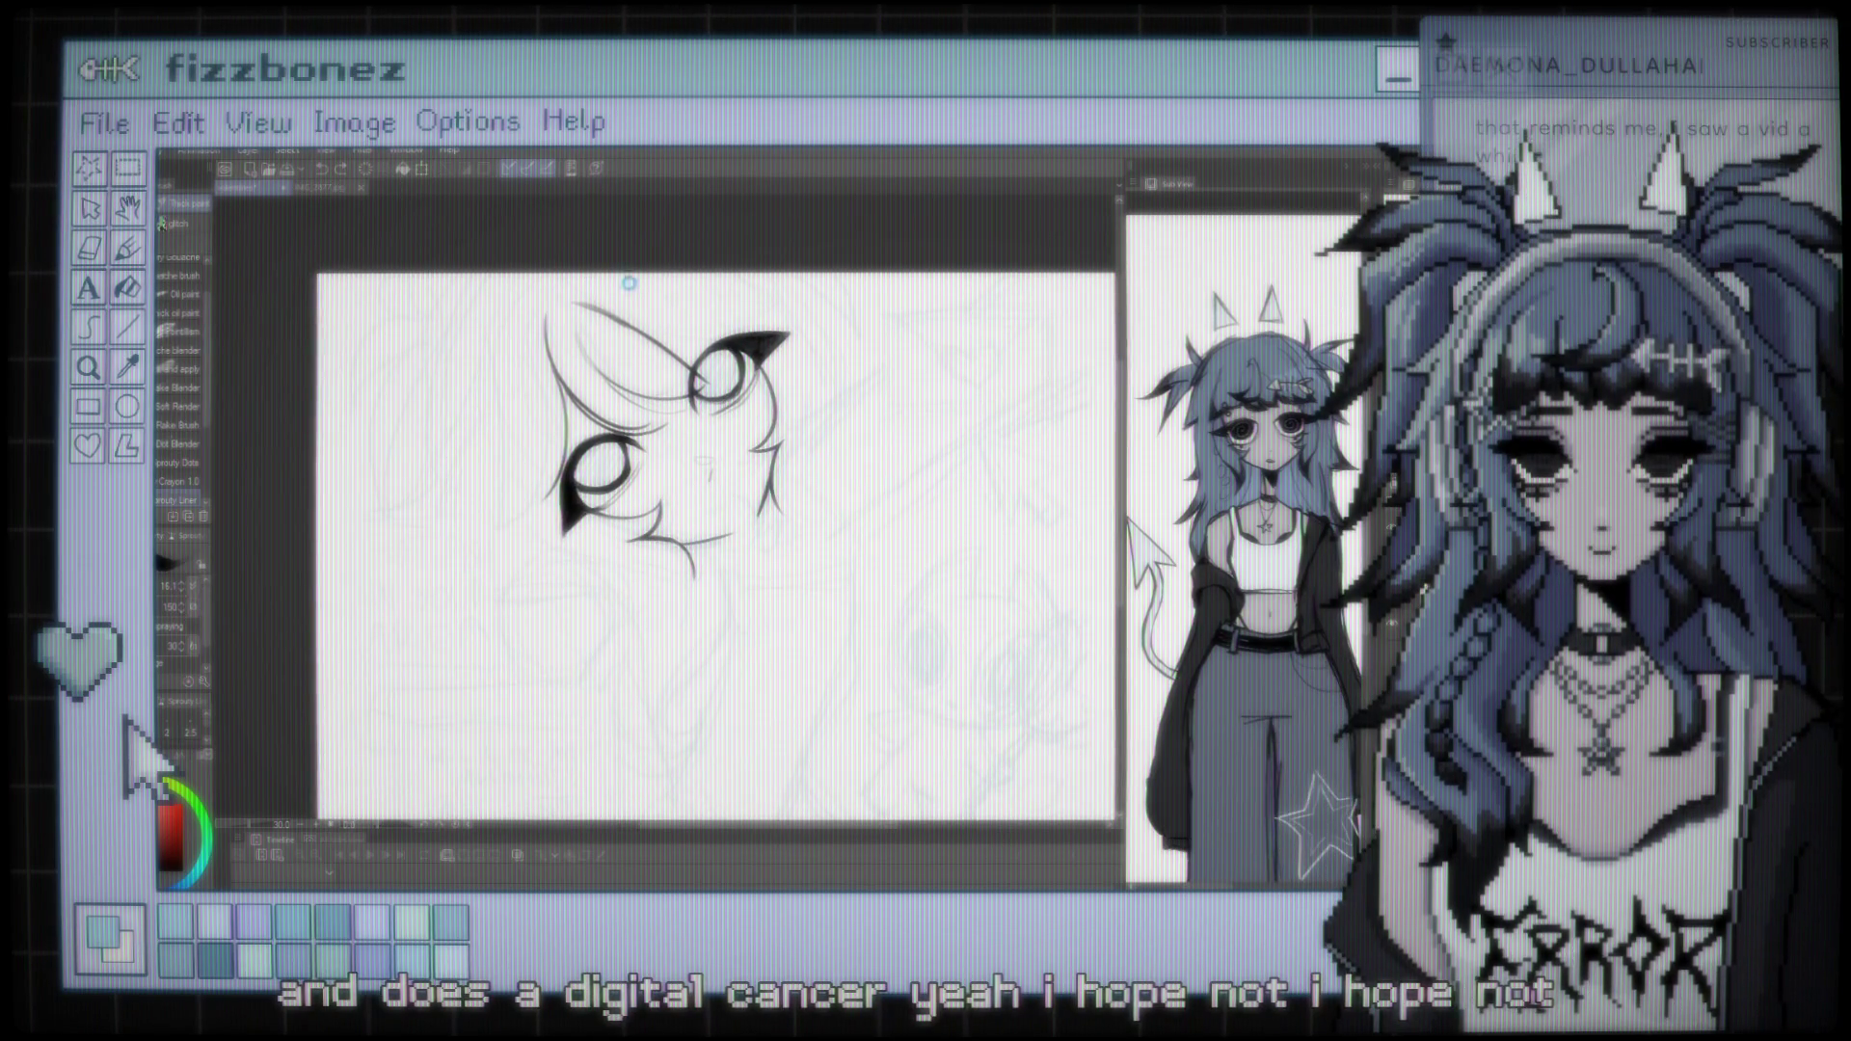
scroll(675, 443, up, 3)
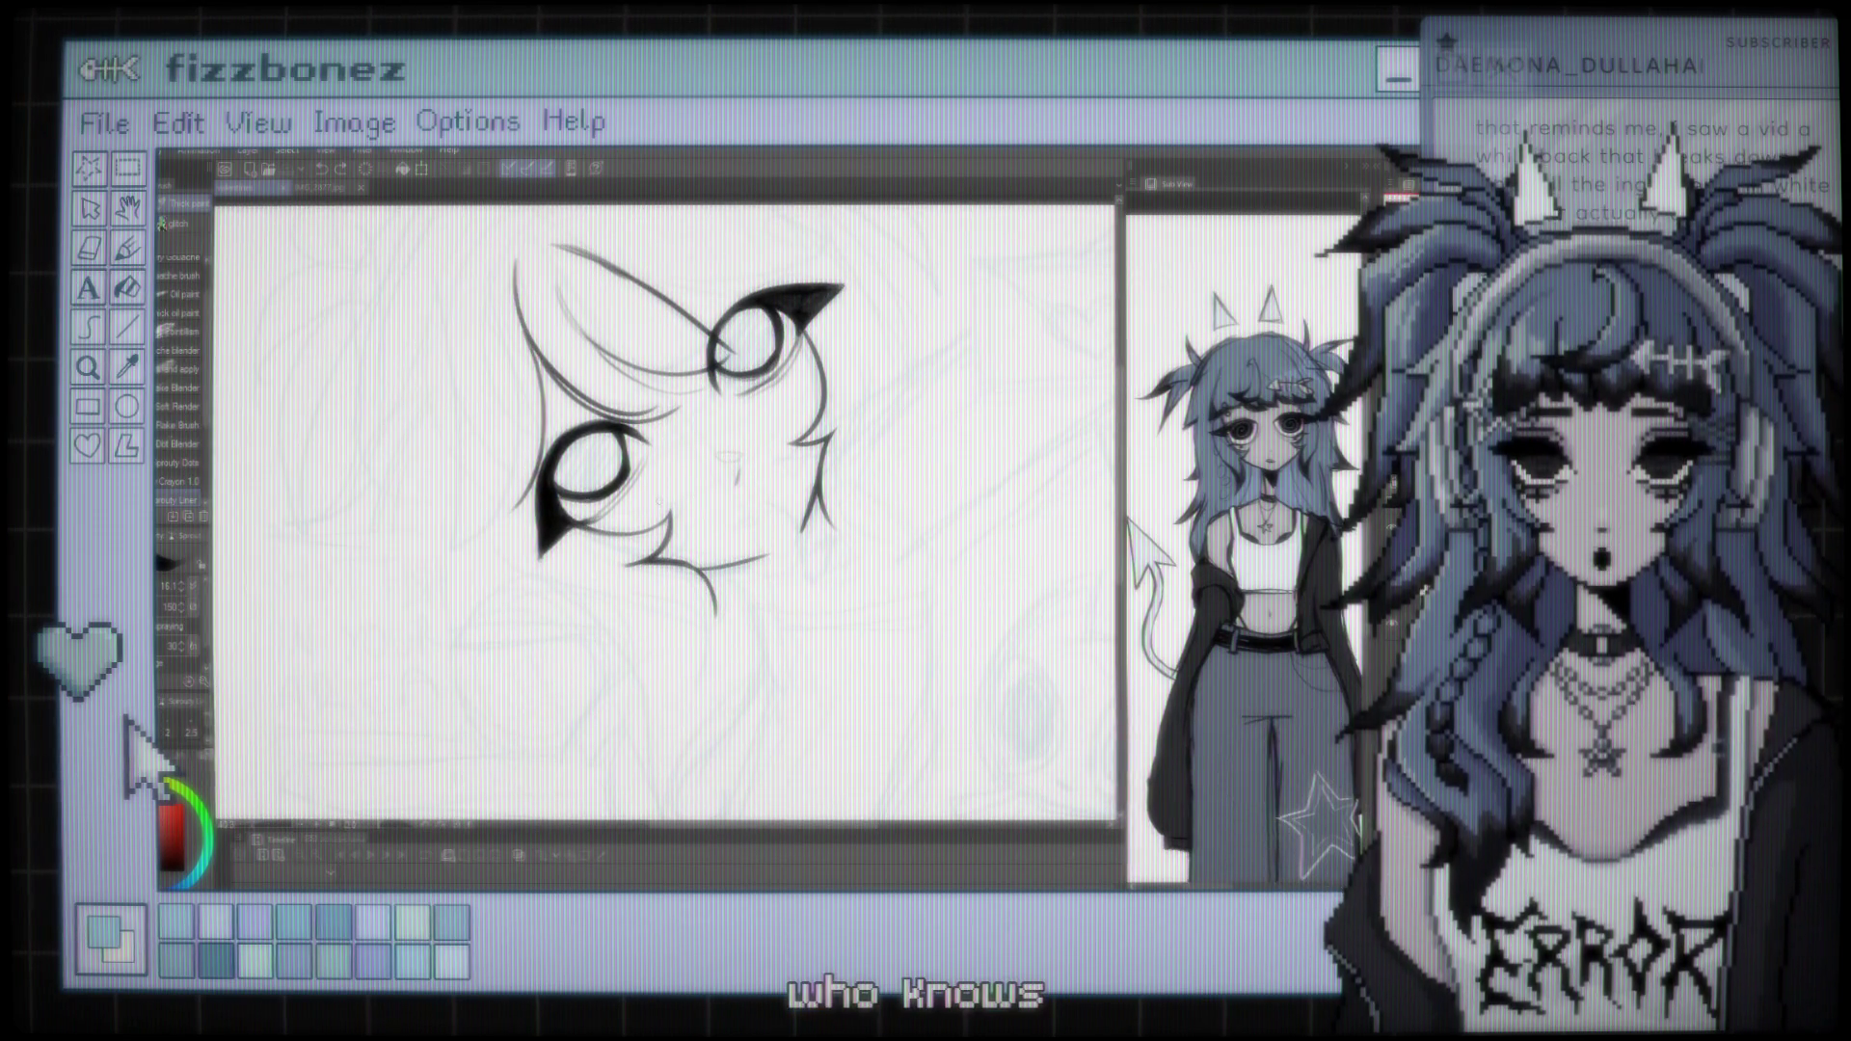
scroll(665, 501, up, 3)
scroll(665, 499, down, 1)
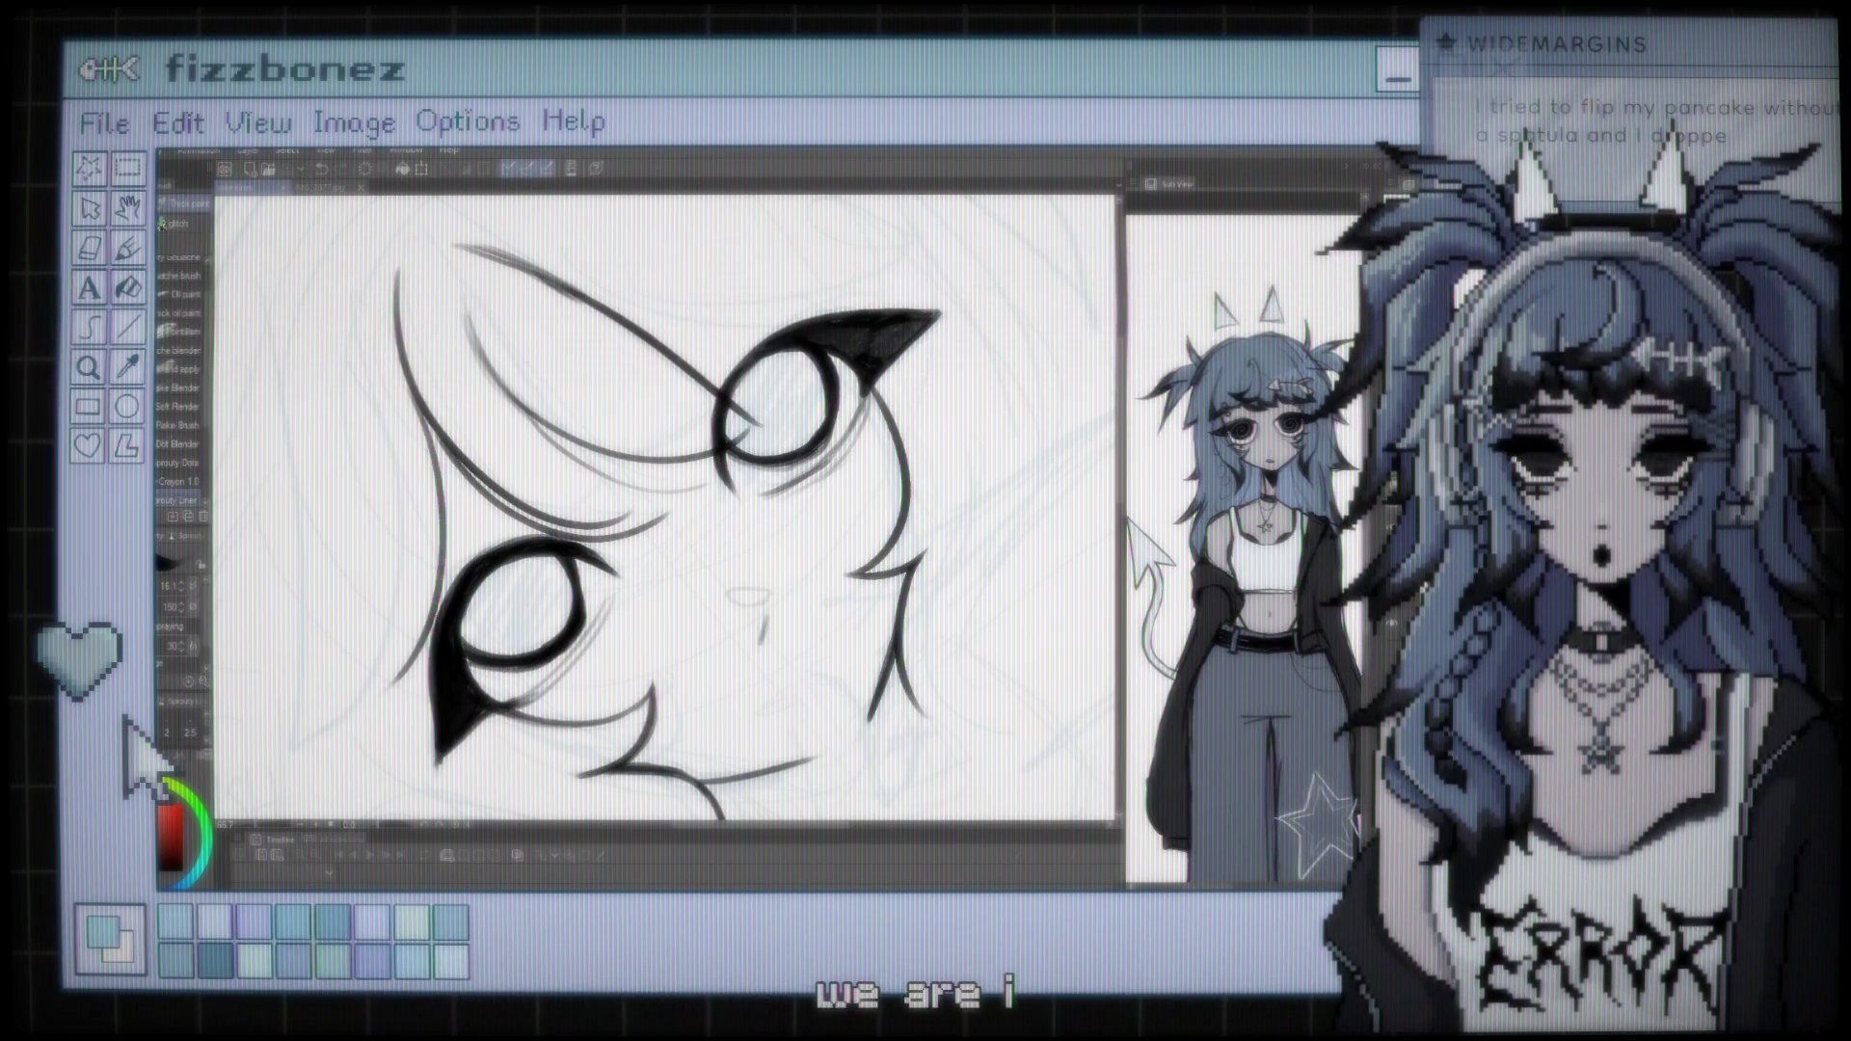
scroll(665, 506, down, 3)
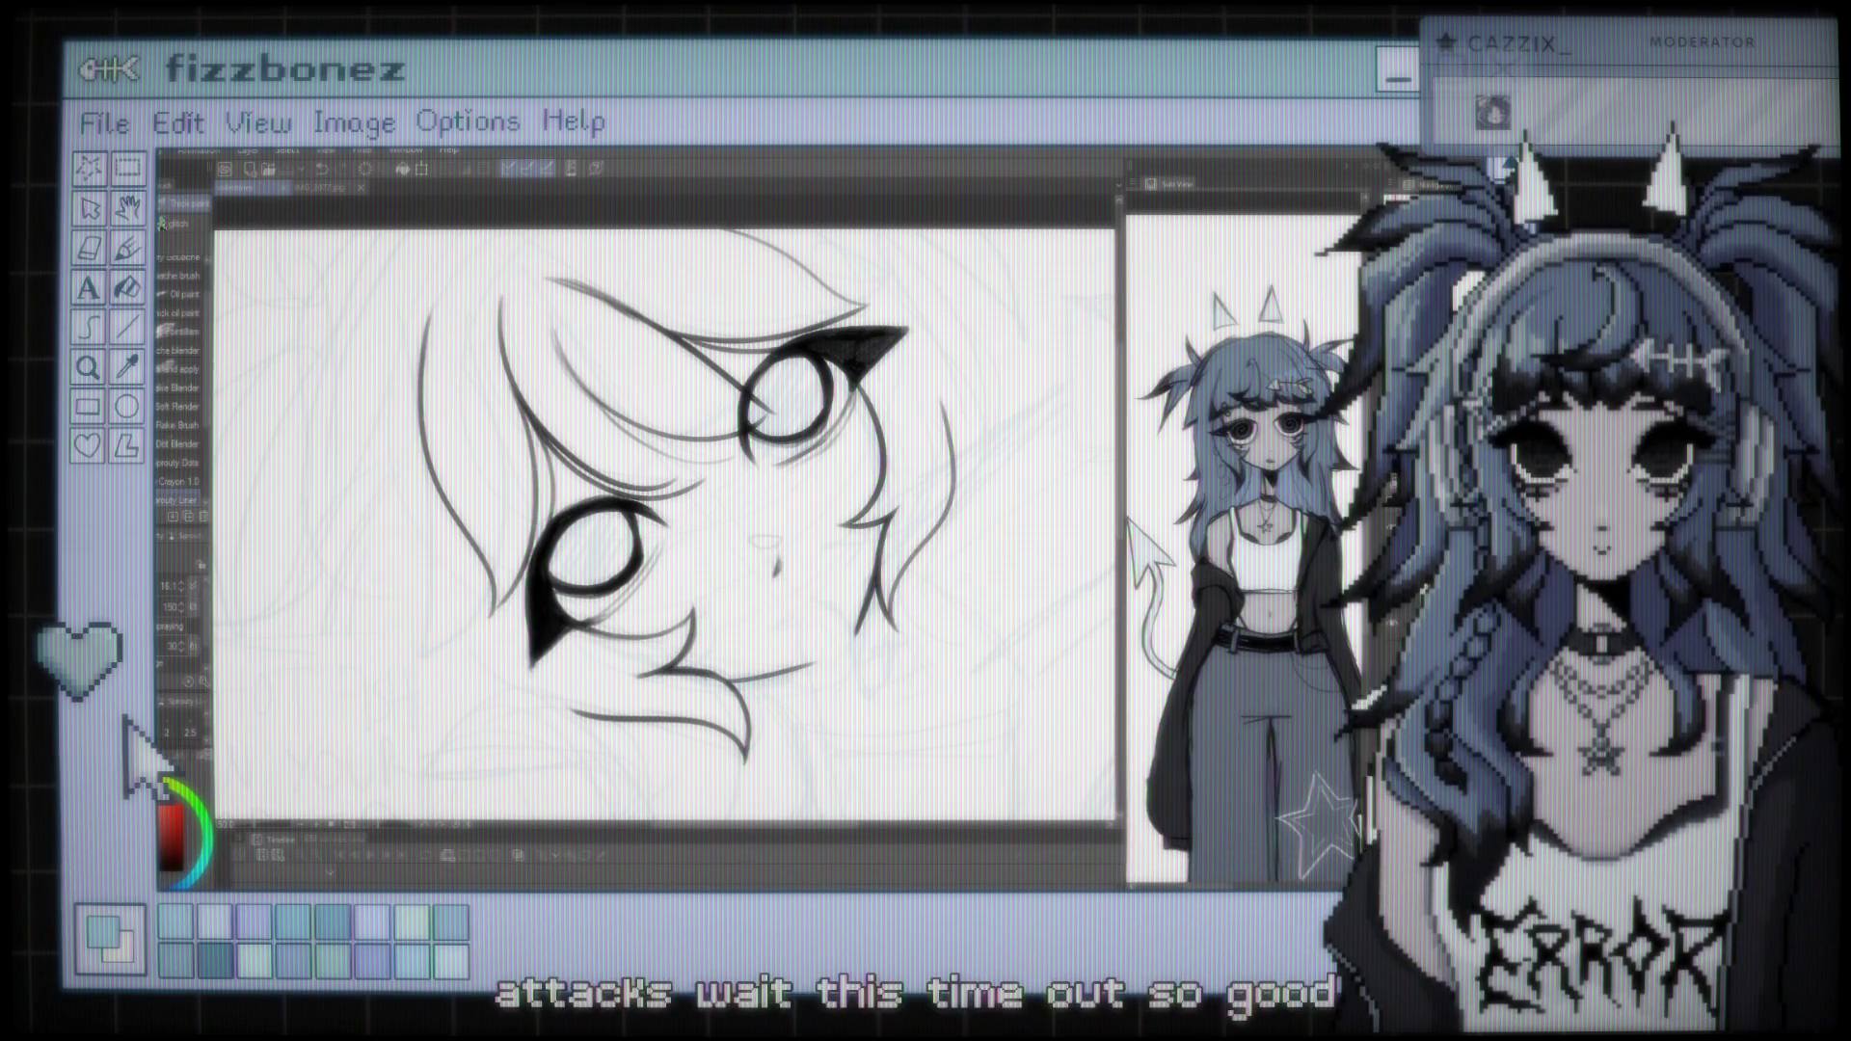
Ink the bangs and side-lock outlines framing both eyes over the blue sketch
scroll(1119, 551, down, 3)
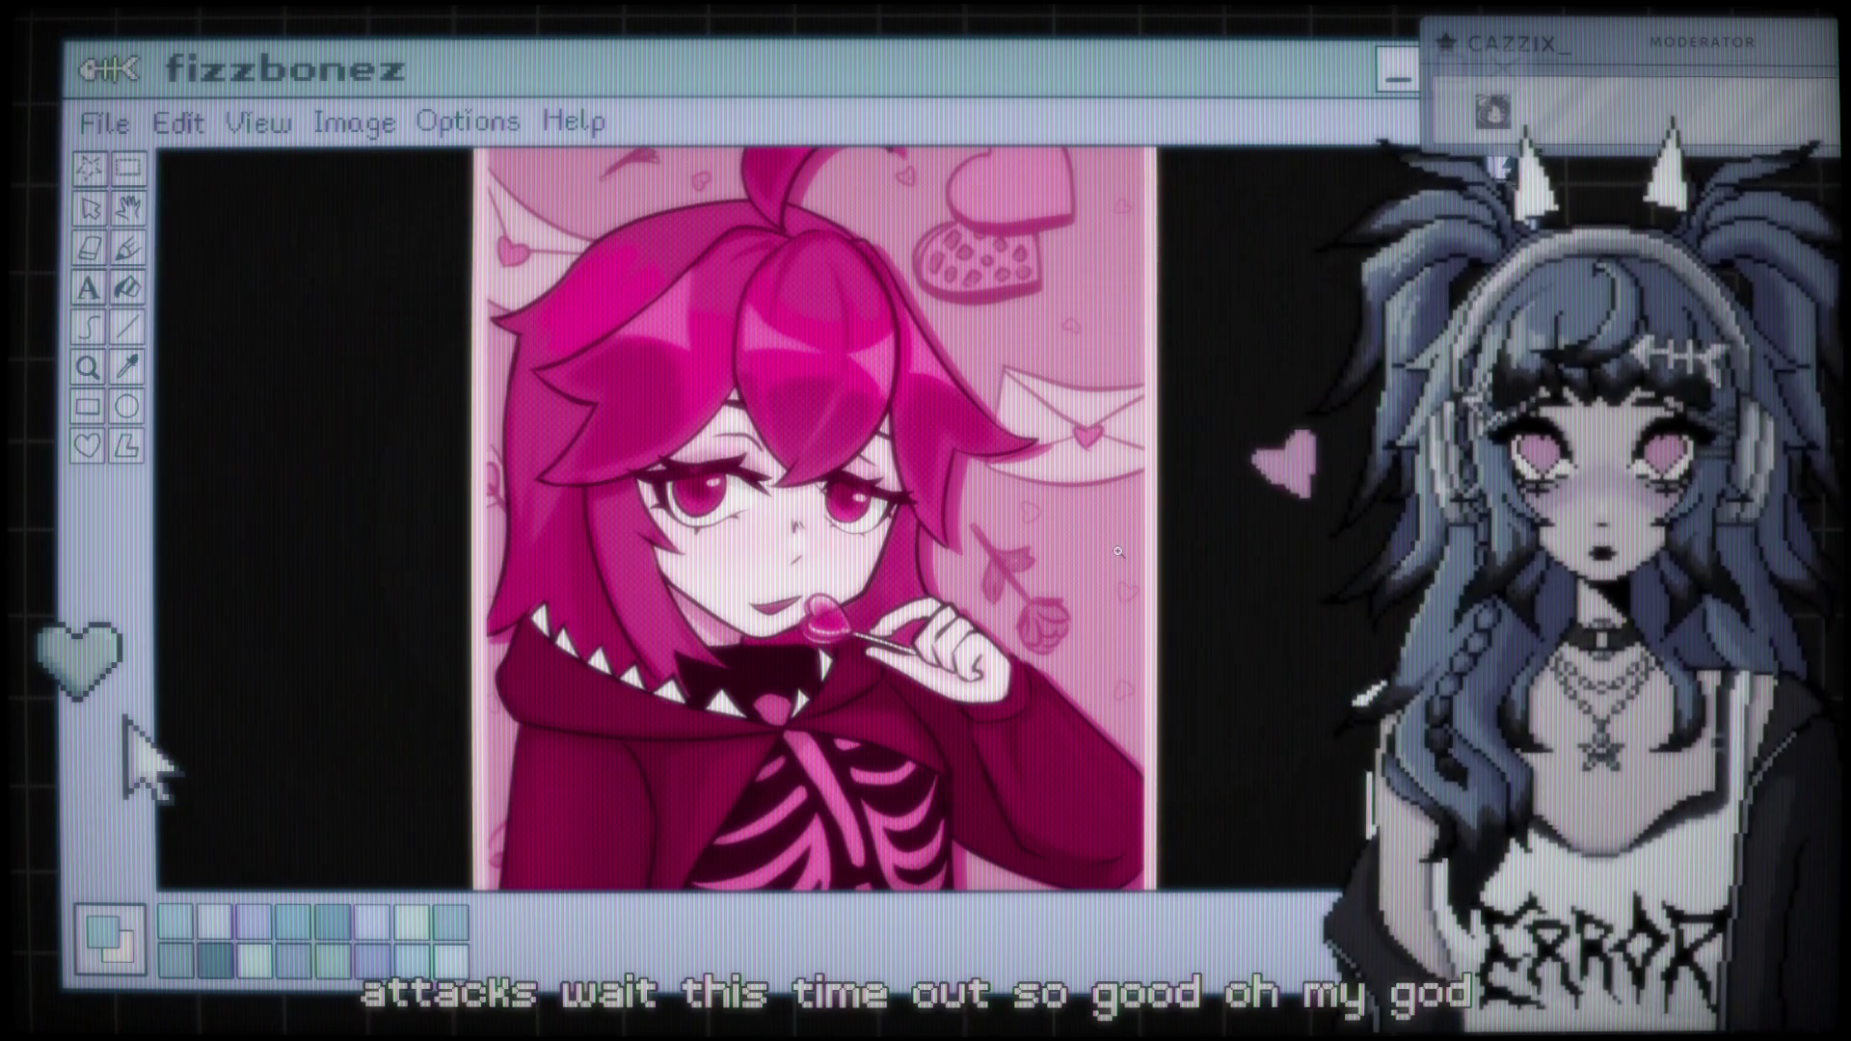
Scroll up and down through the pink heart-lollipop character illustration
scroll(1036, 583, down, 3)
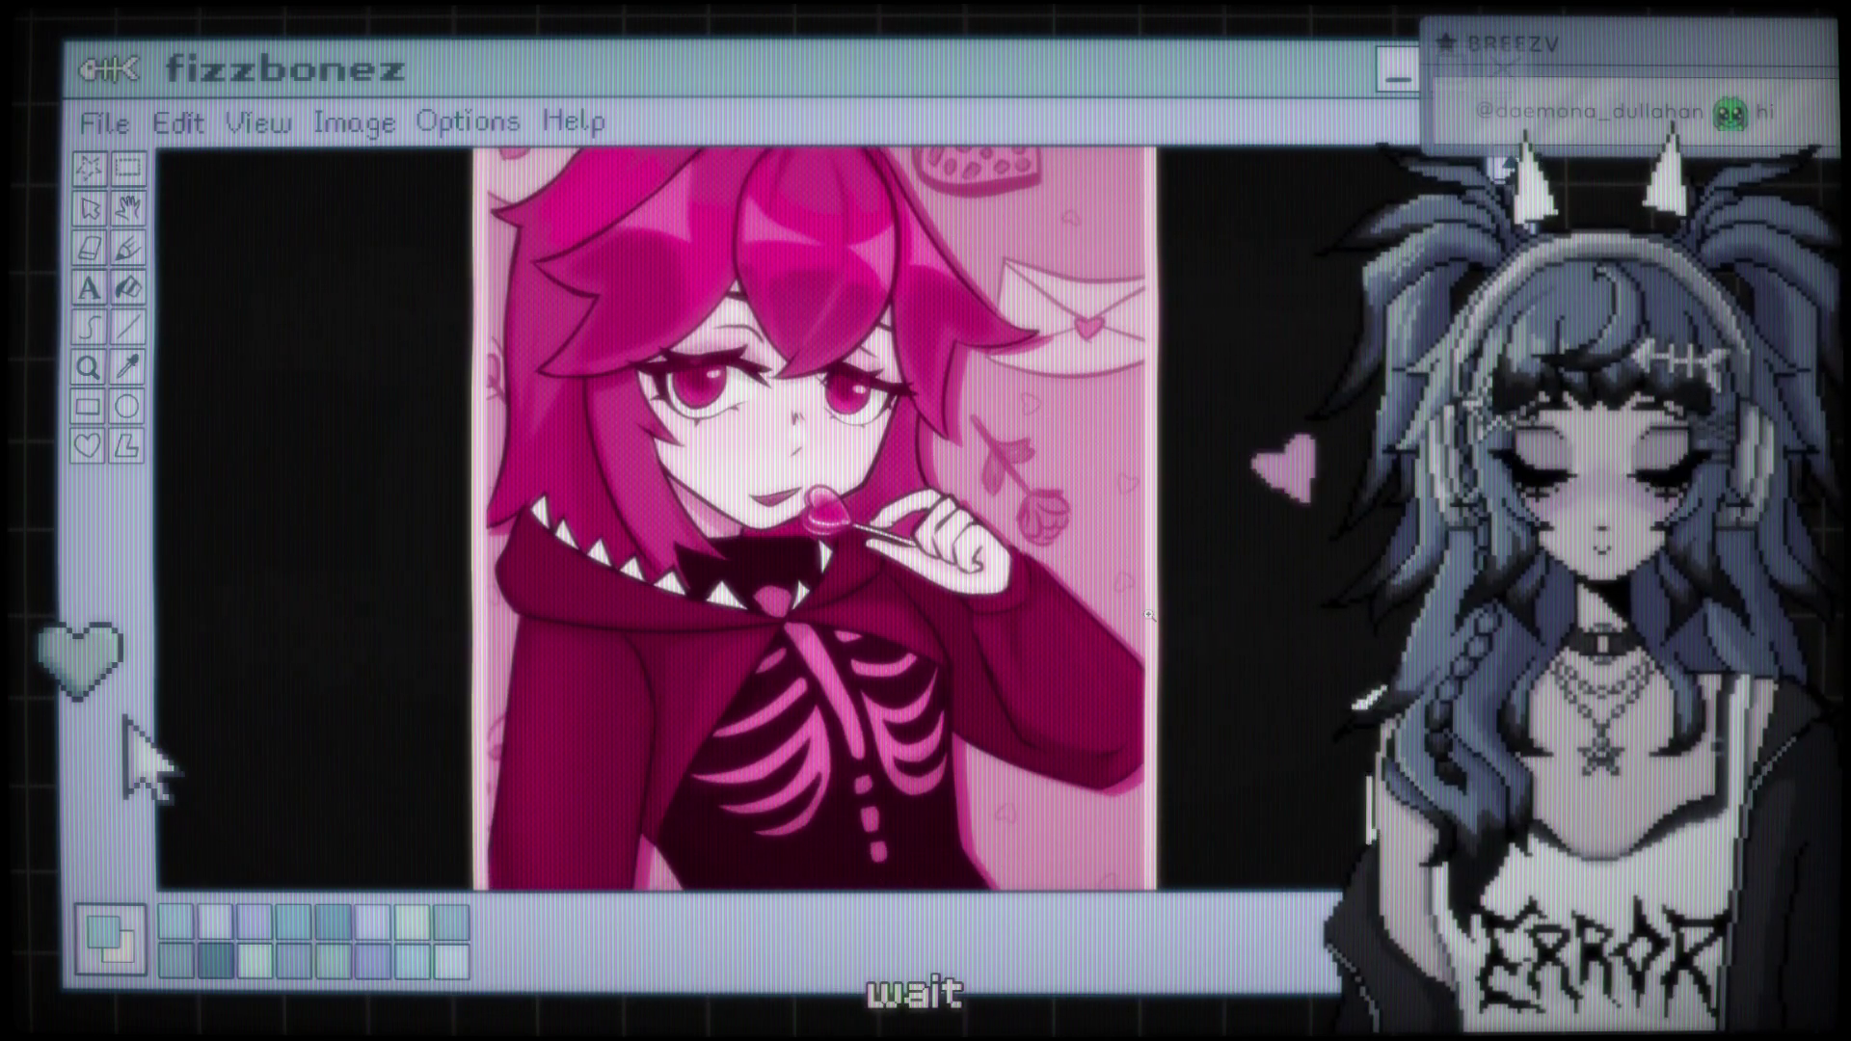
scroll(1149, 616, up, 5)
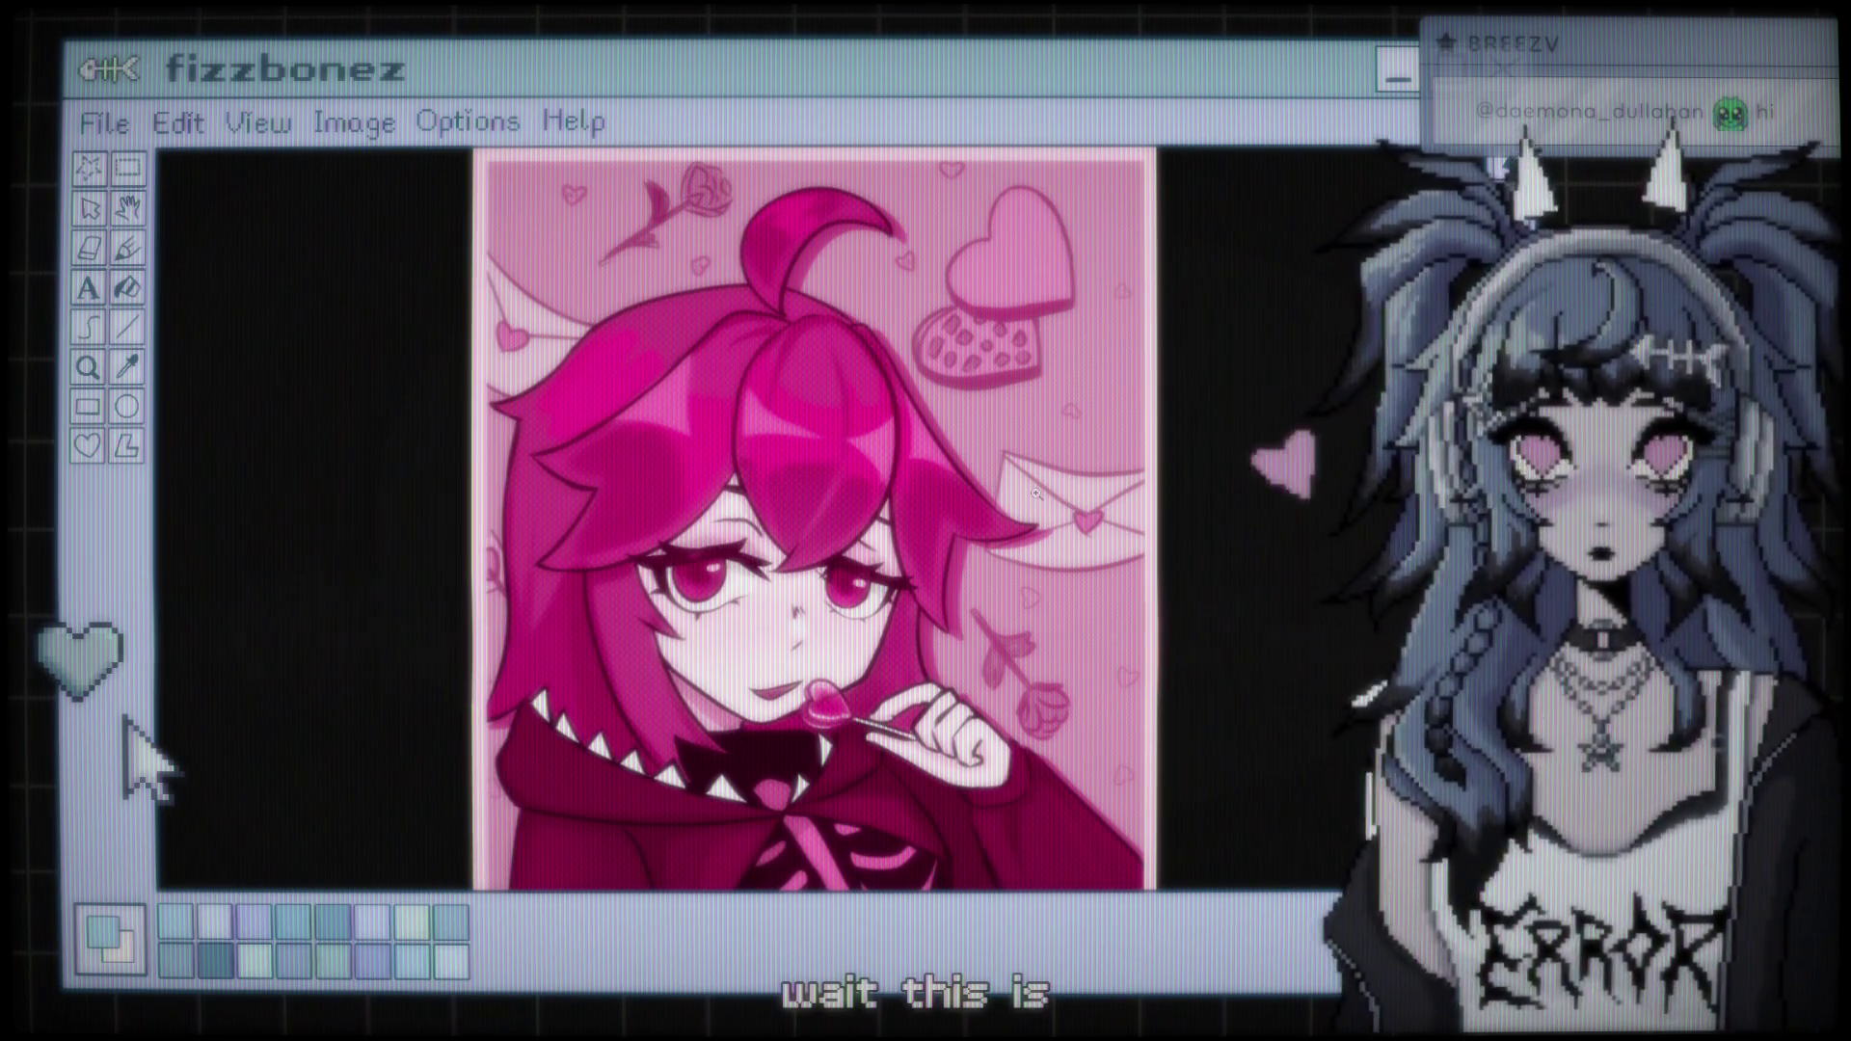
scroll(1184, 257, down, 5)
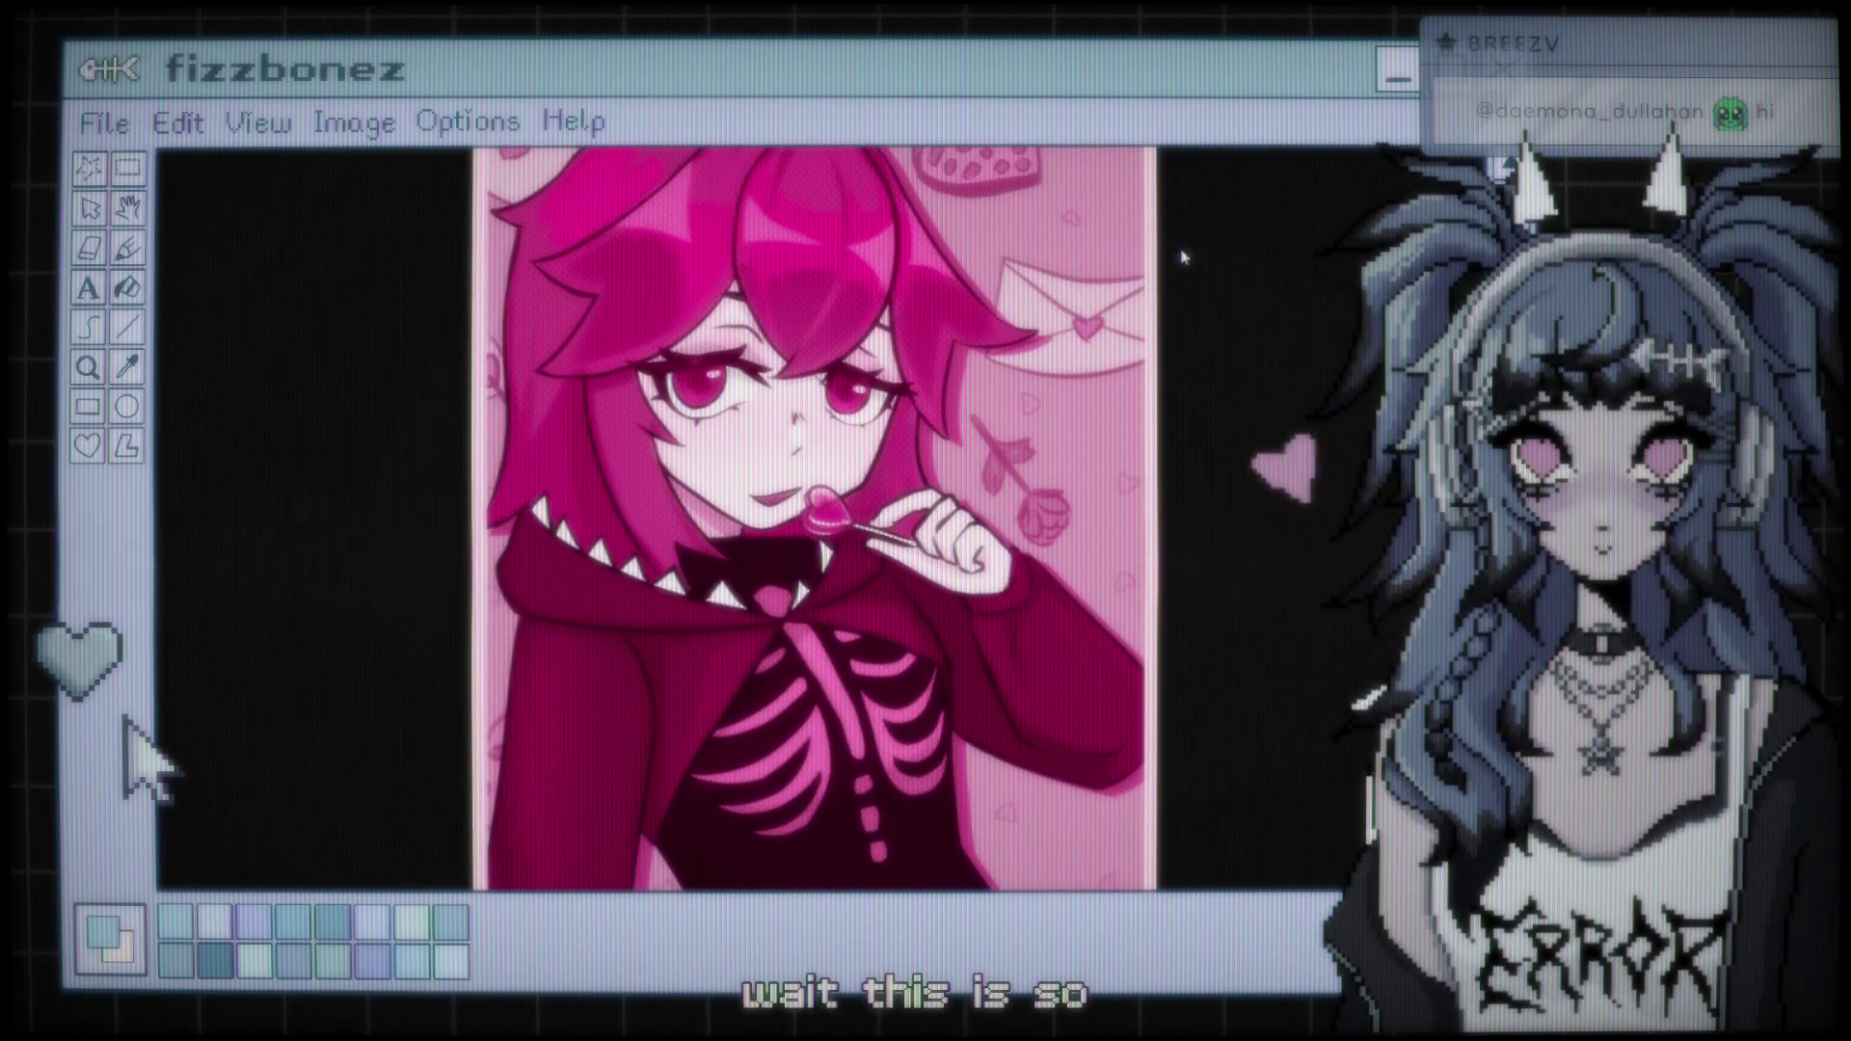
scroll(1171, 313, up, 5)
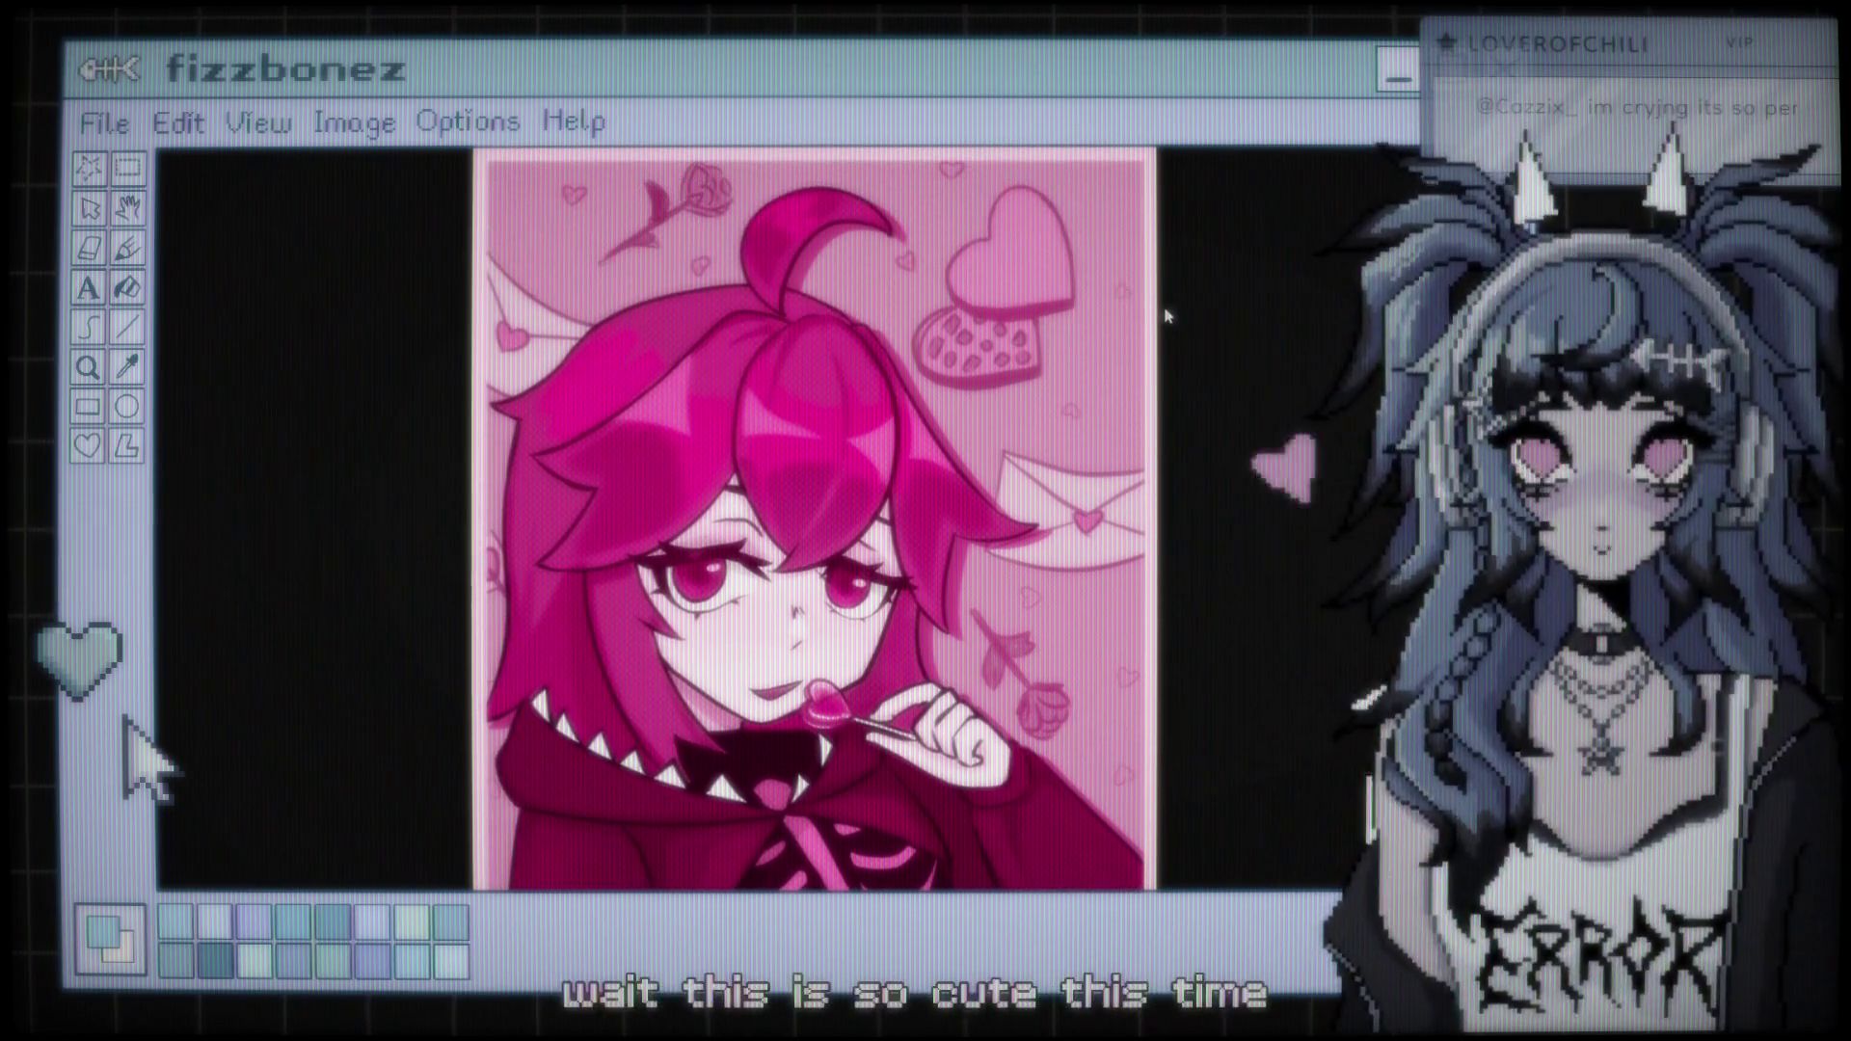
scroll(583, 670, down, 4)
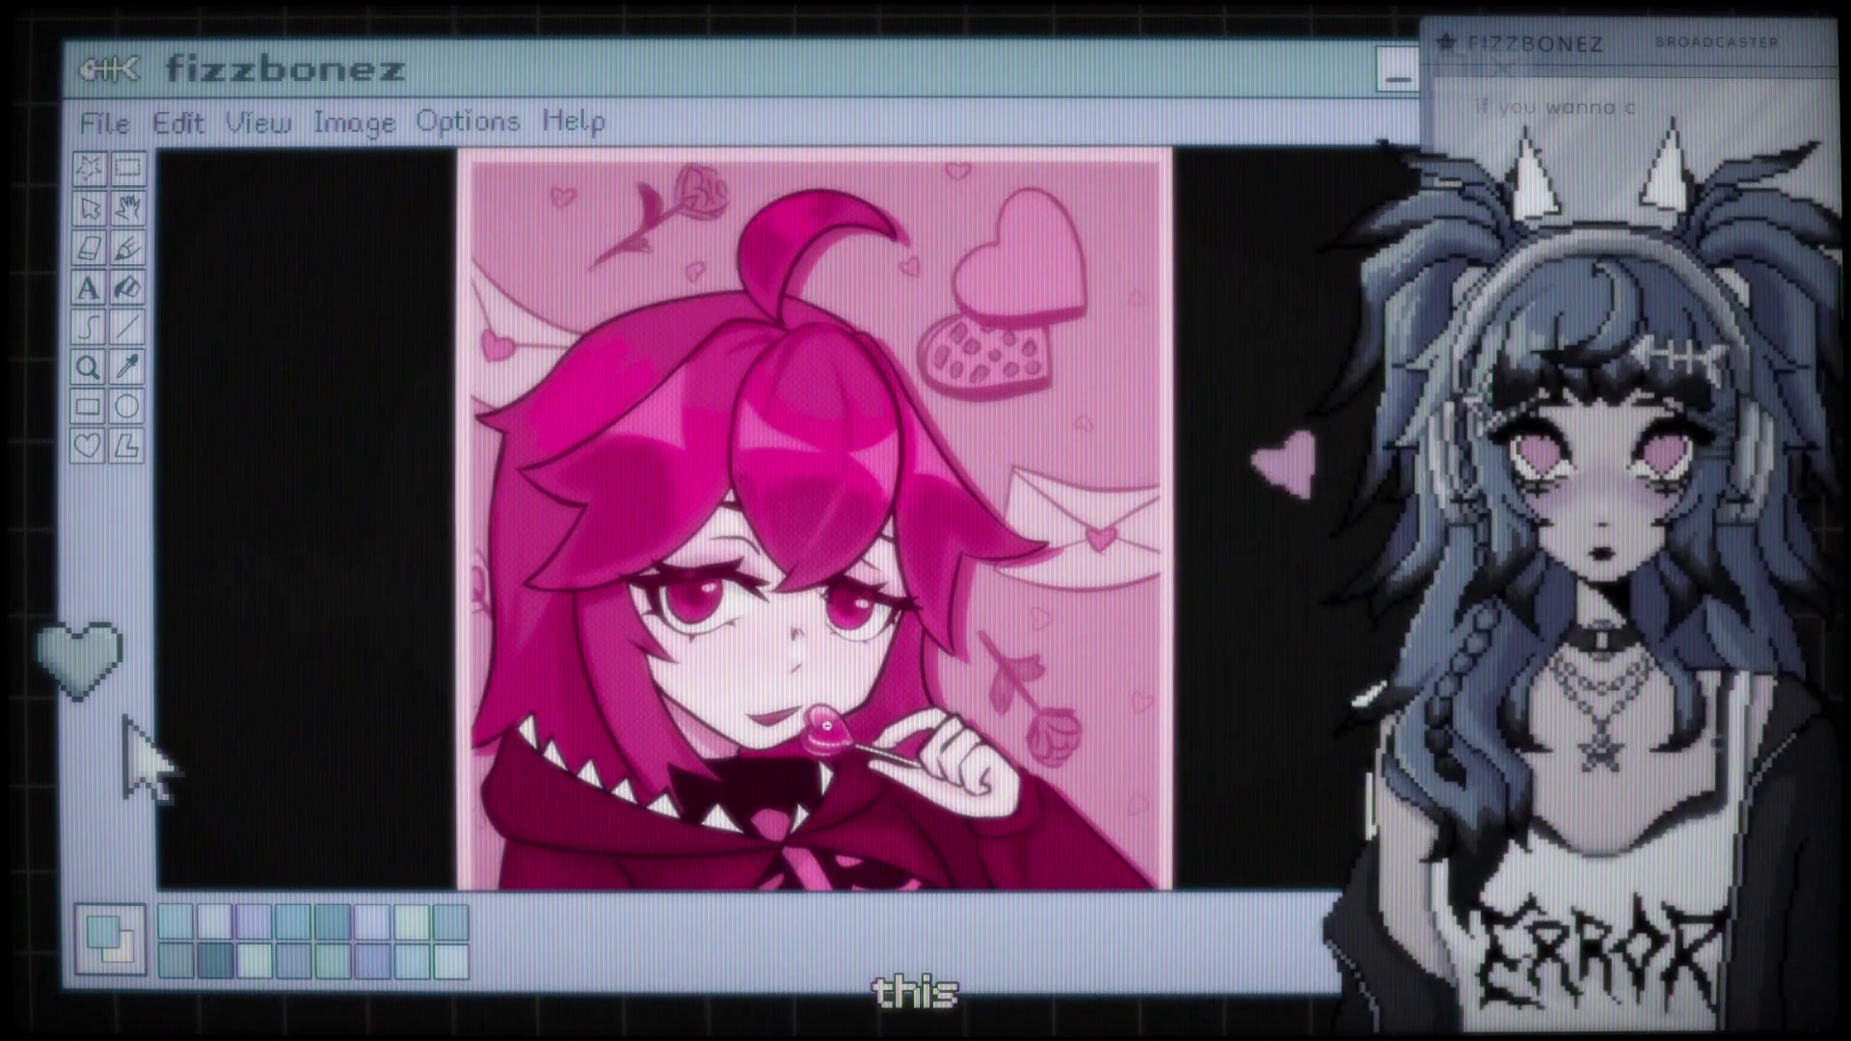
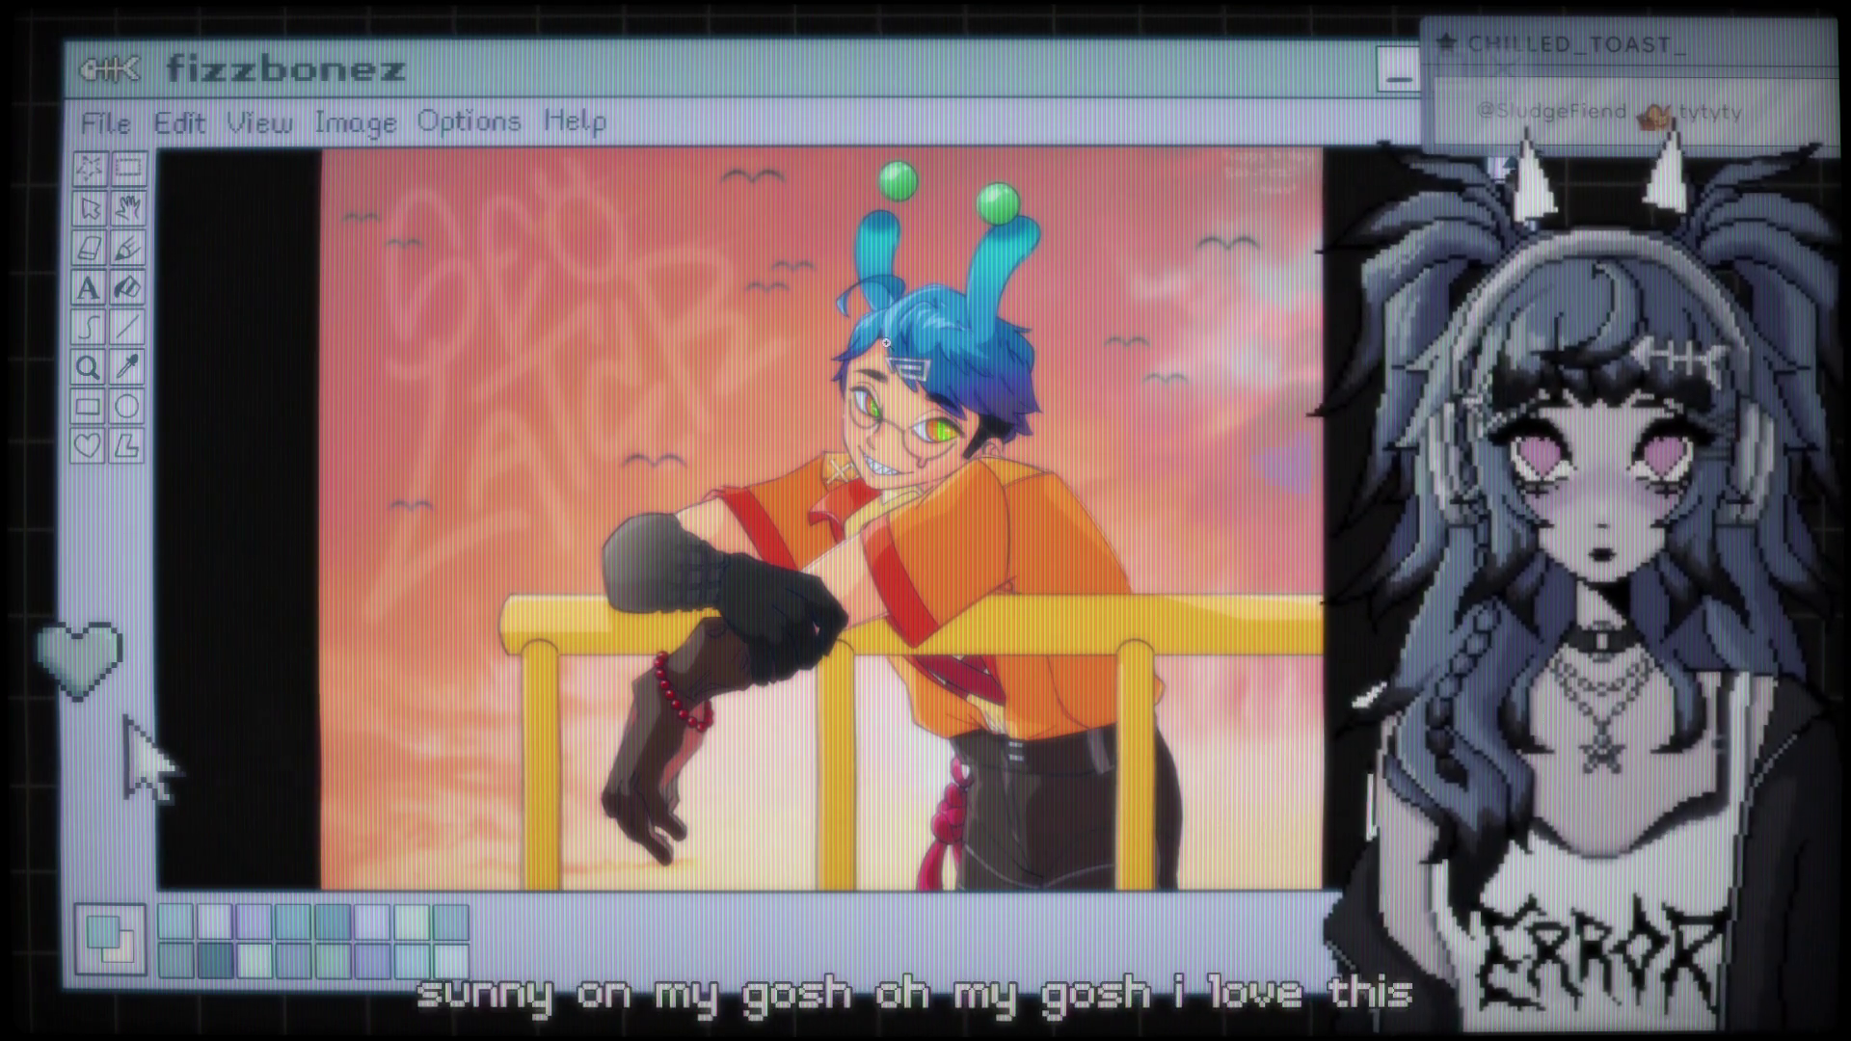
Zoom into the shared artwork in Discord, then reset the zoom to see the whole image
scroll(886, 343, up, 5)
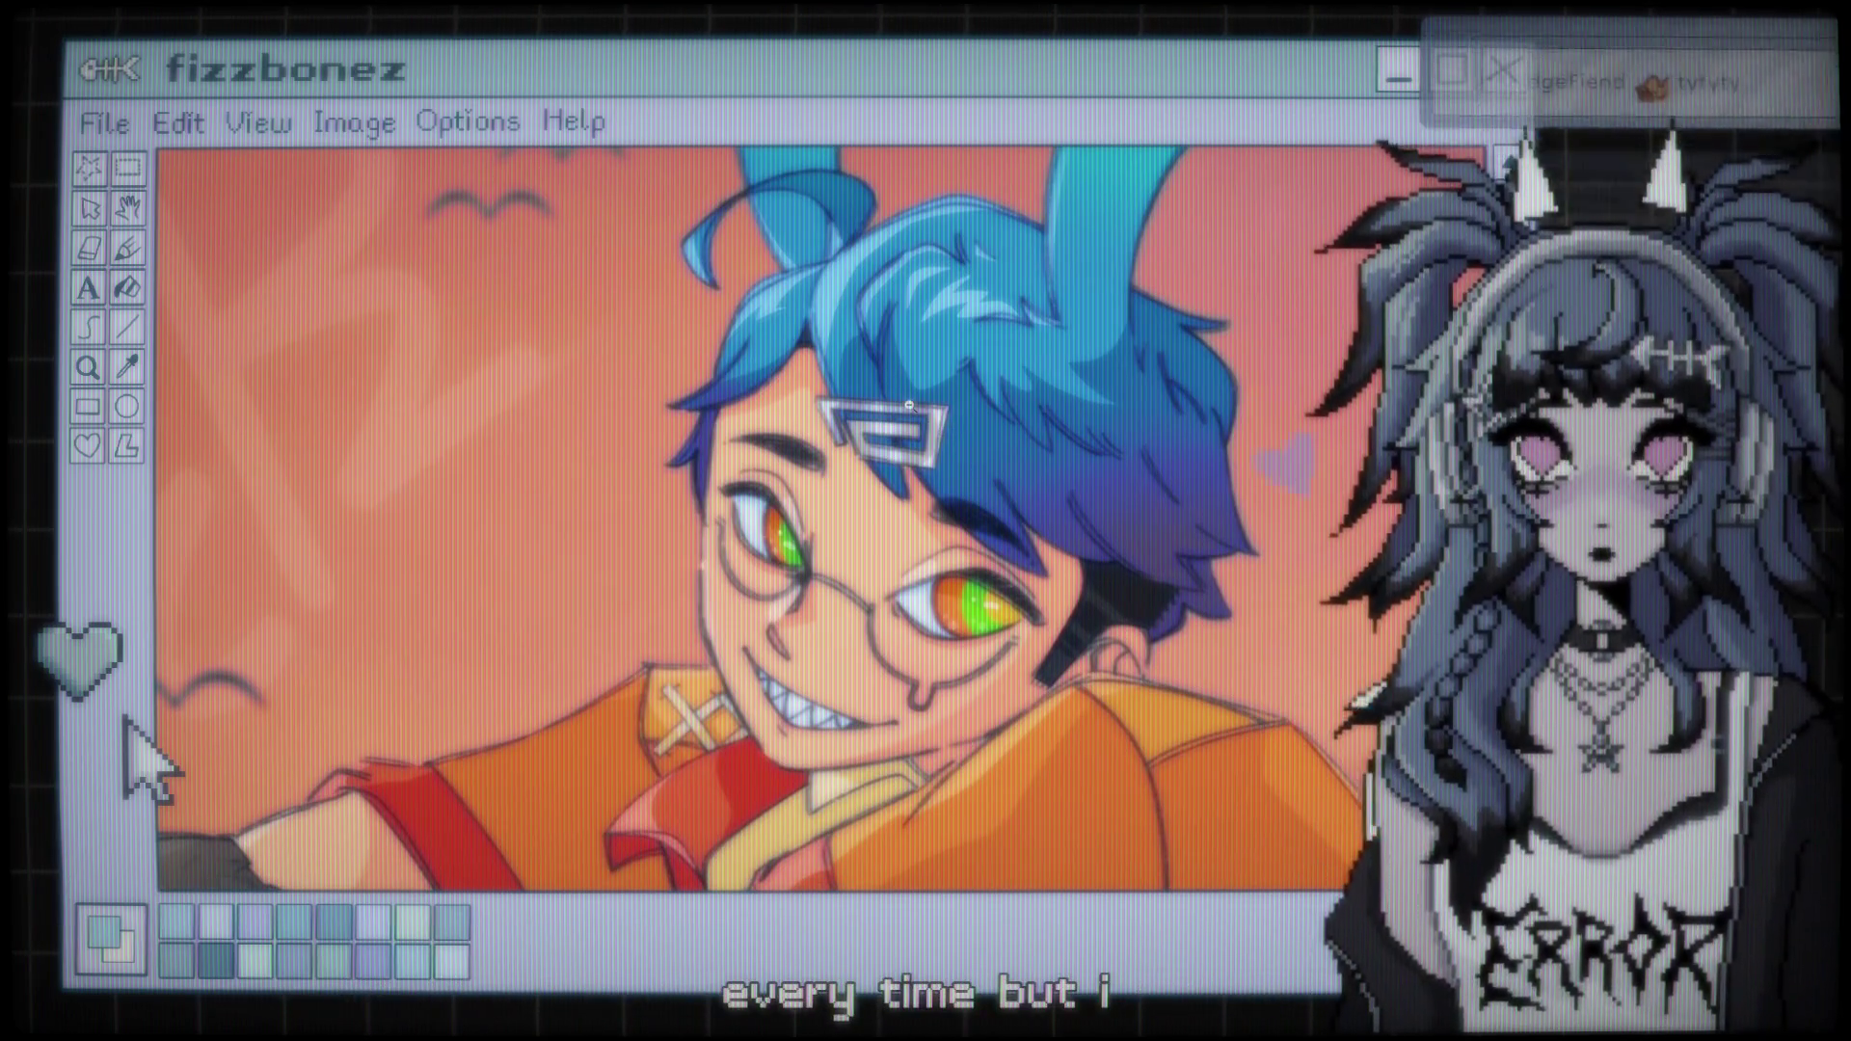
key(ctrl+0)
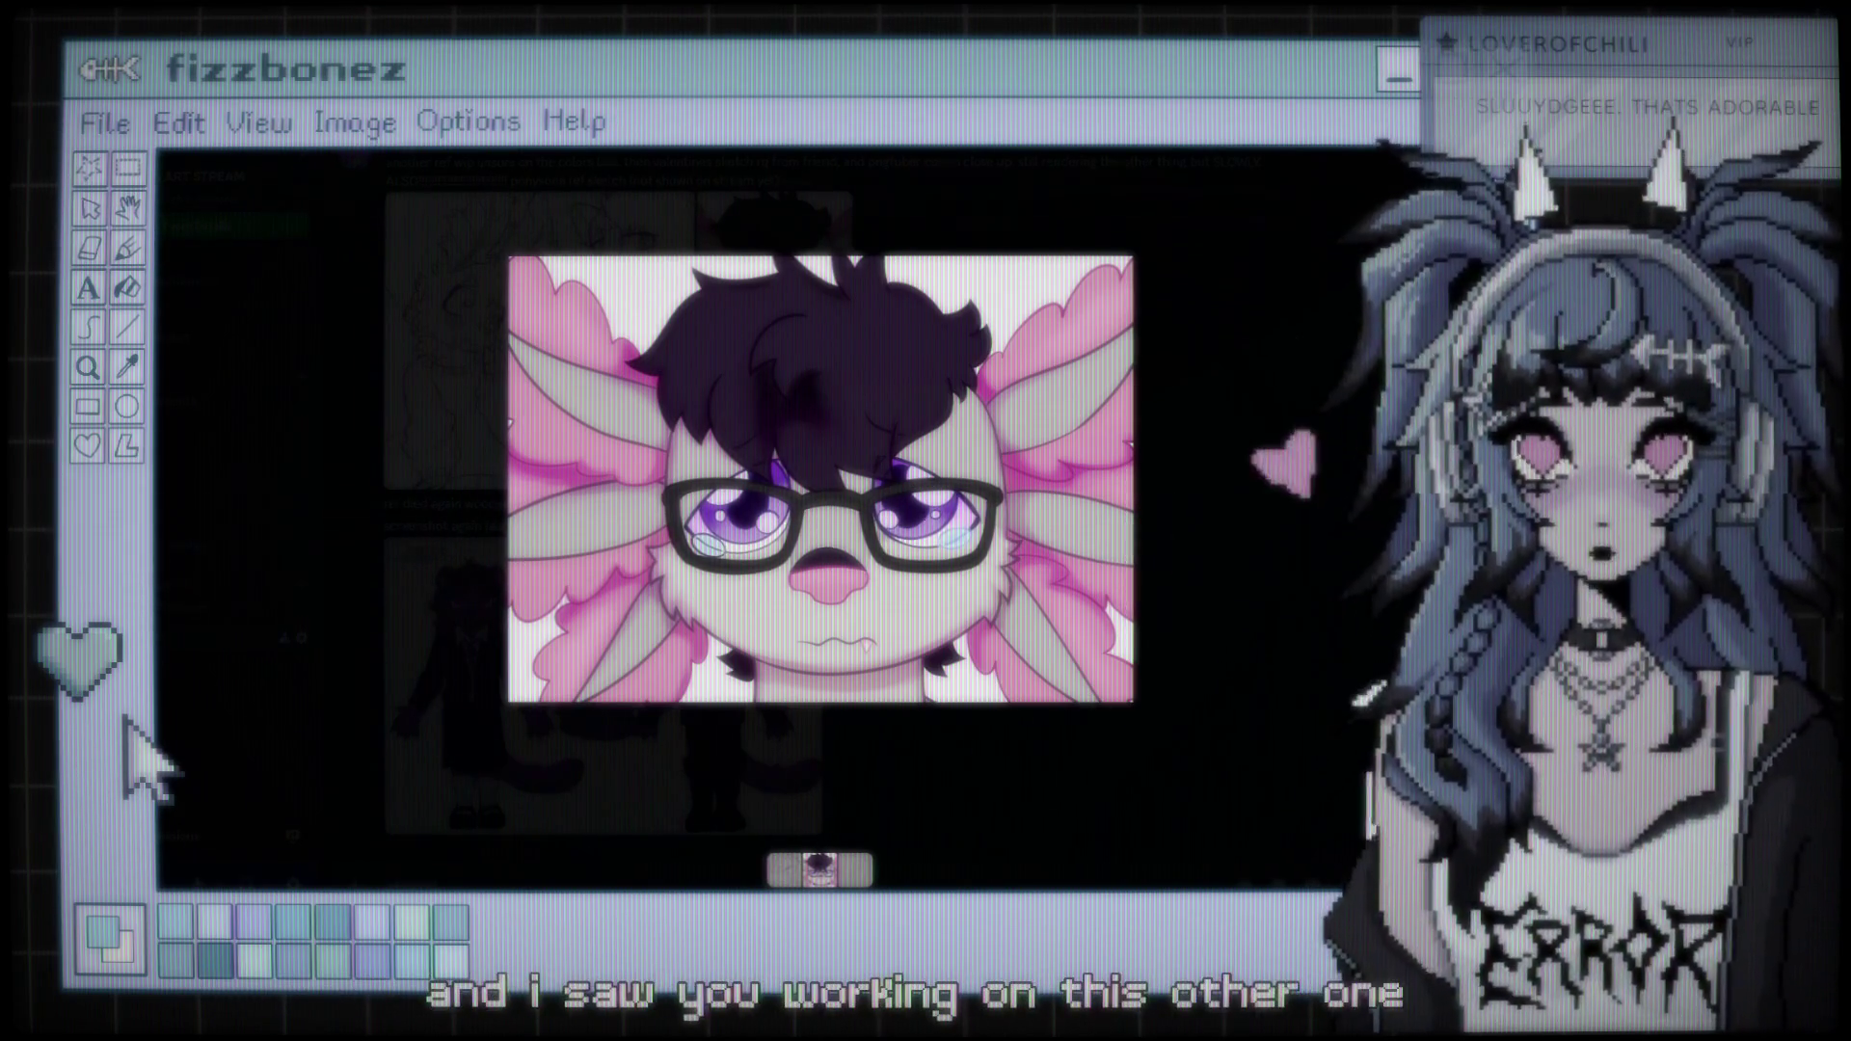
View the pink line sketch, return to the axolotl image, and exit the image viewer
key(Right)
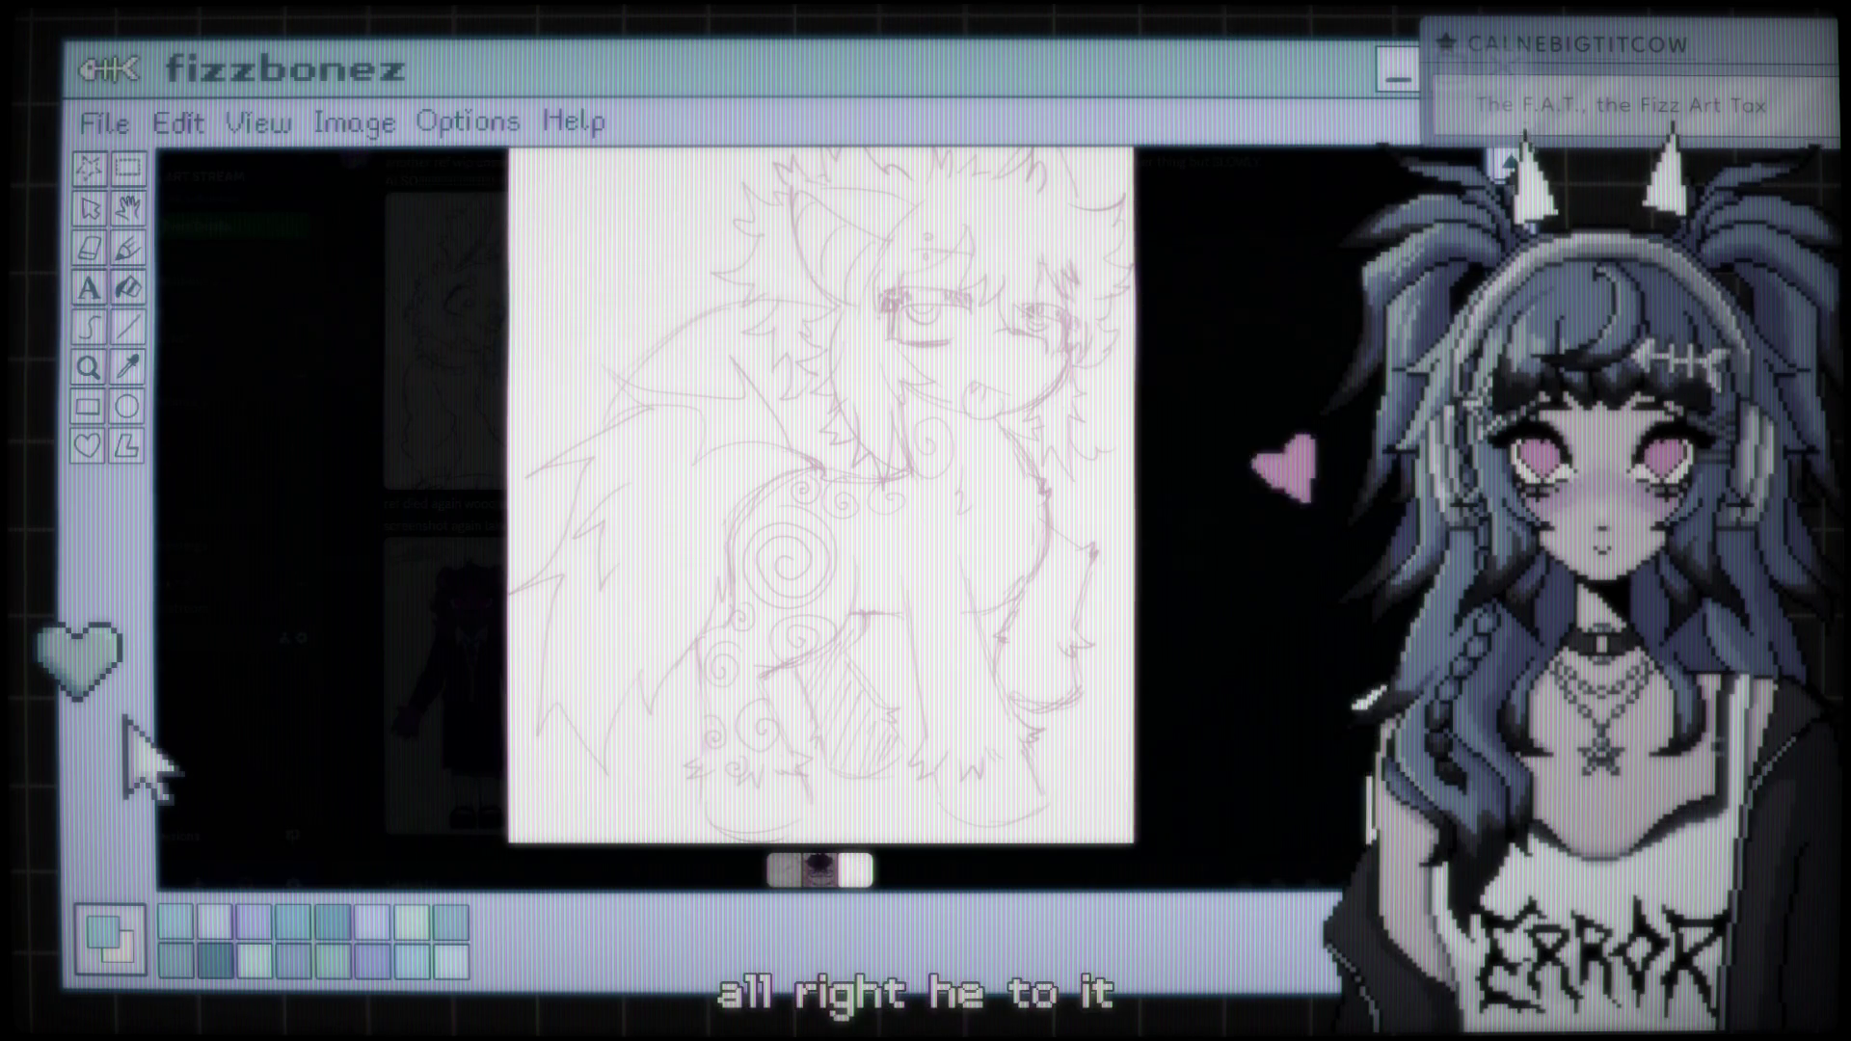
key(Right)
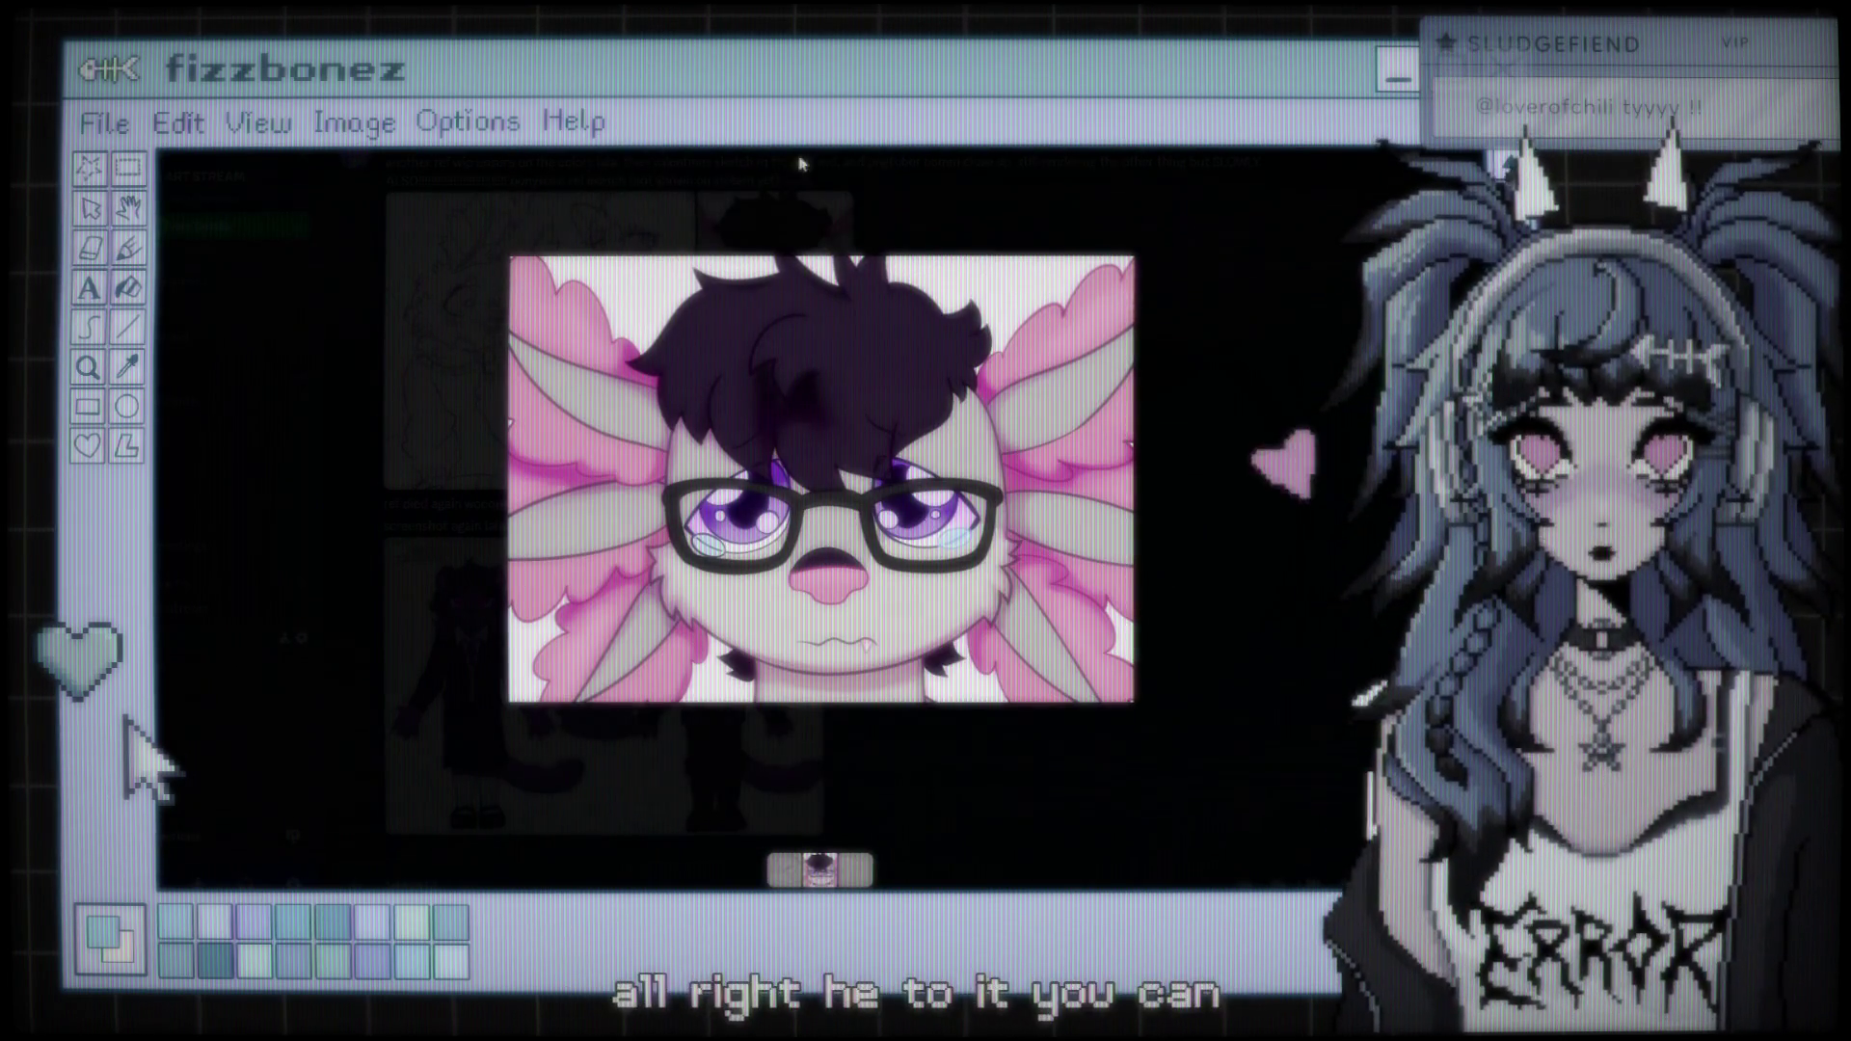
key(Escape)
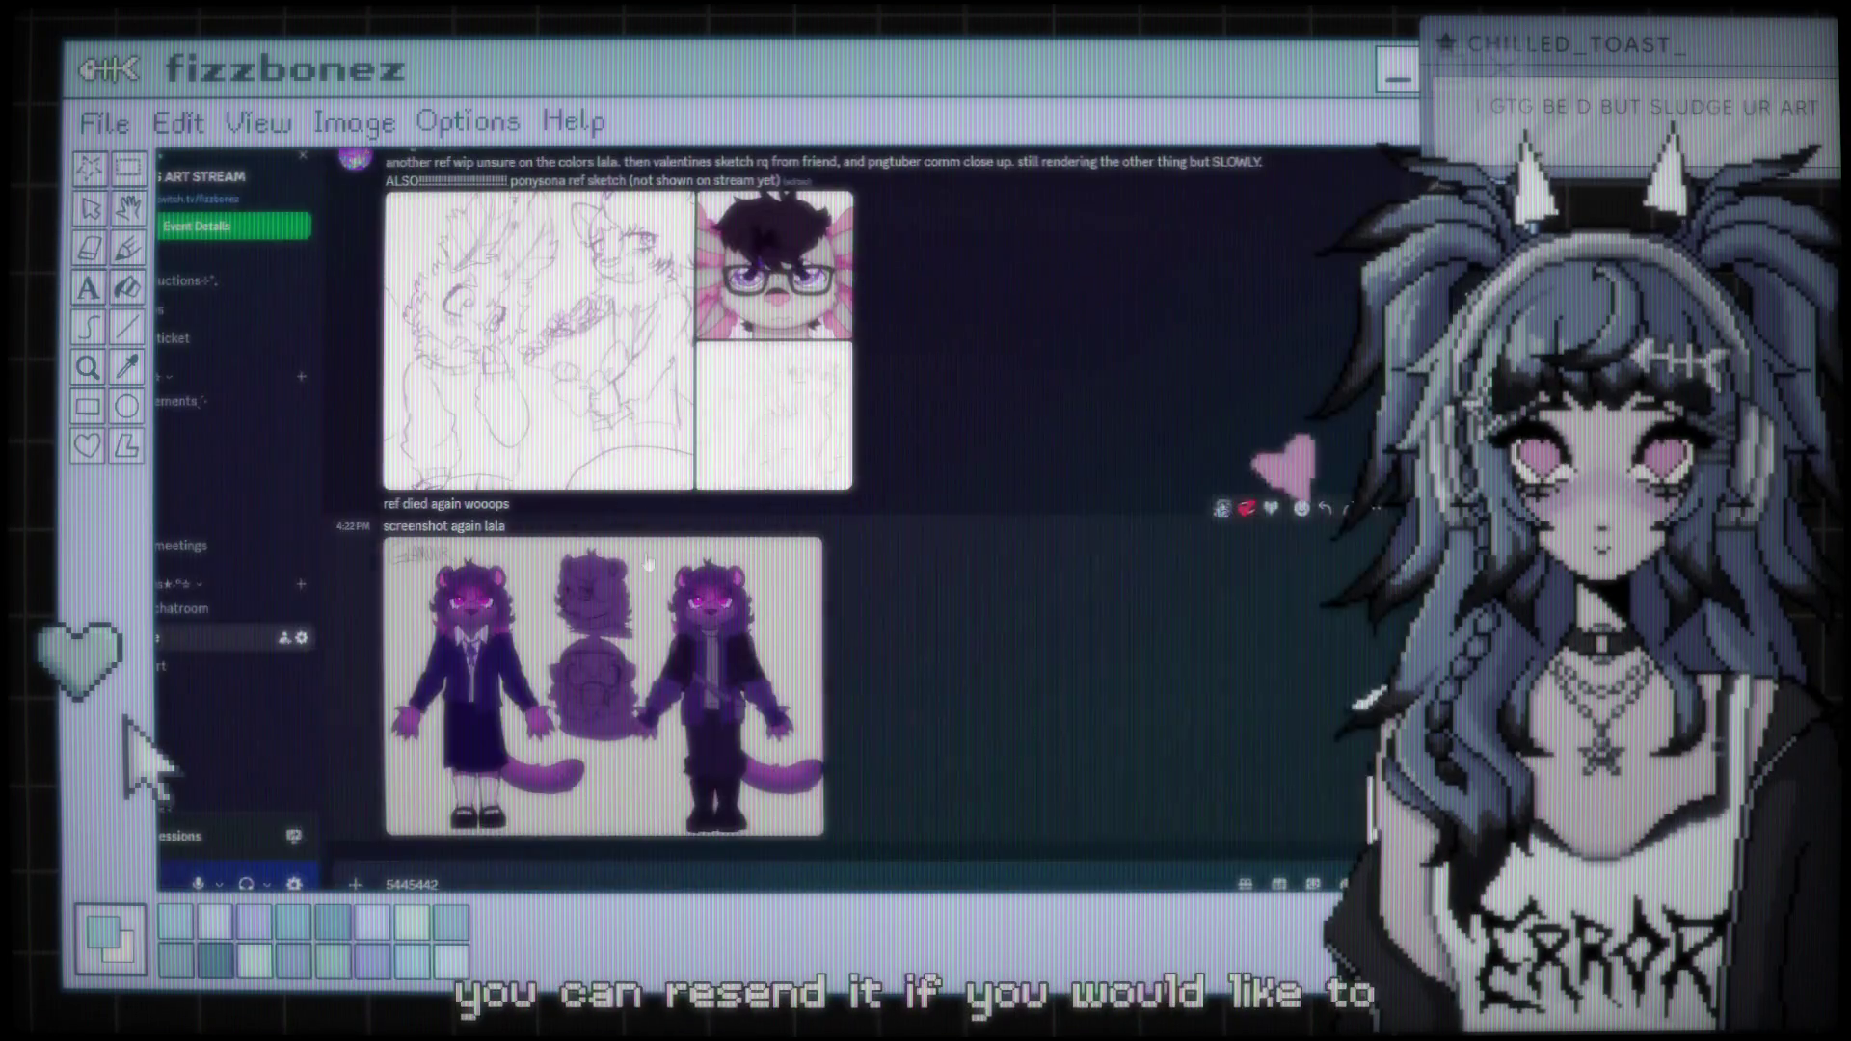
Enlarge and close the purple cat-character reference sheet, then return to Clip Studio Paint
click(590, 649)
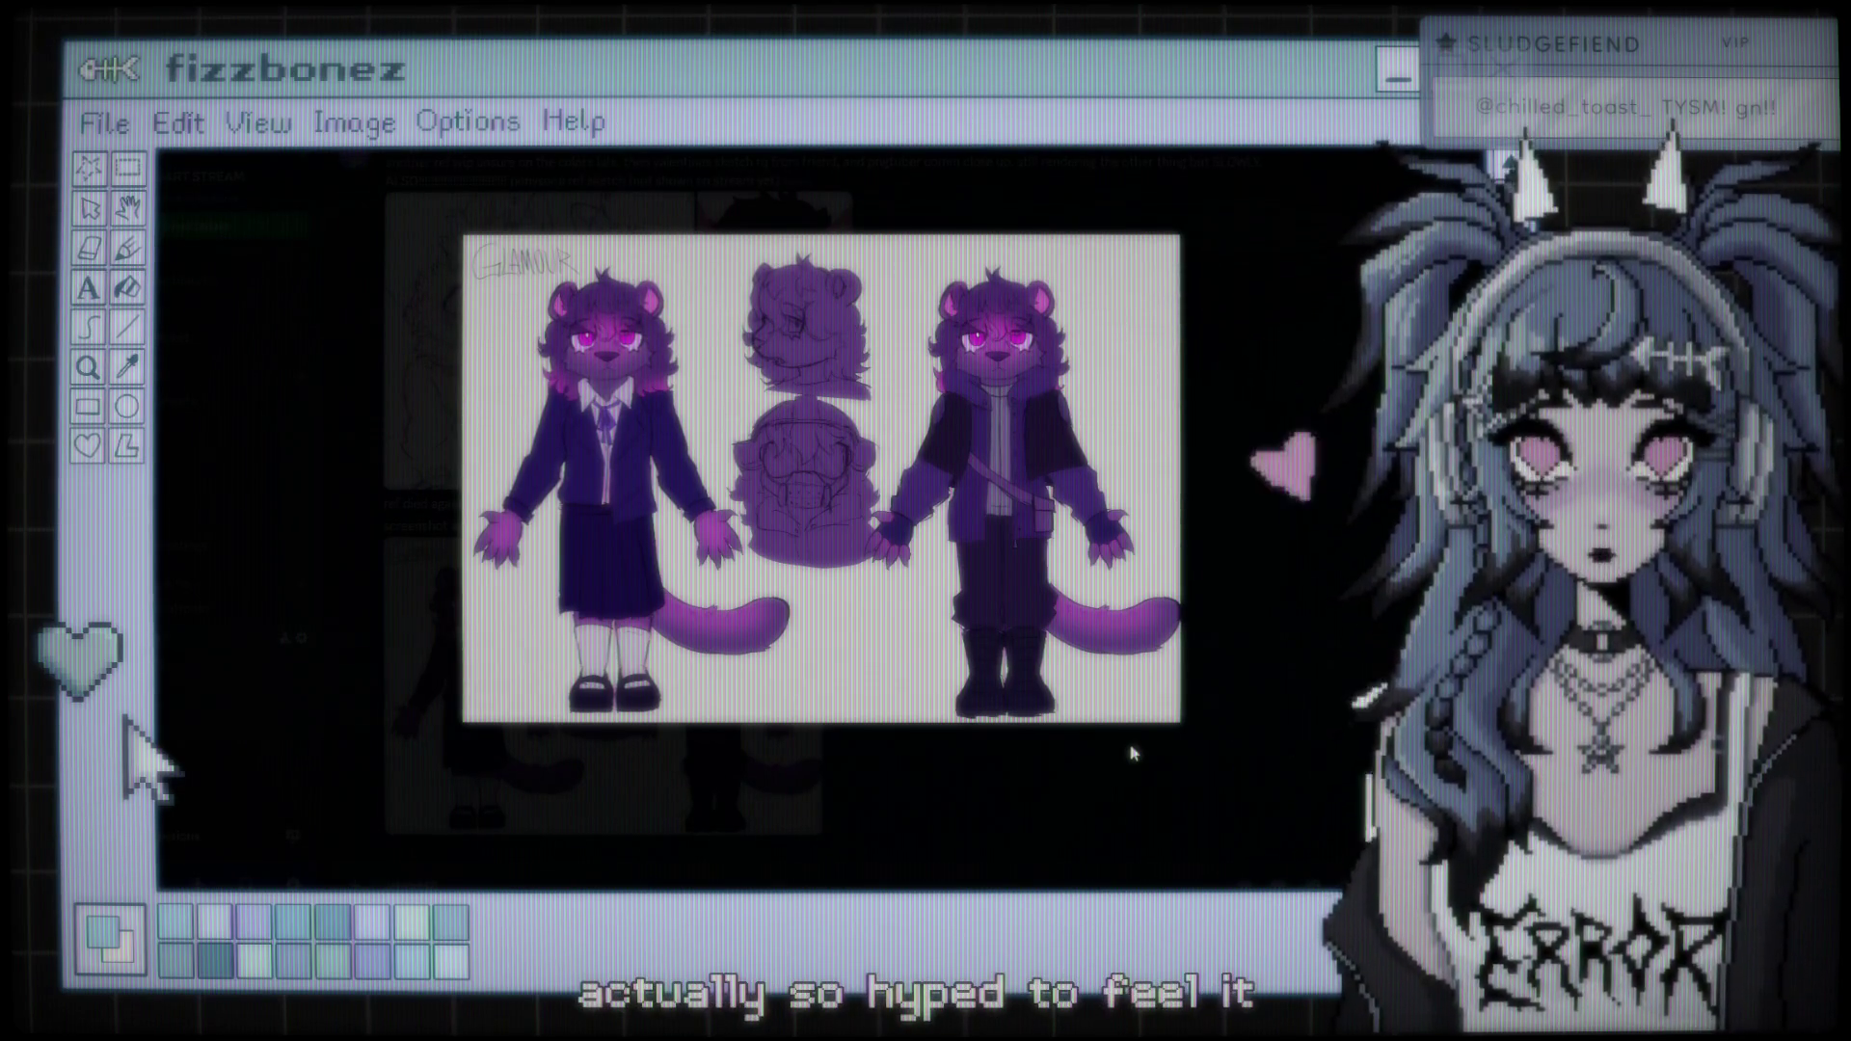
click(883, 839)
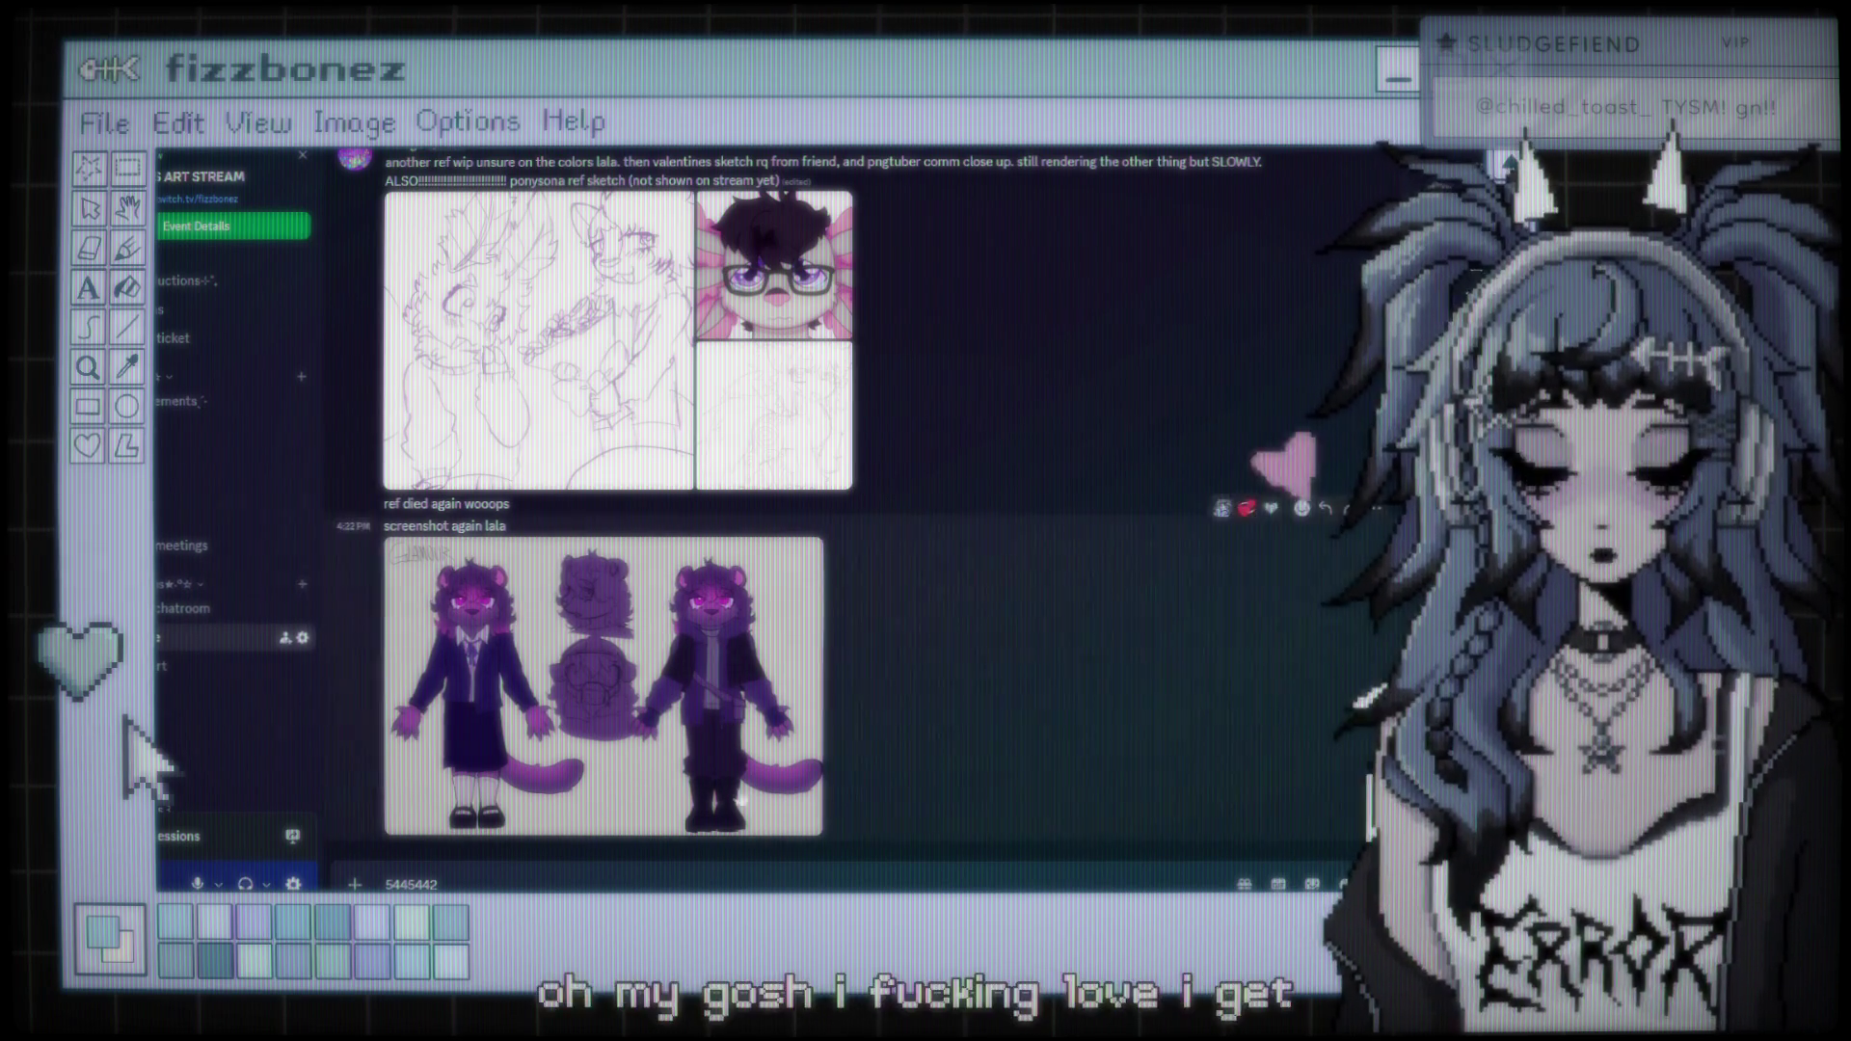
key(alt+Tab)
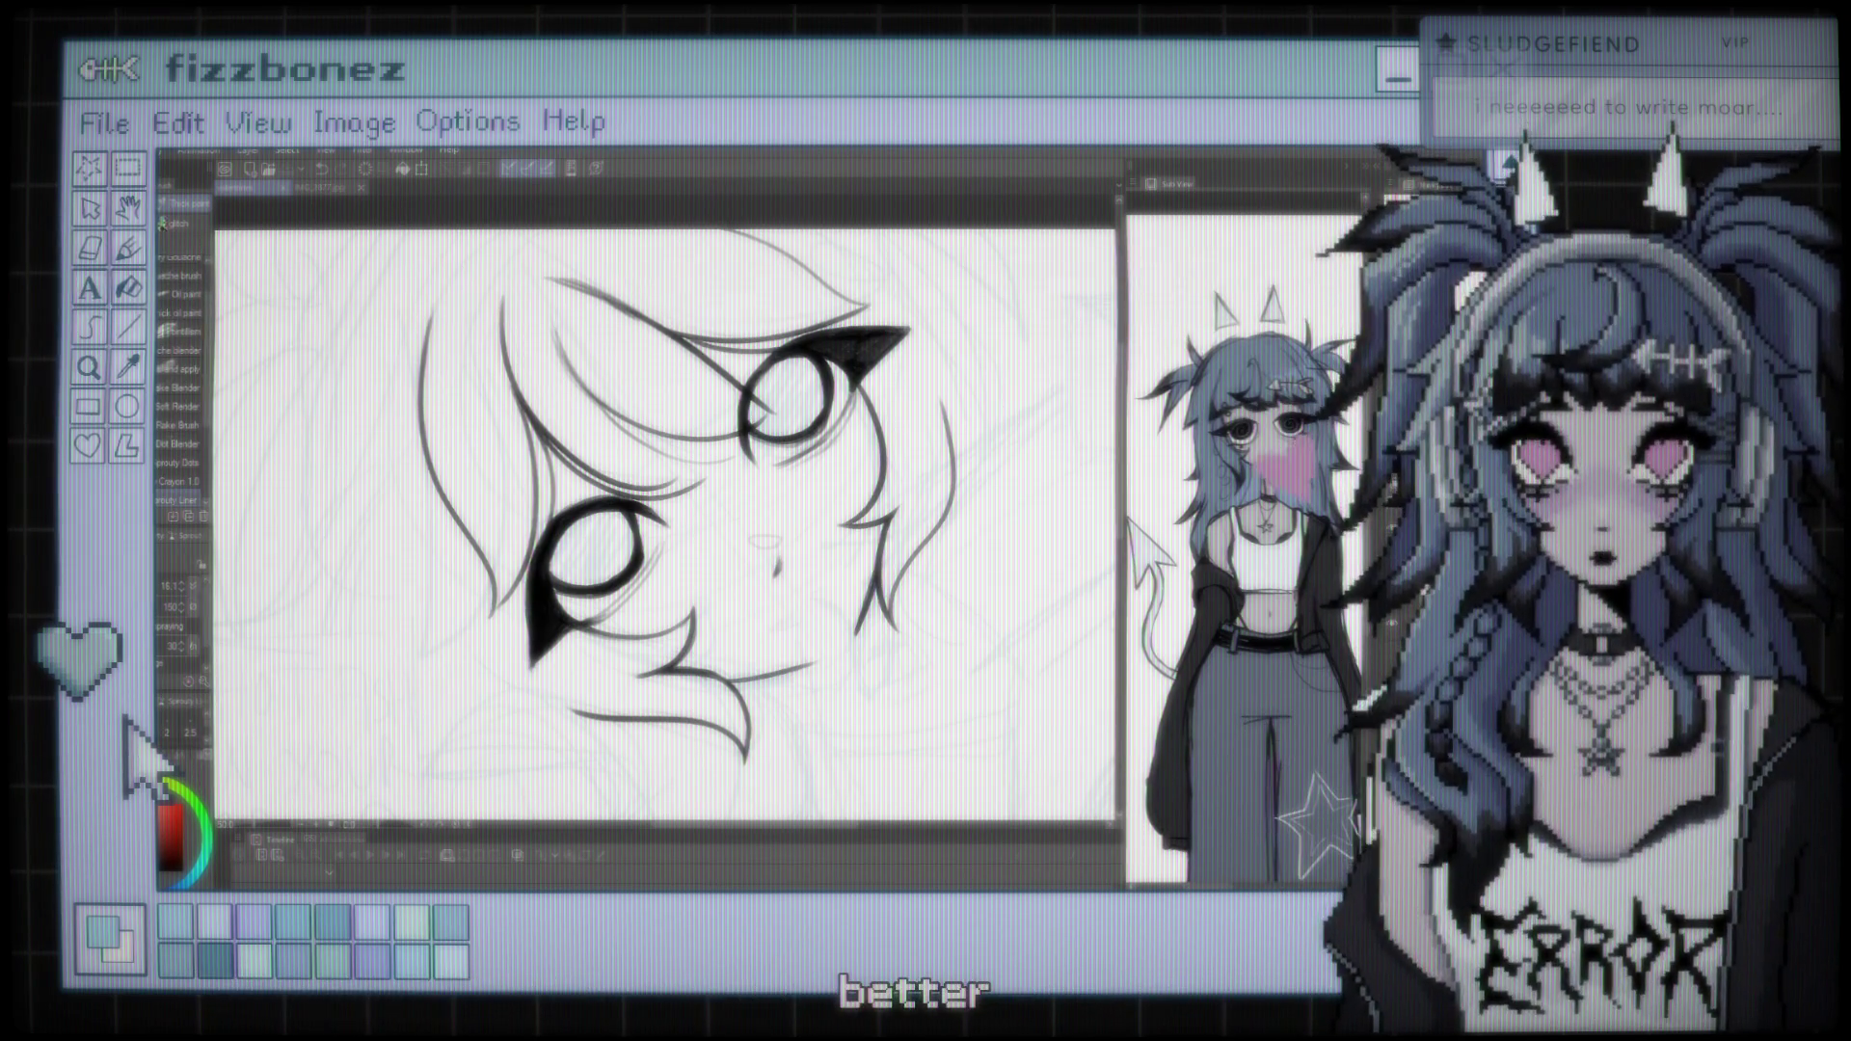
scroll(666, 525, down, 4)
drag(665, 434, 762, 506)
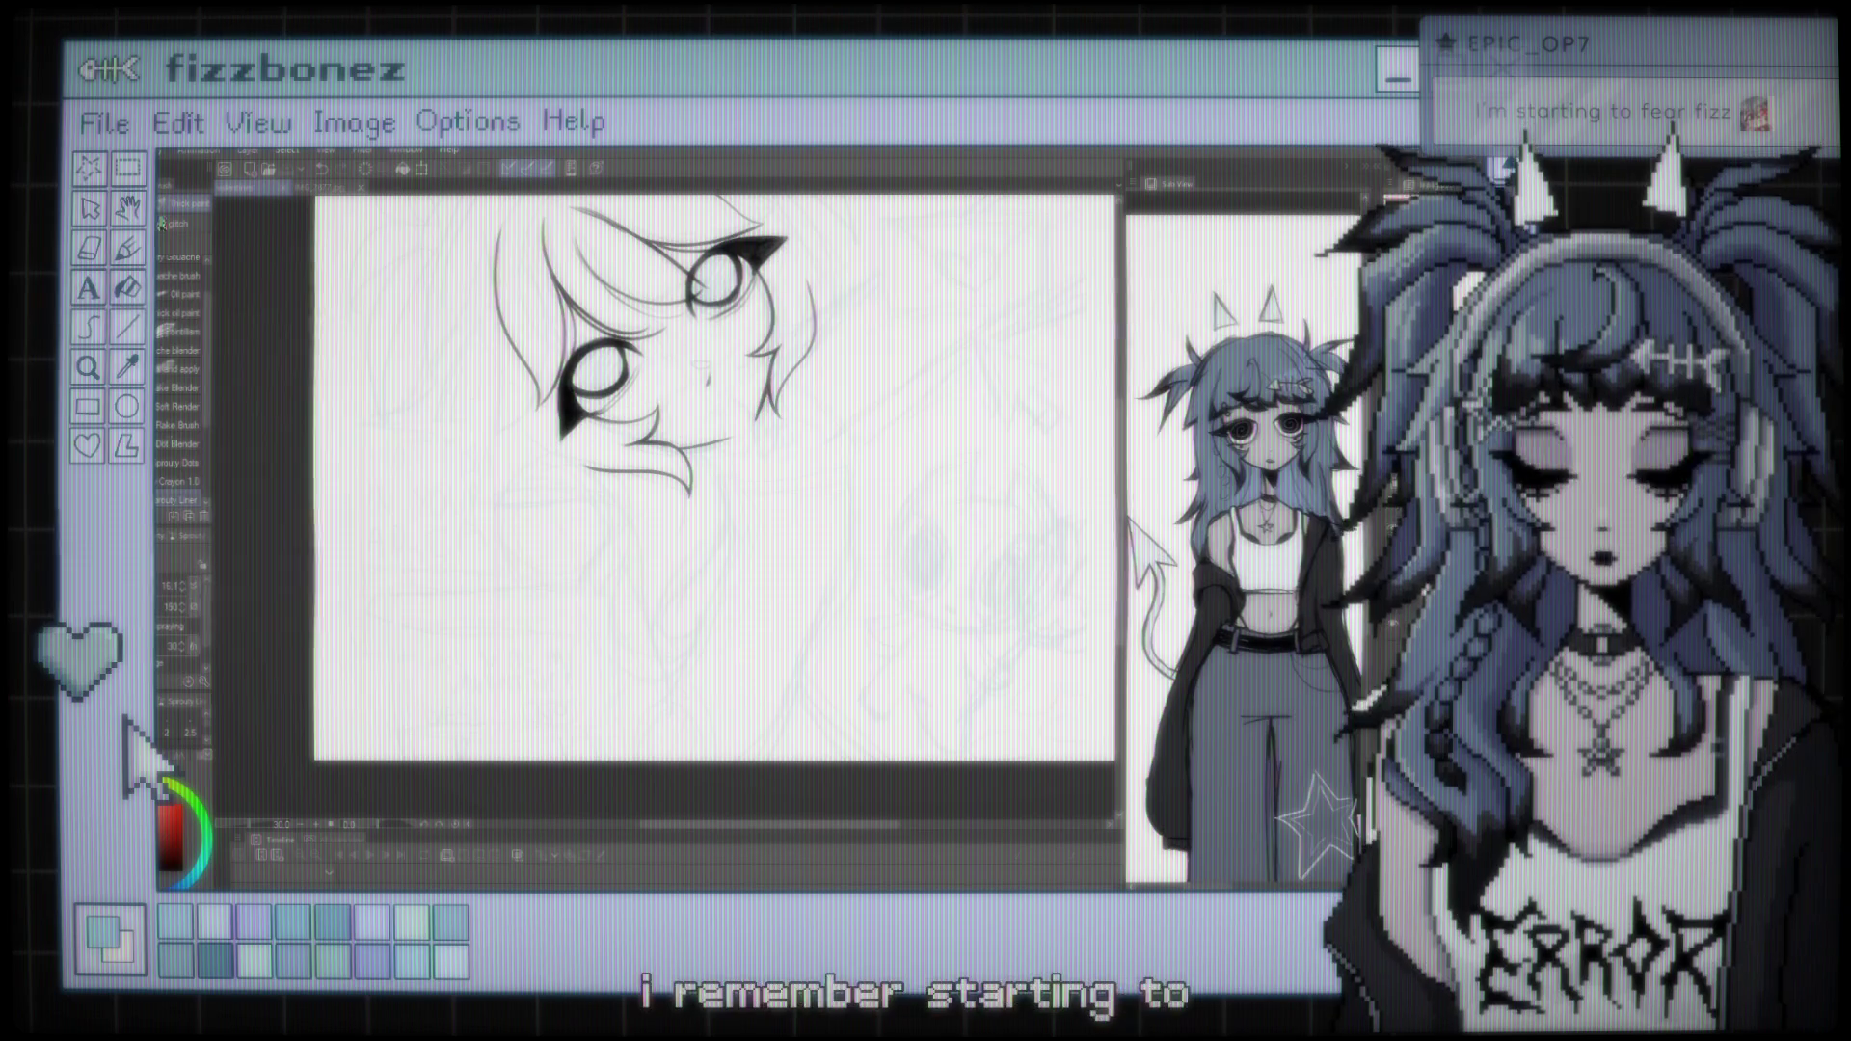
scroll(695, 482, up, 1)
scroll(685, 501, up, 1)
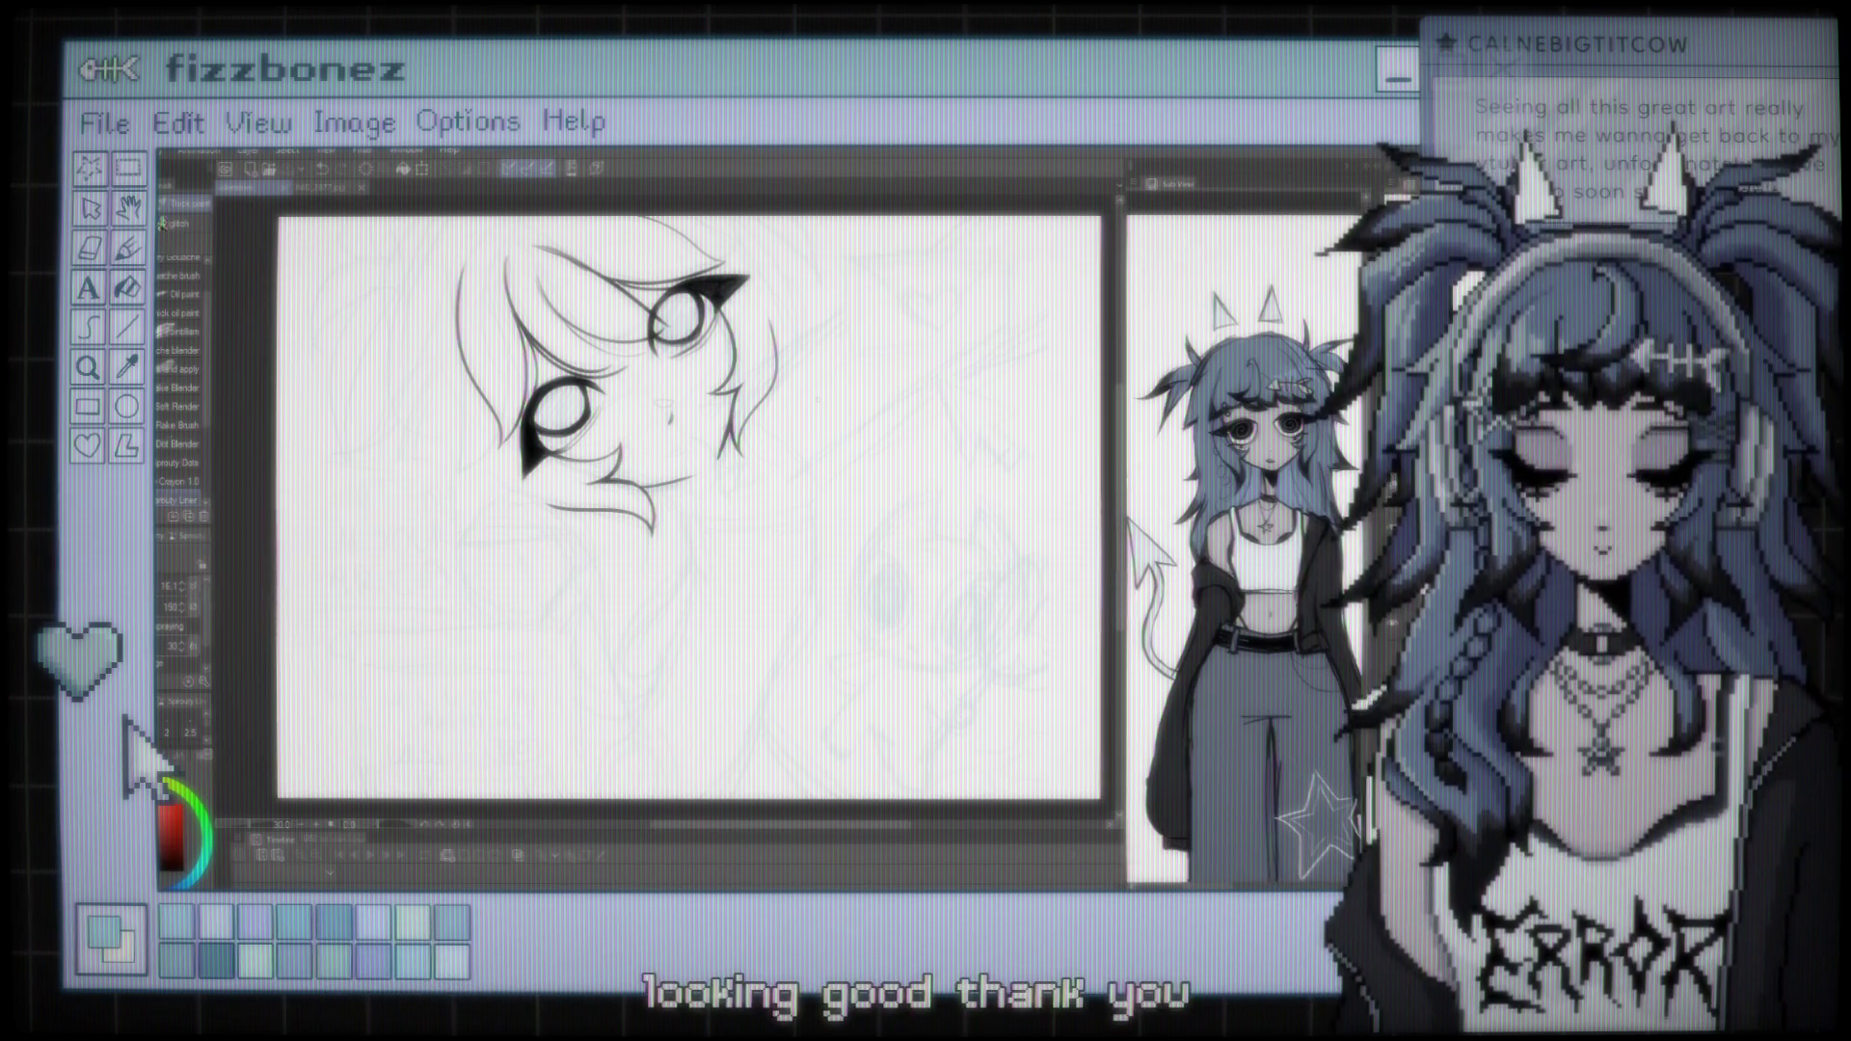
scroll(690, 508, down, 2)
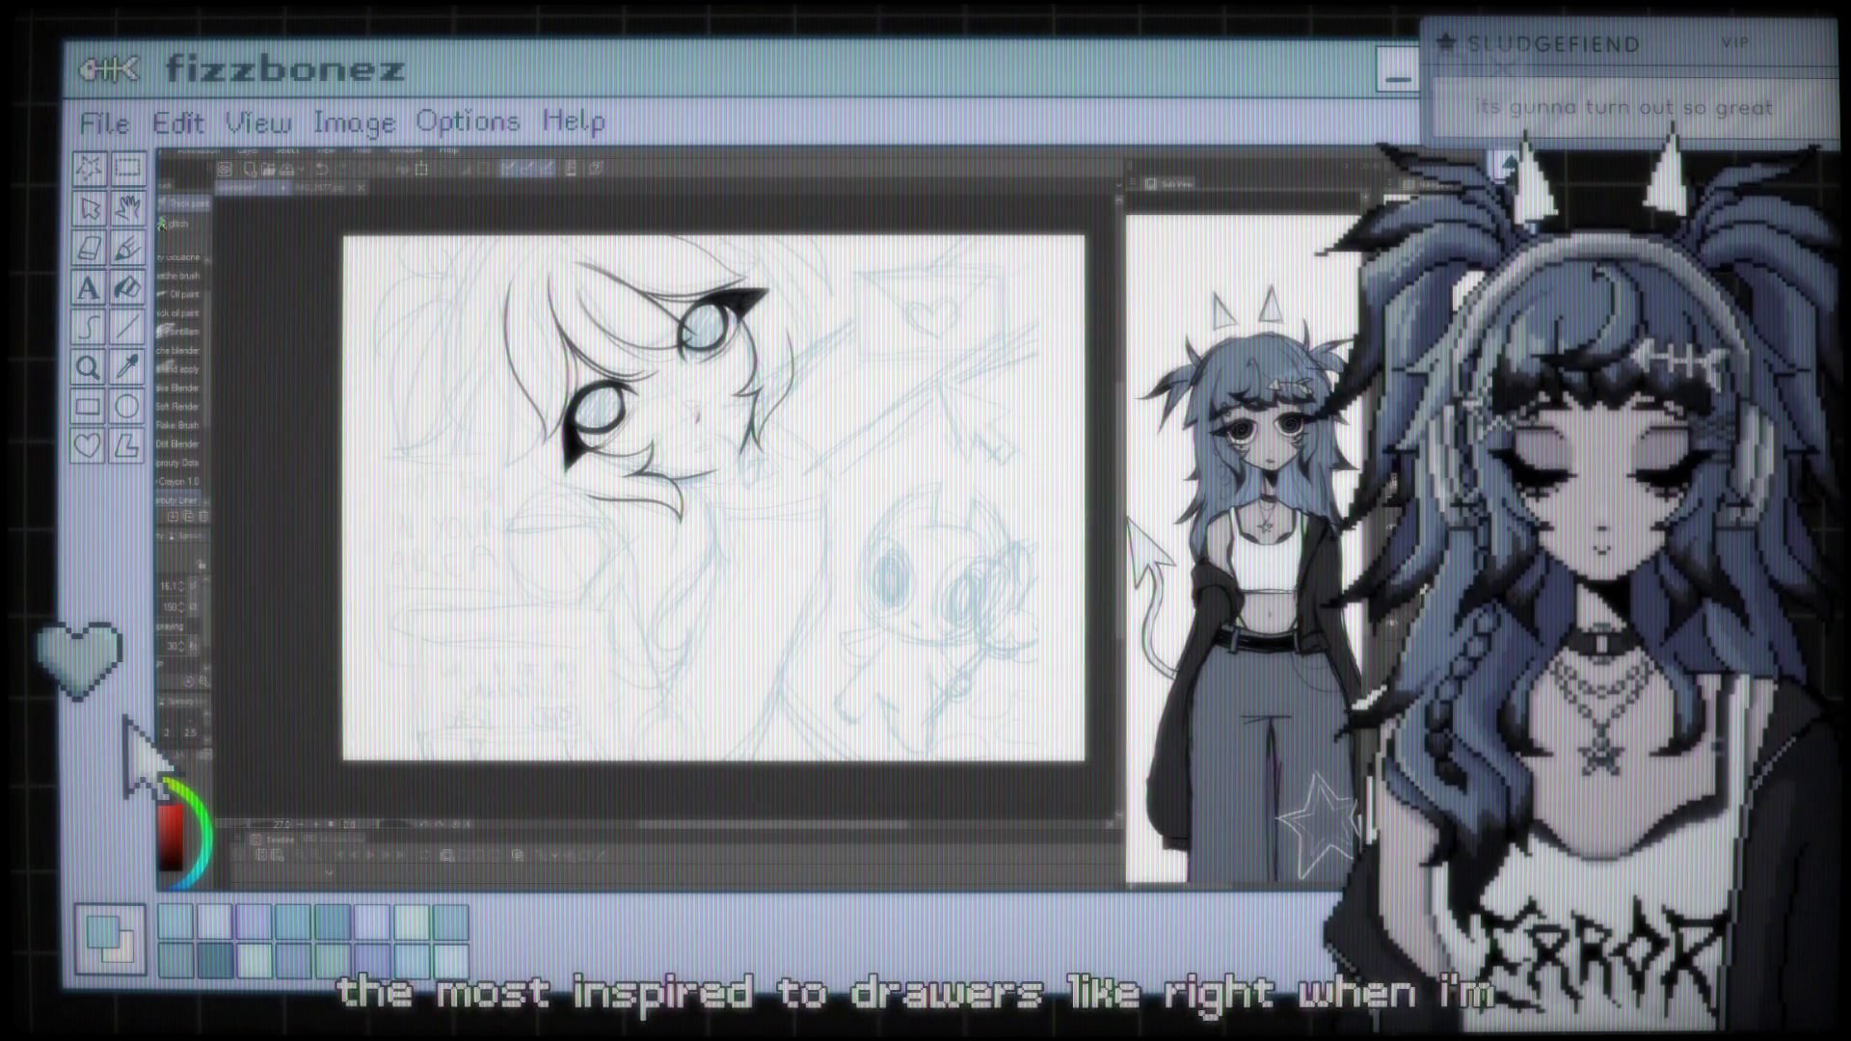
scroll(892, 443, up, 1)
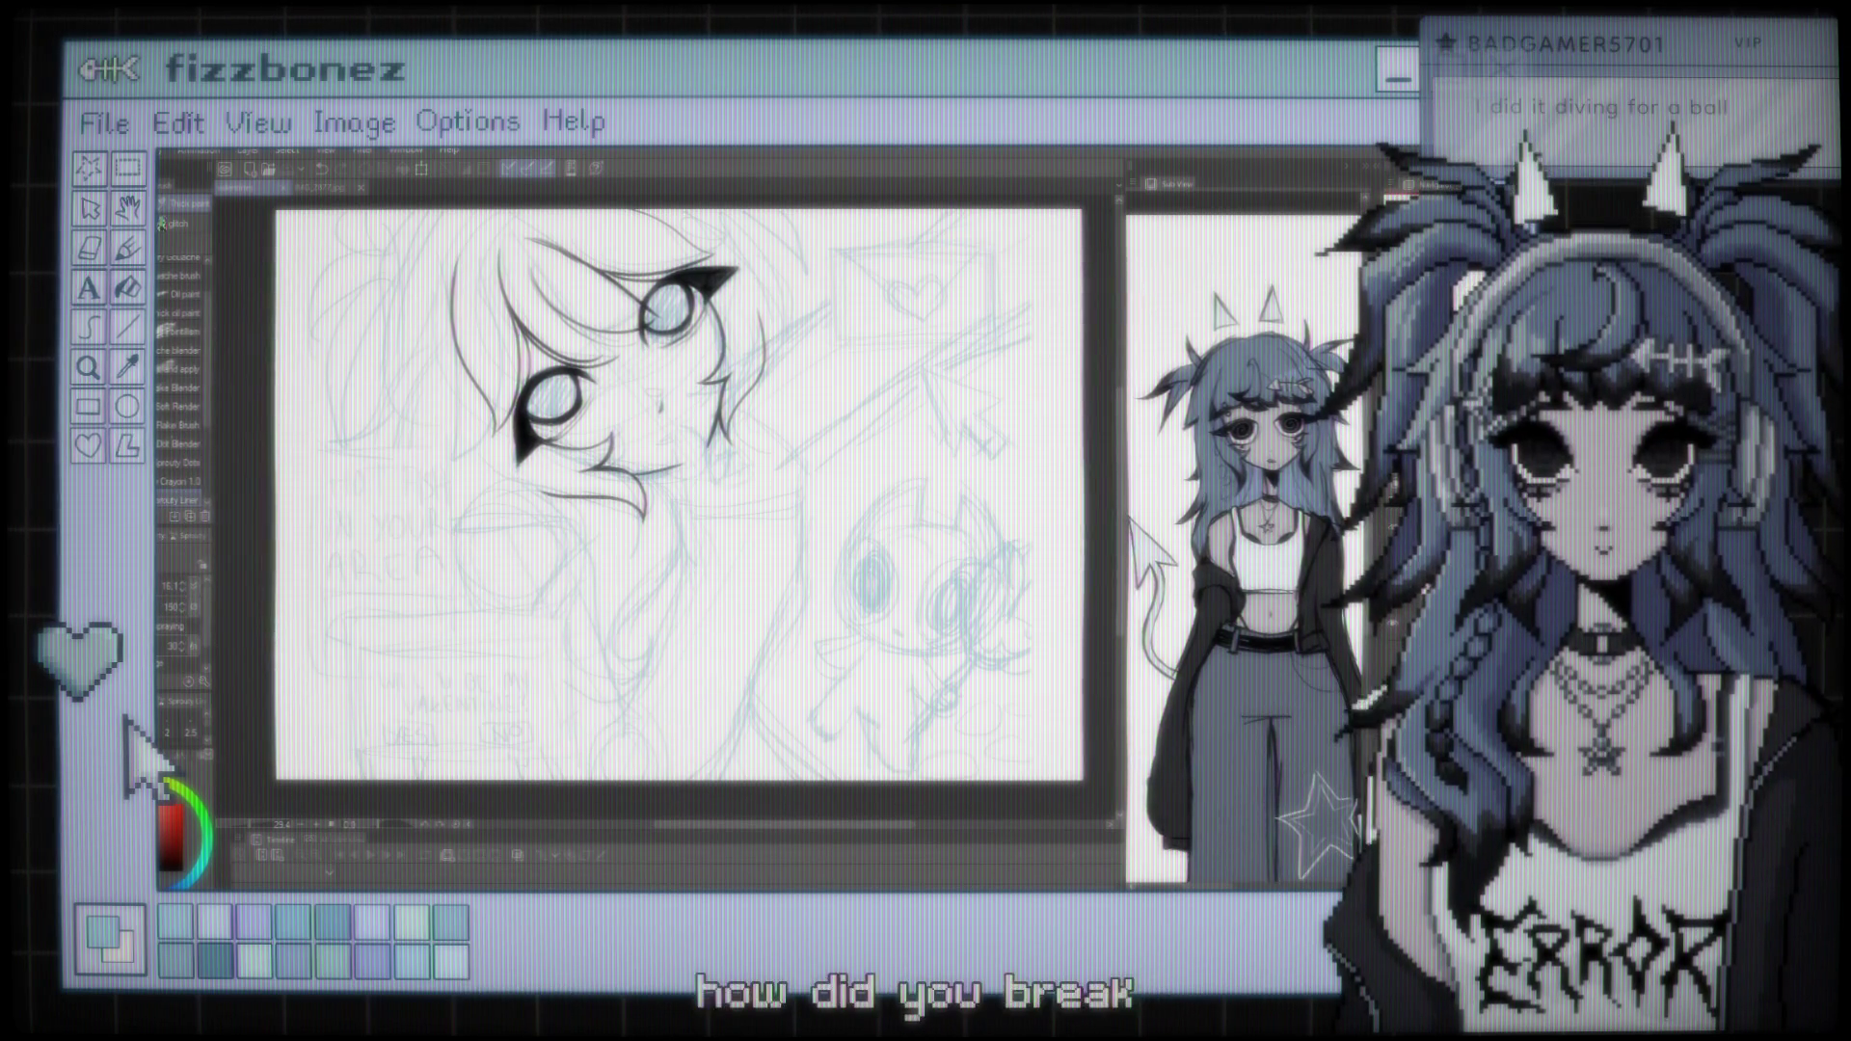
key(ctrl+t)
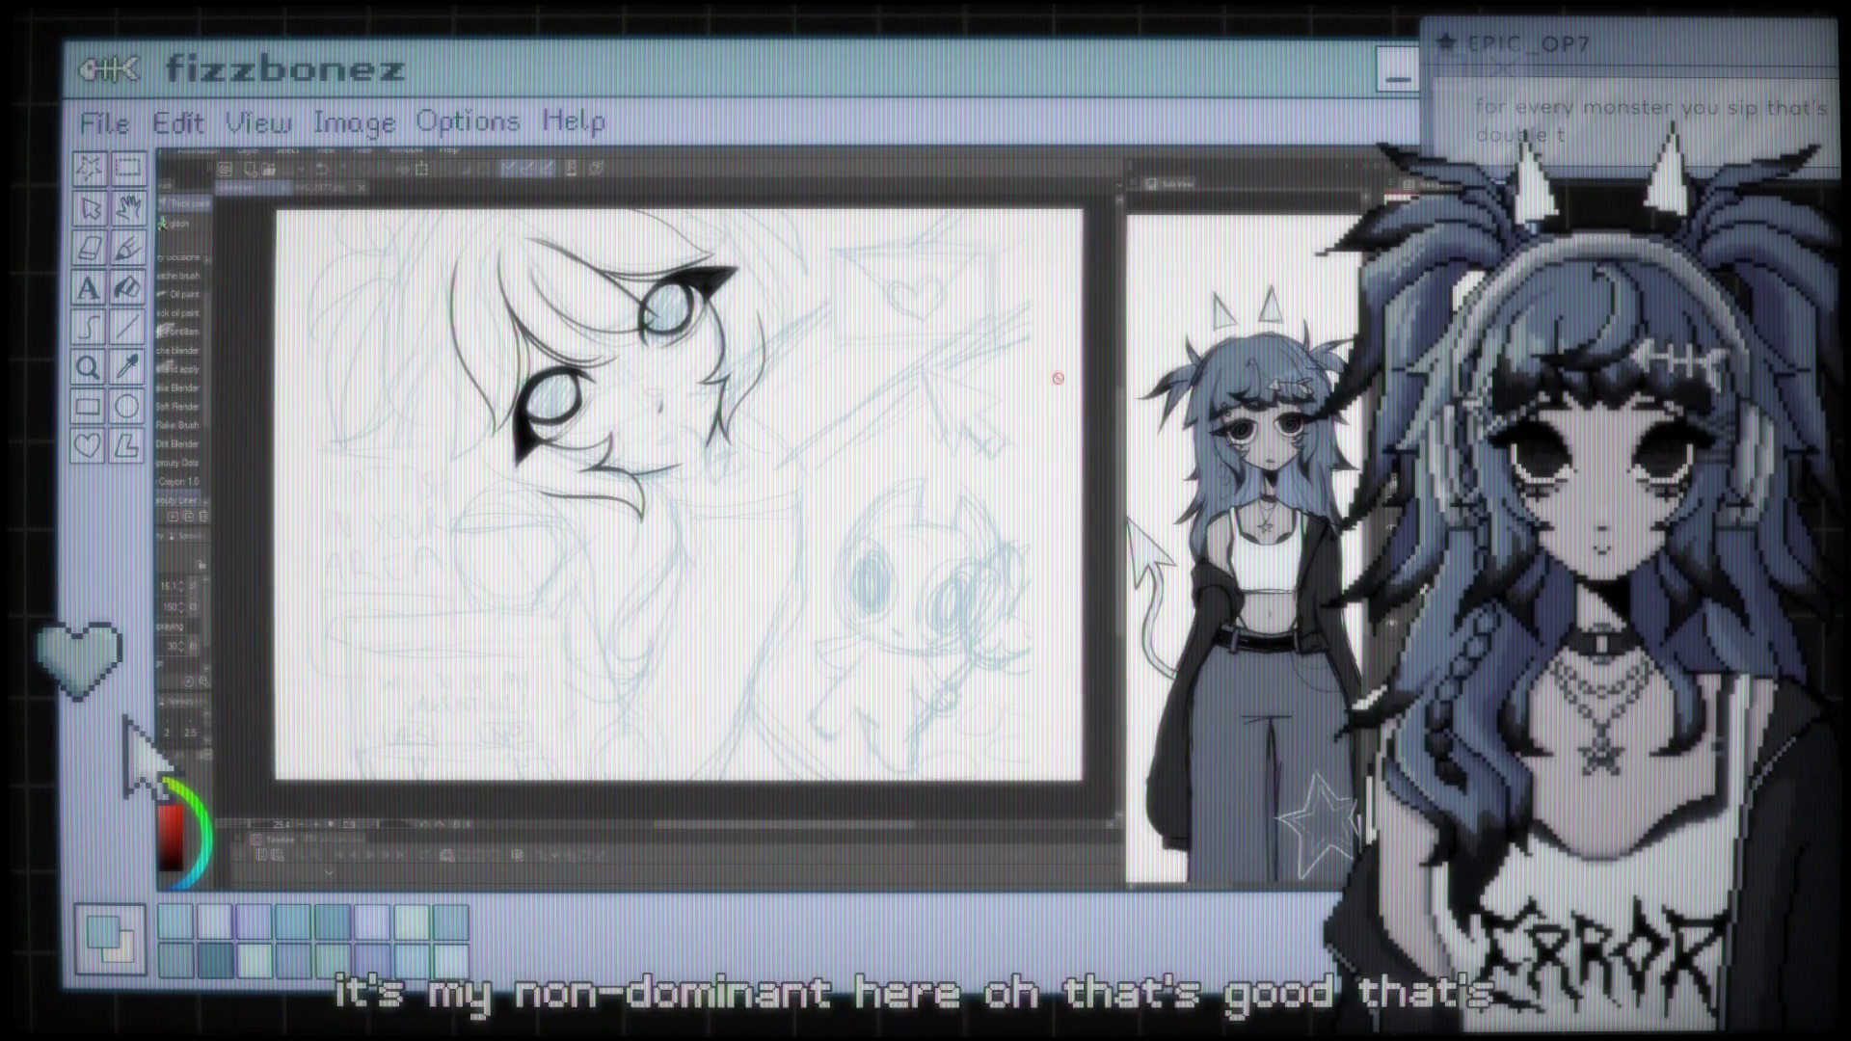
Start a Ctrl+T transform on the sketch layer and zoom in on the canvas
key(ctrl+t)
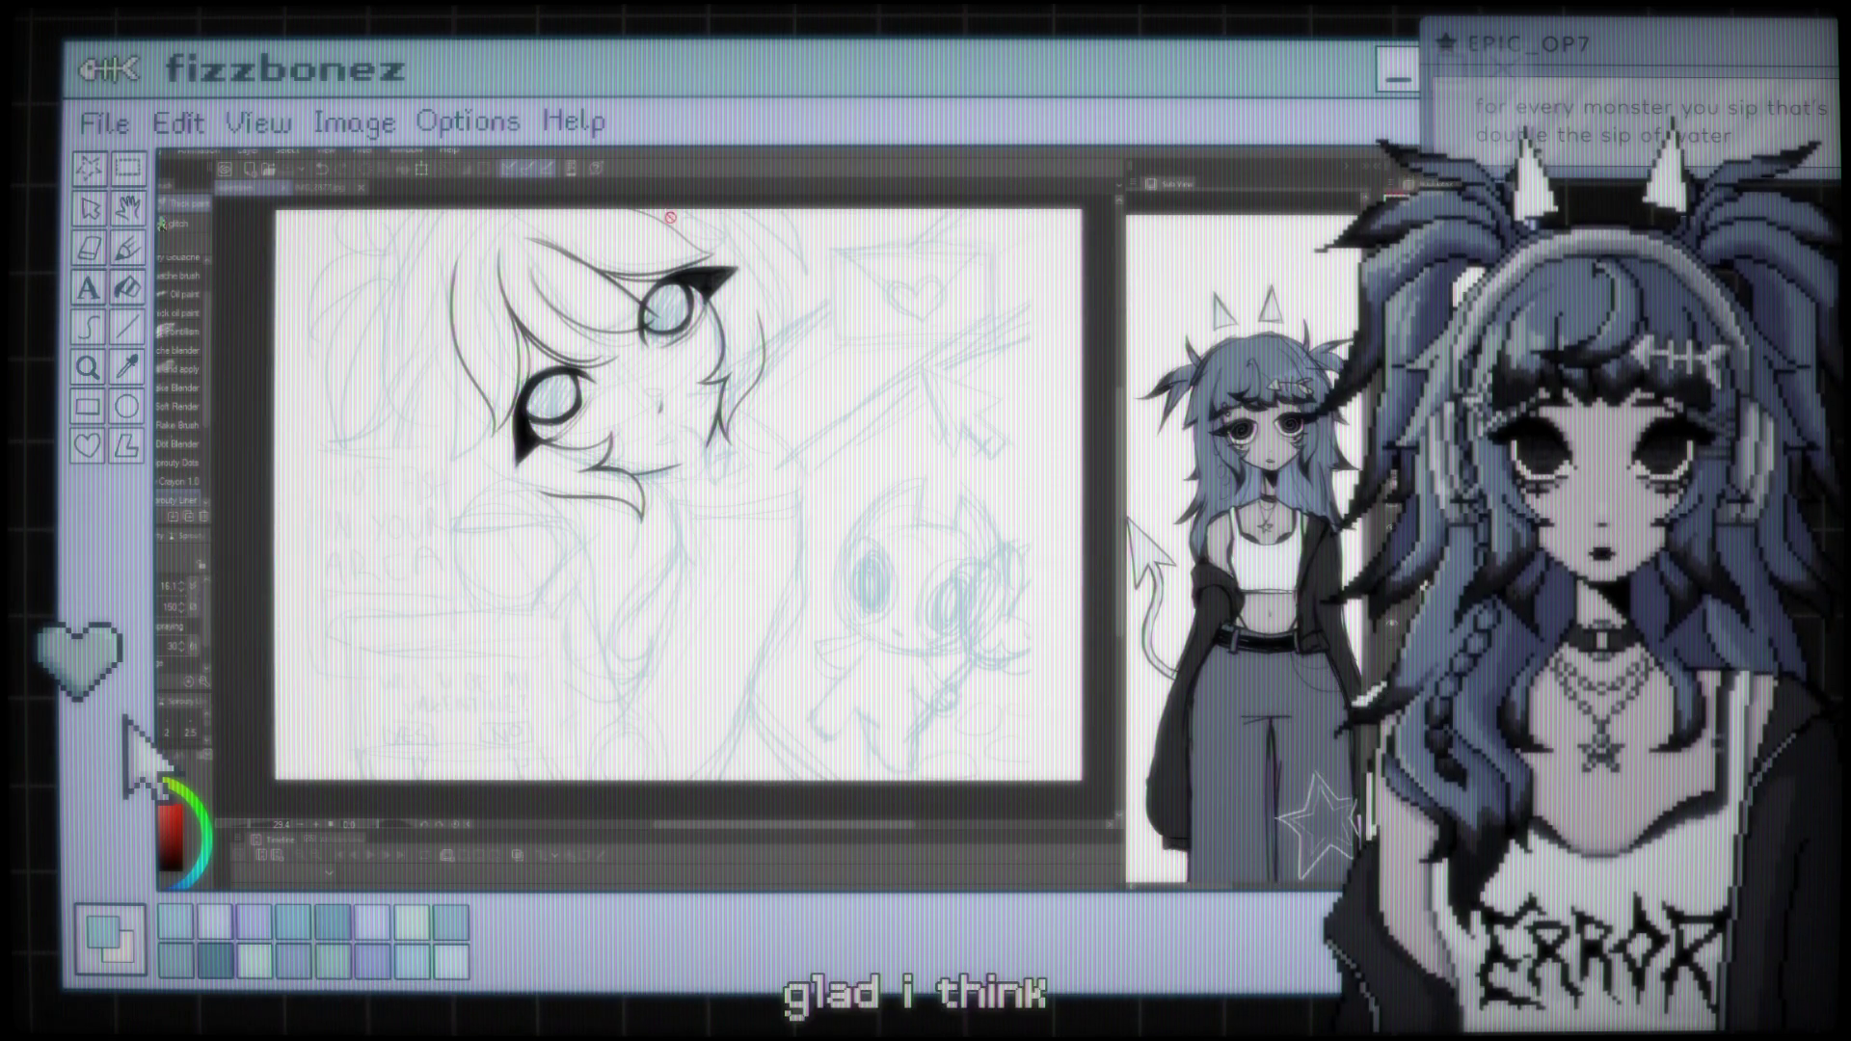
key(ctrl+t)
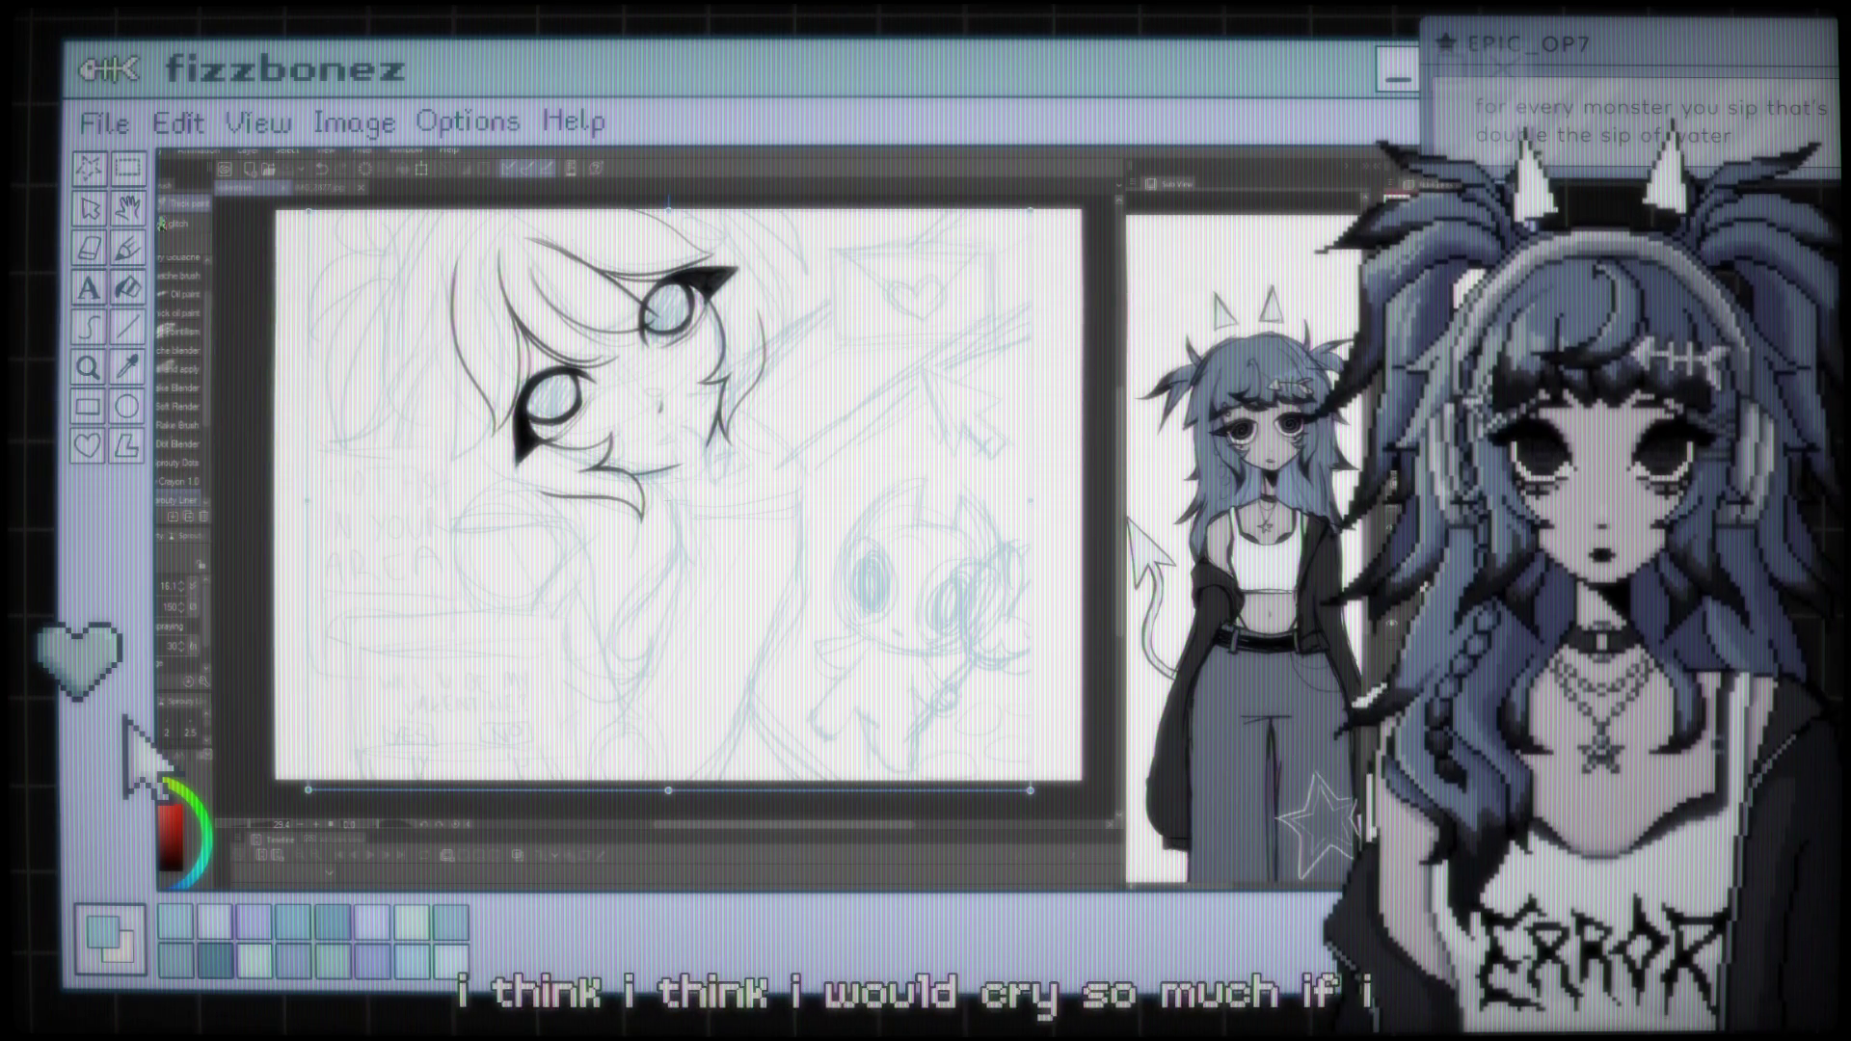
scroll(639, 379, up, 2)
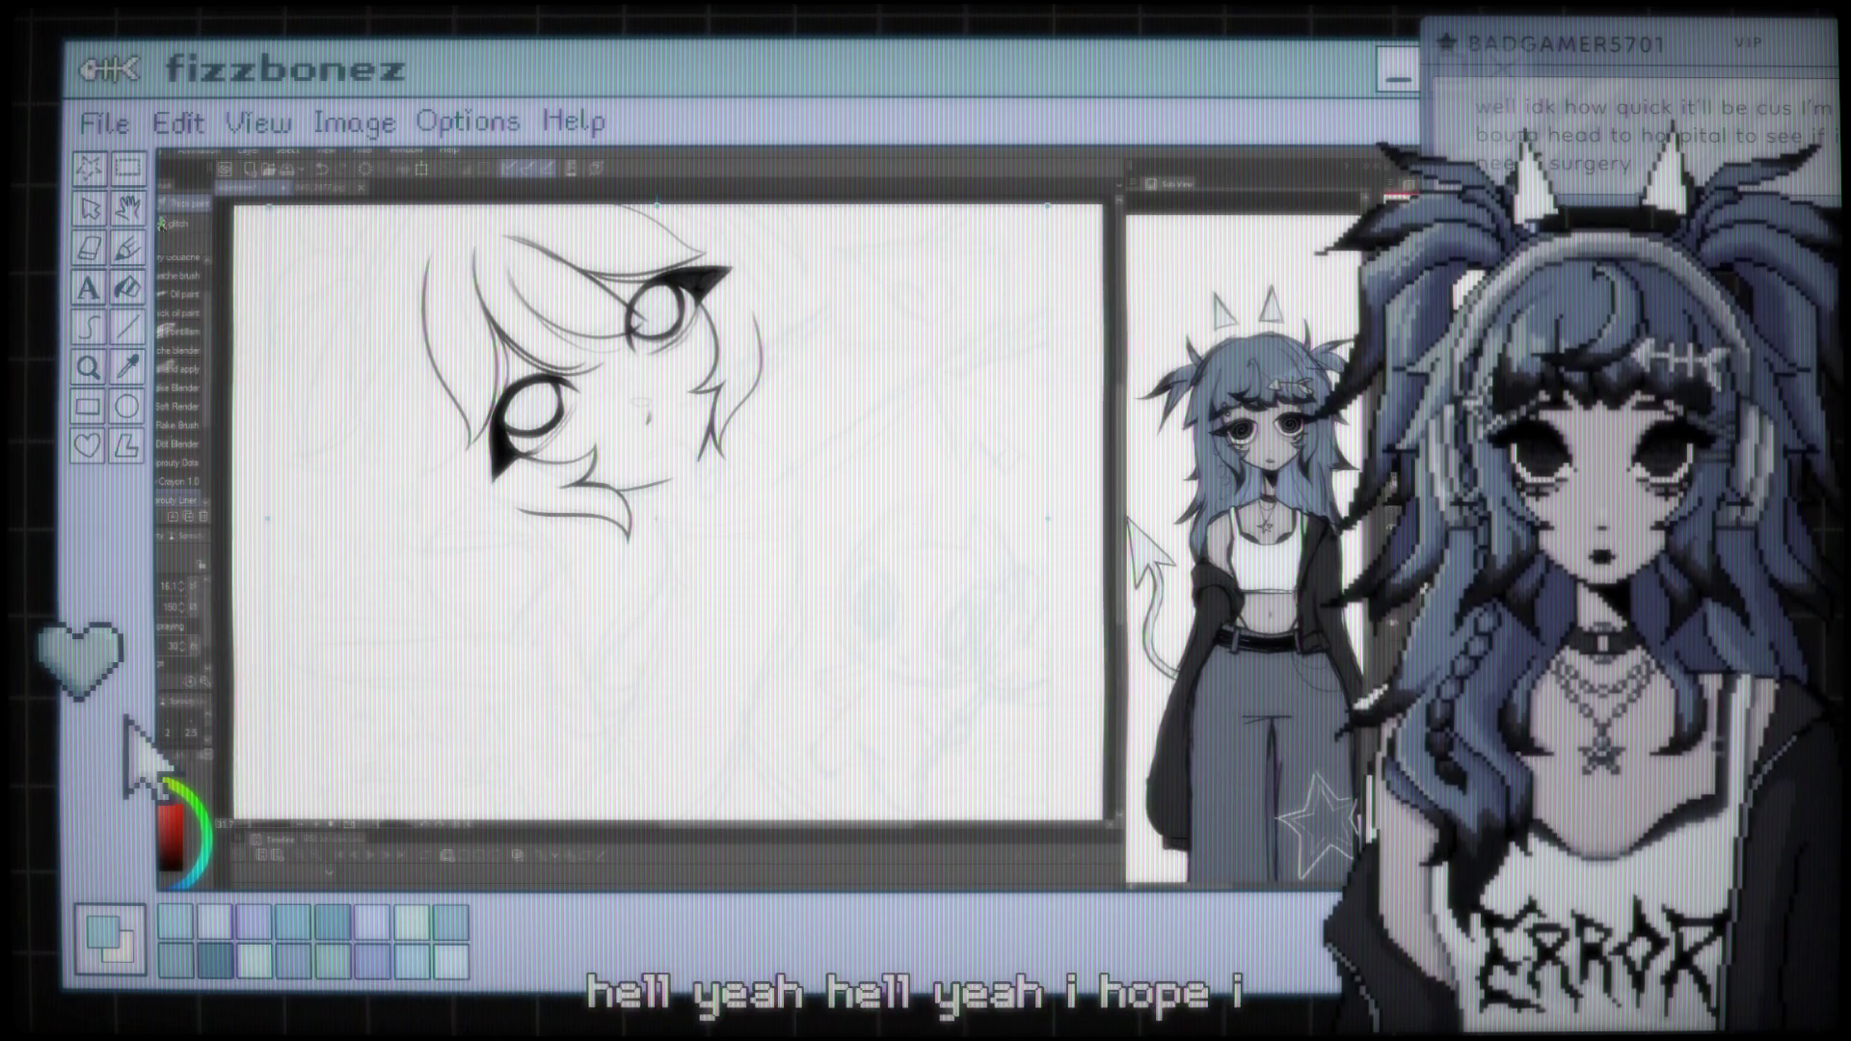
scroll(717, 364, down, 1)
drag(716, 365, 798, 370)
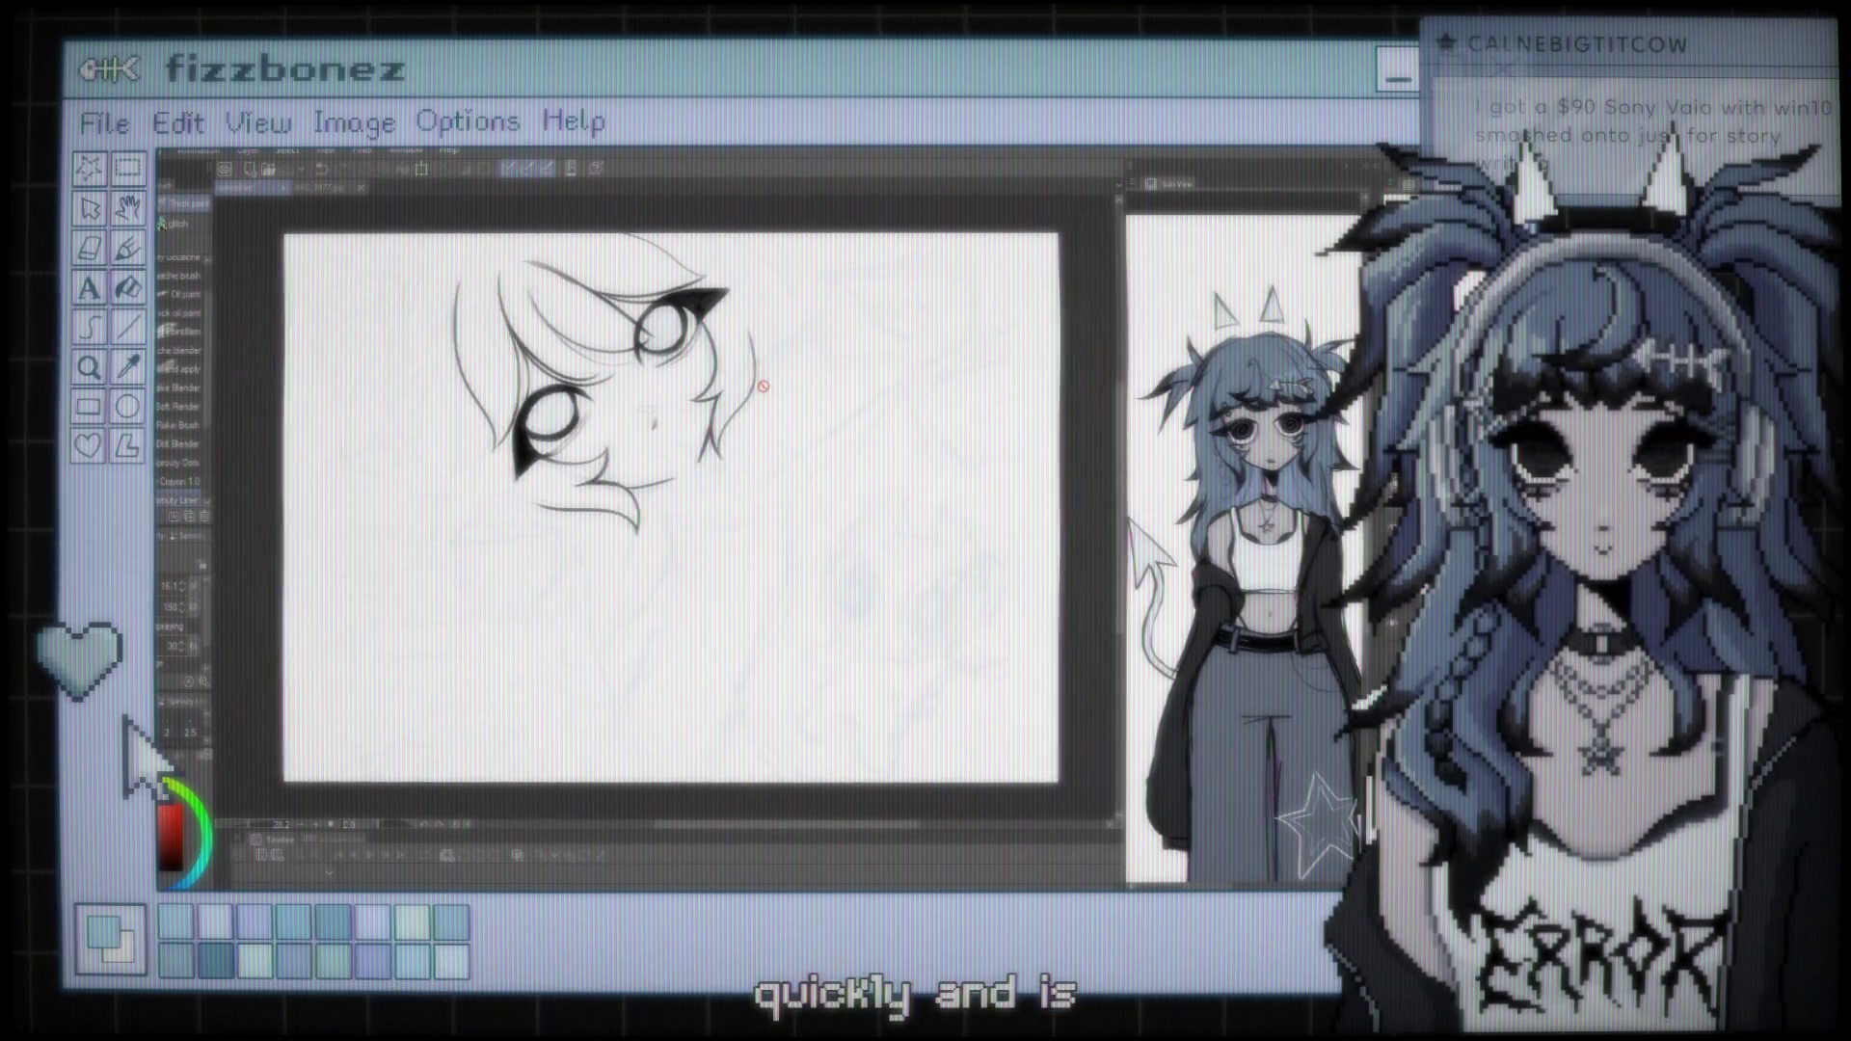
scroll(756, 363, up, 1)
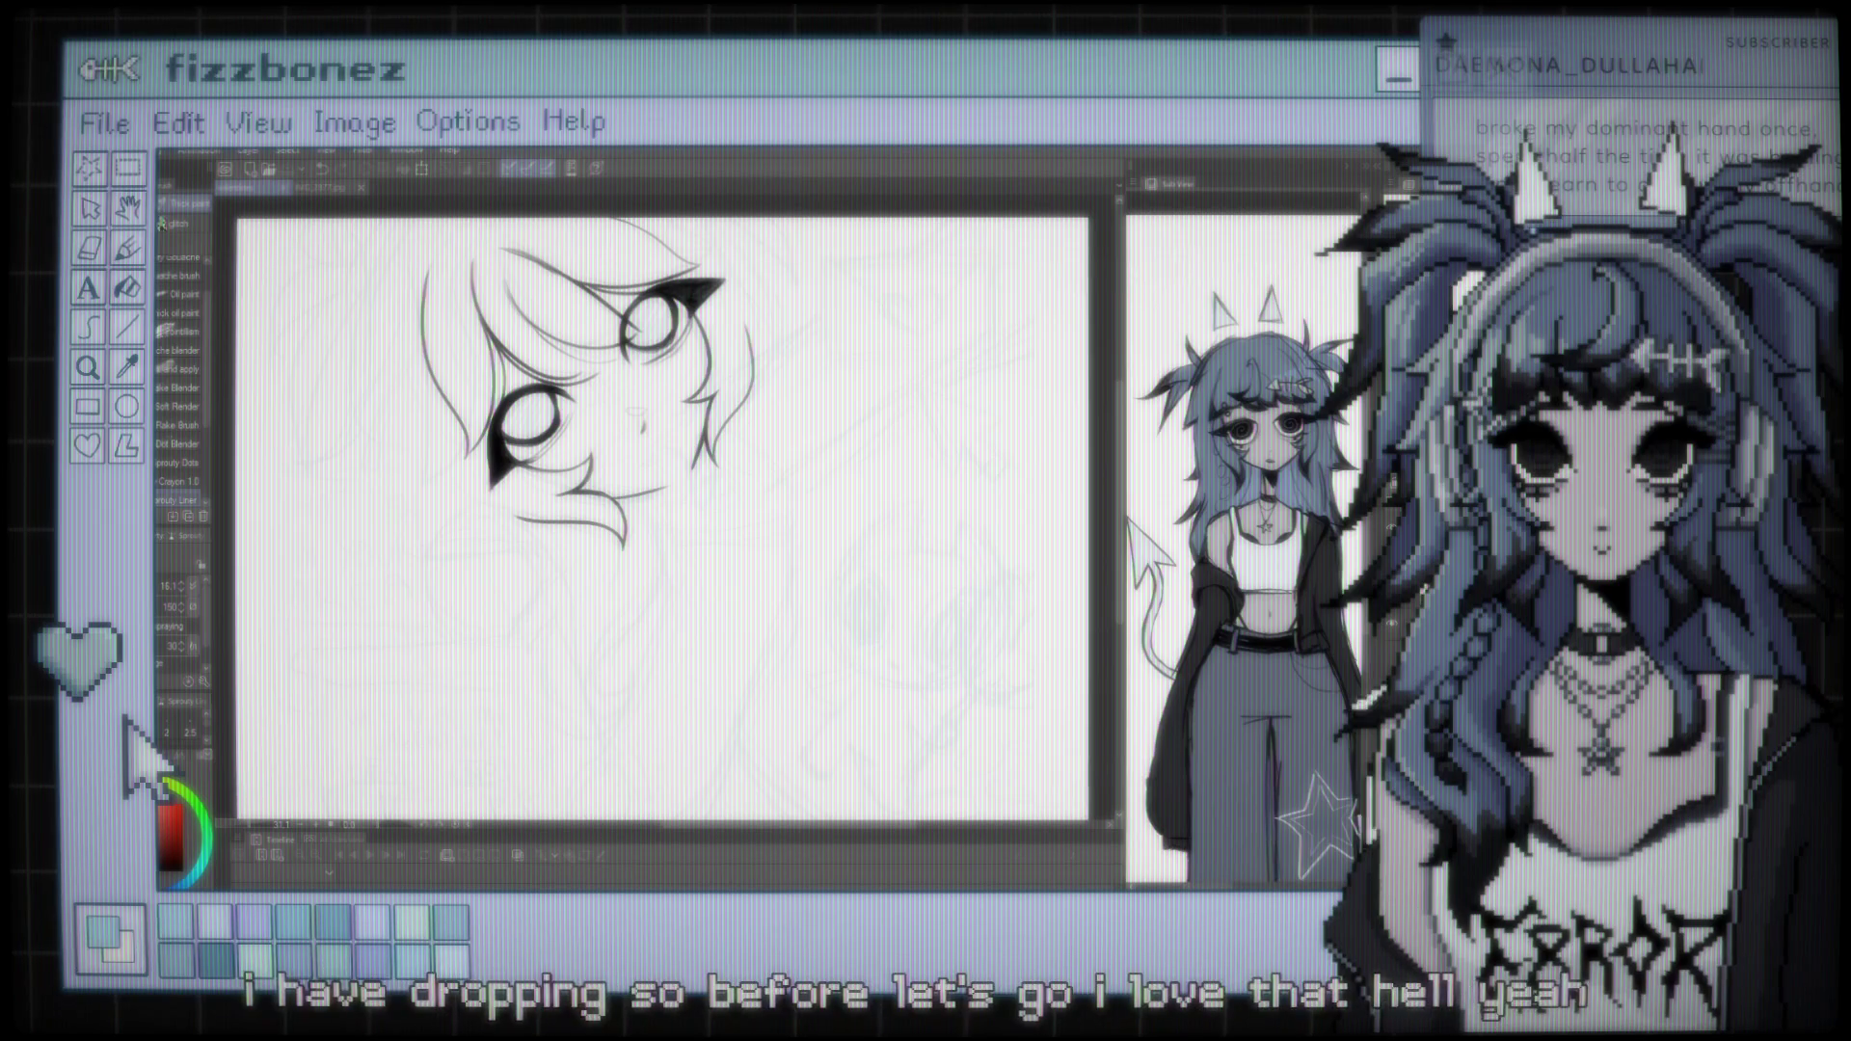
key(ctrl+t)
scroll(665, 520, down, 1)
scroll(666, 521, up, 2)
scroll(665, 520, right, 1)
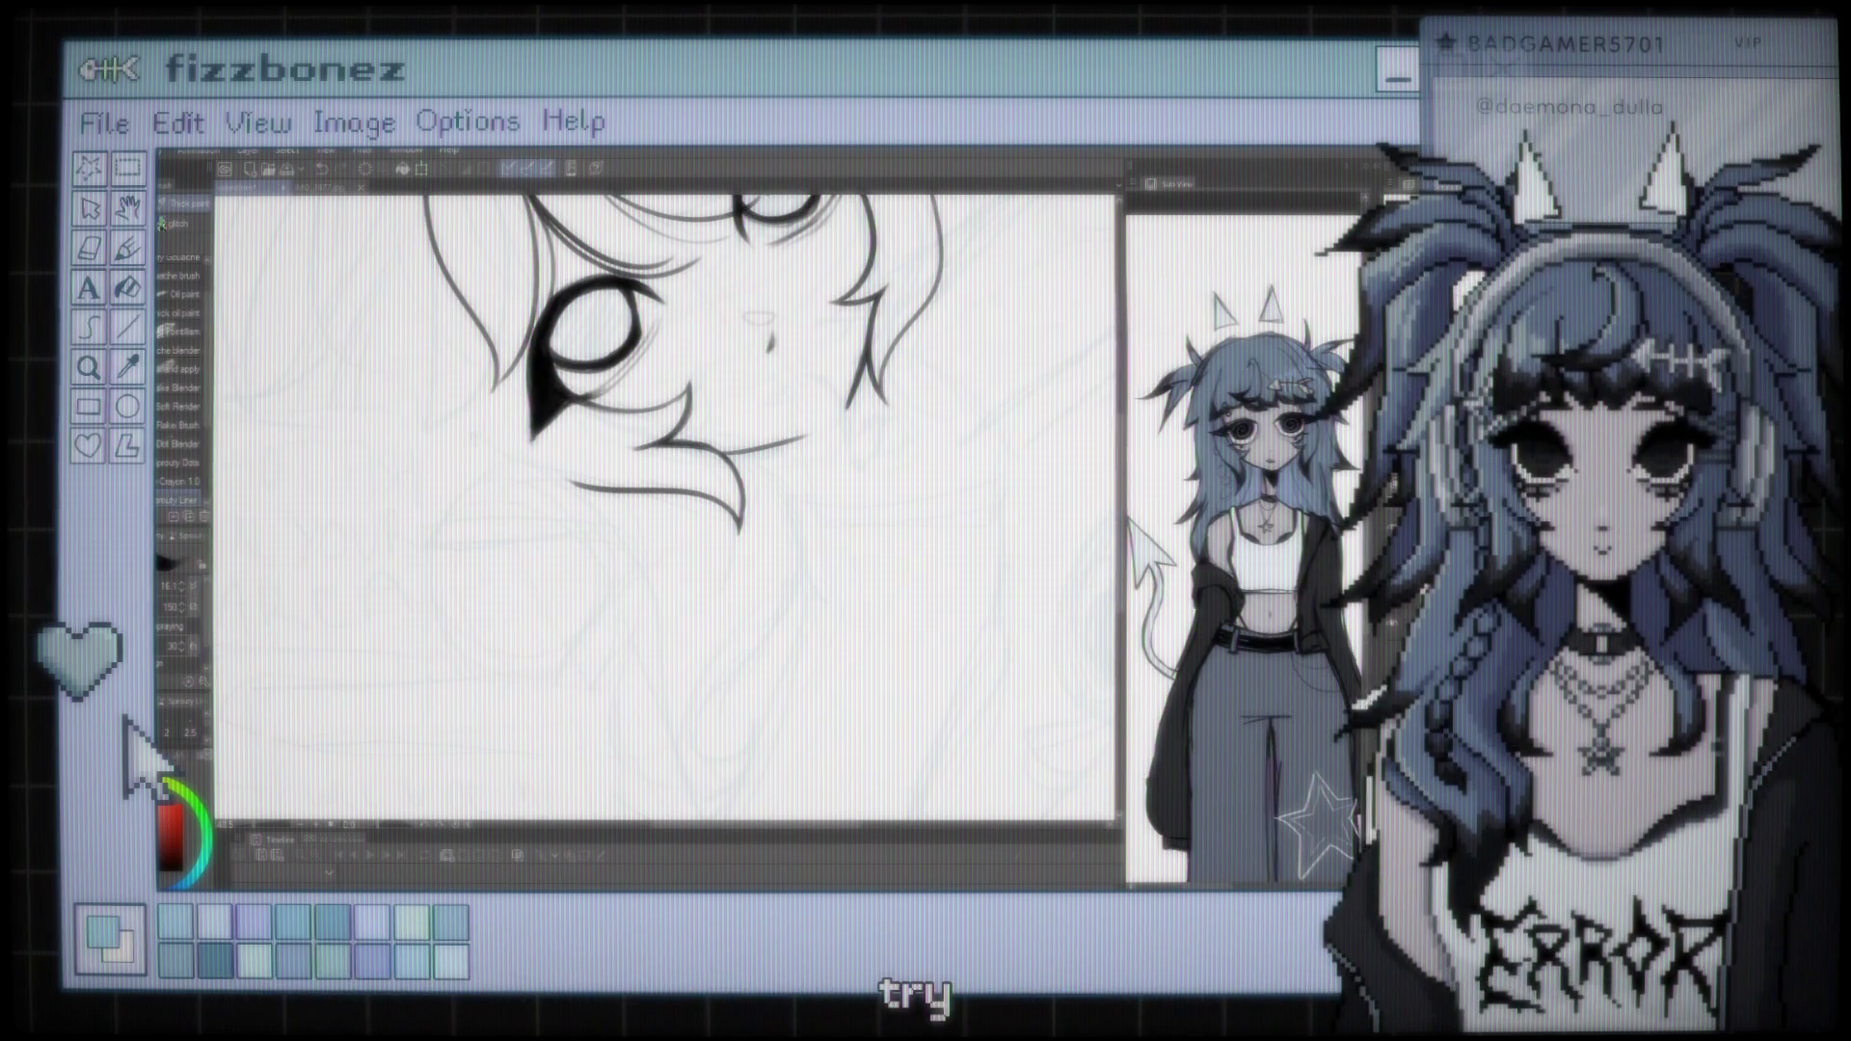
mouse_move(349, 333)
mouse_down()
mouse_move(499, 551)
mouse_move(530, 546)
mouse_move(607, 596)
mouse_up()
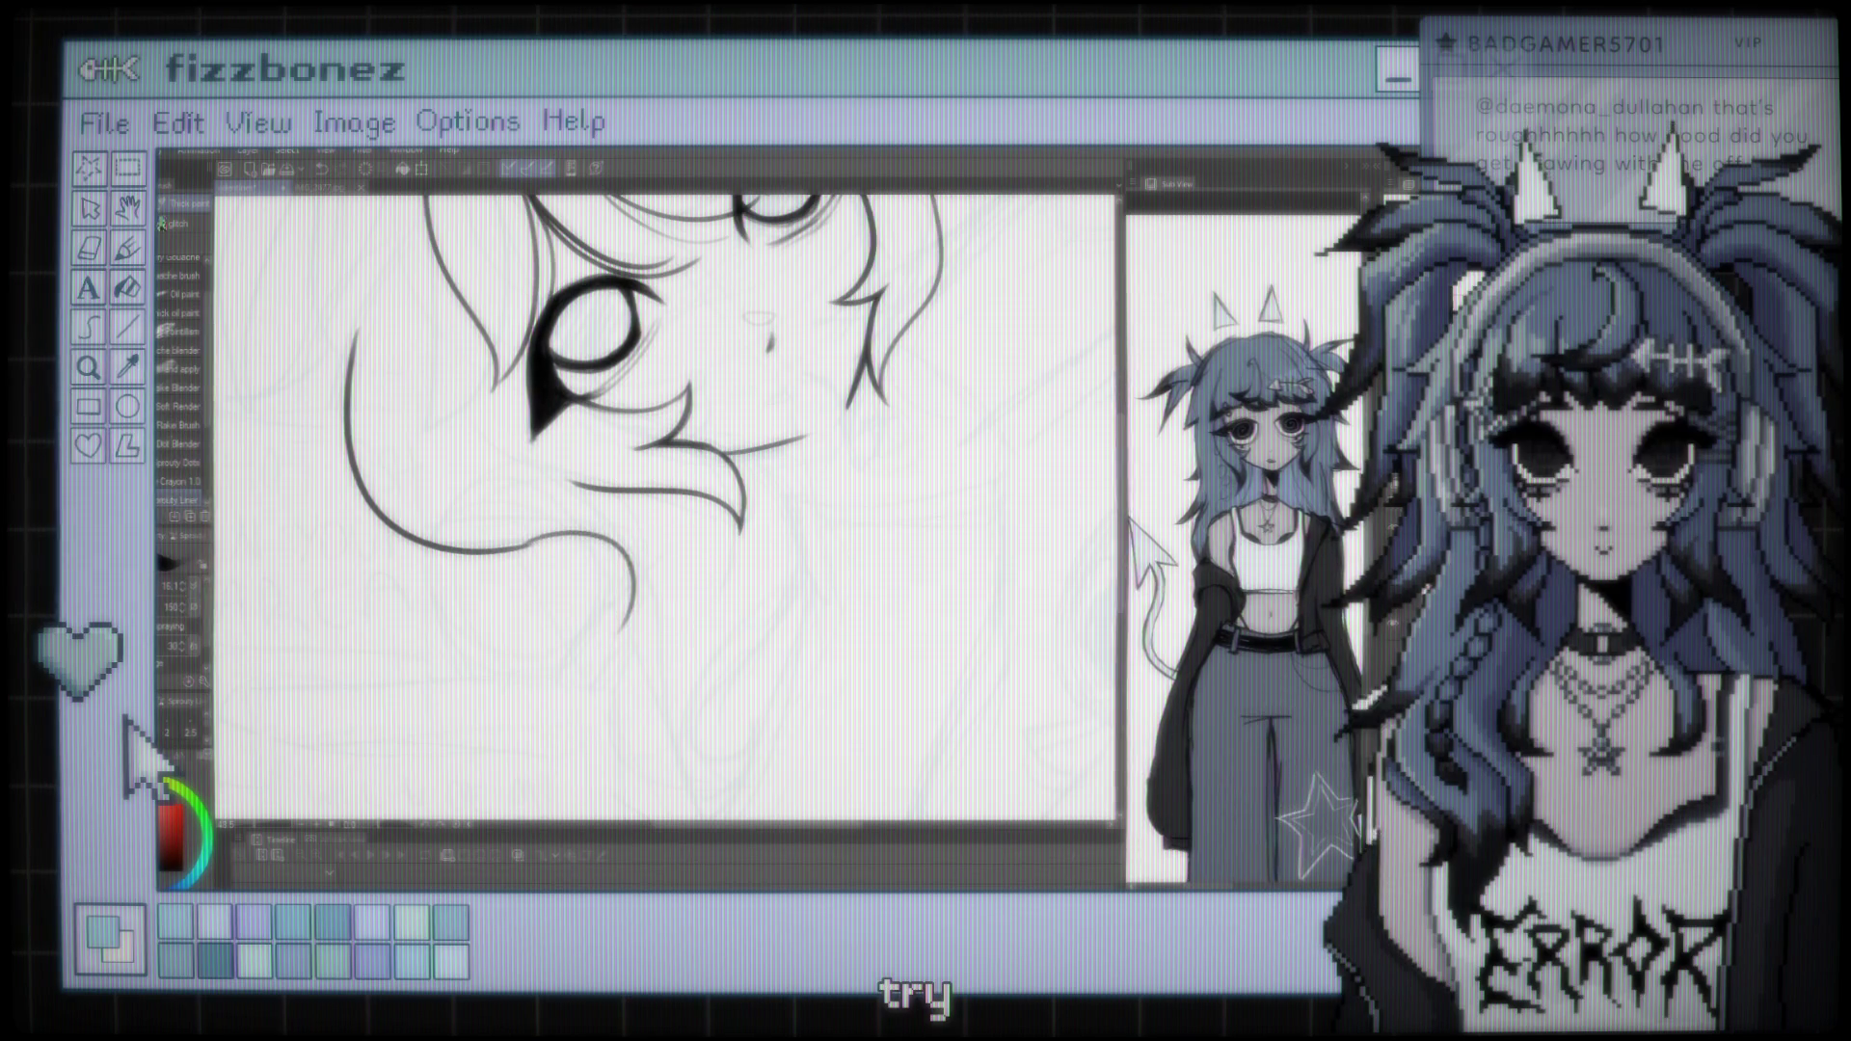
Draw a long curved hair line down from the short hook, then undo it
drag(665, 511, 550, 414)
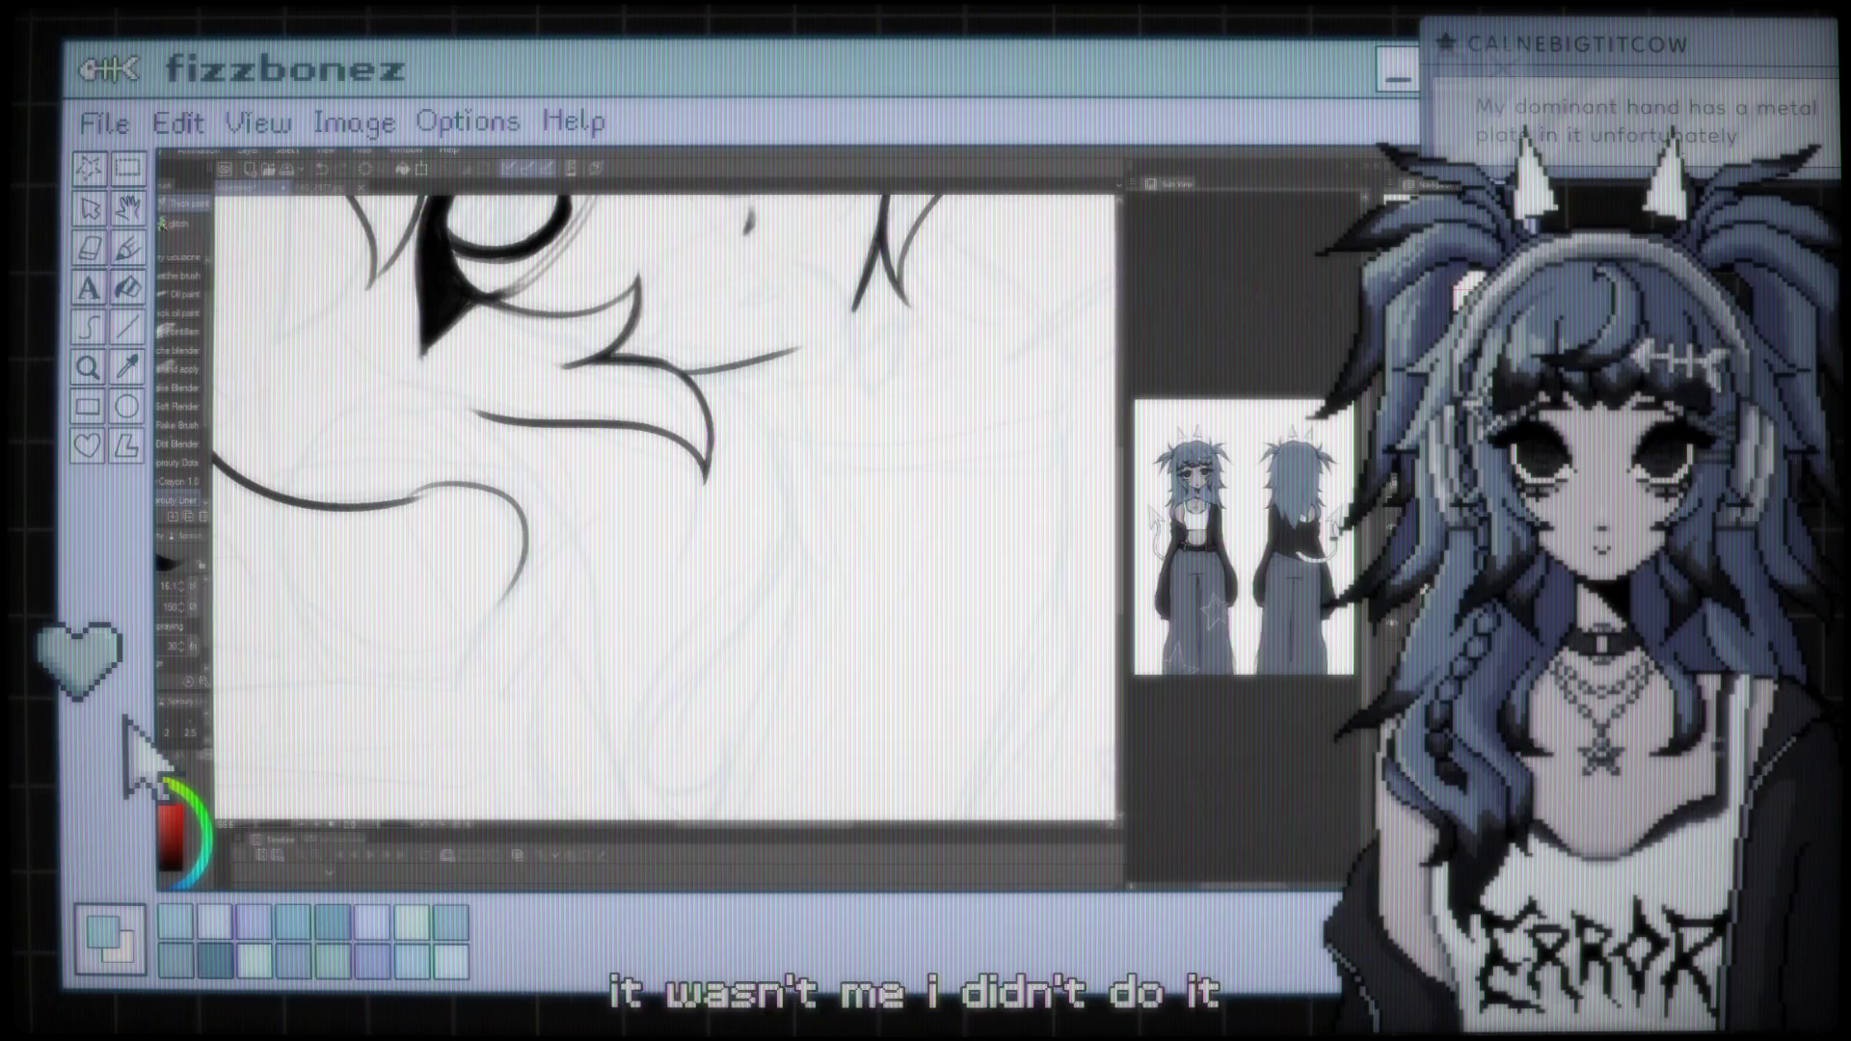
scroll(569, 499, up, 4)
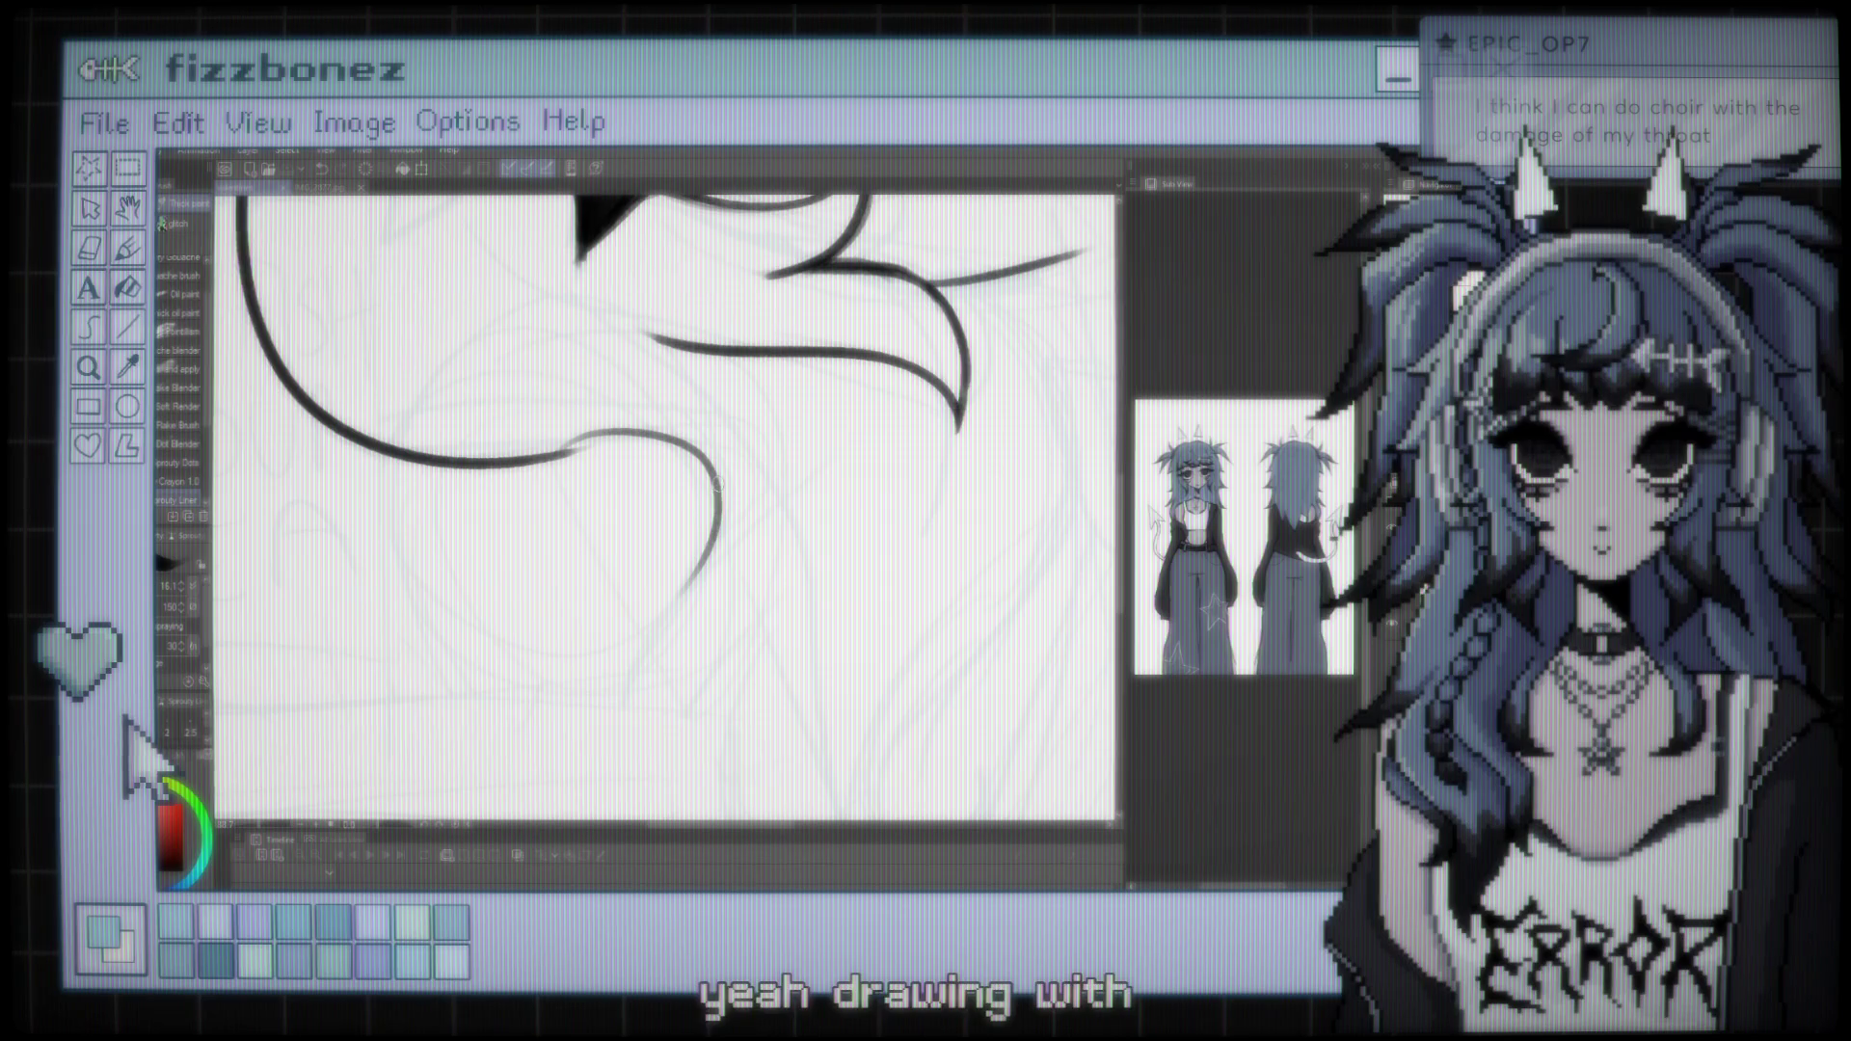
scroll(694, 521, up, 1)
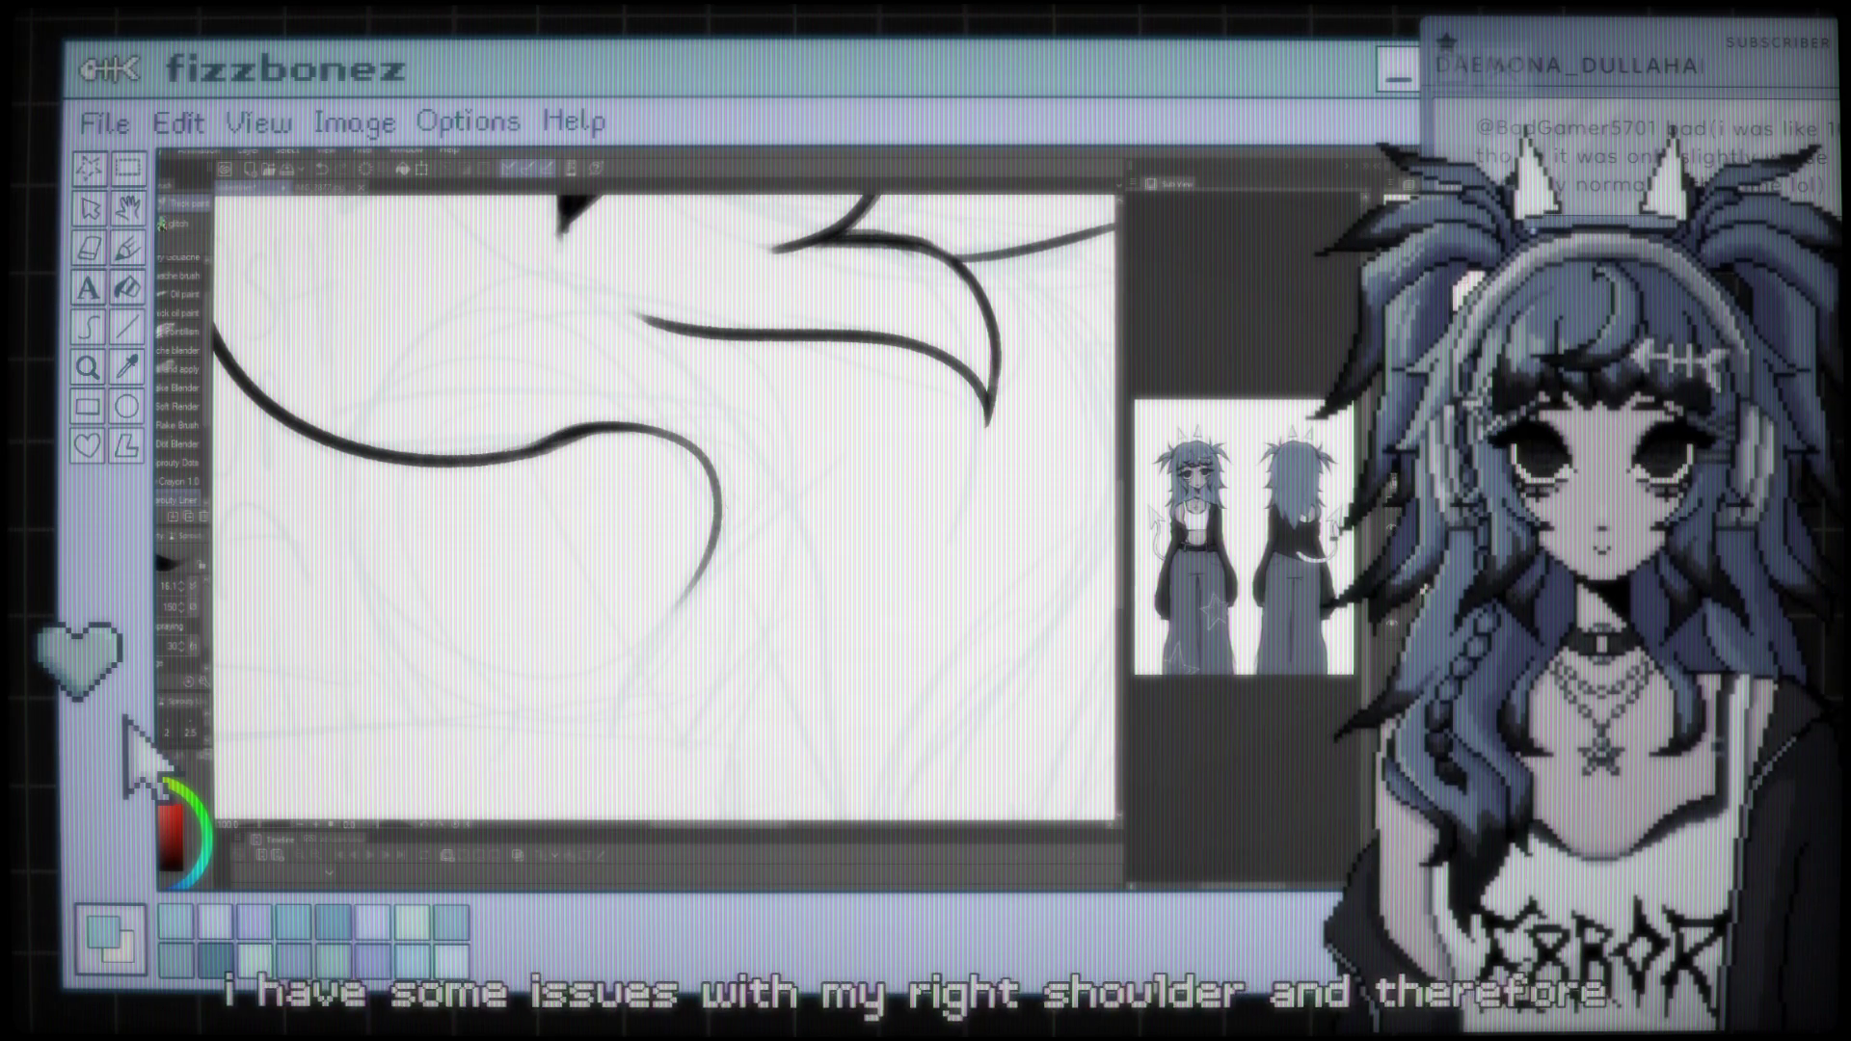
scroll(665, 506, down, 2)
scroll(665, 463, down, 3)
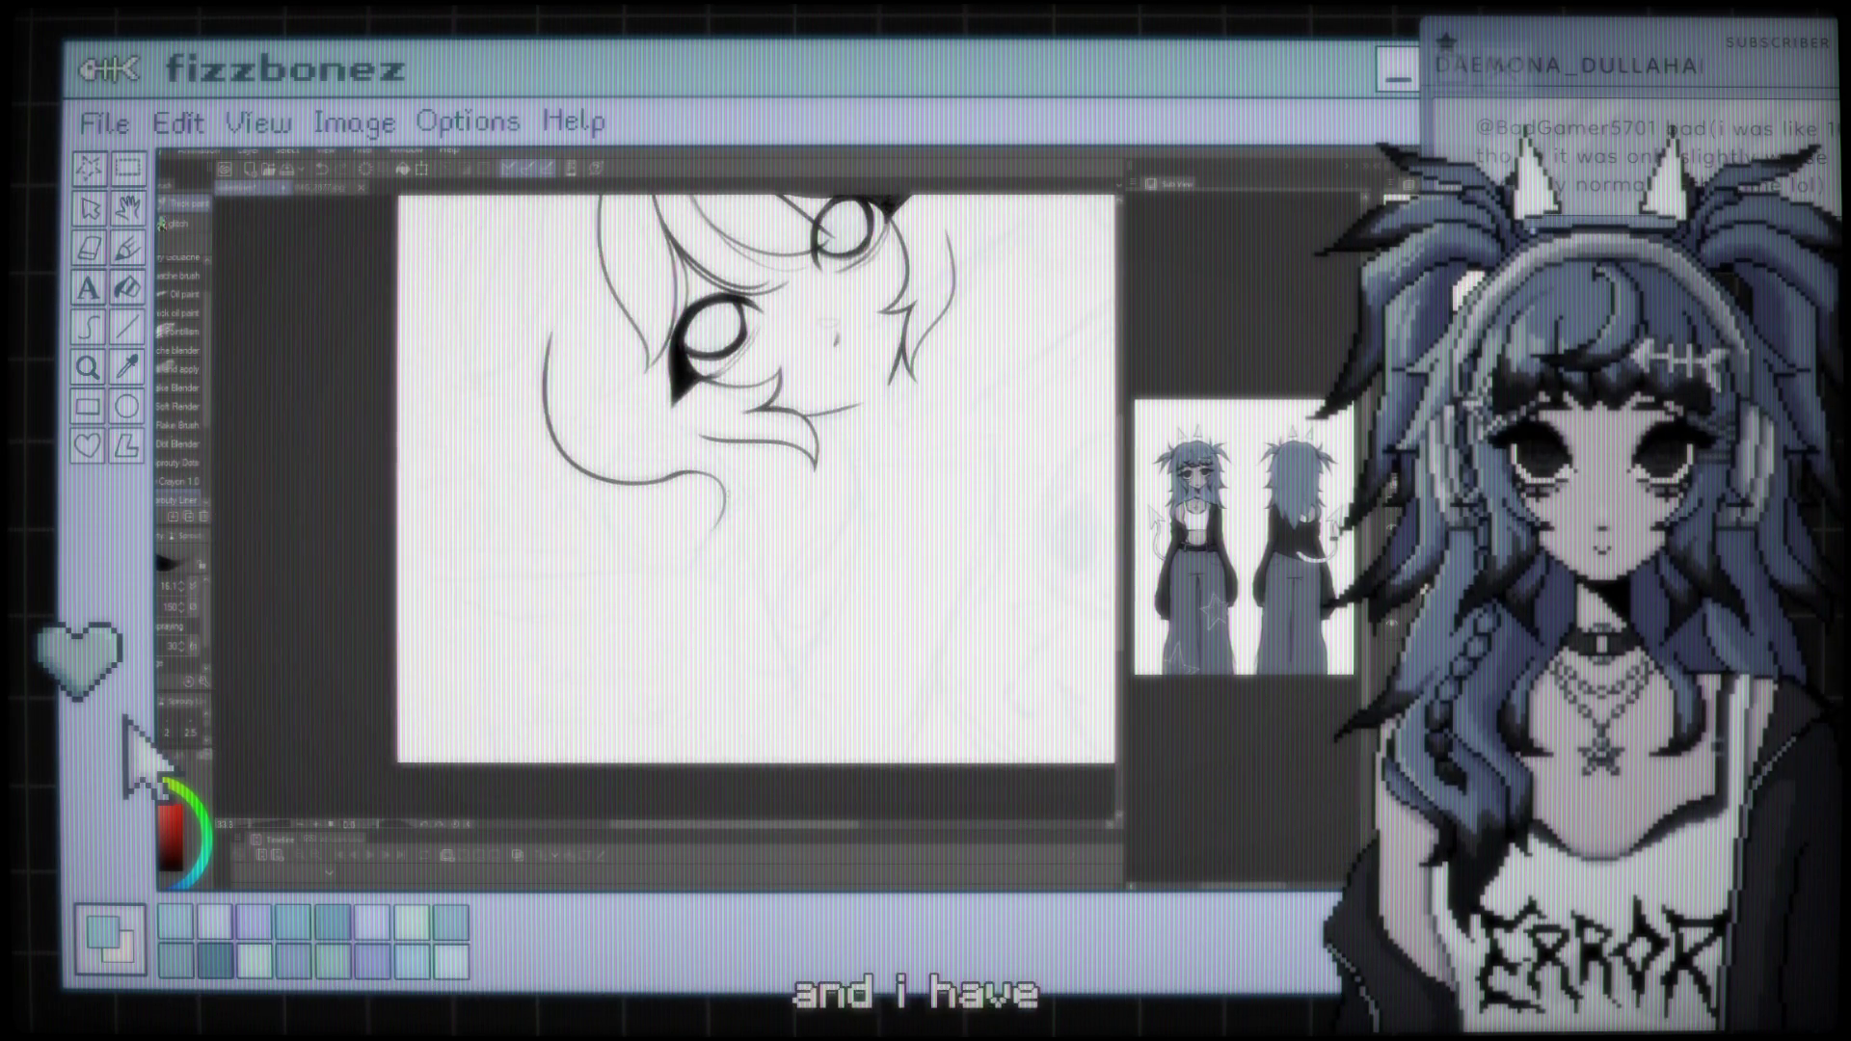
scroll(666, 463, up, 2)
scroll(665, 463, up, 2)
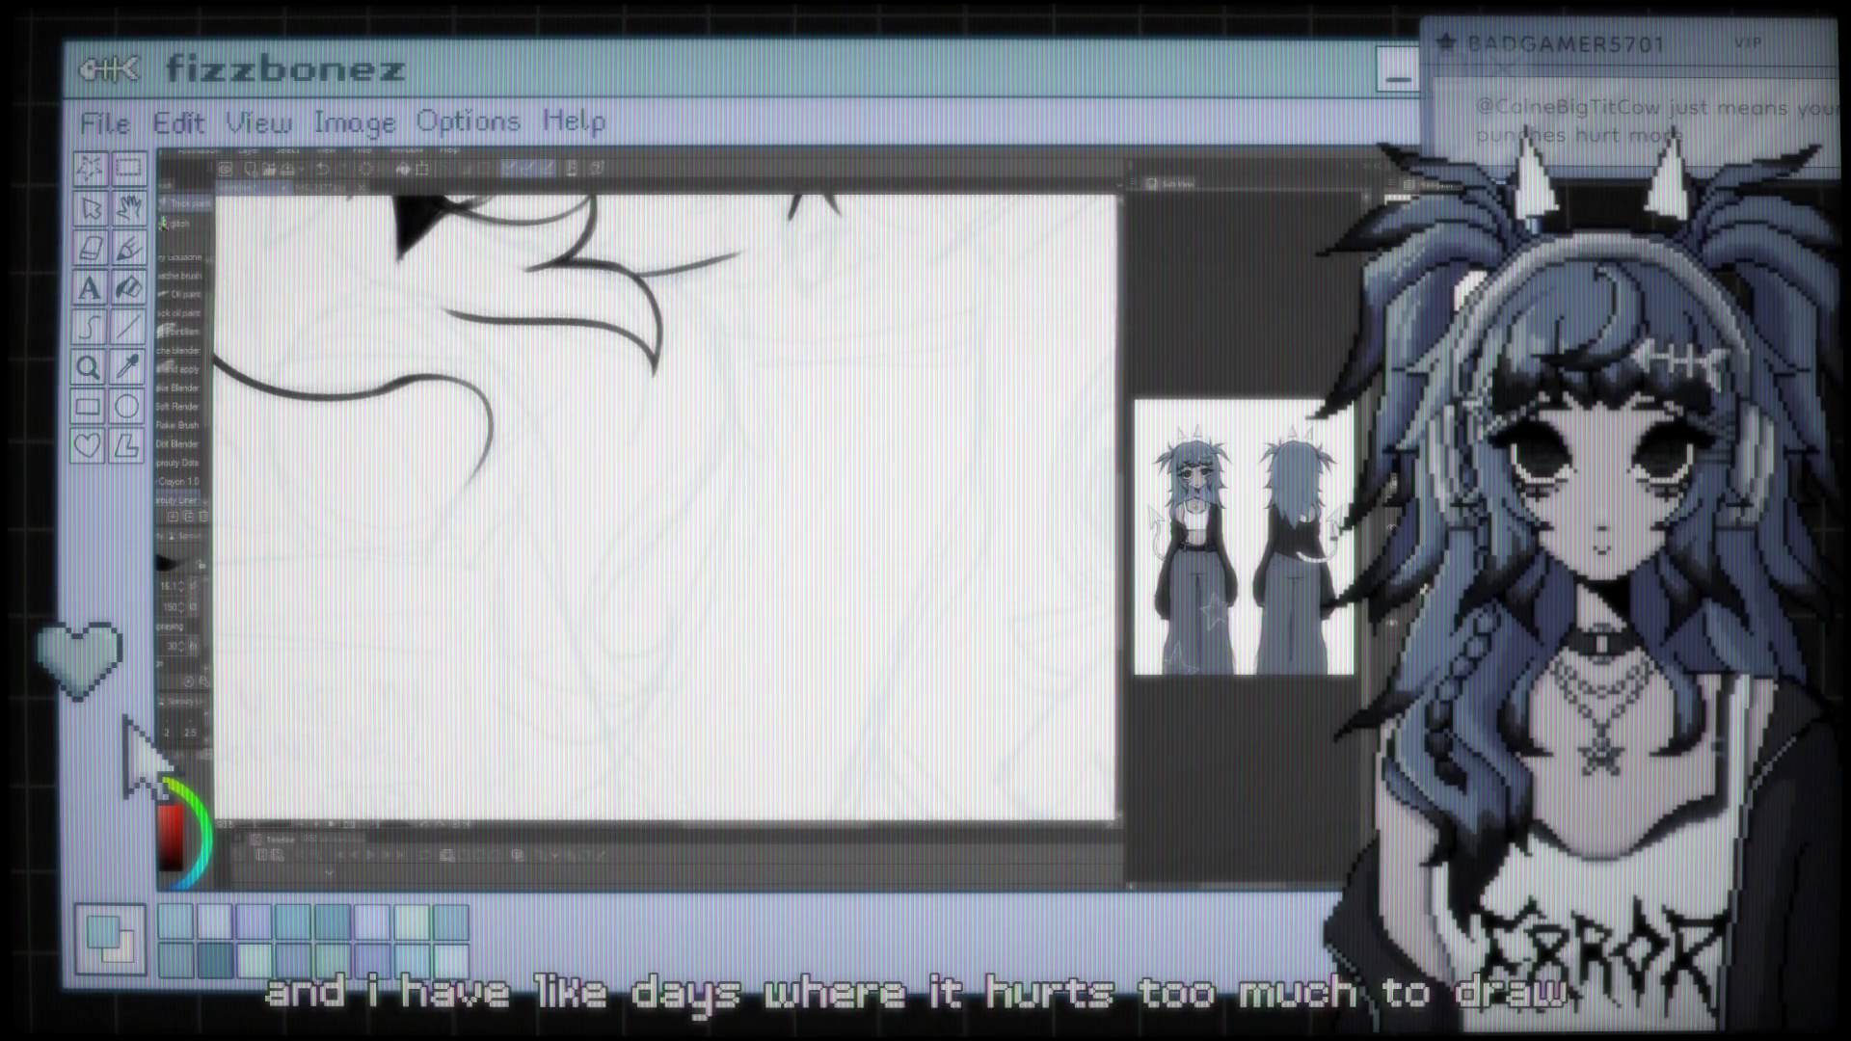
drag(487, 429, 560, 766)
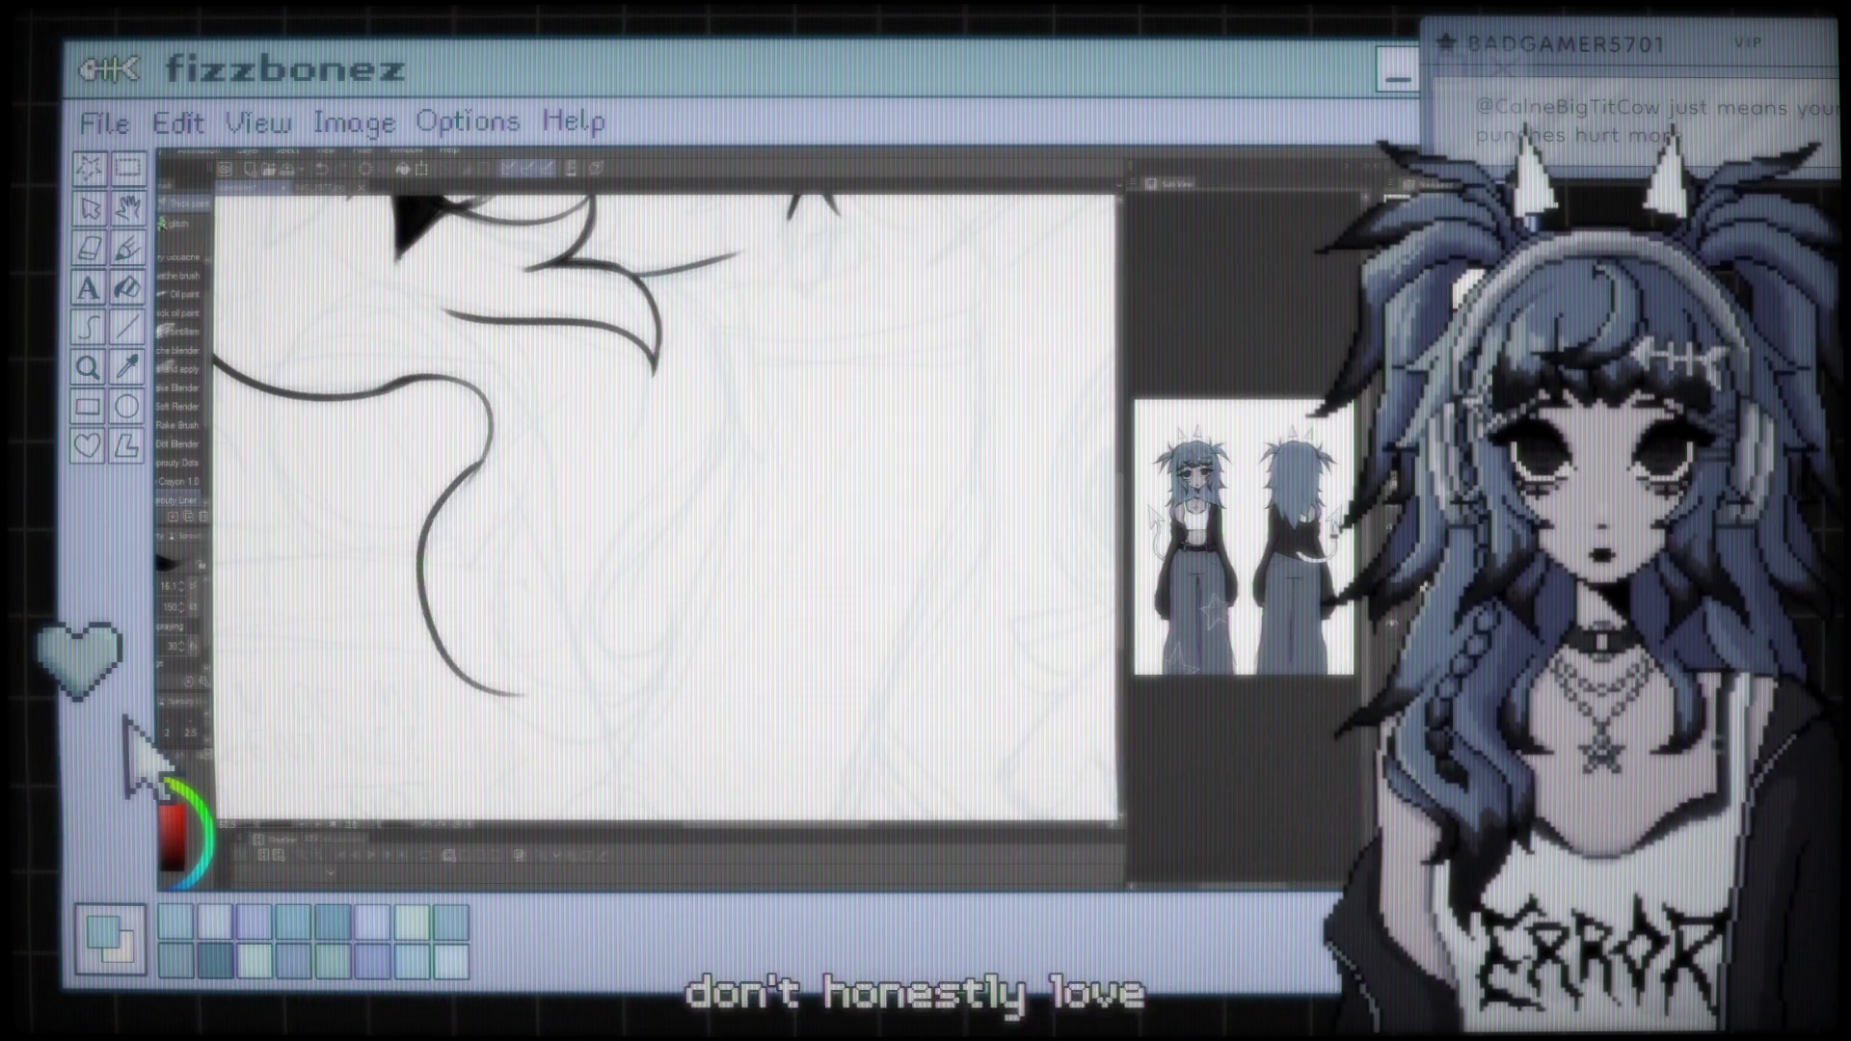
key(ctrl+z)
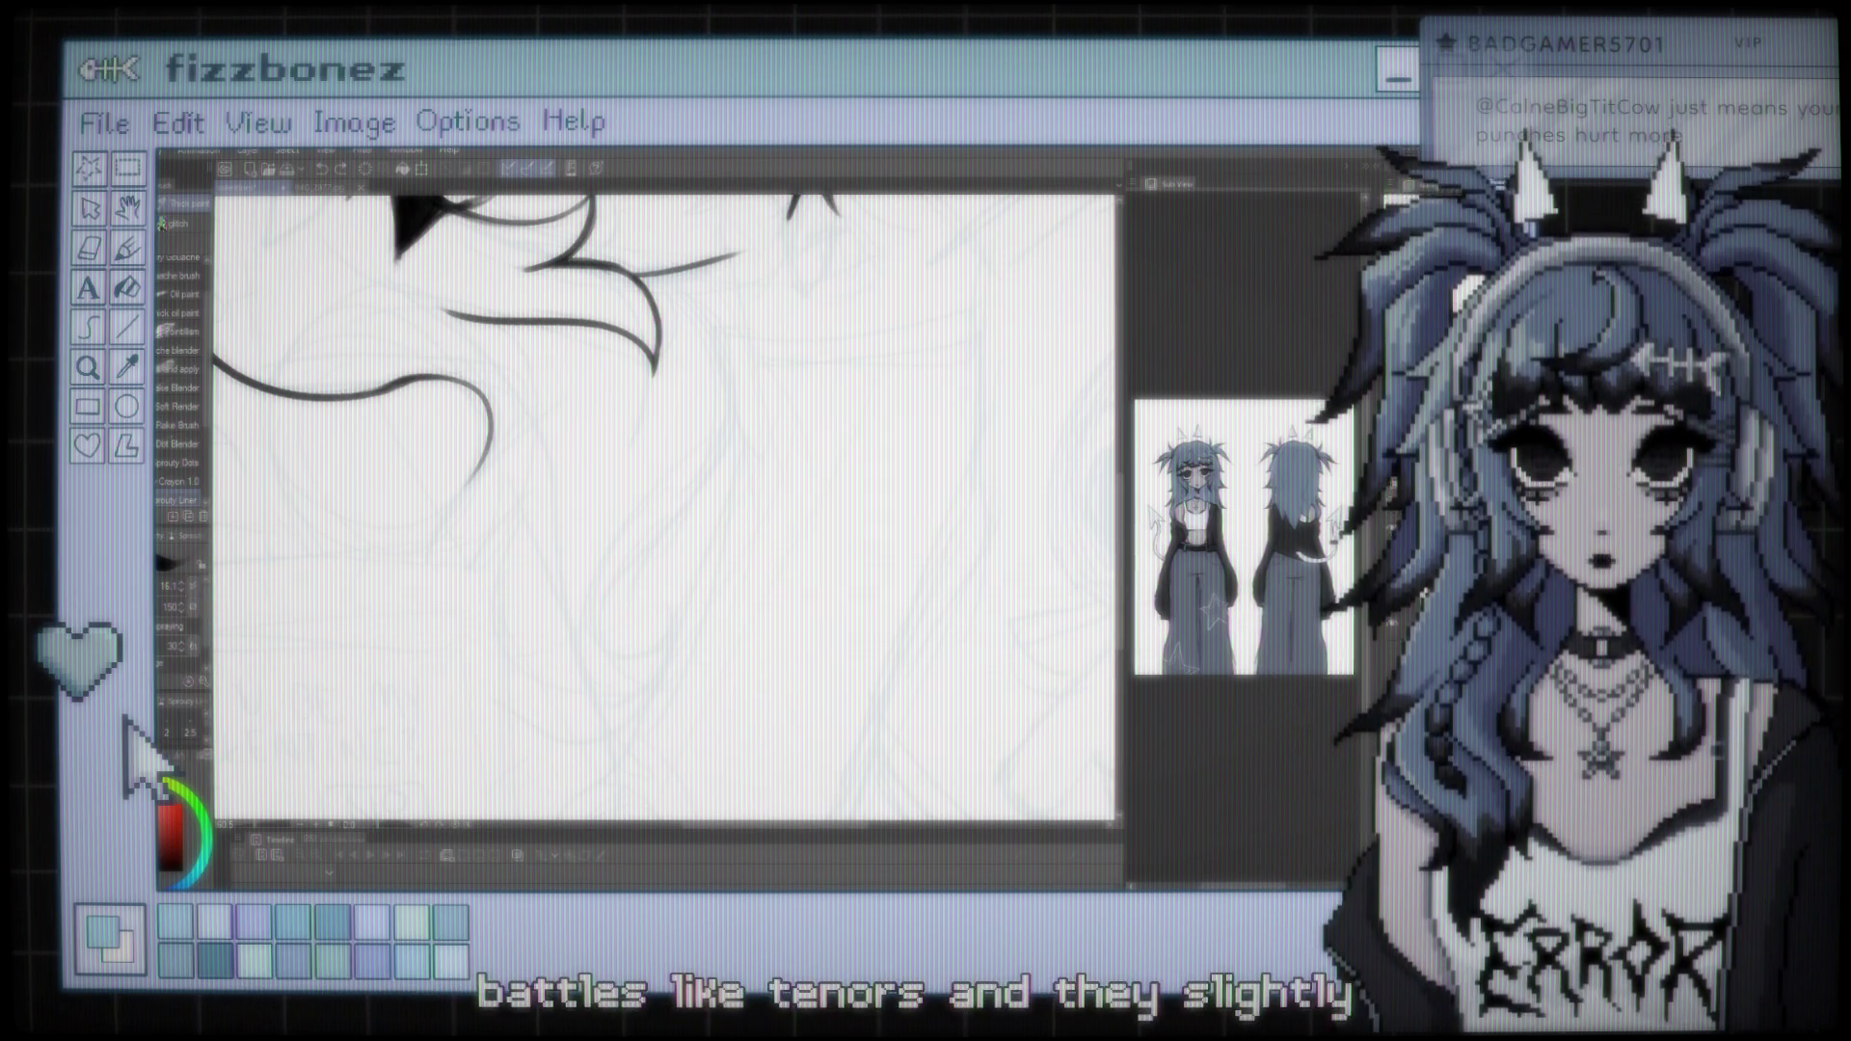
Zoom the canvas out to inspect the remaining short hair hook
scroll(666, 482, down, 5)
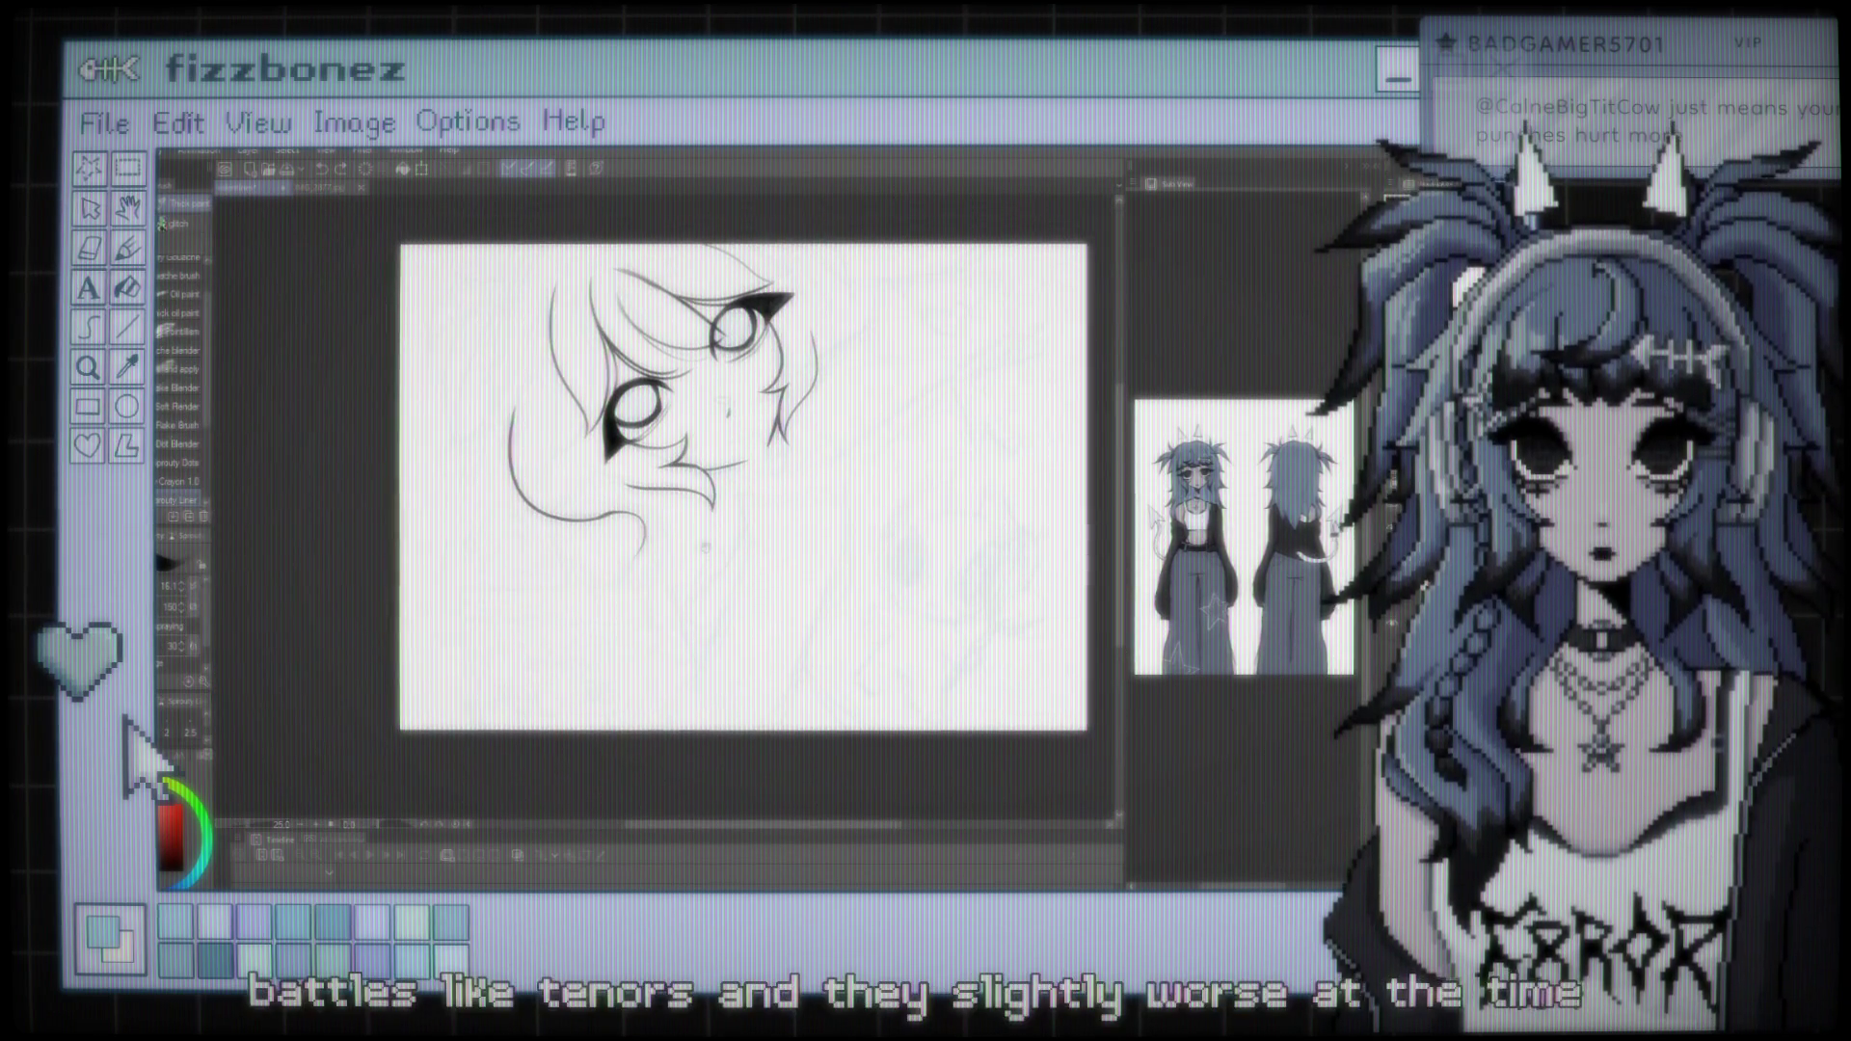
Ink a hair strand curving down below the face and loop its end into a curl
scroll(627, 473, up, 2)
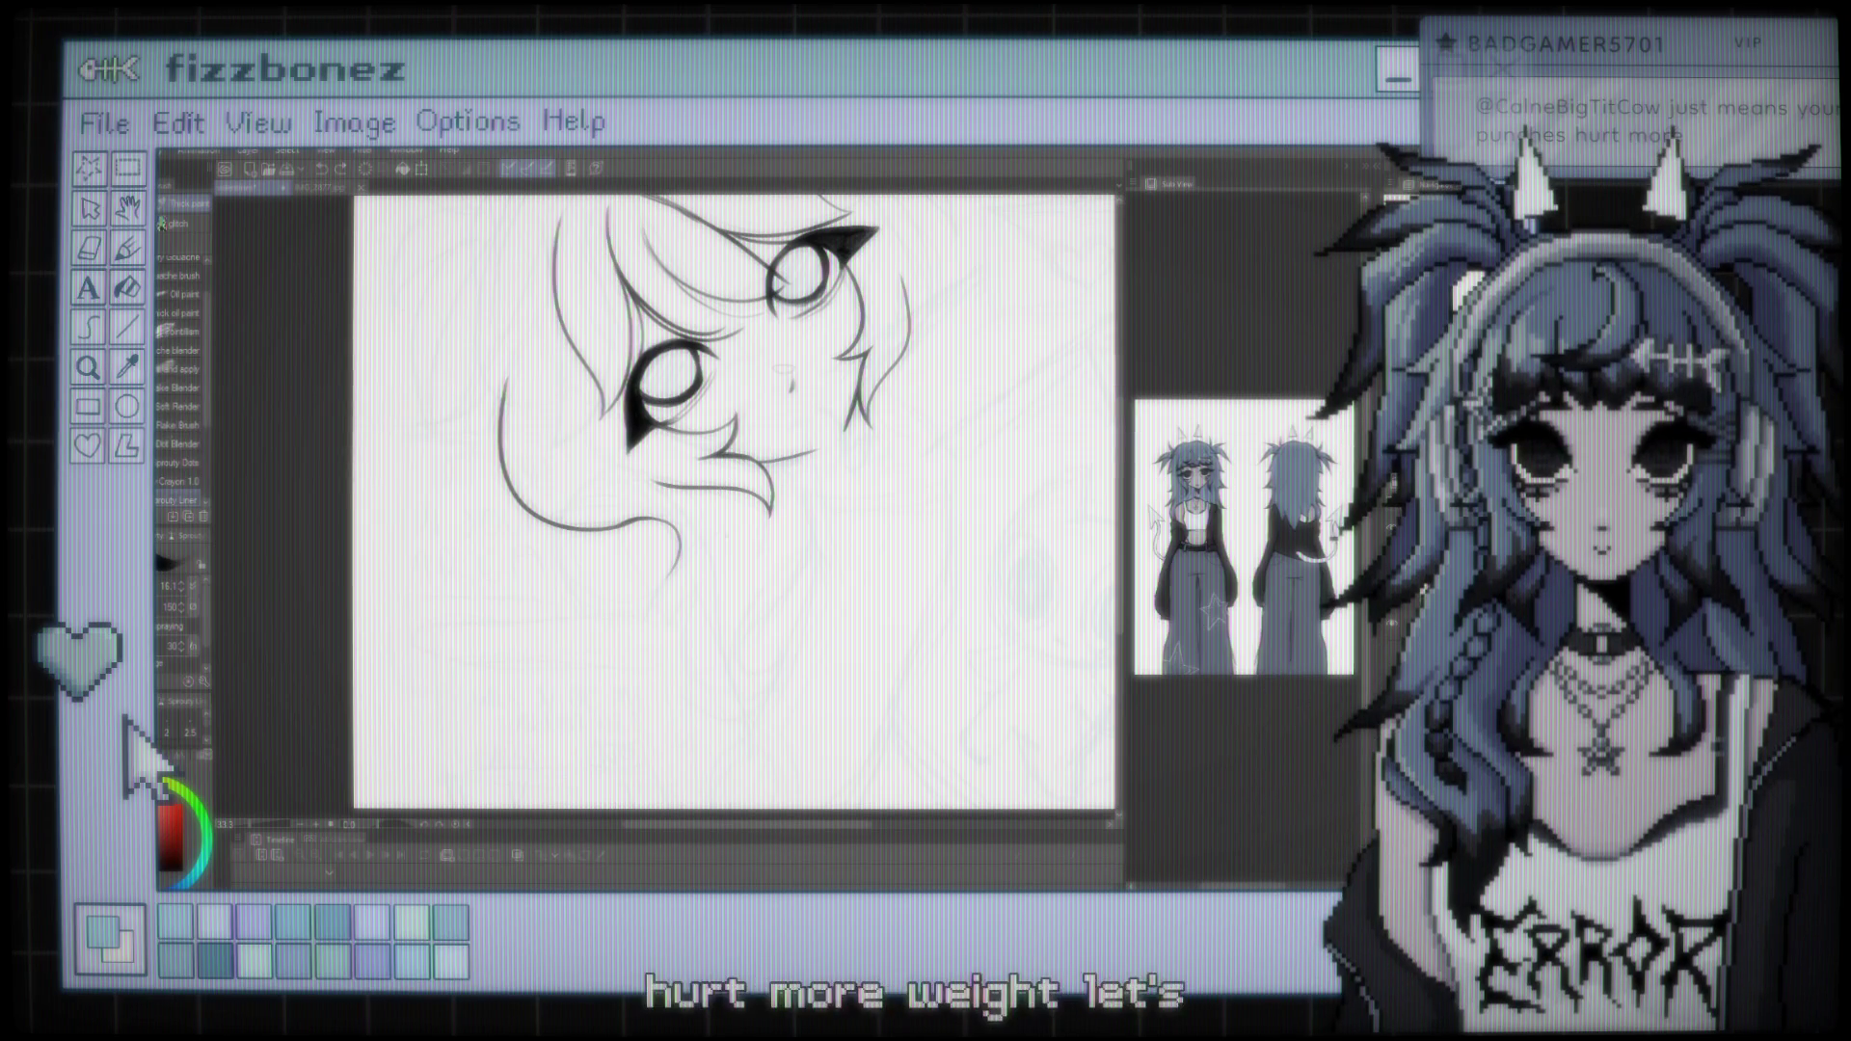
drag(783, 462, 816, 541)
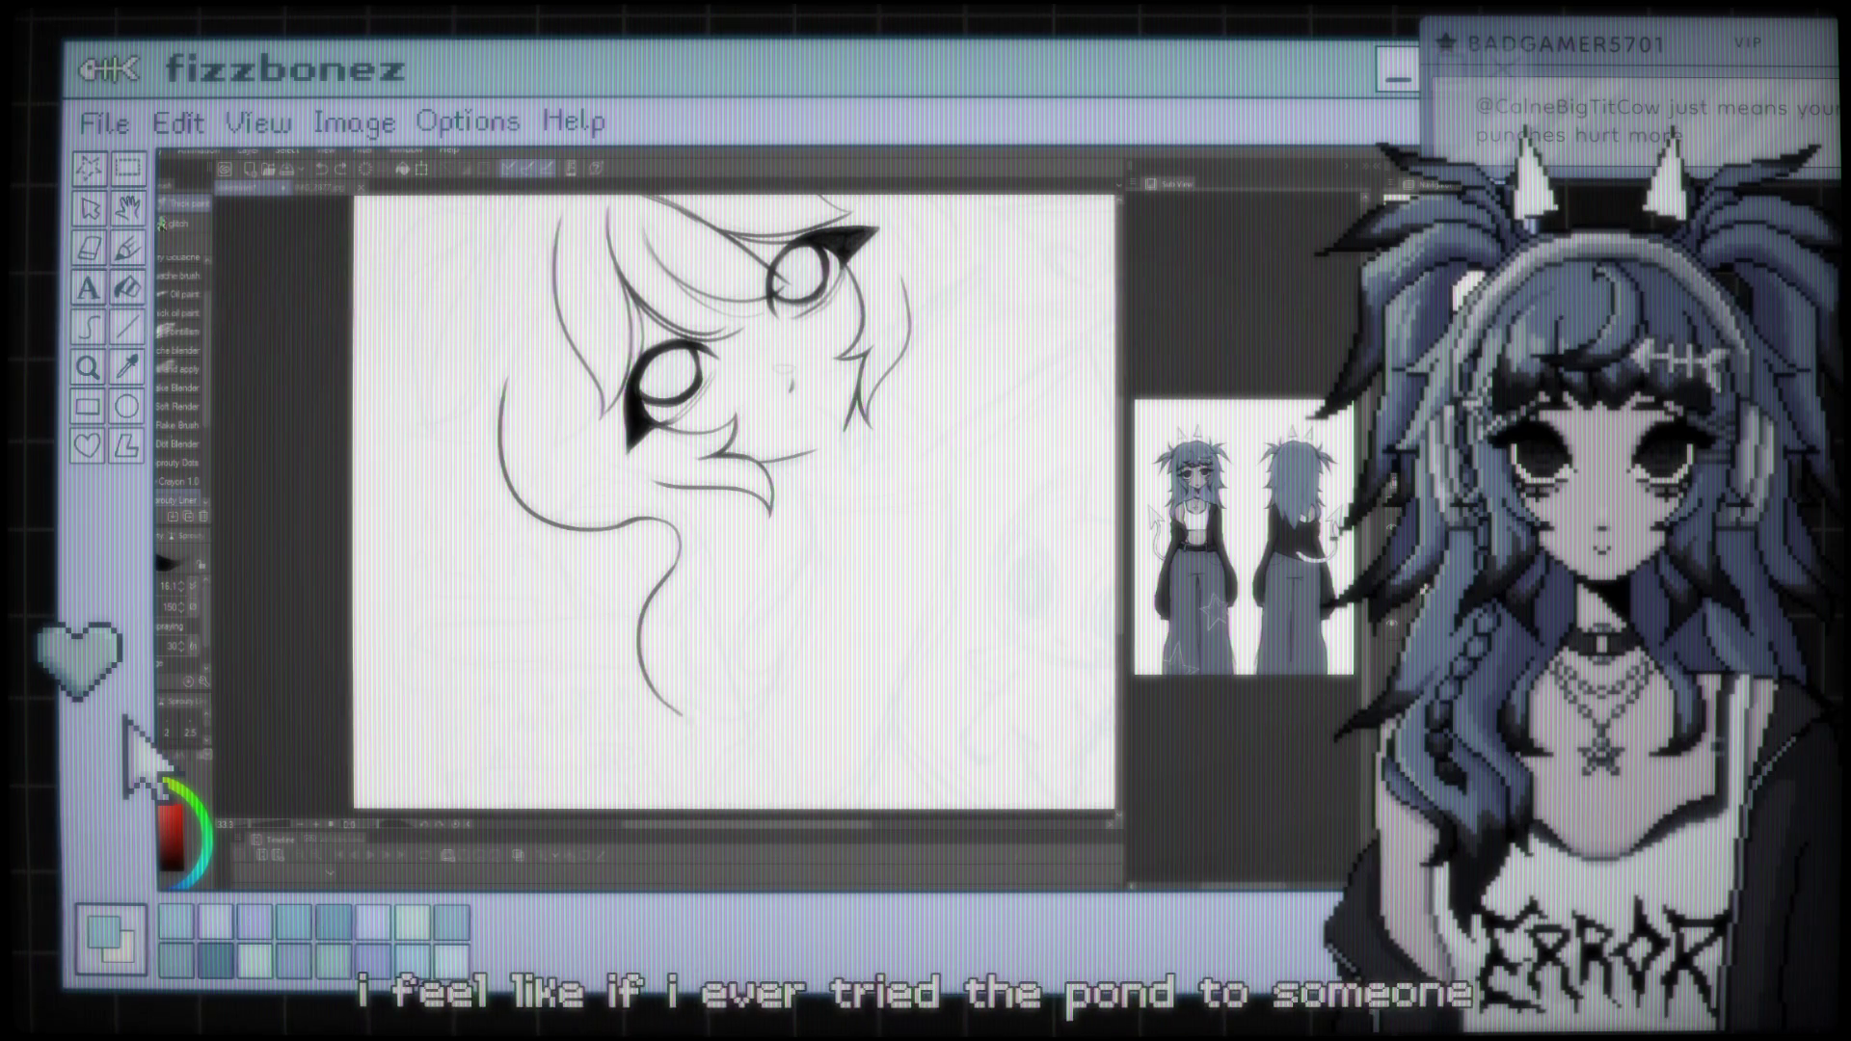
drag(672, 709, 789, 656)
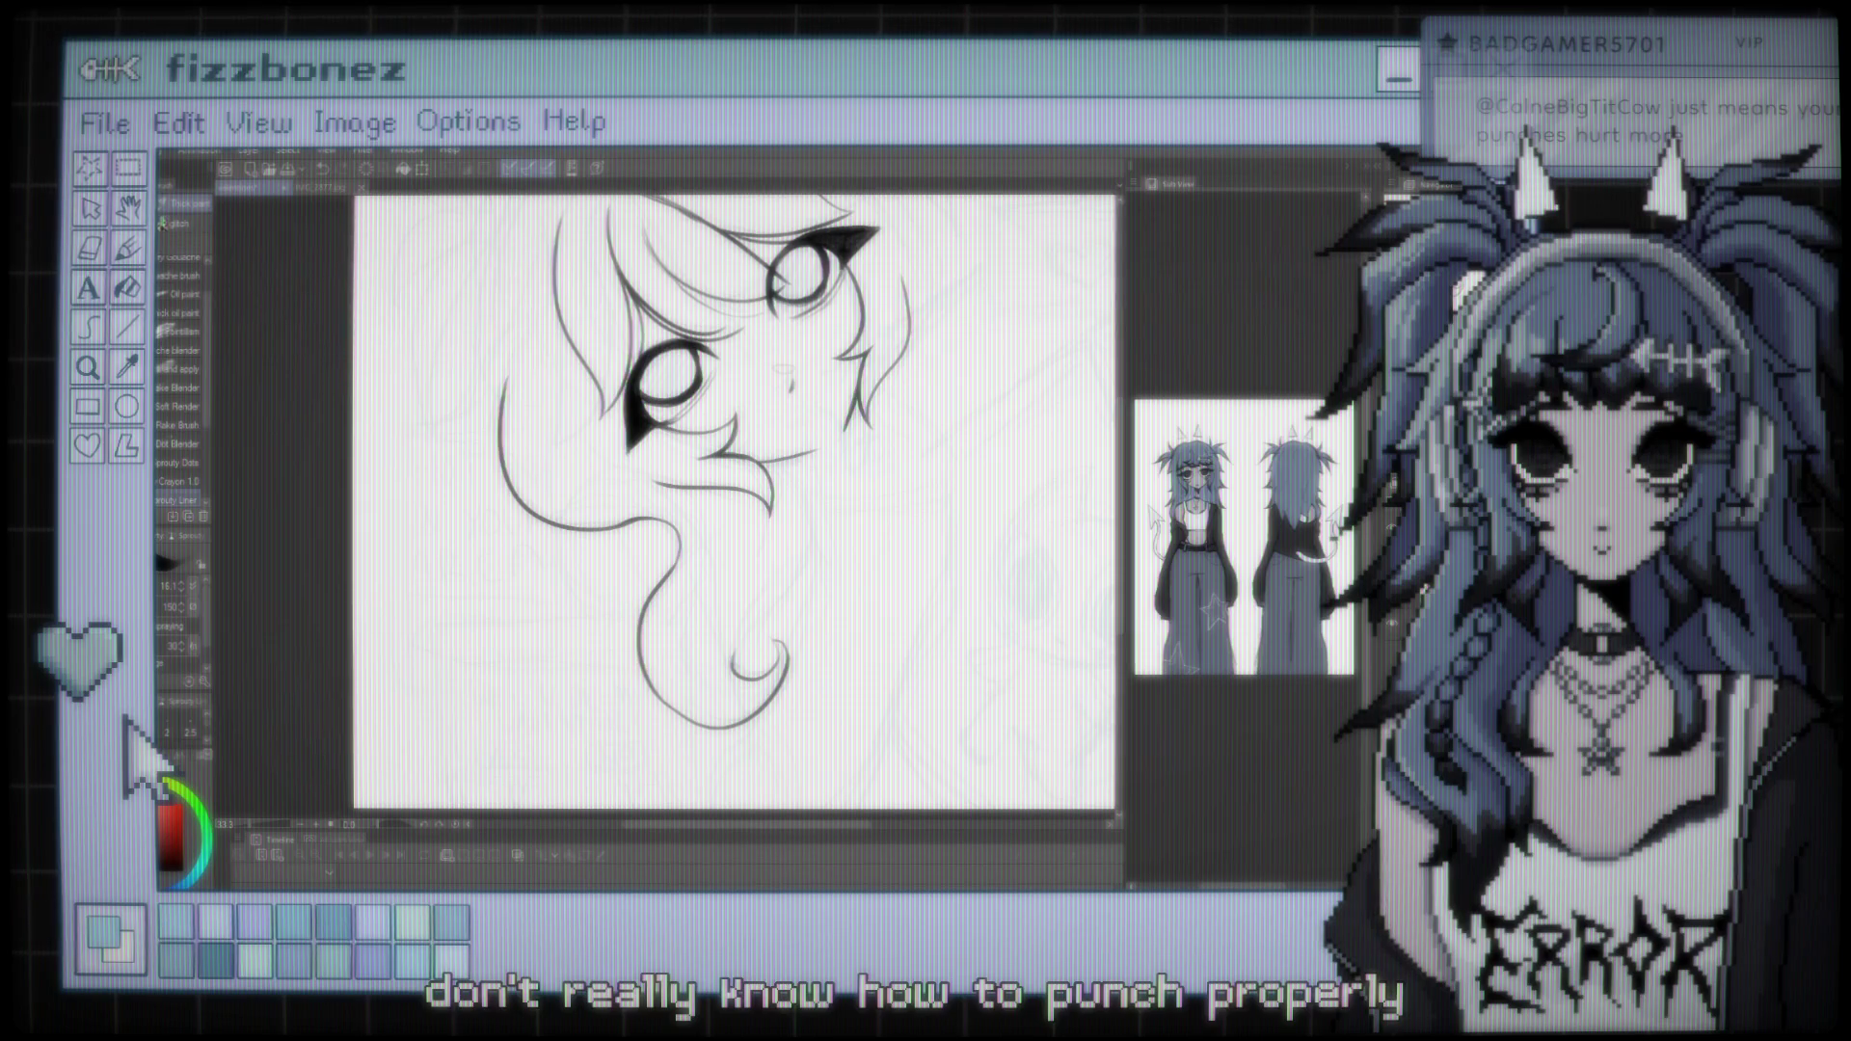
scroll(735, 502, down, 3)
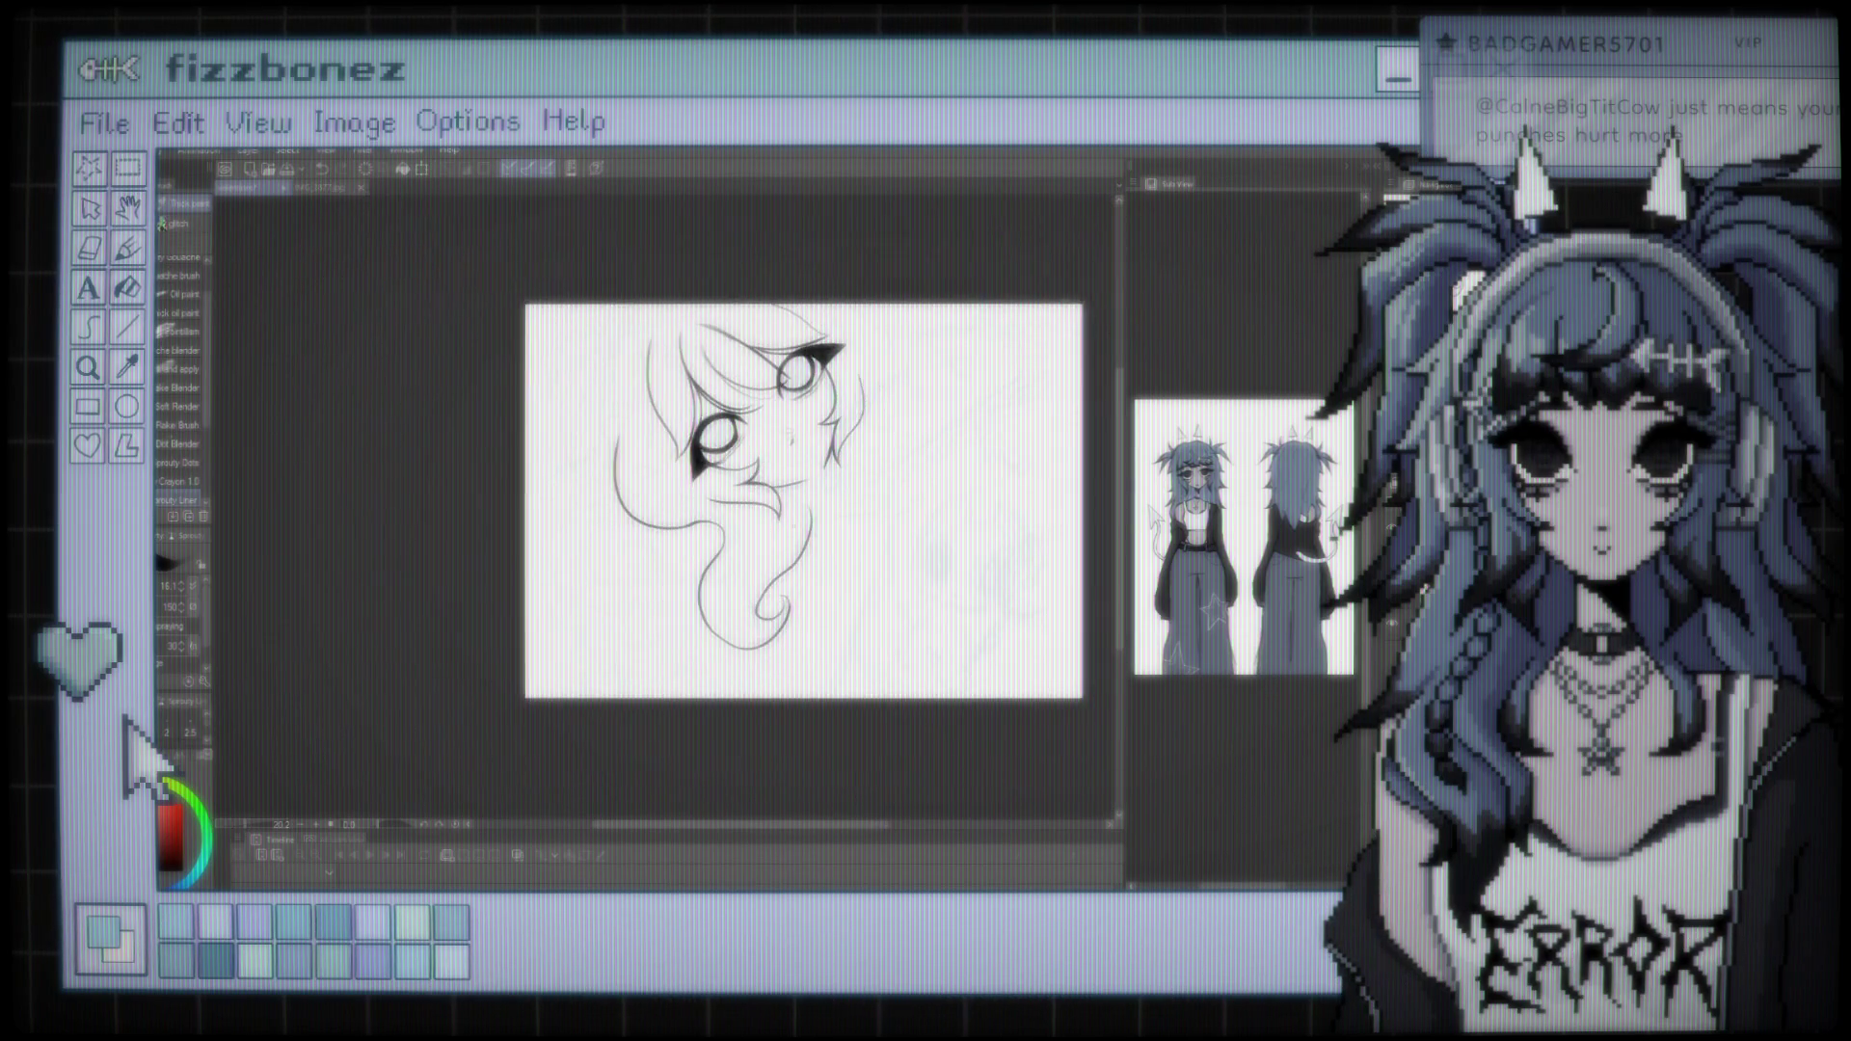
scroll(735, 501, up, 3)
scroll(752, 492, up, 2)
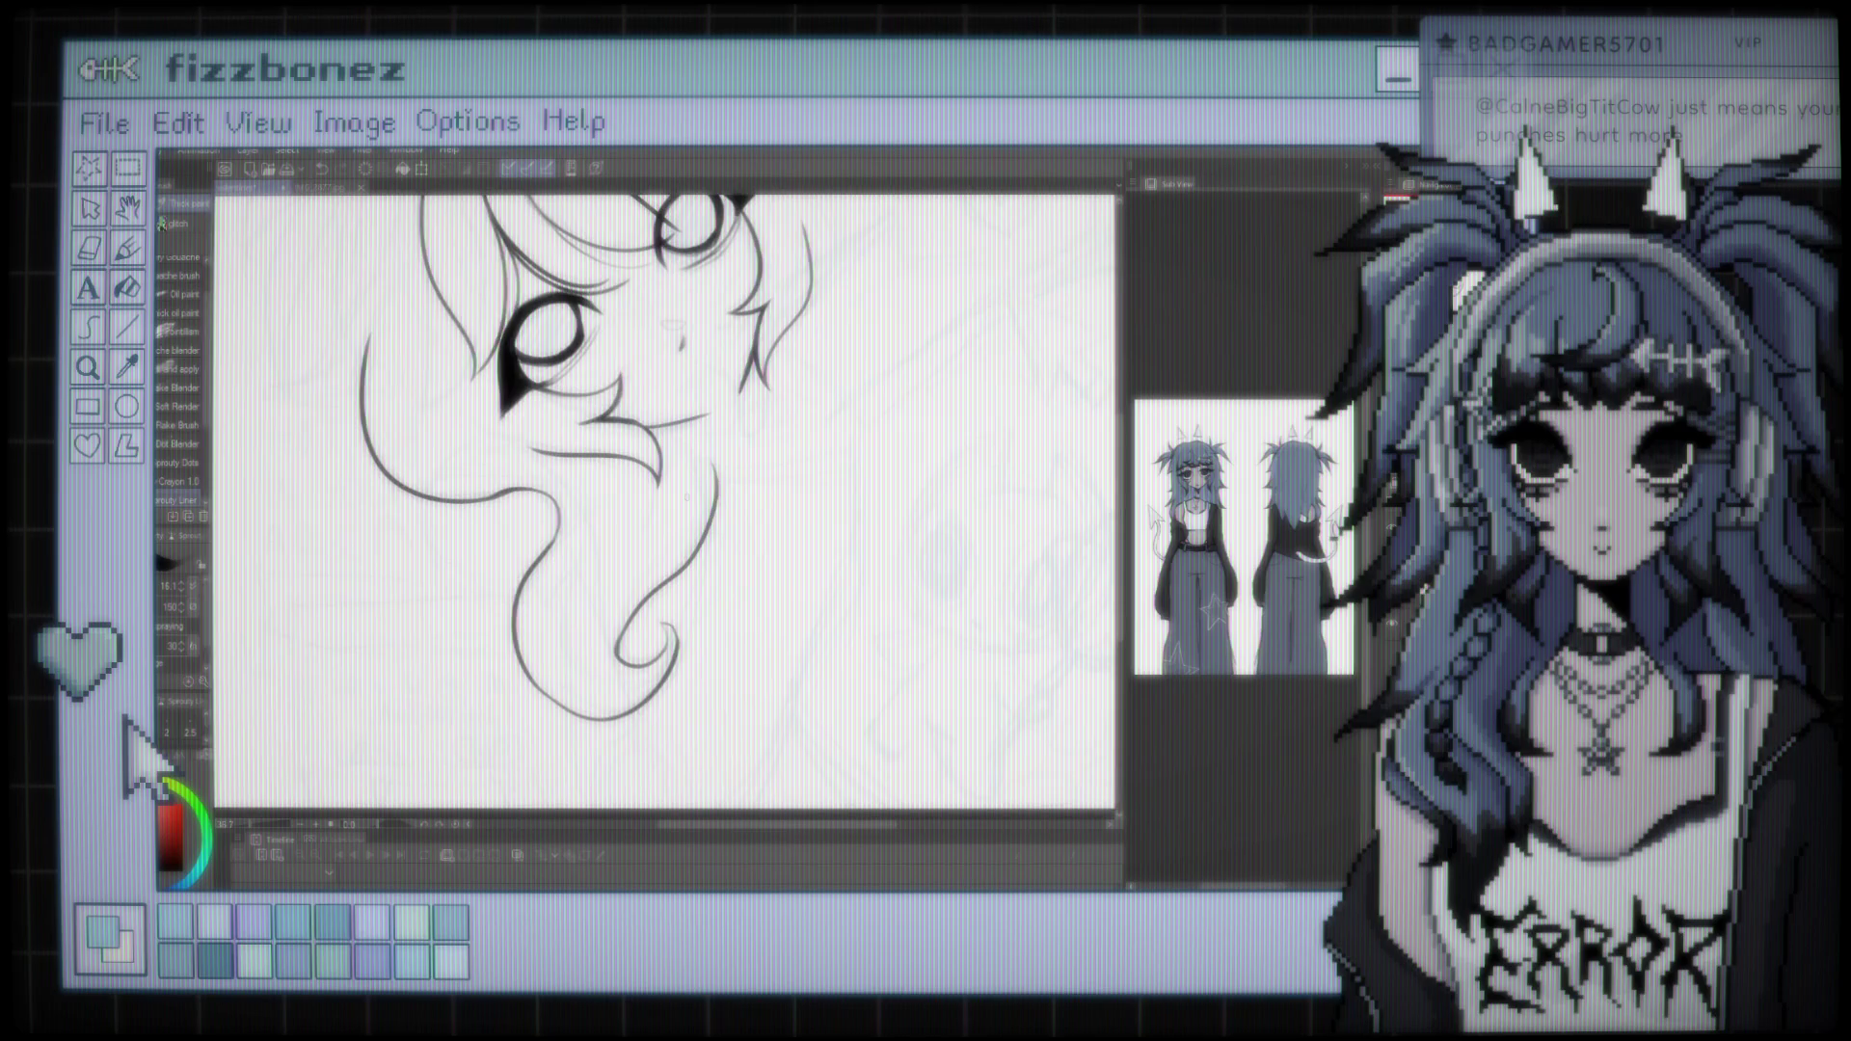
scroll(665, 502, up, 1)
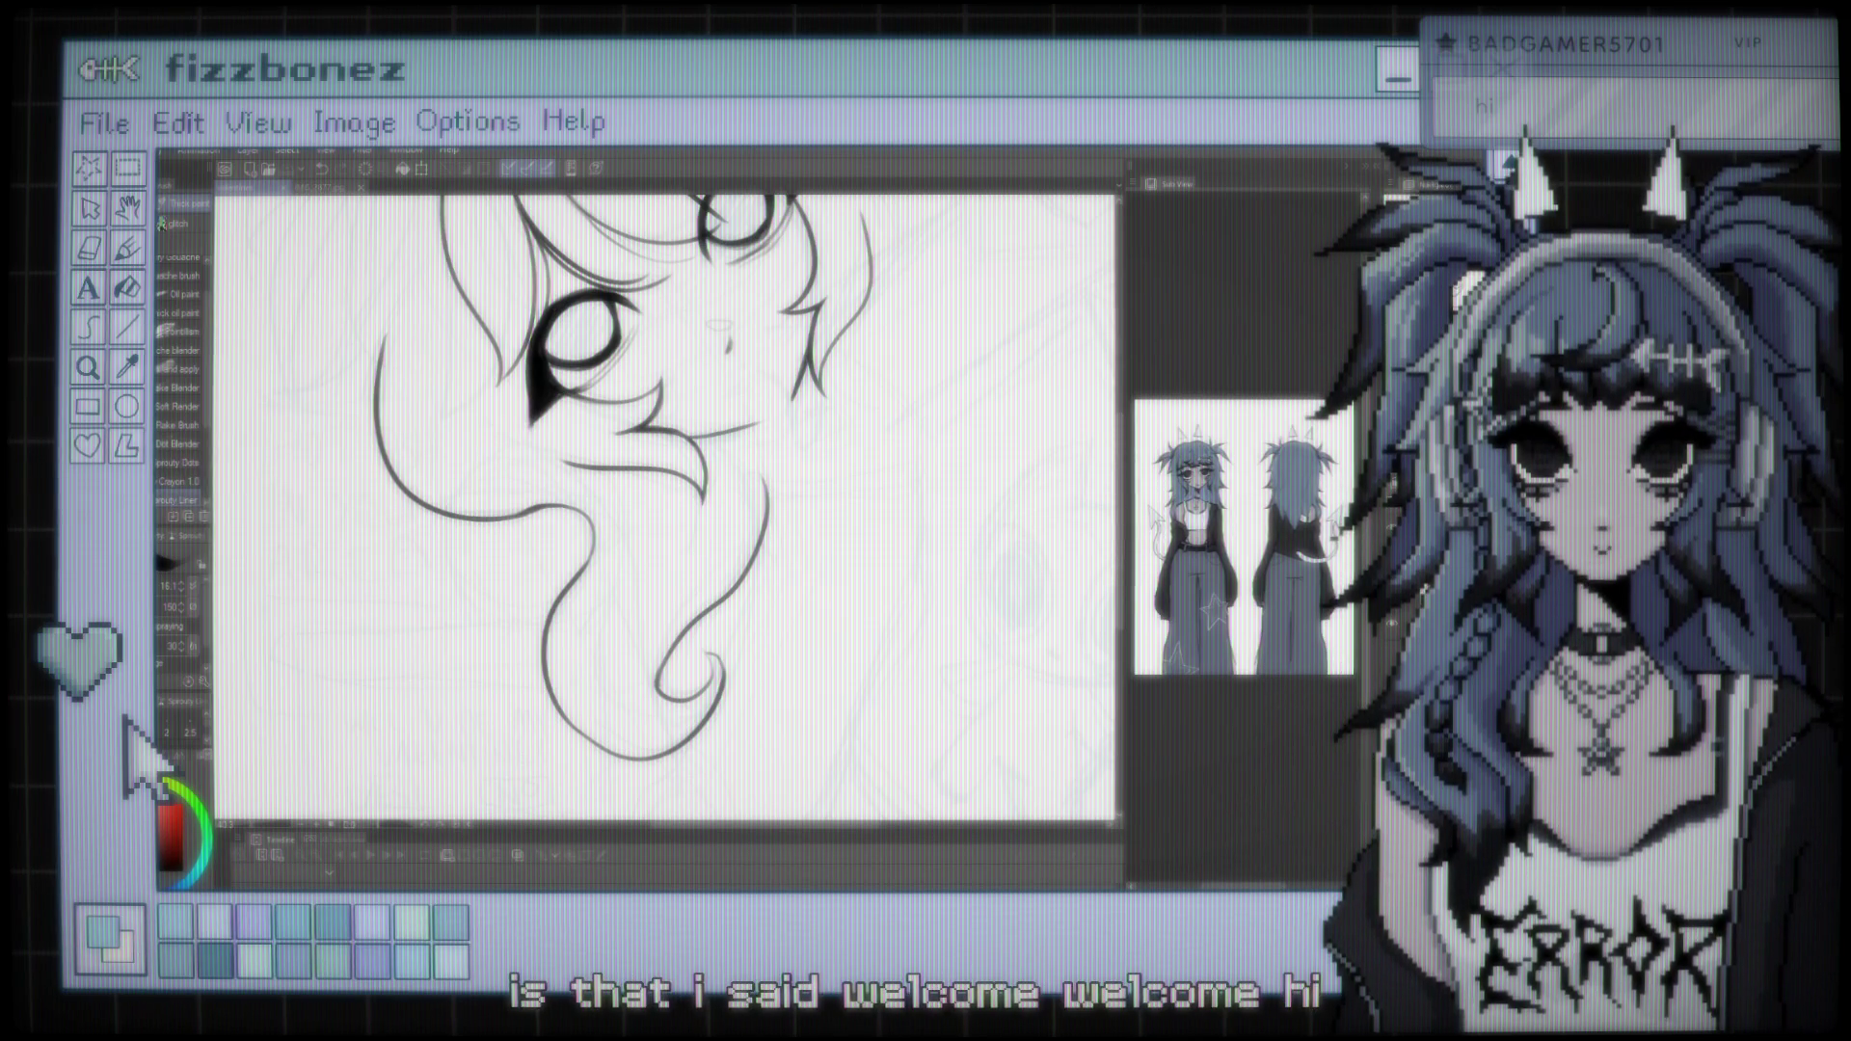
Zoom in and out on the canvas to review the curled hair lock
scroll(235, 603, up, 1)
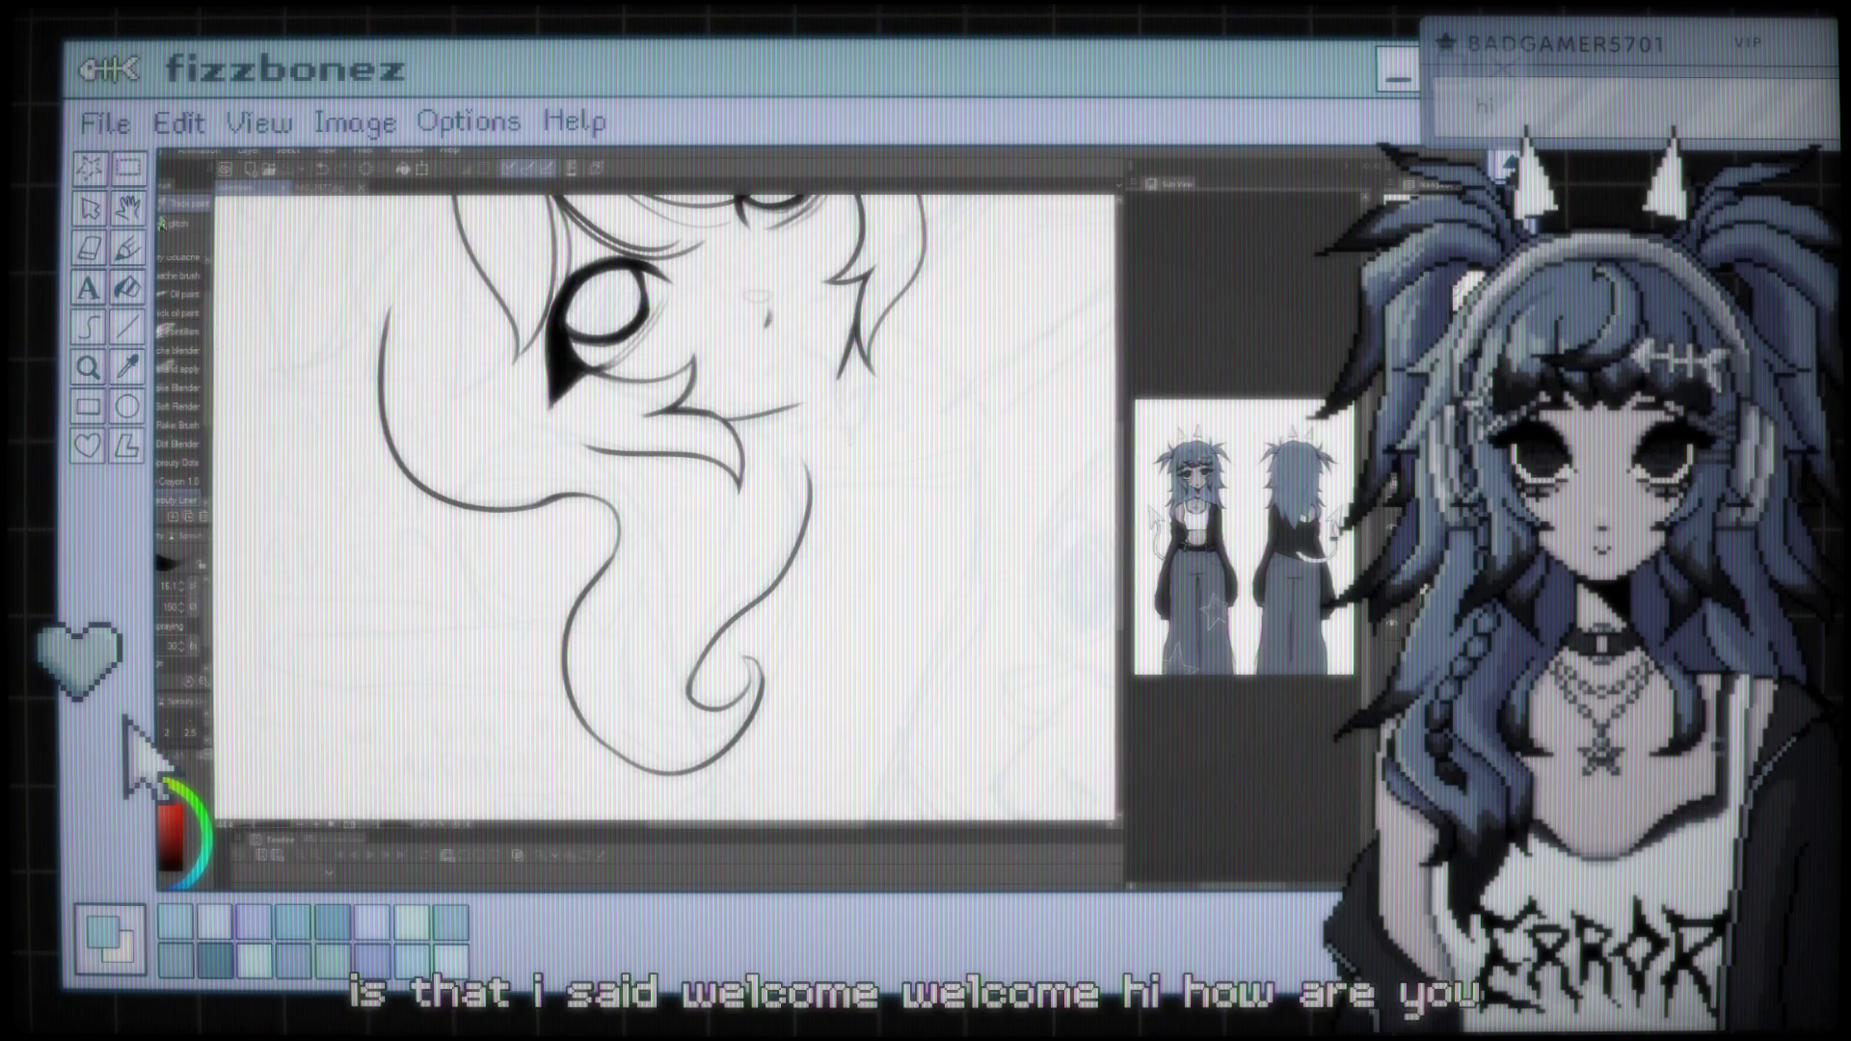
scroll(665, 501, down, 2)
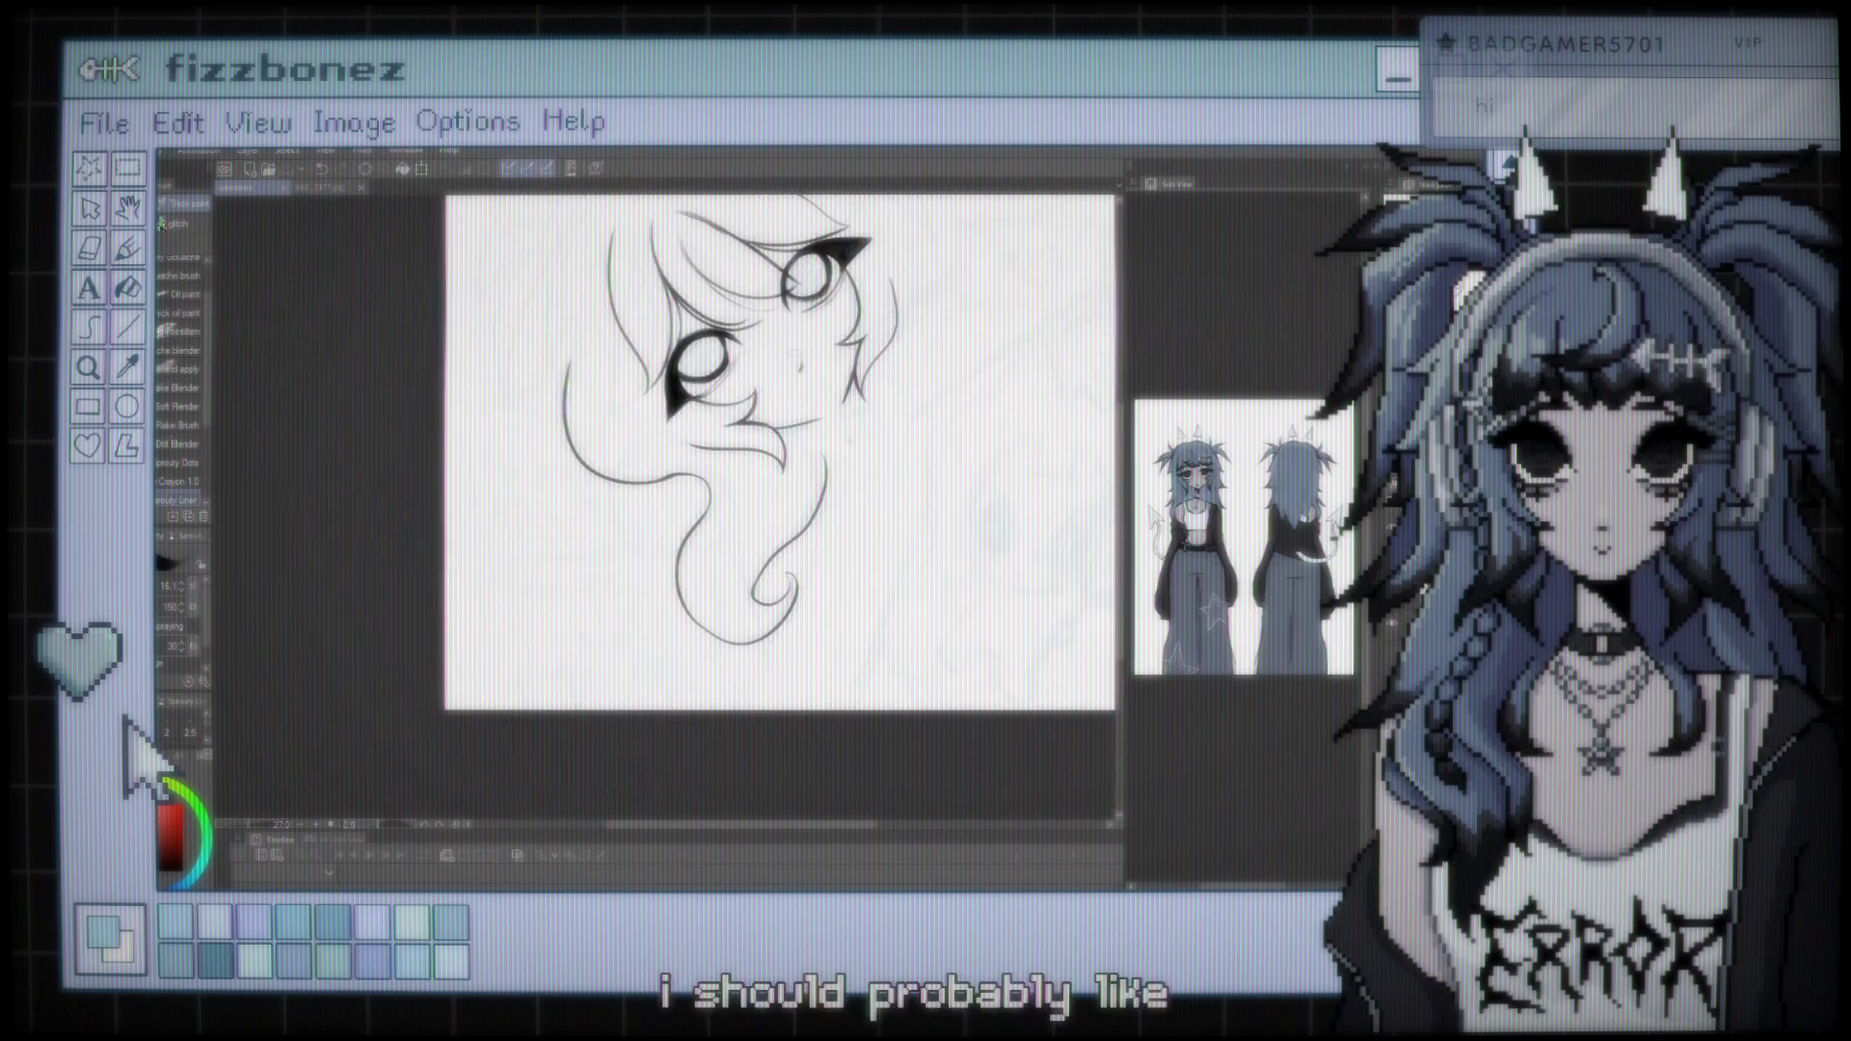
scroll(762, 463, up, 1)
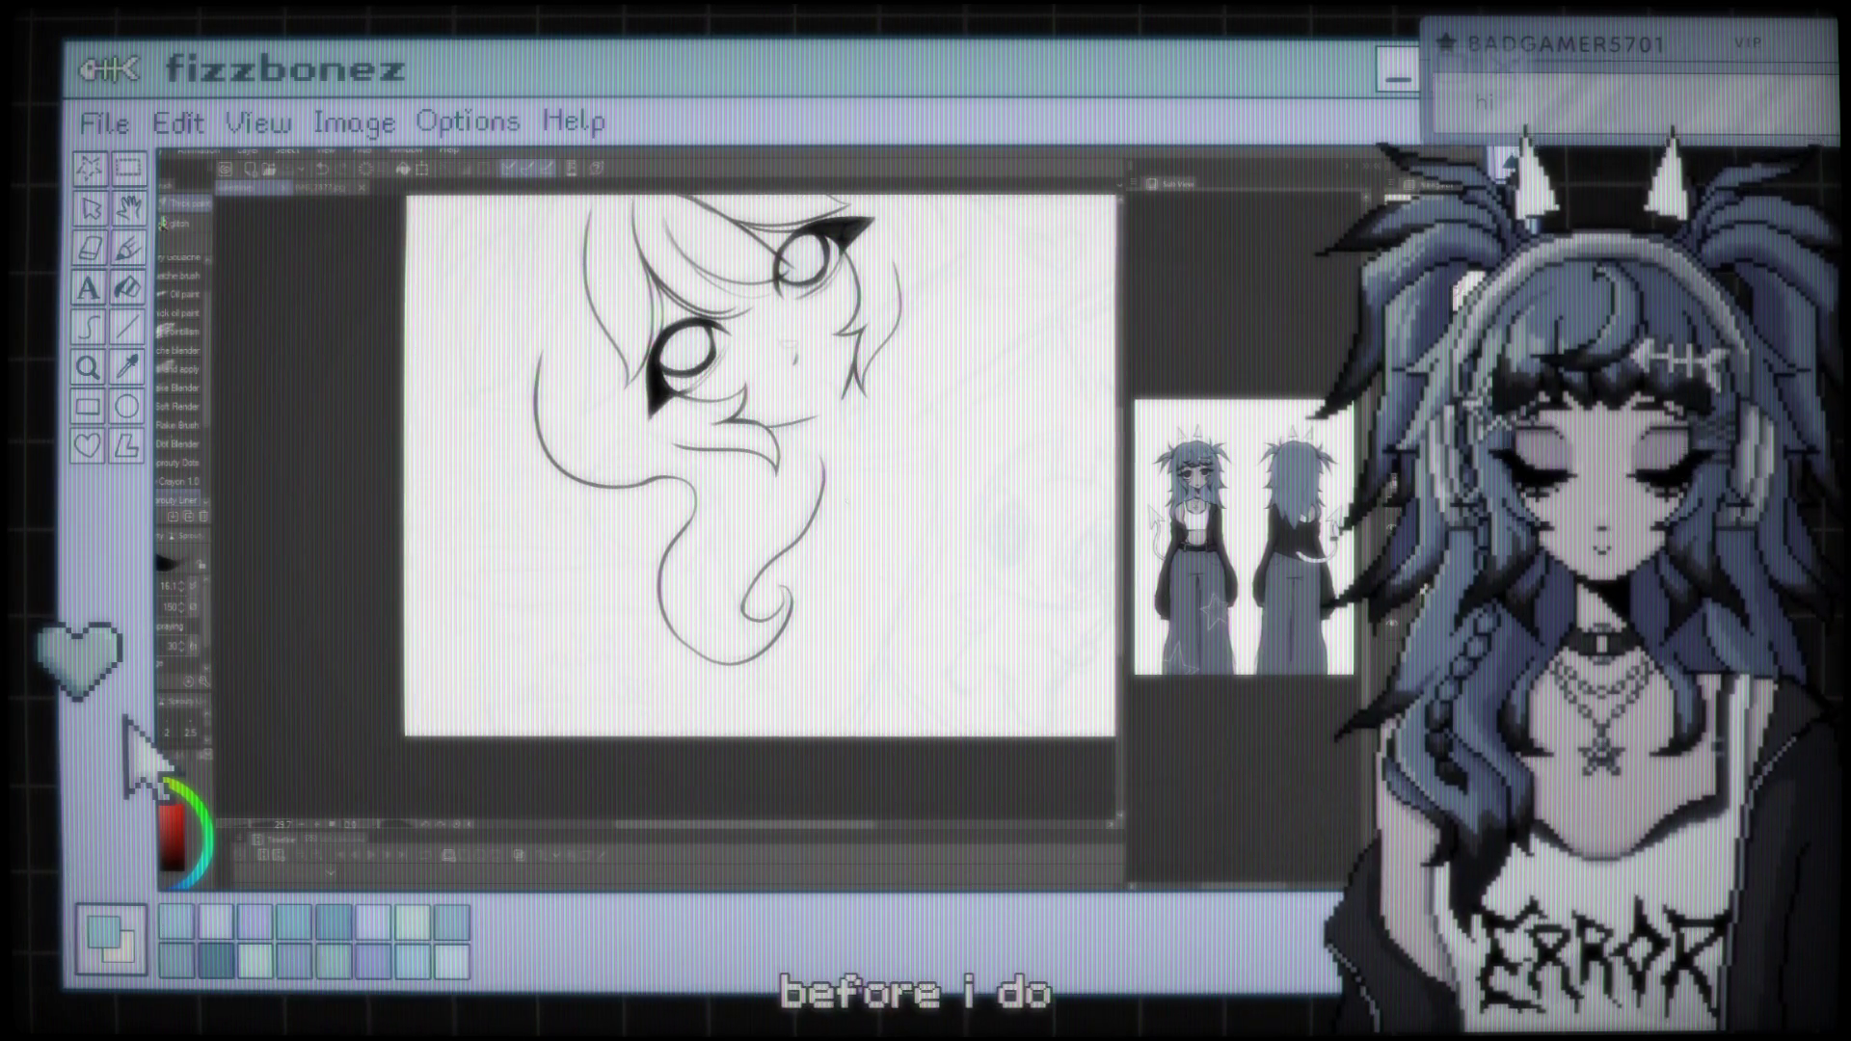
scroll(704, 502, up, 2)
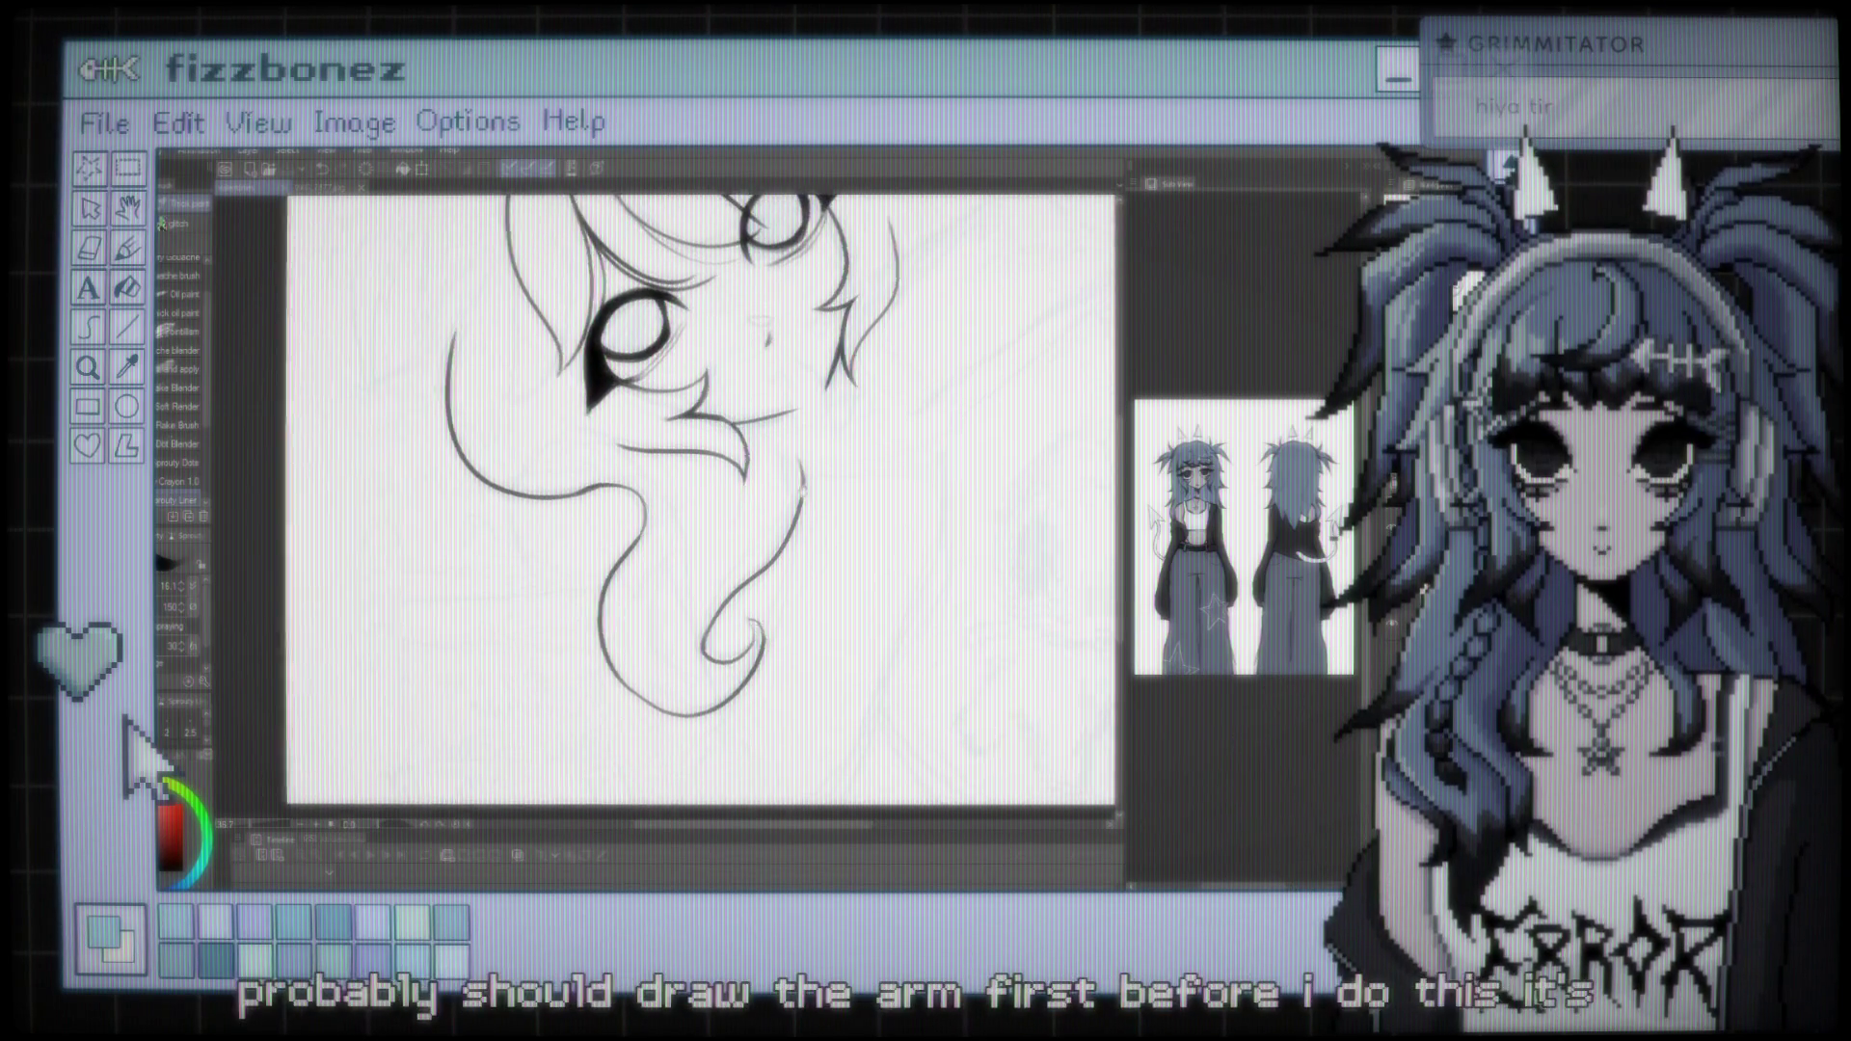
scroll(689, 501, up, 1)
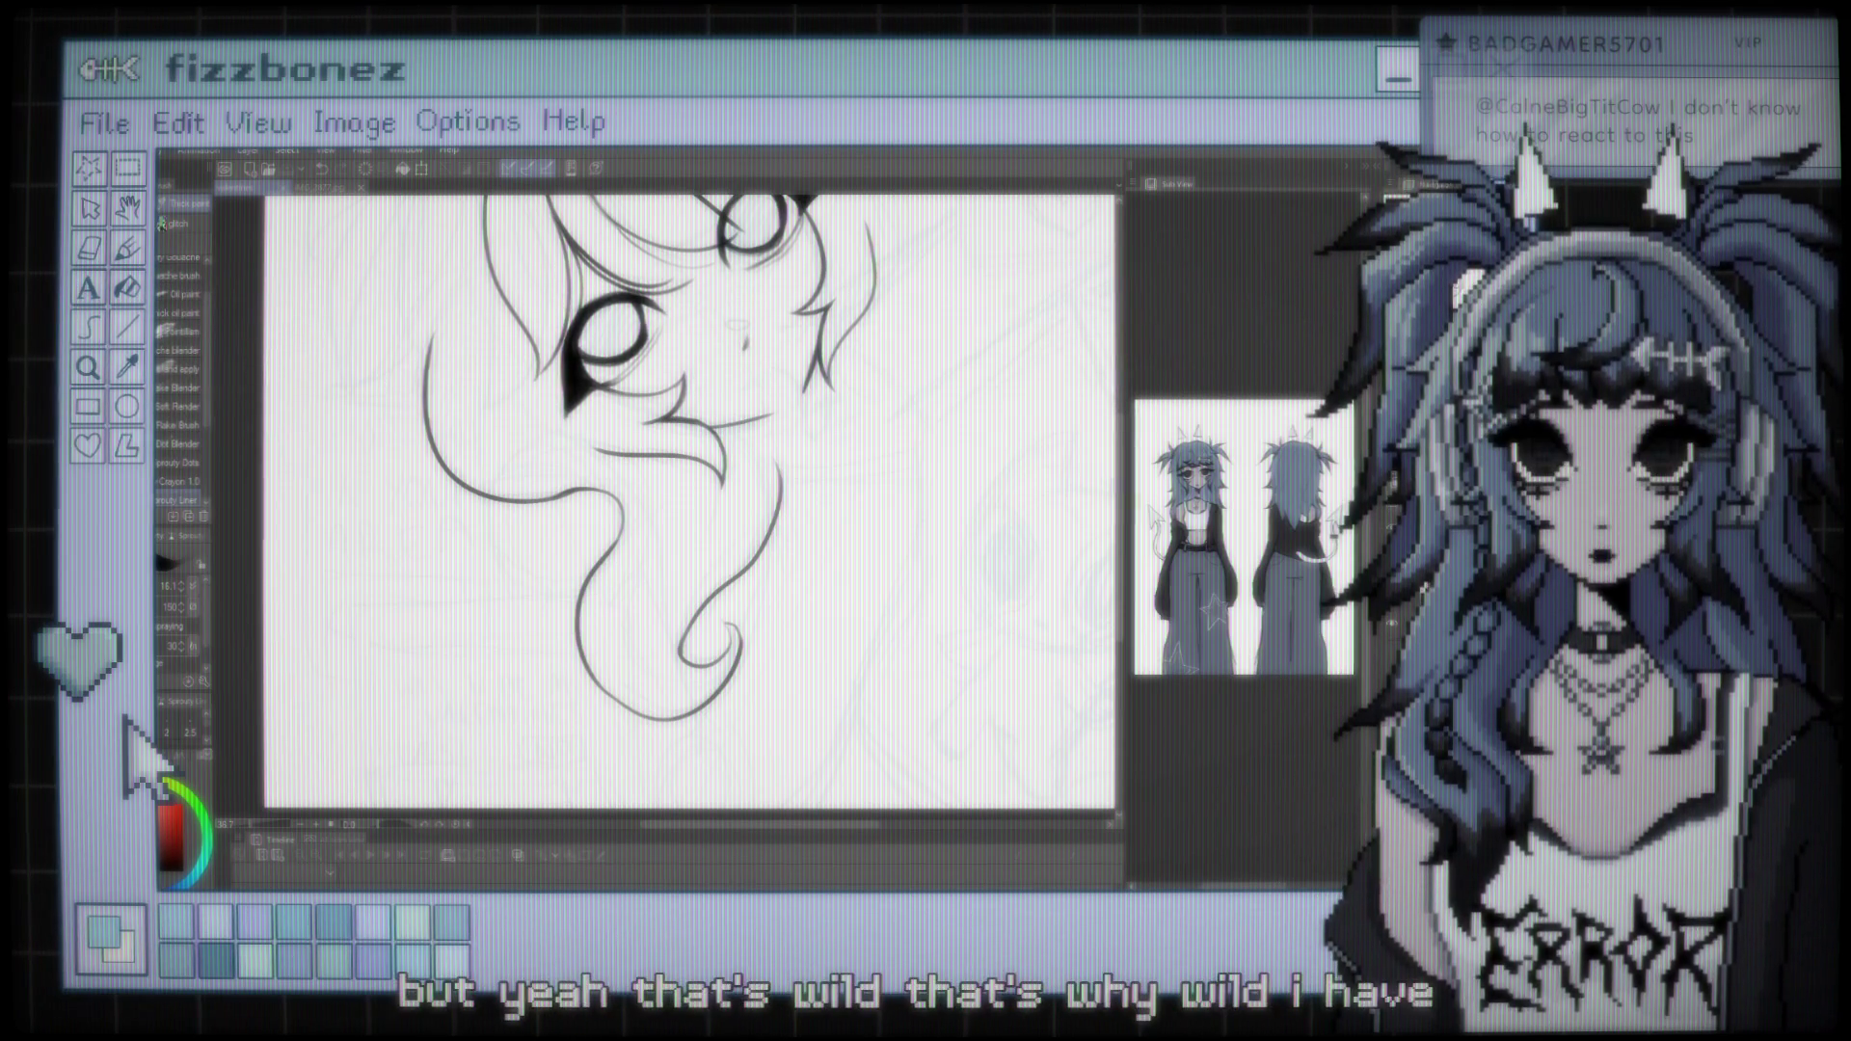
scroll(665, 501, up, 1)
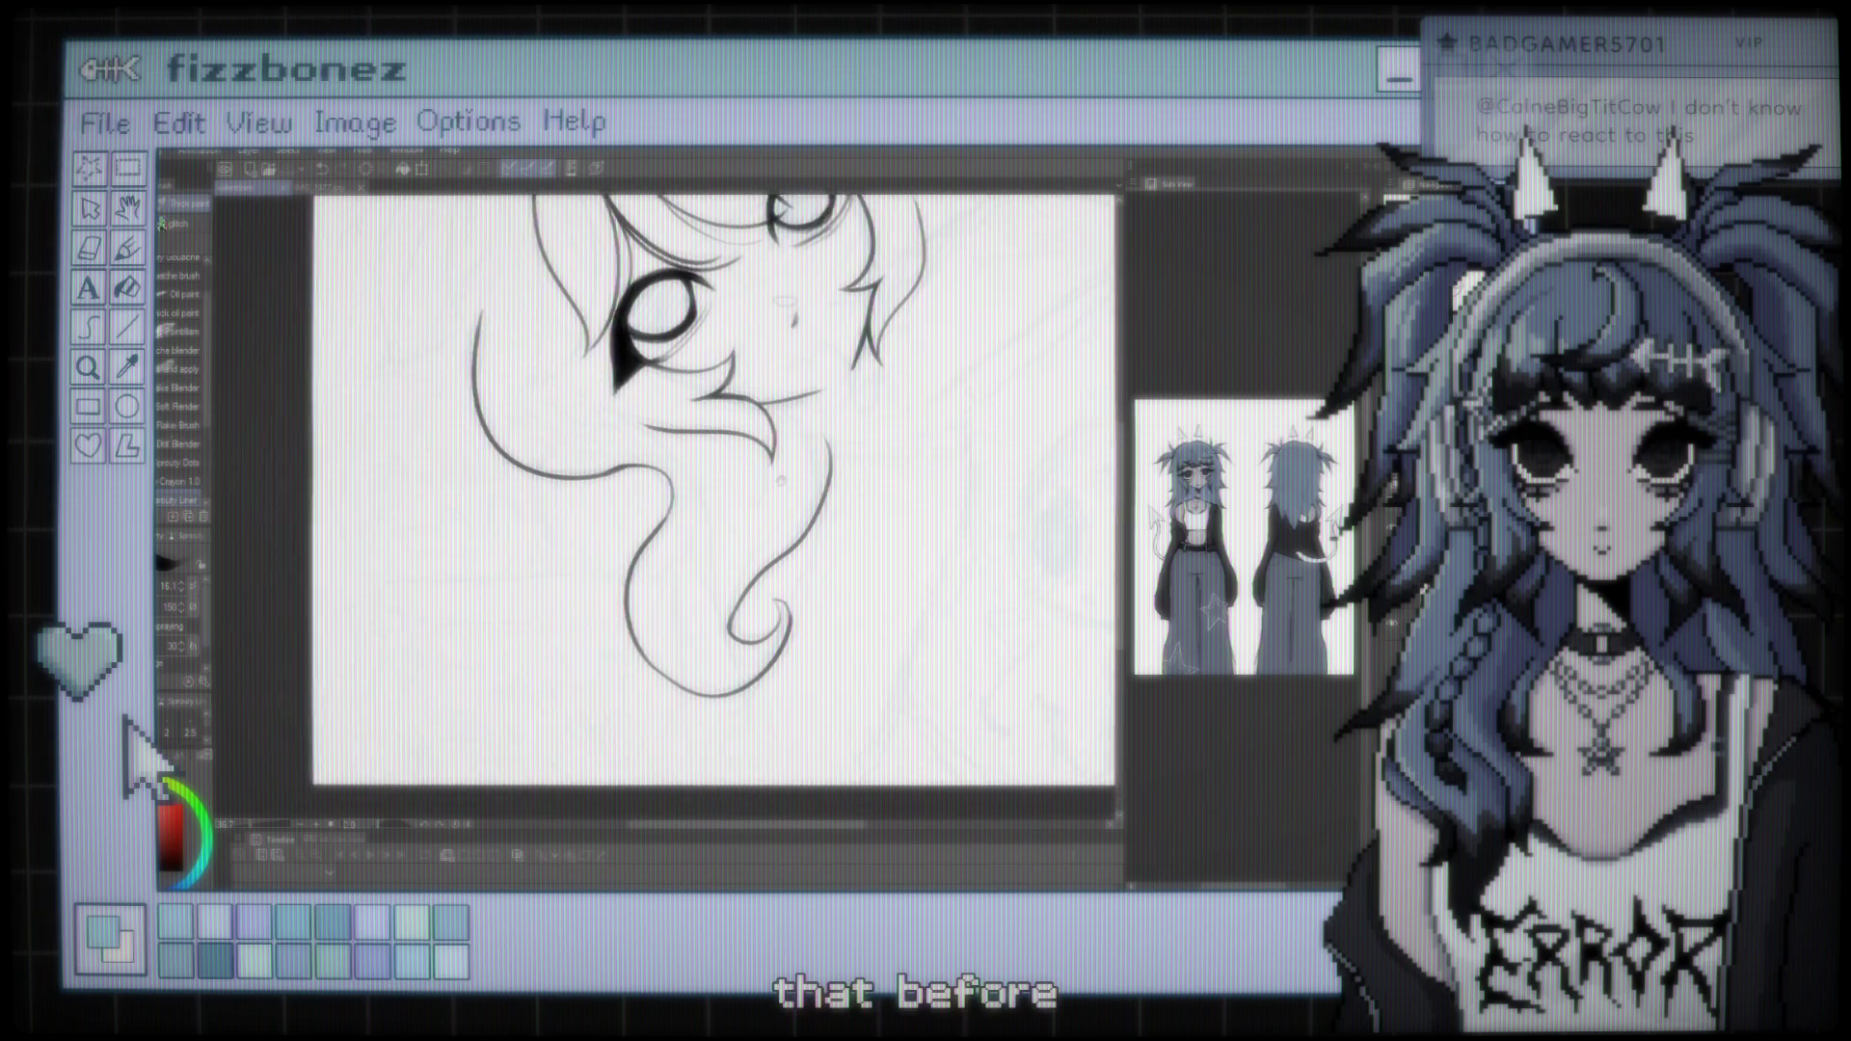
scroll(665, 482, up, 1)
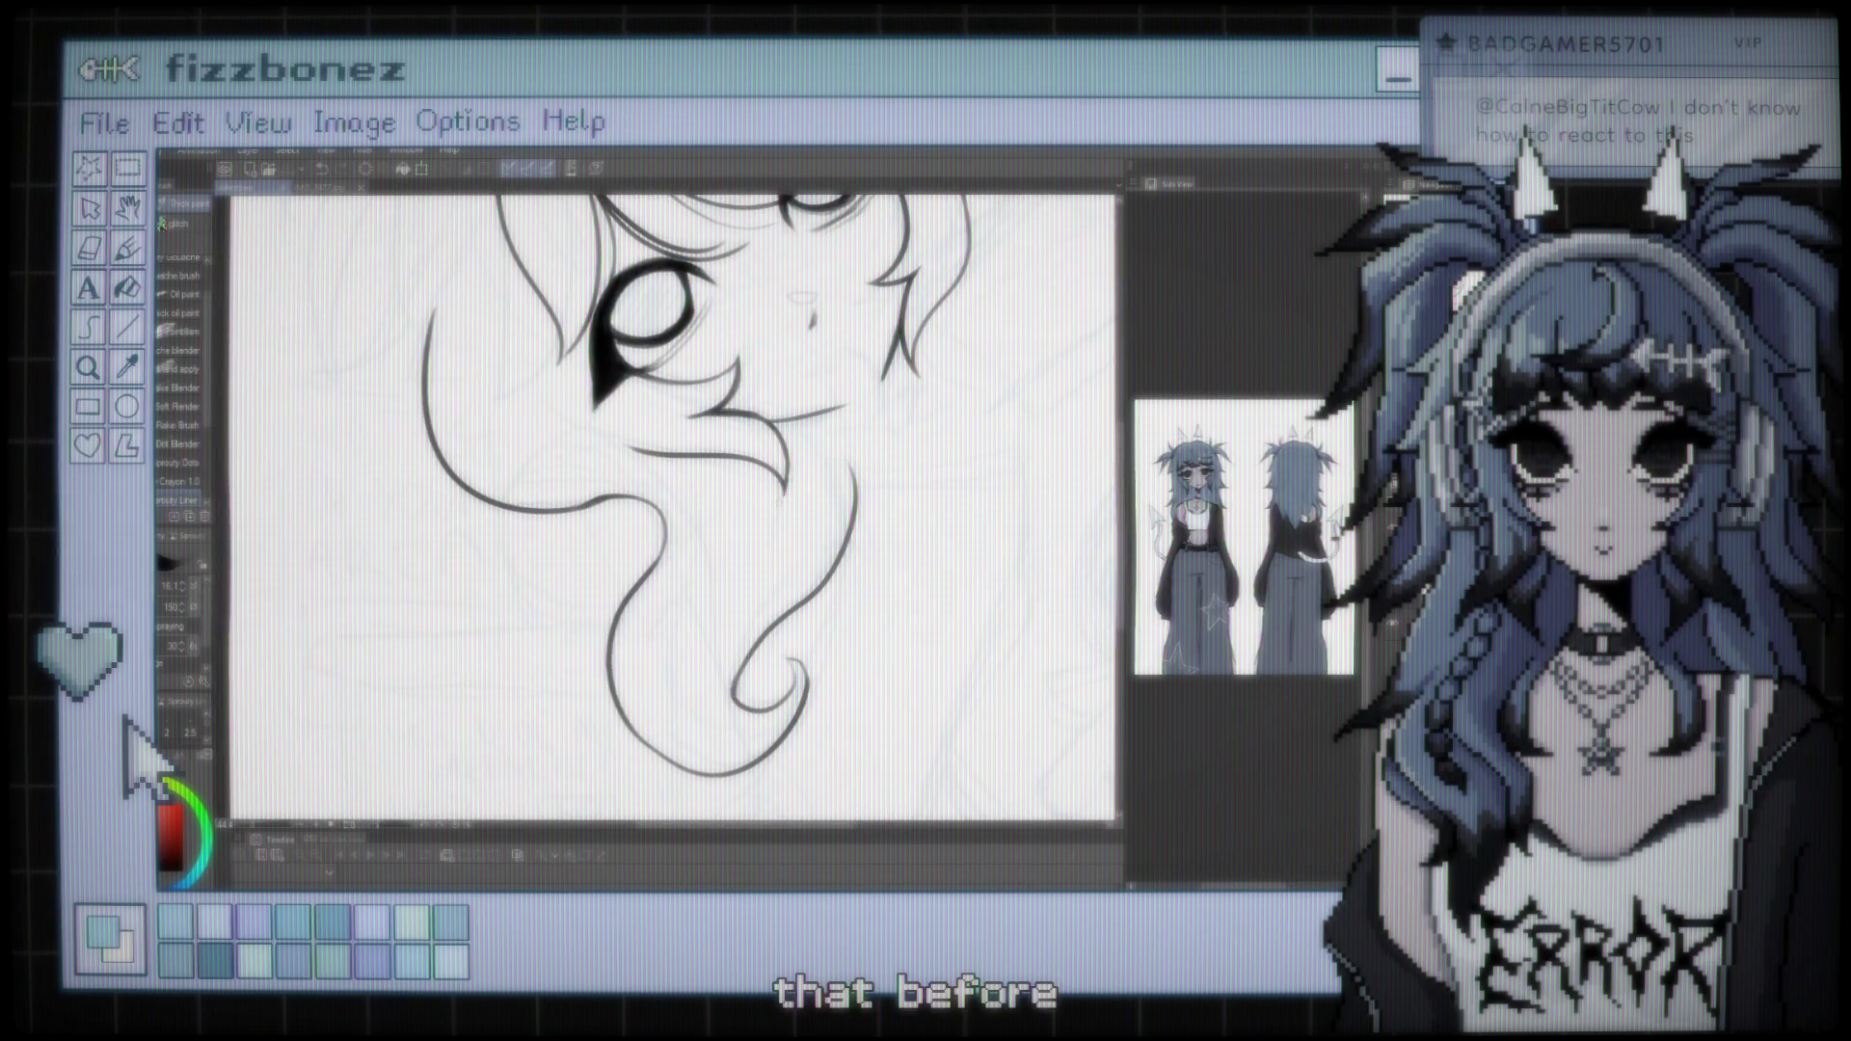
scroll(675, 511, down, 2)
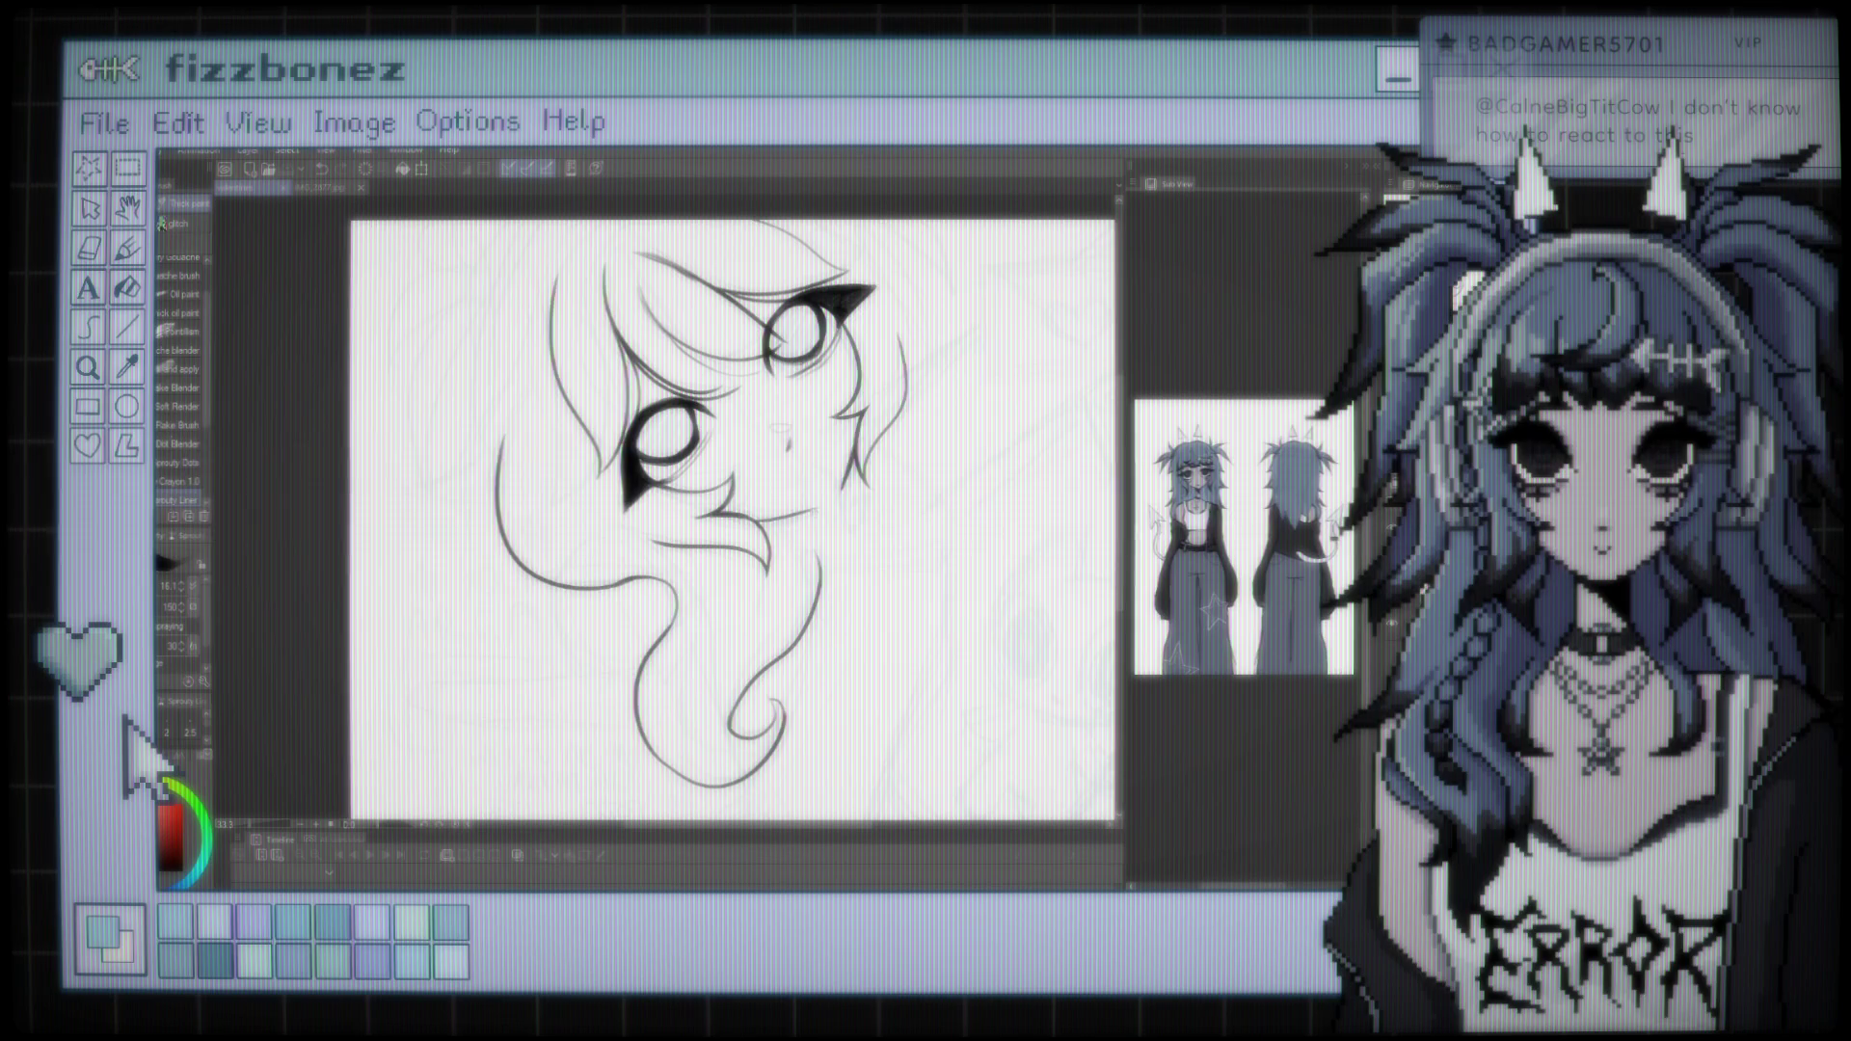
scroll(703, 511, down, 1)
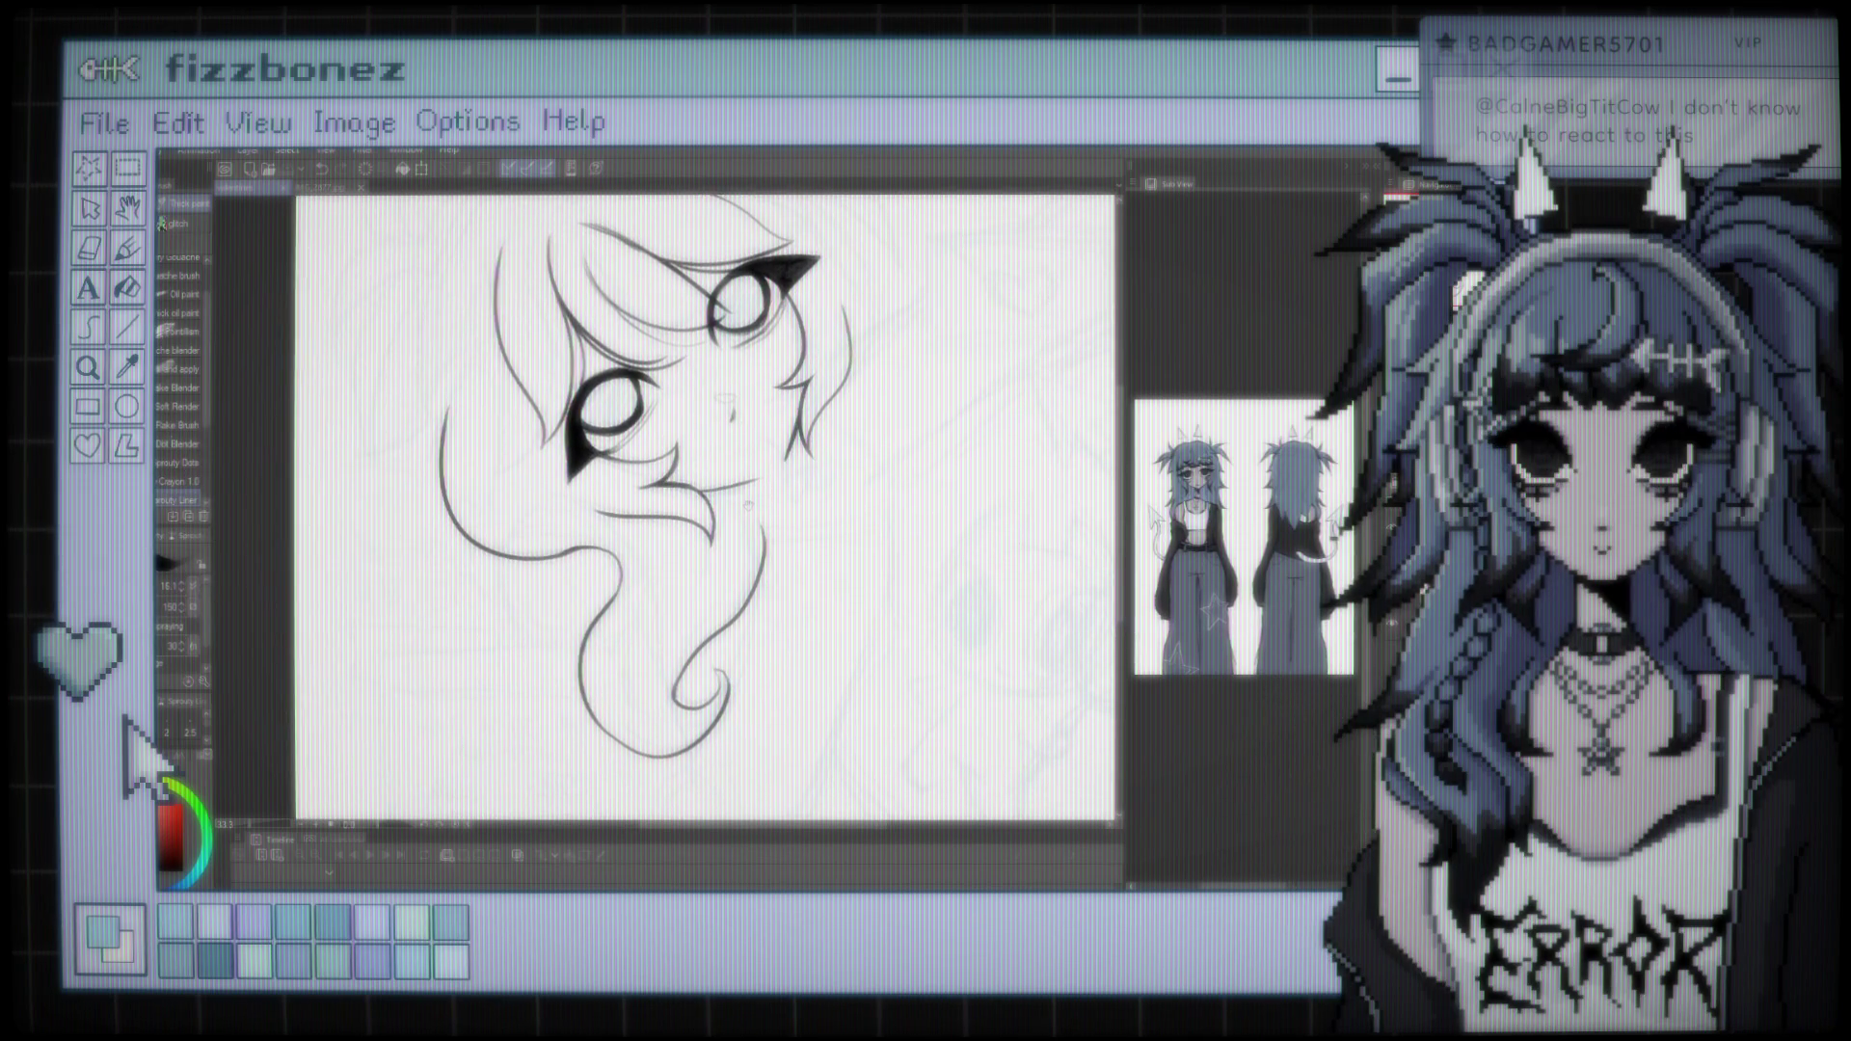
Zoom in on the hair tip and undo the last tweak to its stroke
scroll(665, 501, up, 2)
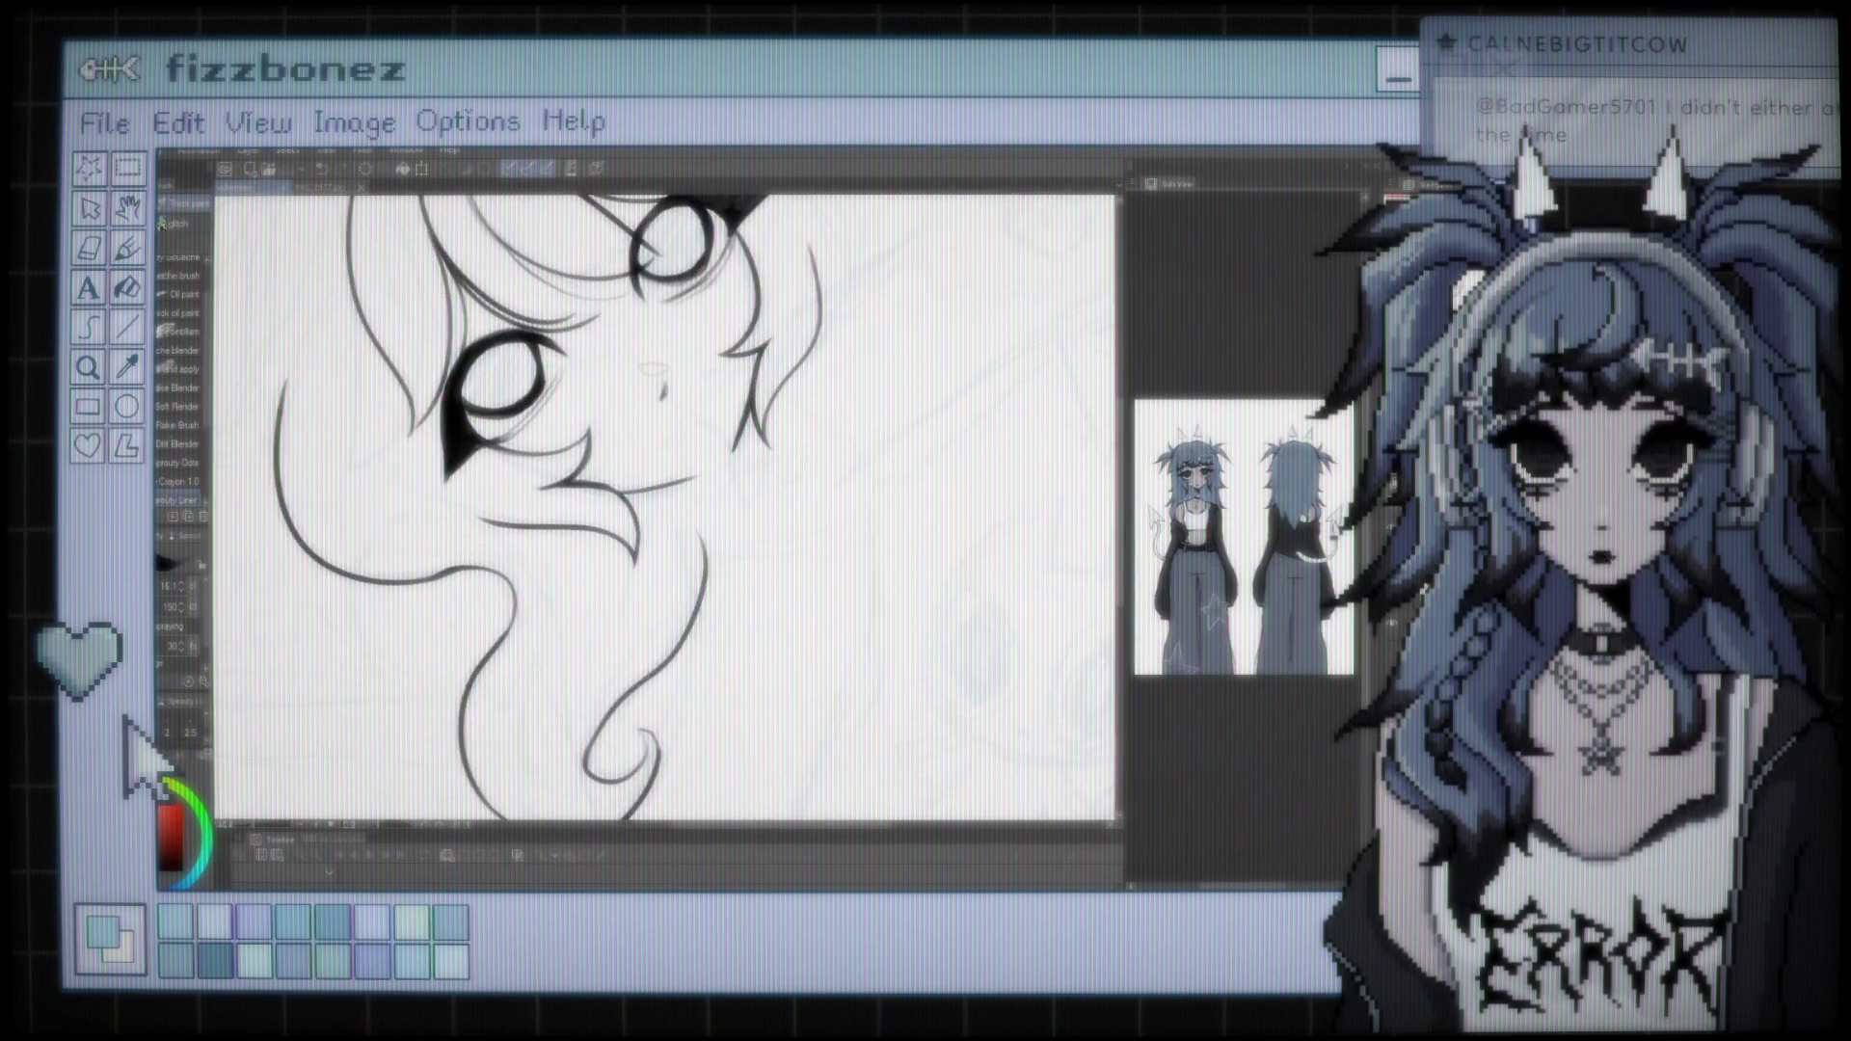
scroll(761, 434, up, 2)
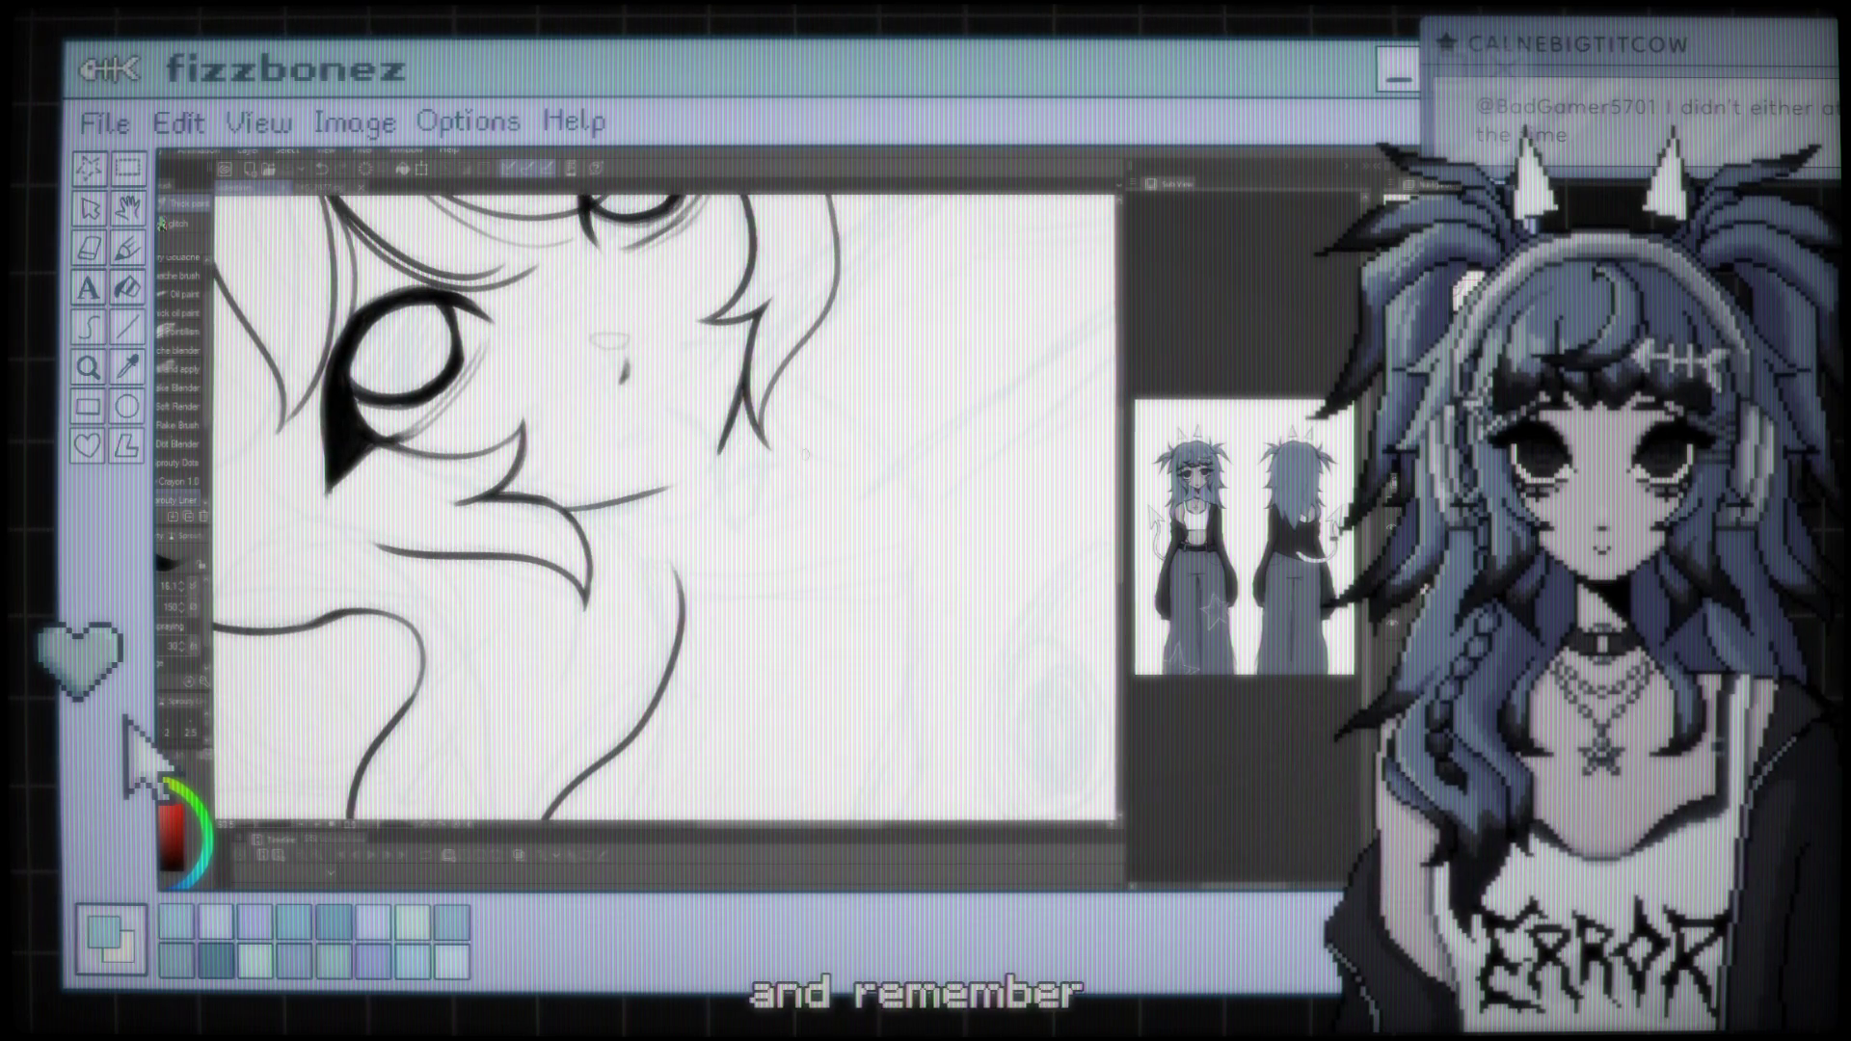
scroll(805, 454, up, 2)
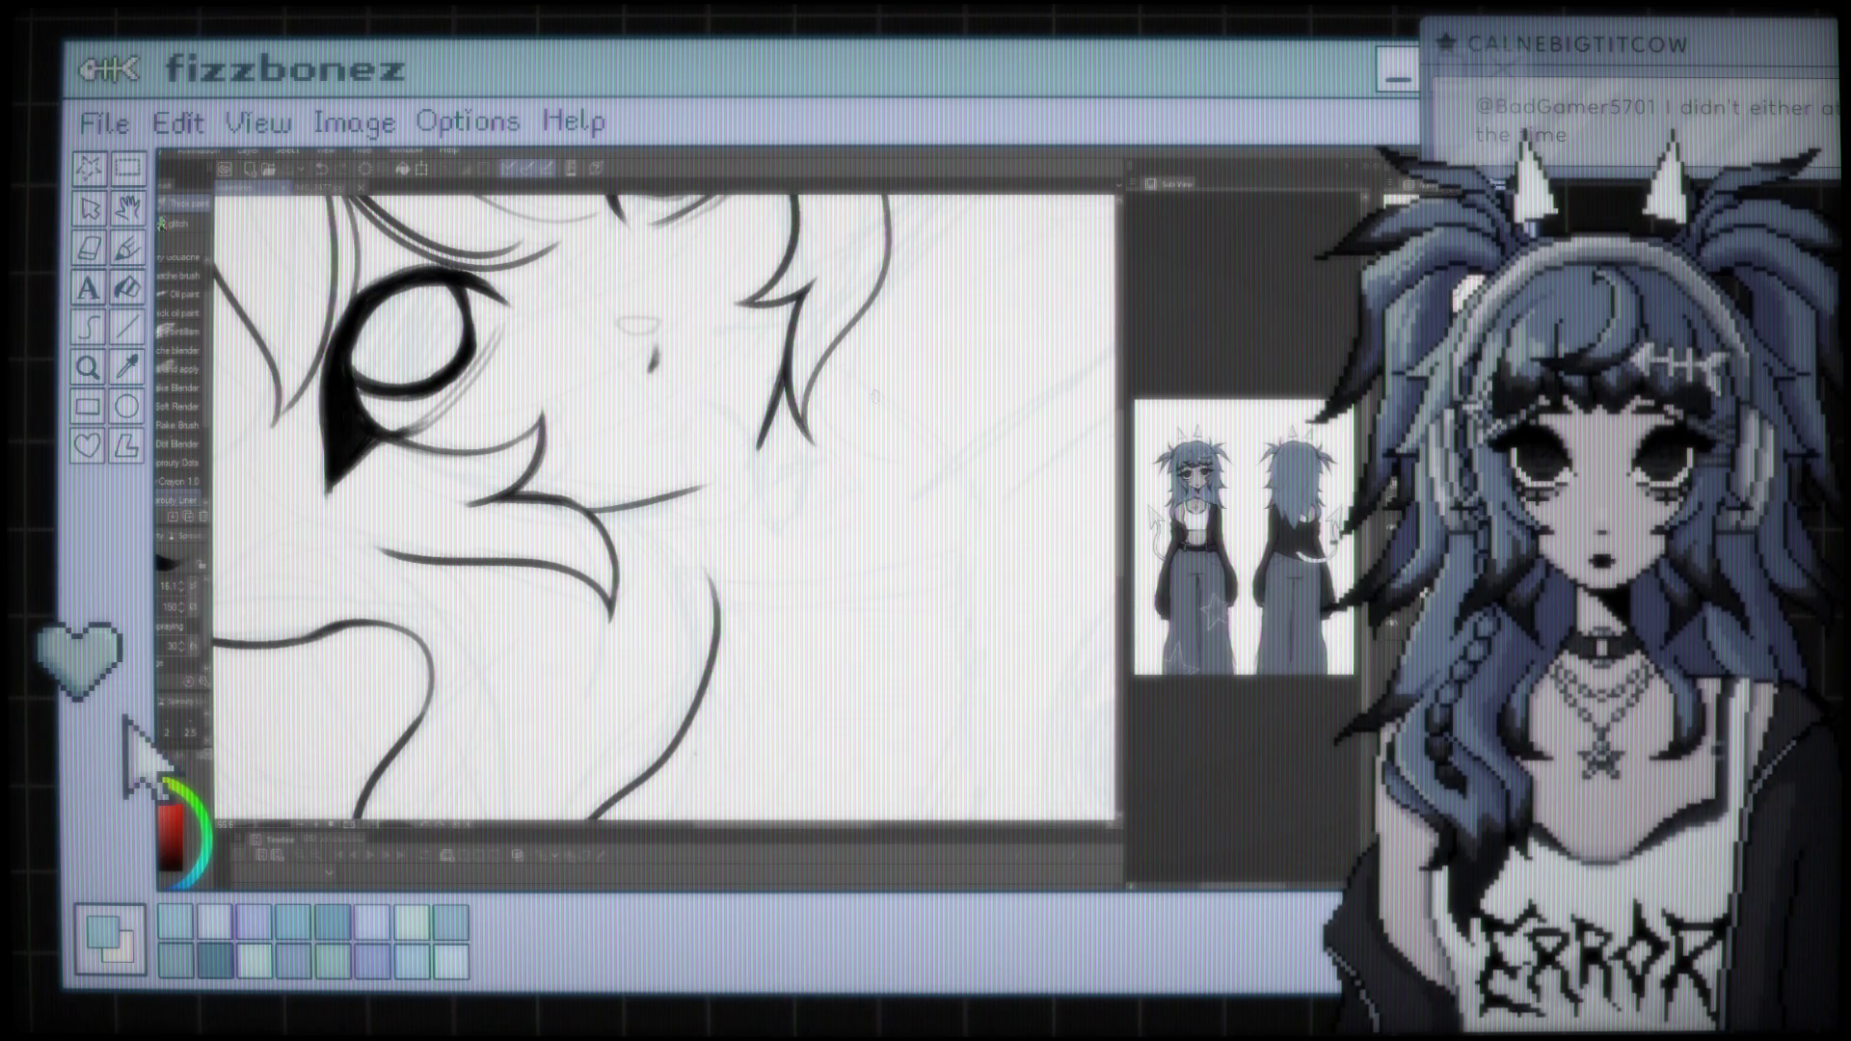
scroll(665, 501, down, 5)
scroll(675, 434, up, 2)
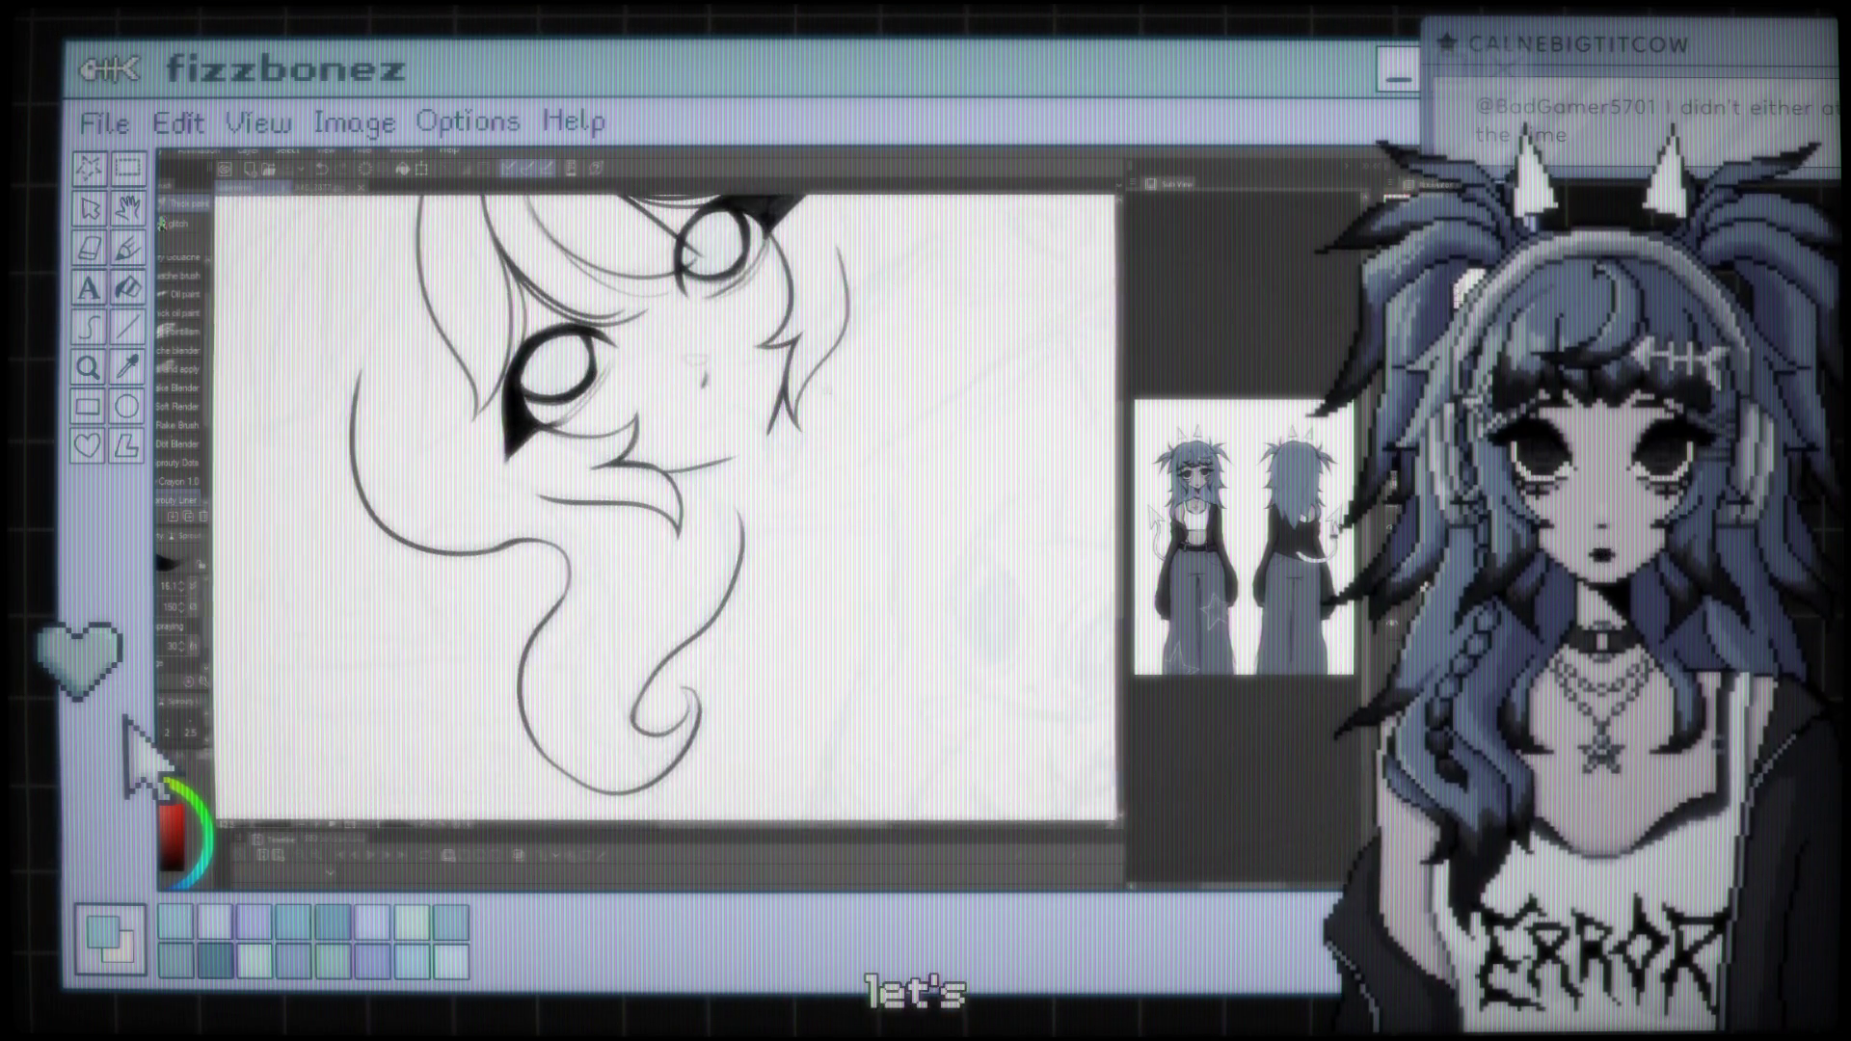
scroll(675, 434, down, 2)
scroll(772, 454, up, 1)
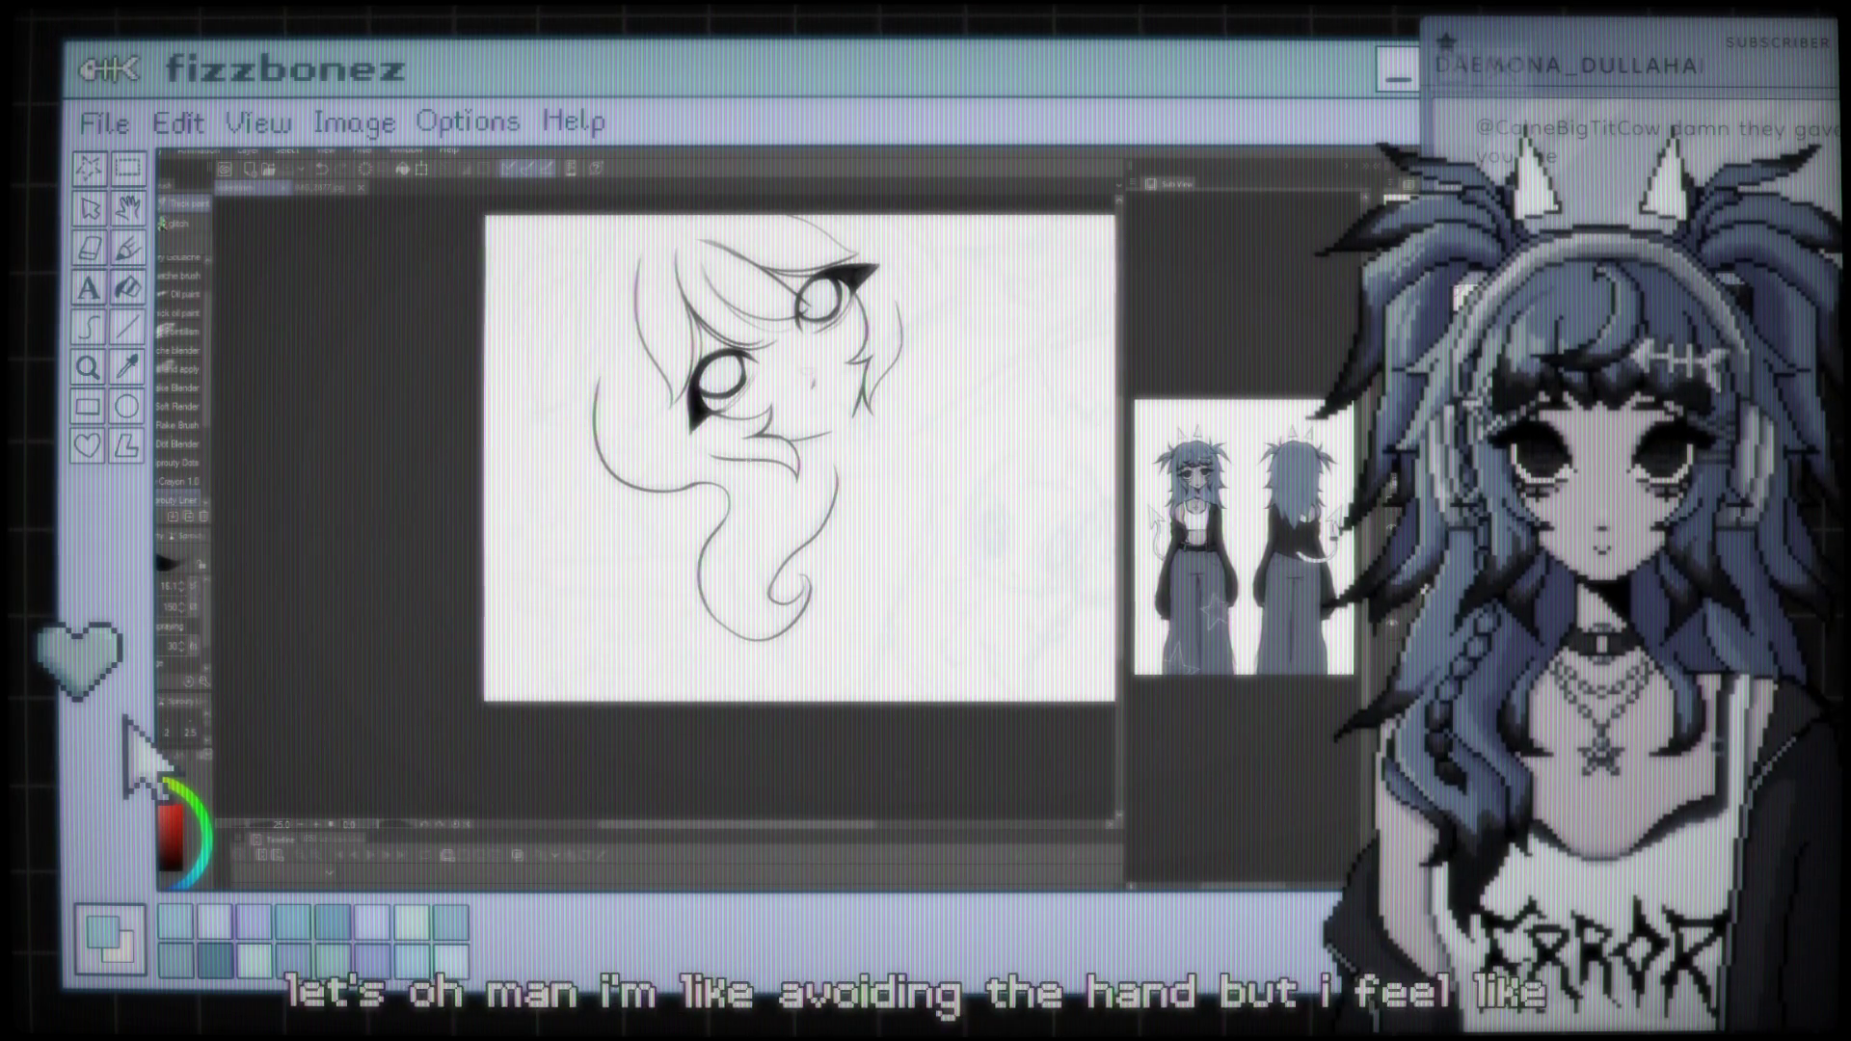
scroll(771, 454, up, 2)
scroll(781, 473, up, 1)
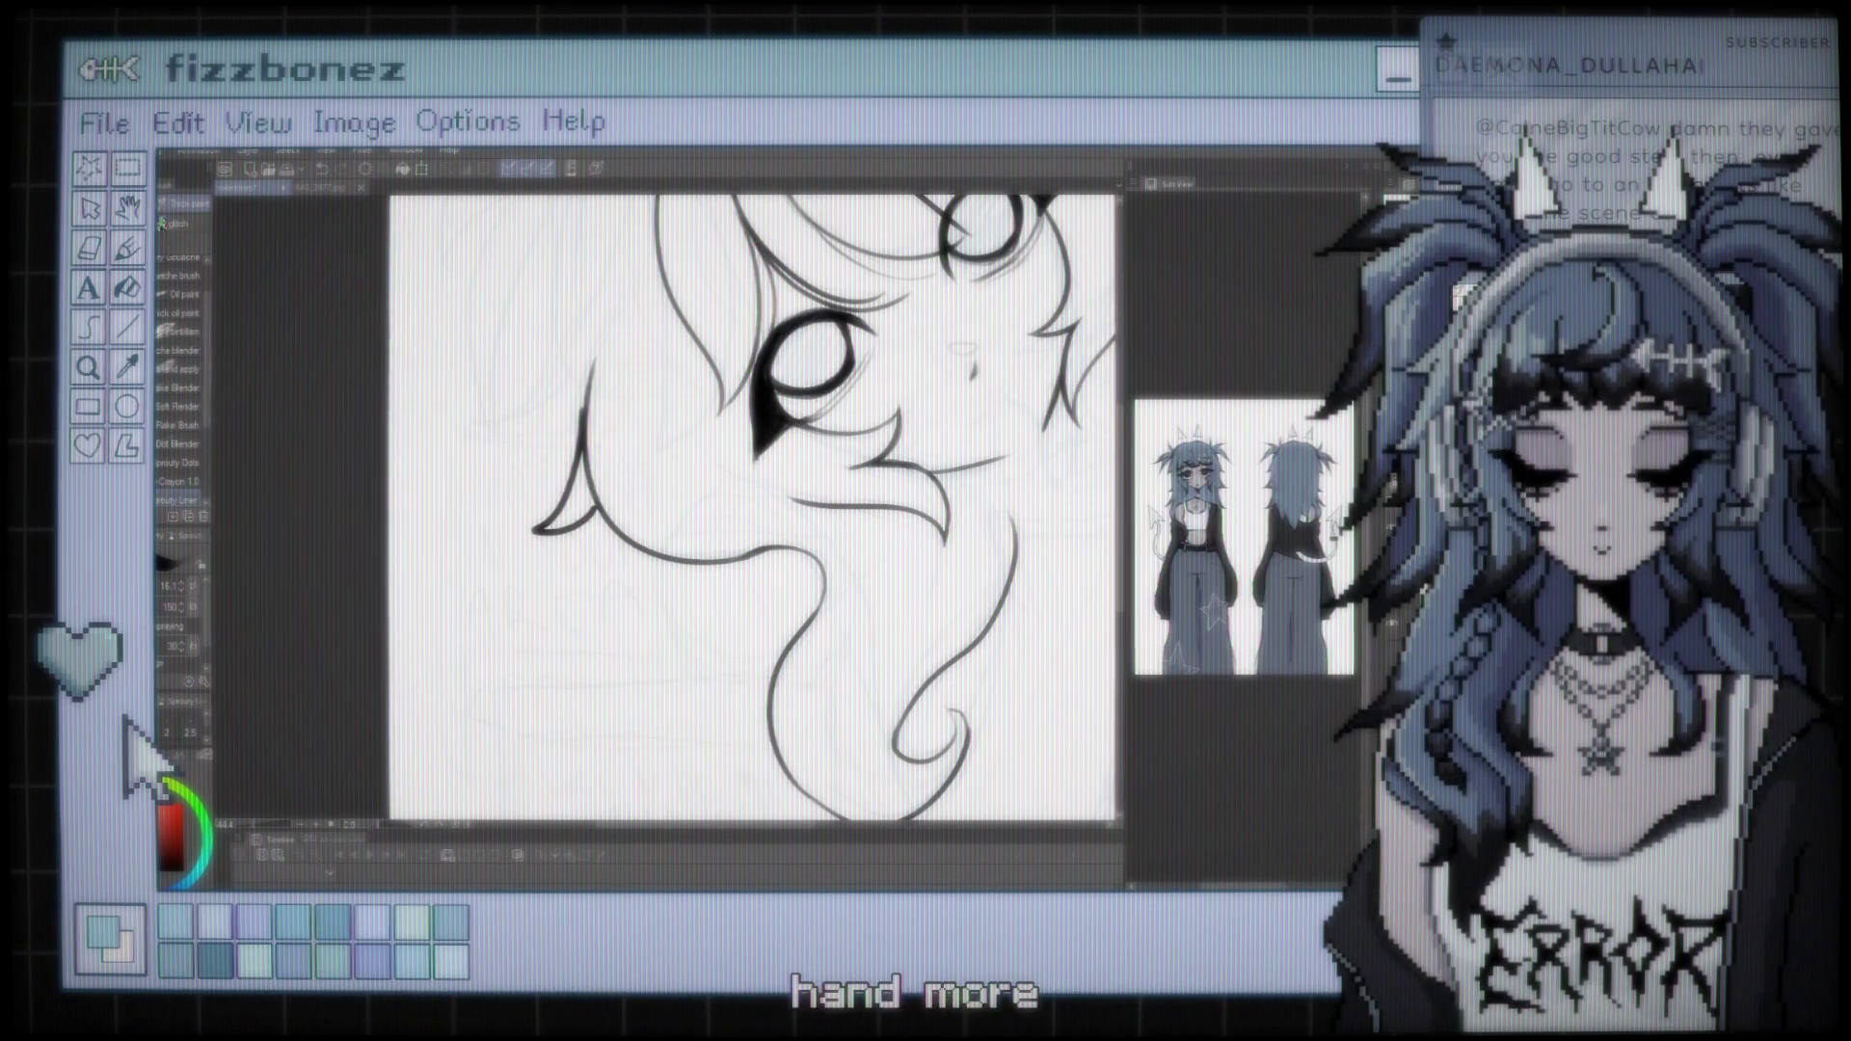
key(ctrl+z)
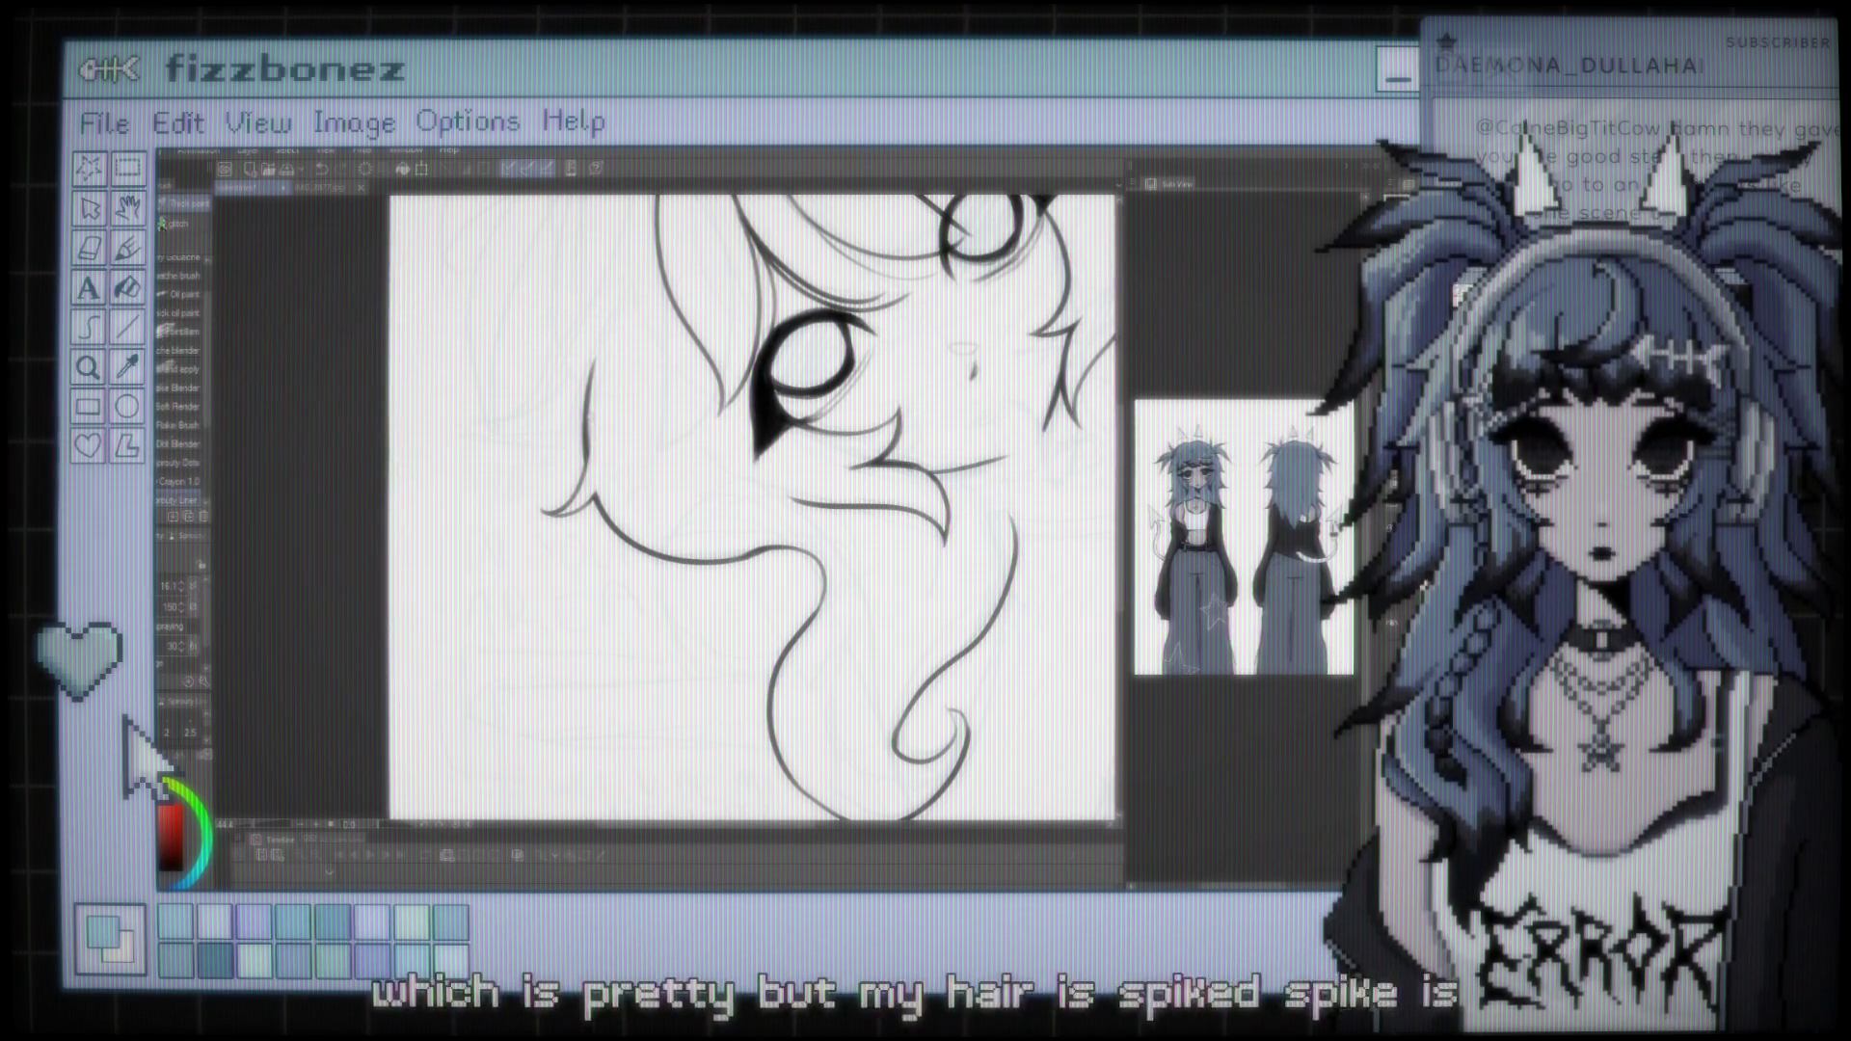
Zoom and pan across the canvas to check the face and curled-hair lineart
scroll(752, 454, down, 3)
scroll(713, 502, up, 3)
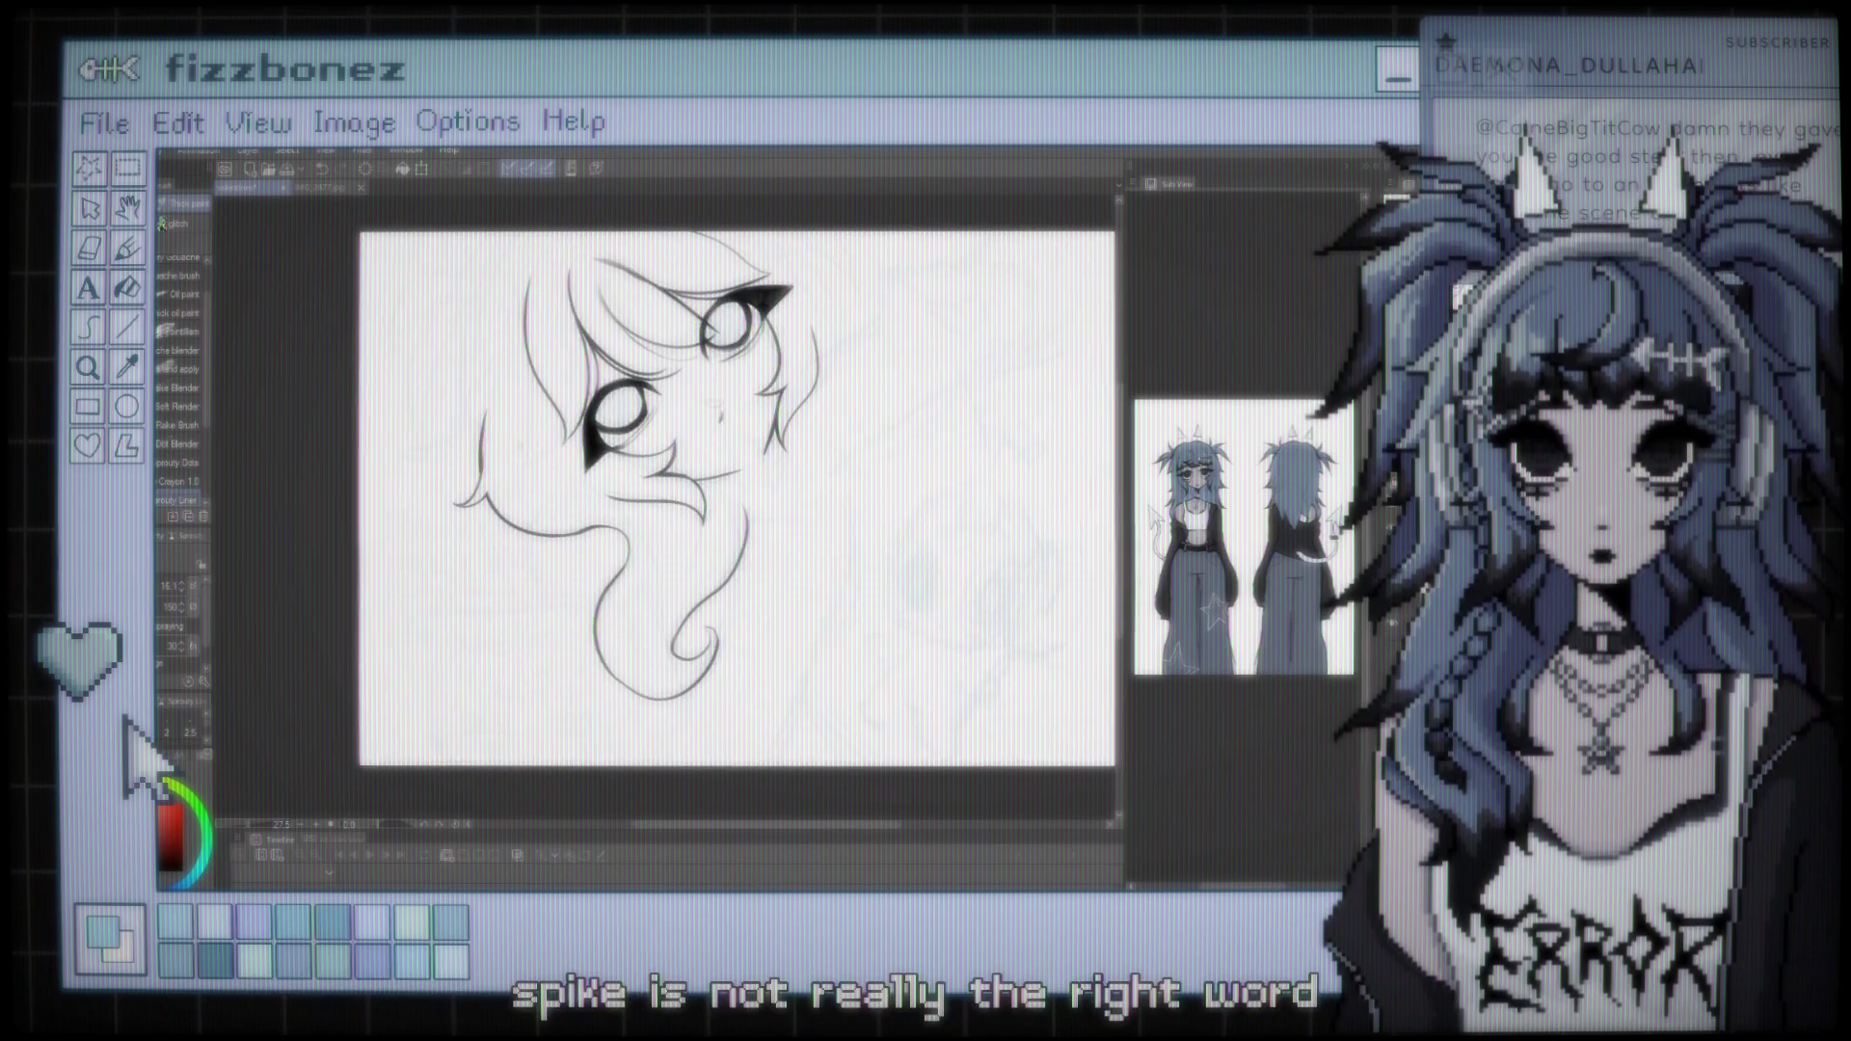
scroll(714, 502, up, 1)
scroll(713, 501, down, 2)
scroll(714, 501, up, 1)
scroll(714, 501, right, 1)
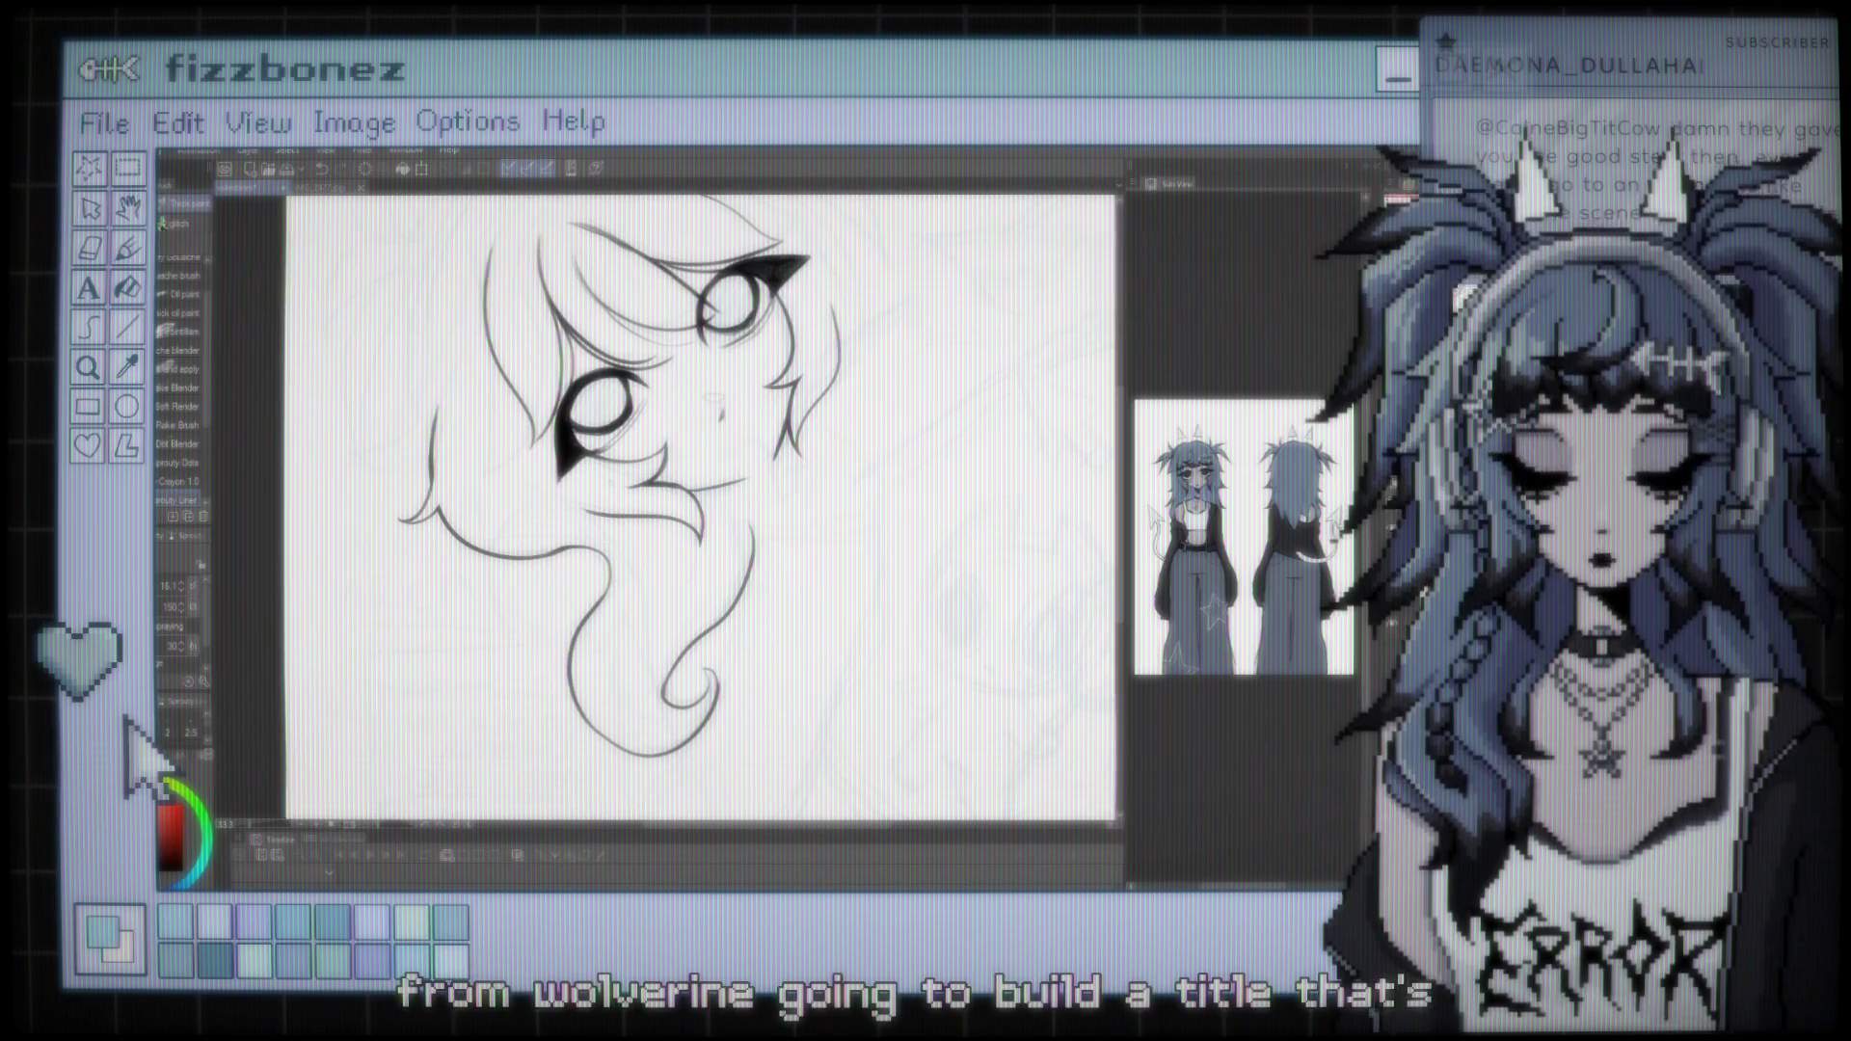
scroll(472, 430, down, 2)
scroll(681, 496, up, 3)
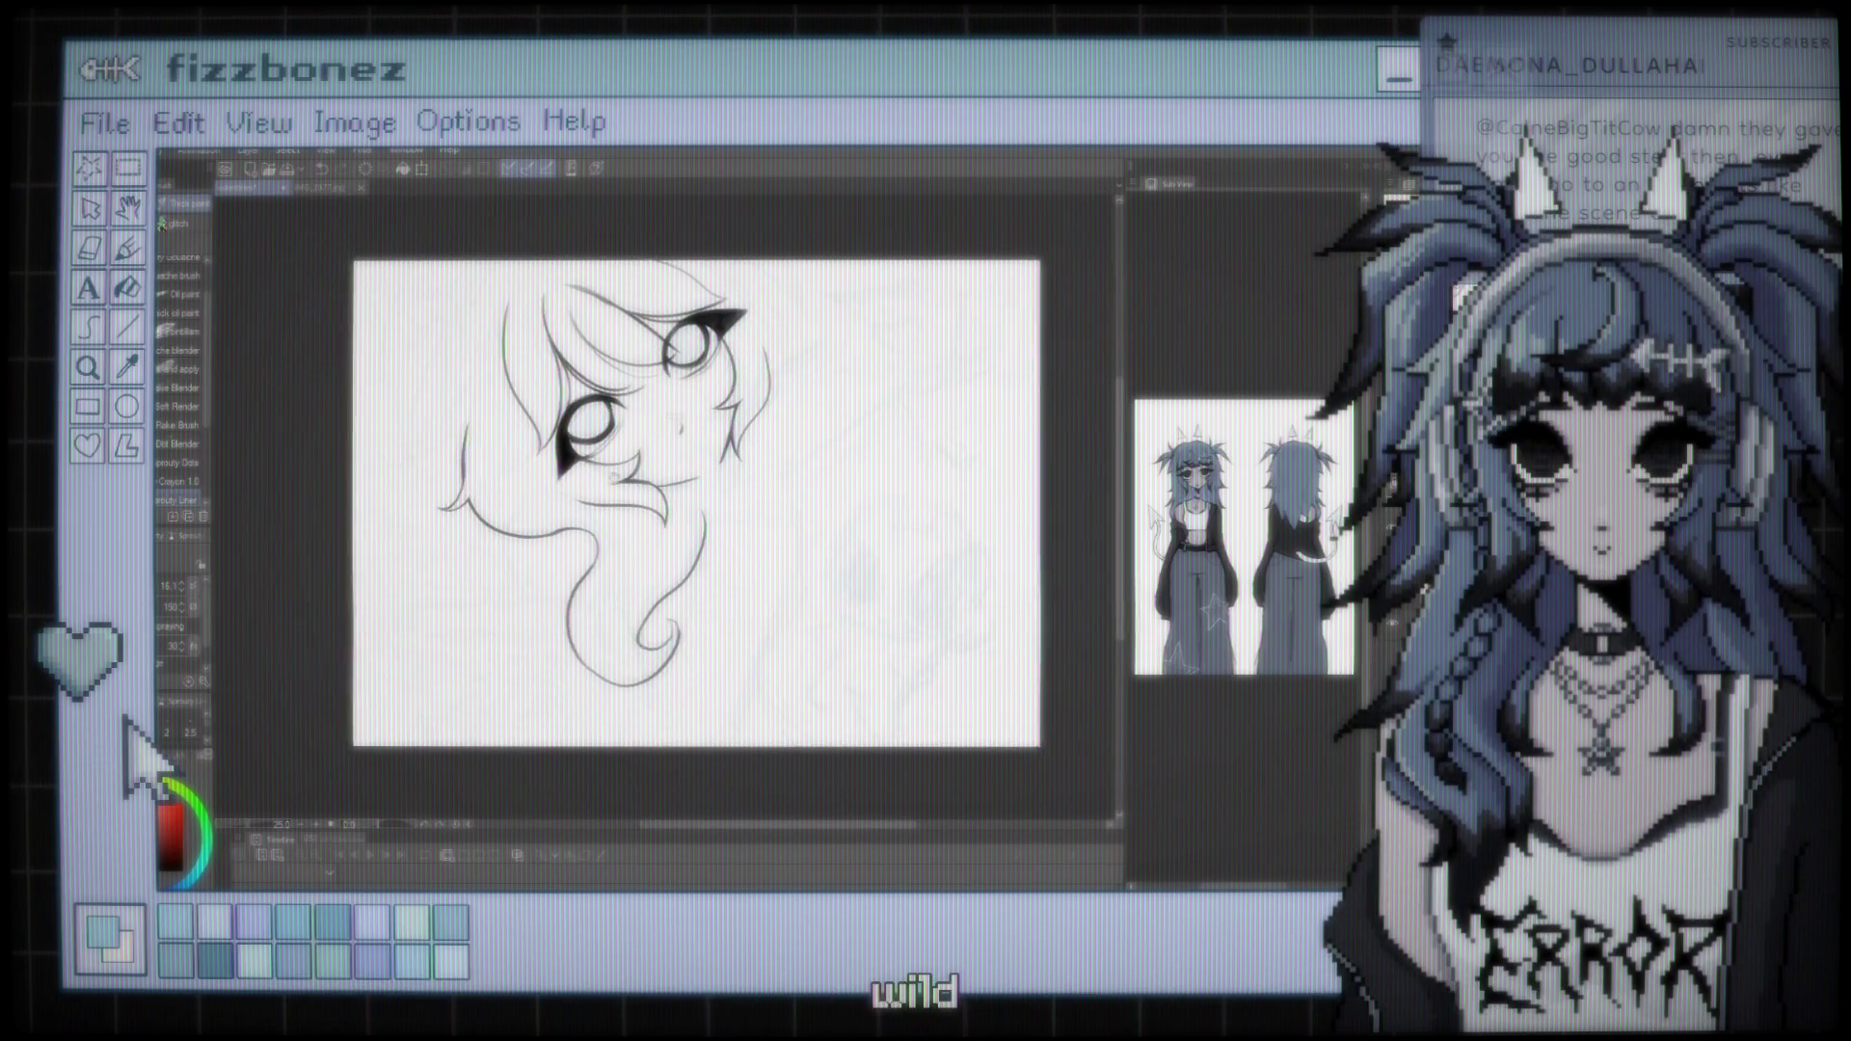
scroll(434, 815, up, 2)
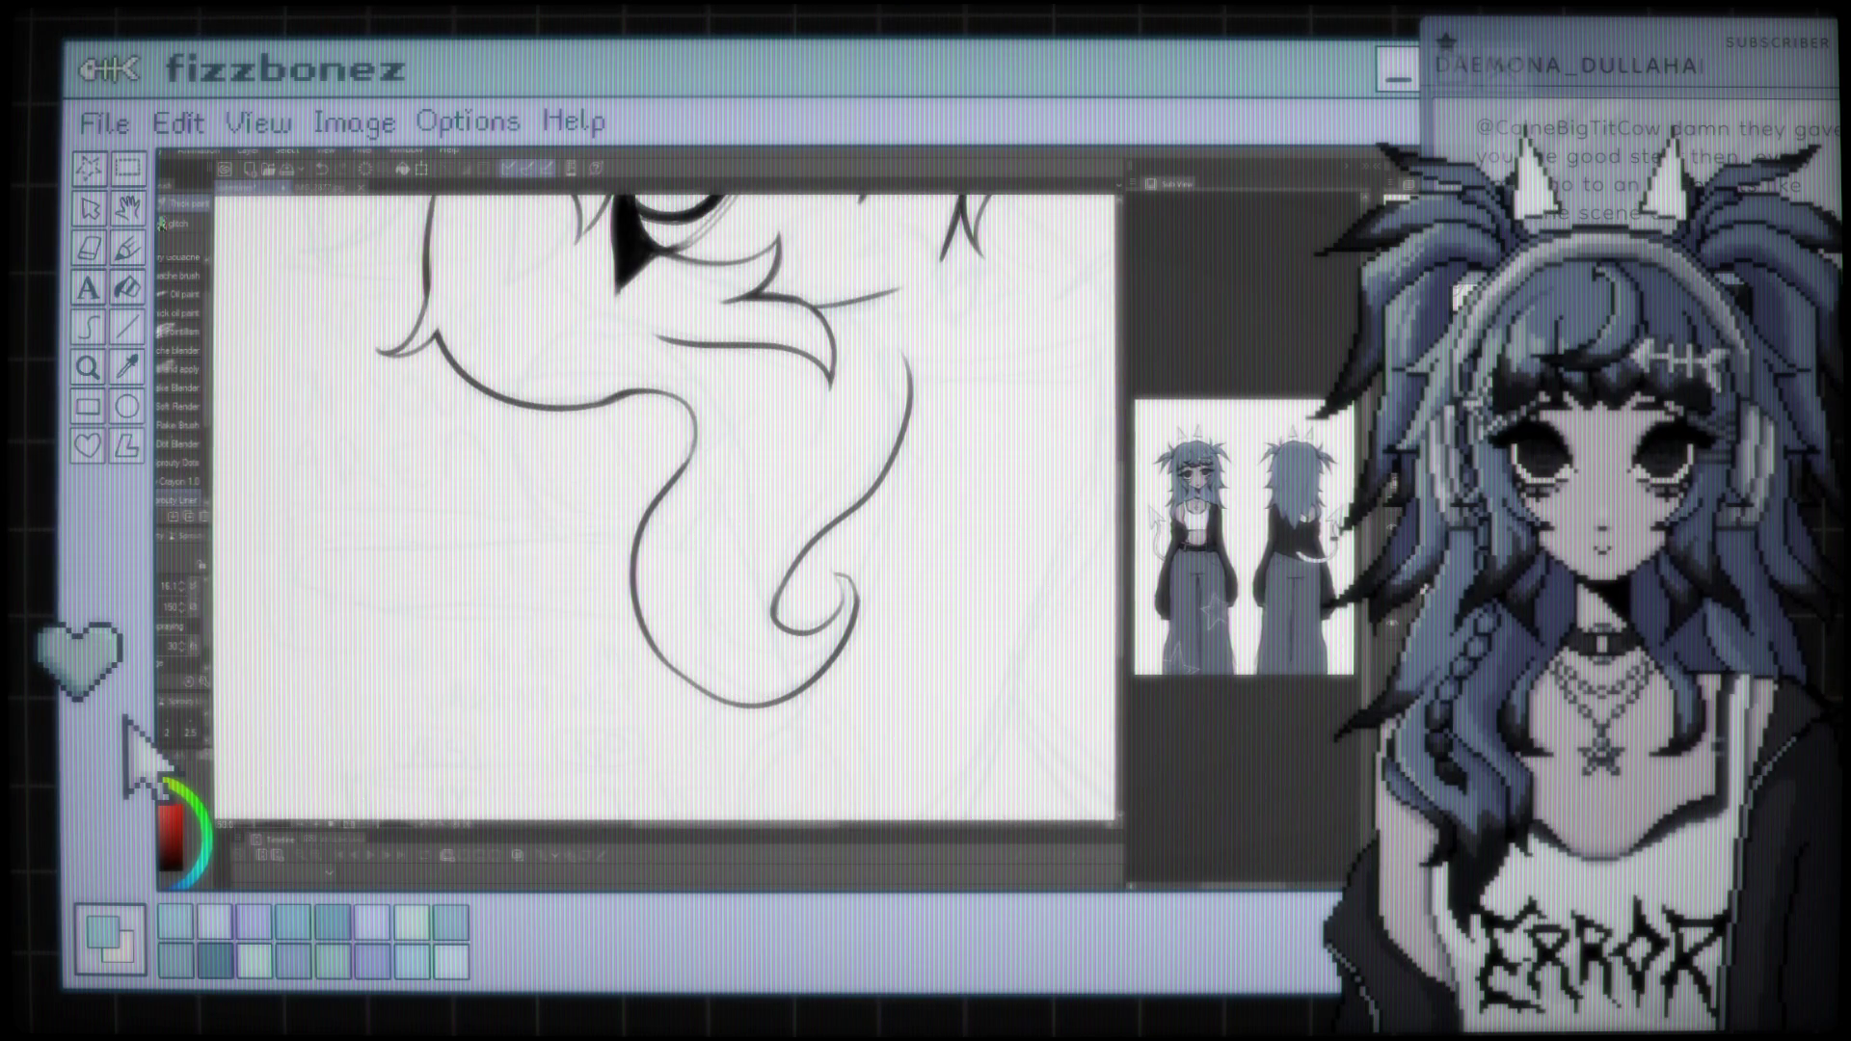
Draw a thin inner line inside the hair curl, then redraw it longer down the curl
drag(680, 499, 680, 634)
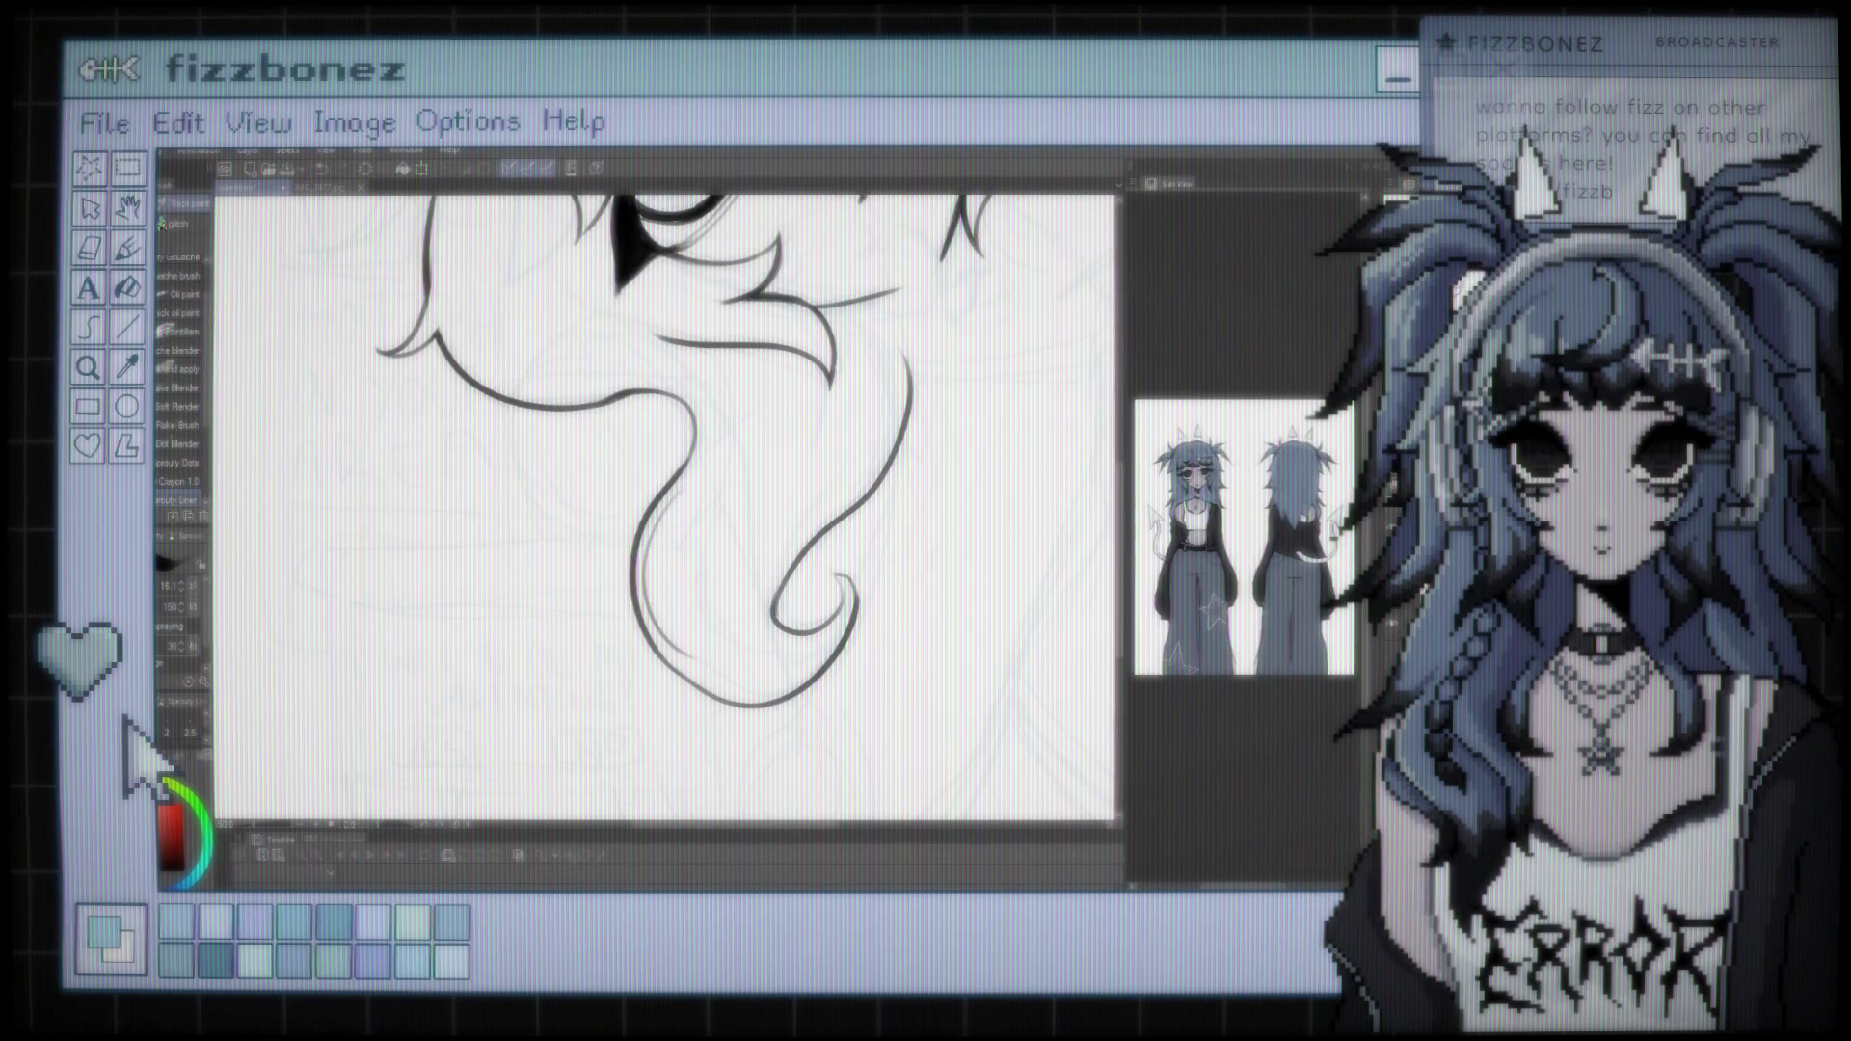
drag(644, 513, 690, 650)
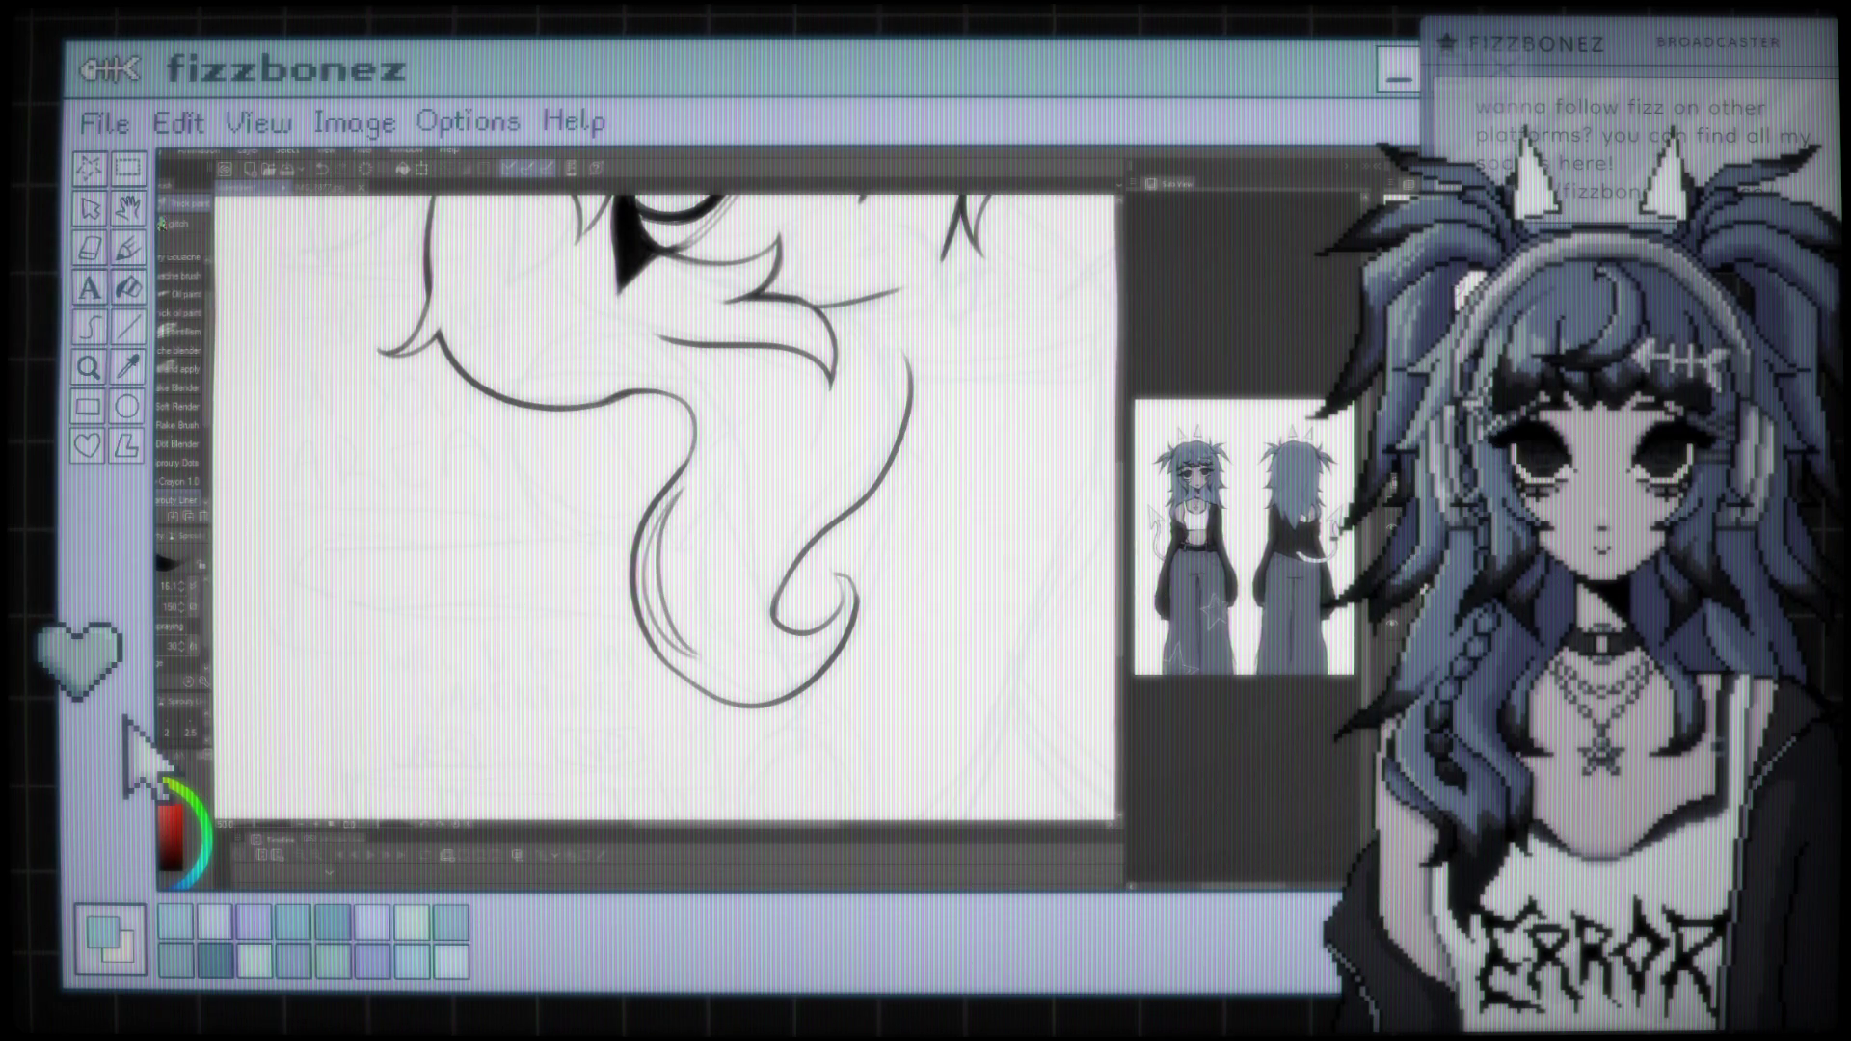
scroll(666, 482, down, 5)
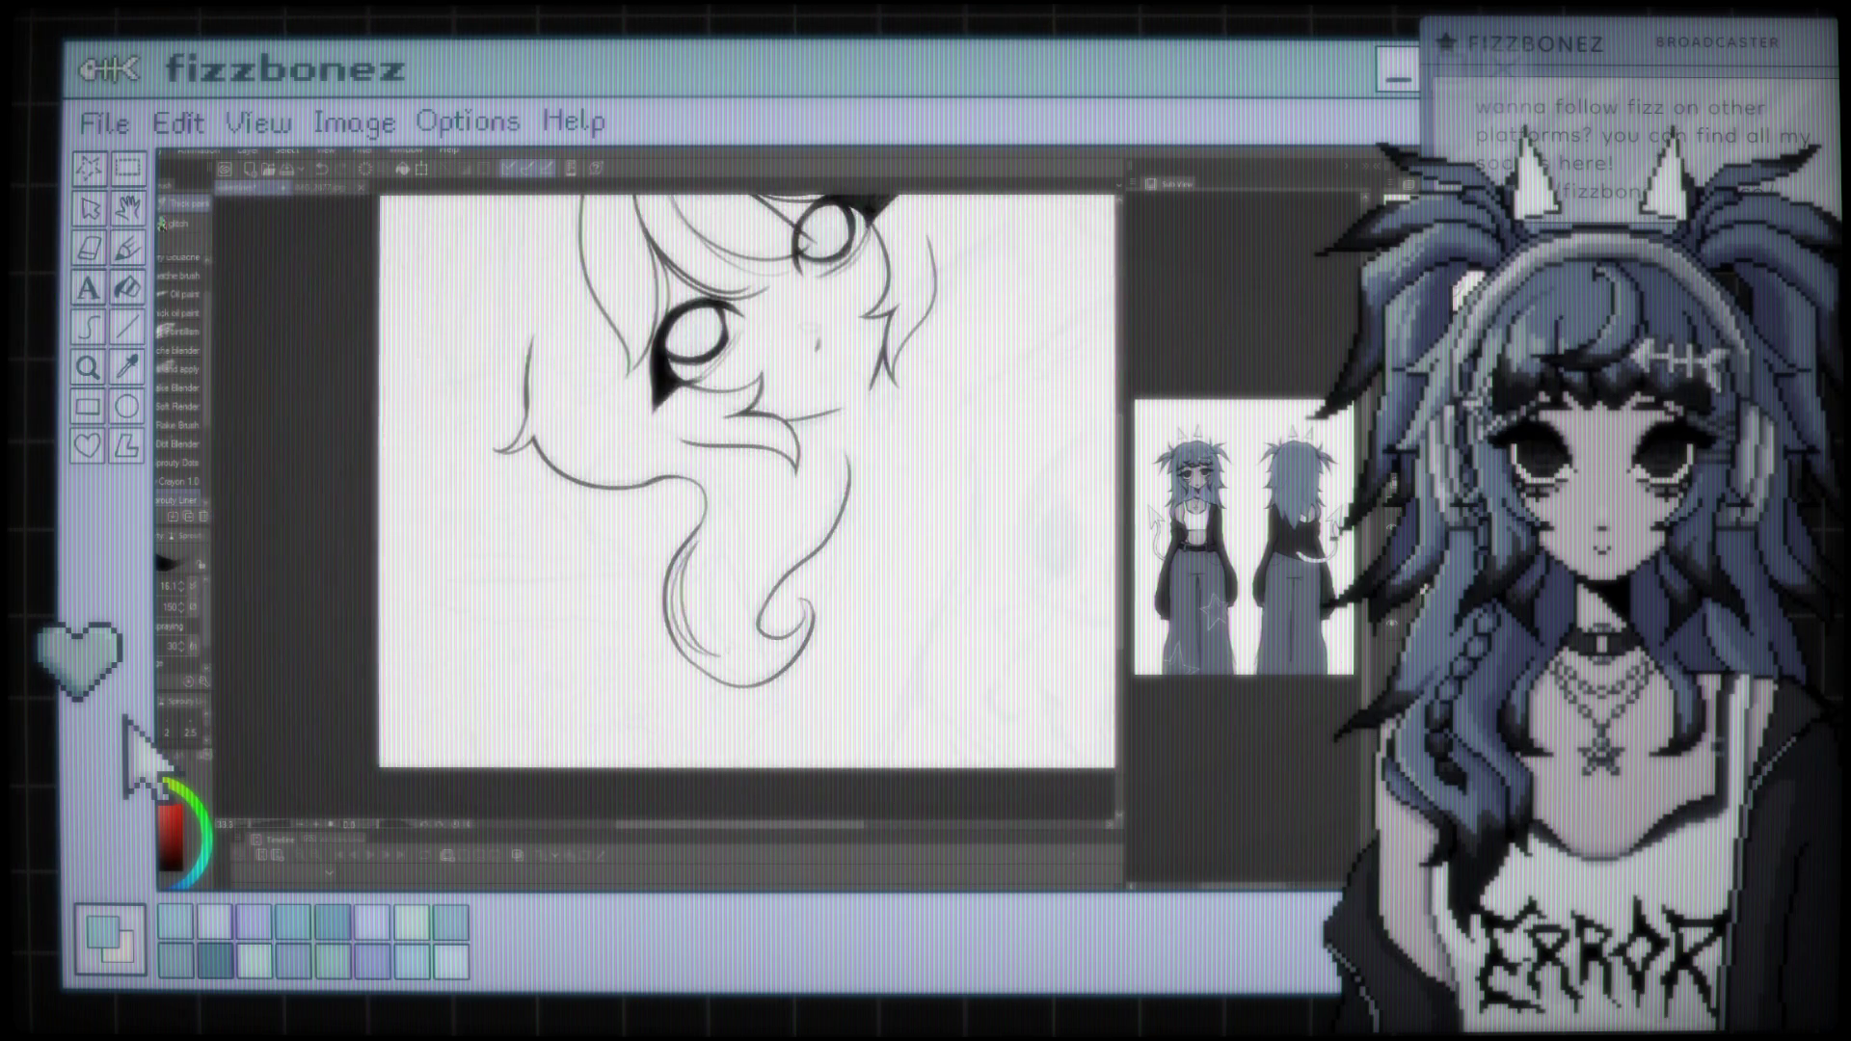
scroll(738, 583, up, 5)
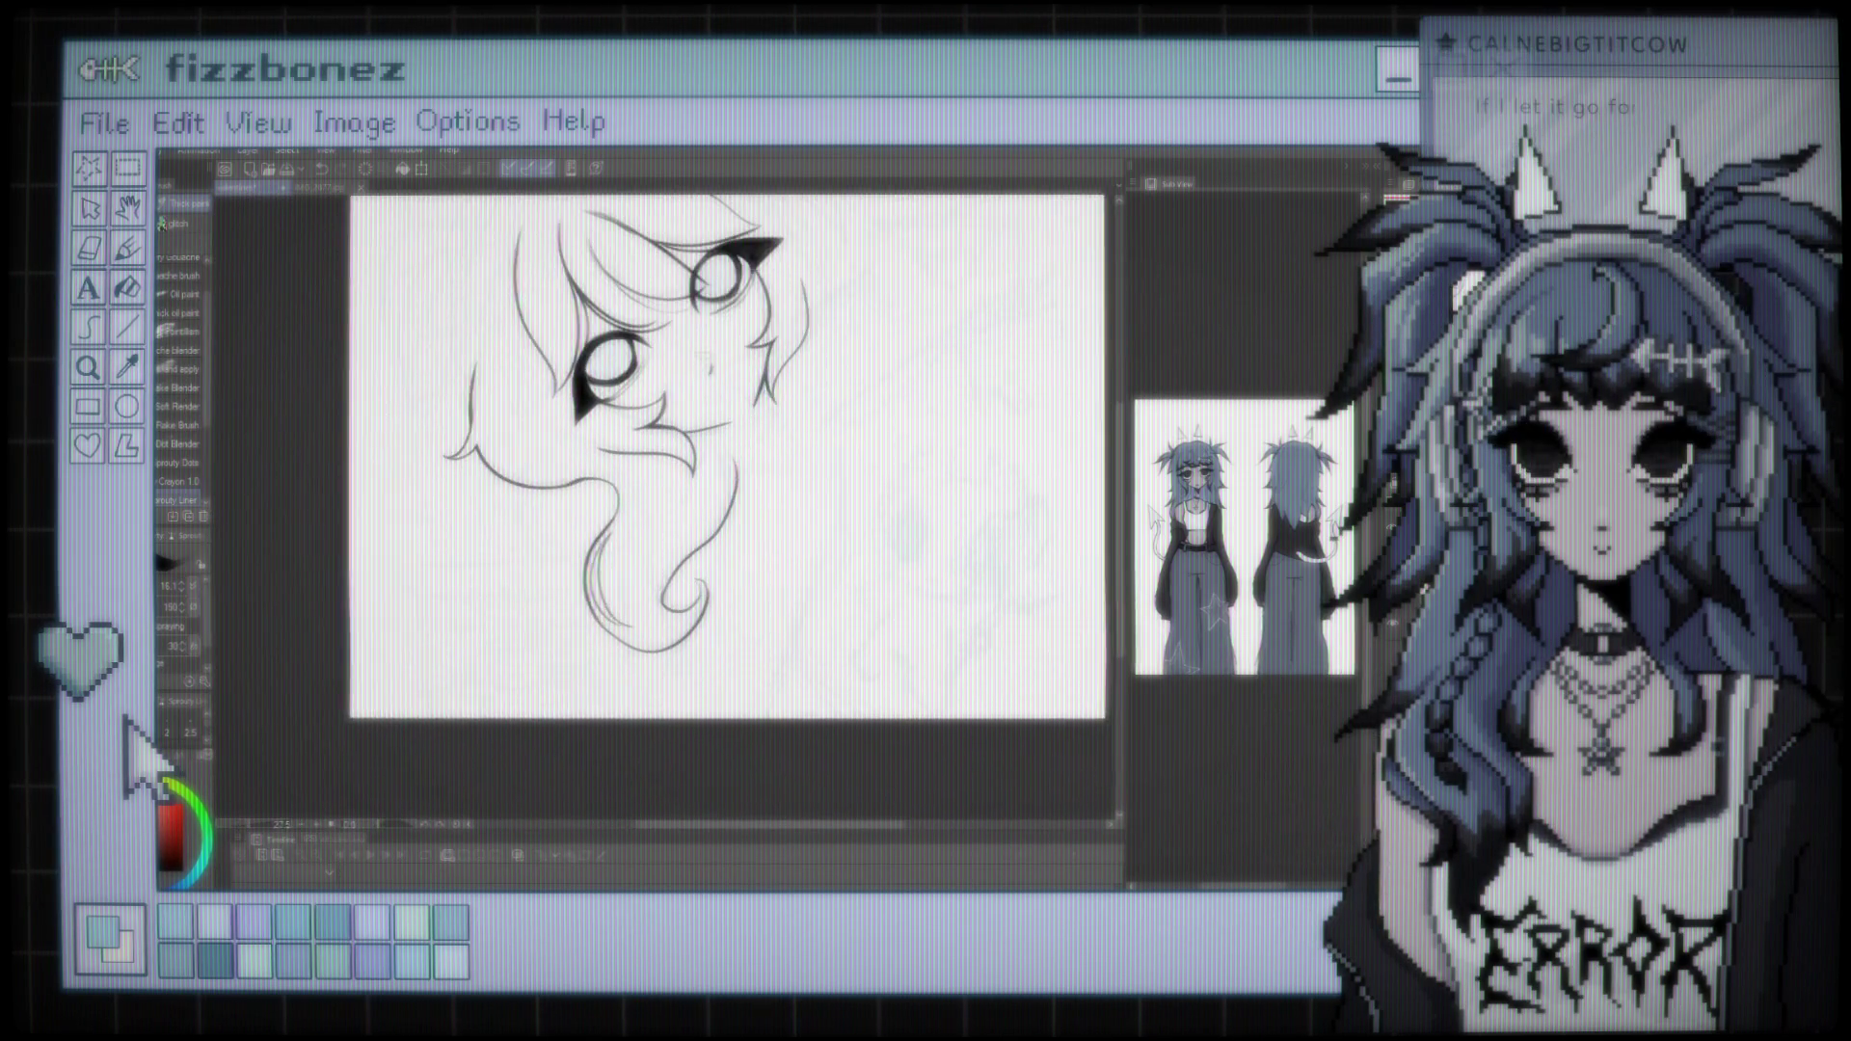
scroll(738, 582, down, 5)
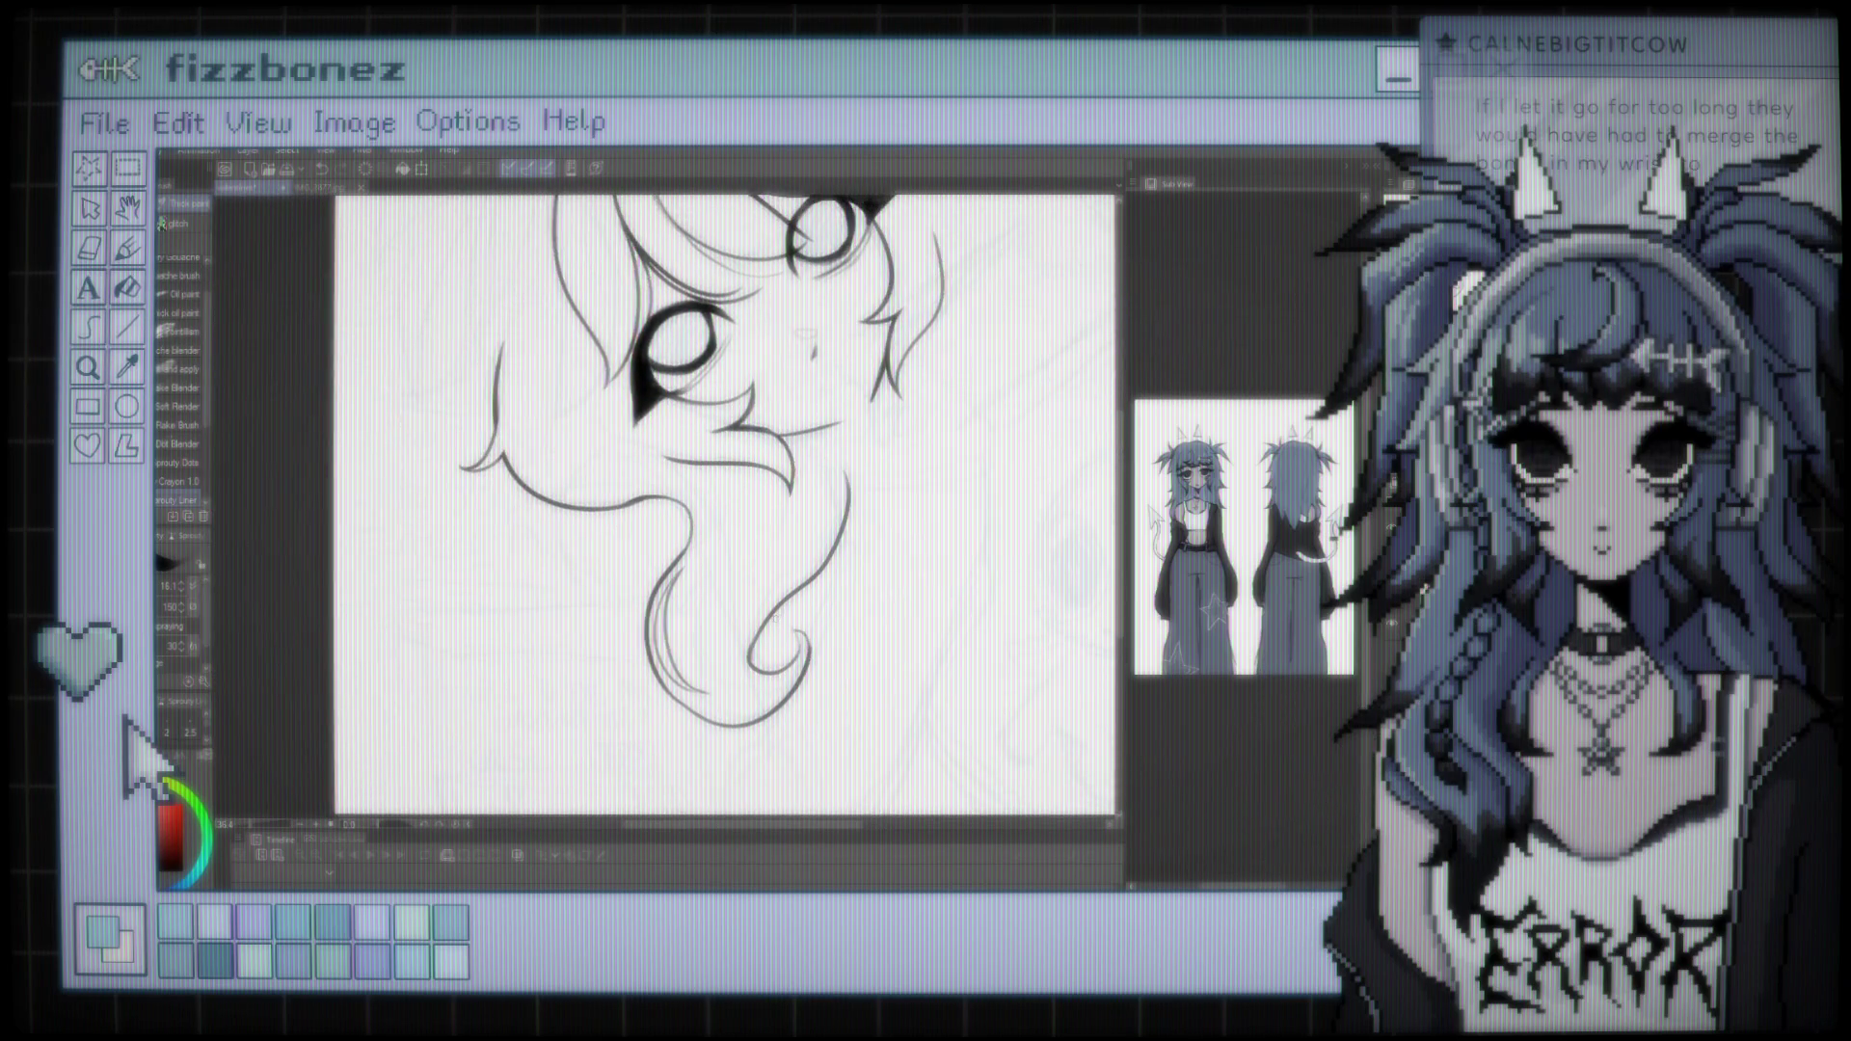
scroll(653, 595, up, 1)
scroll(757, 521, down, 3)
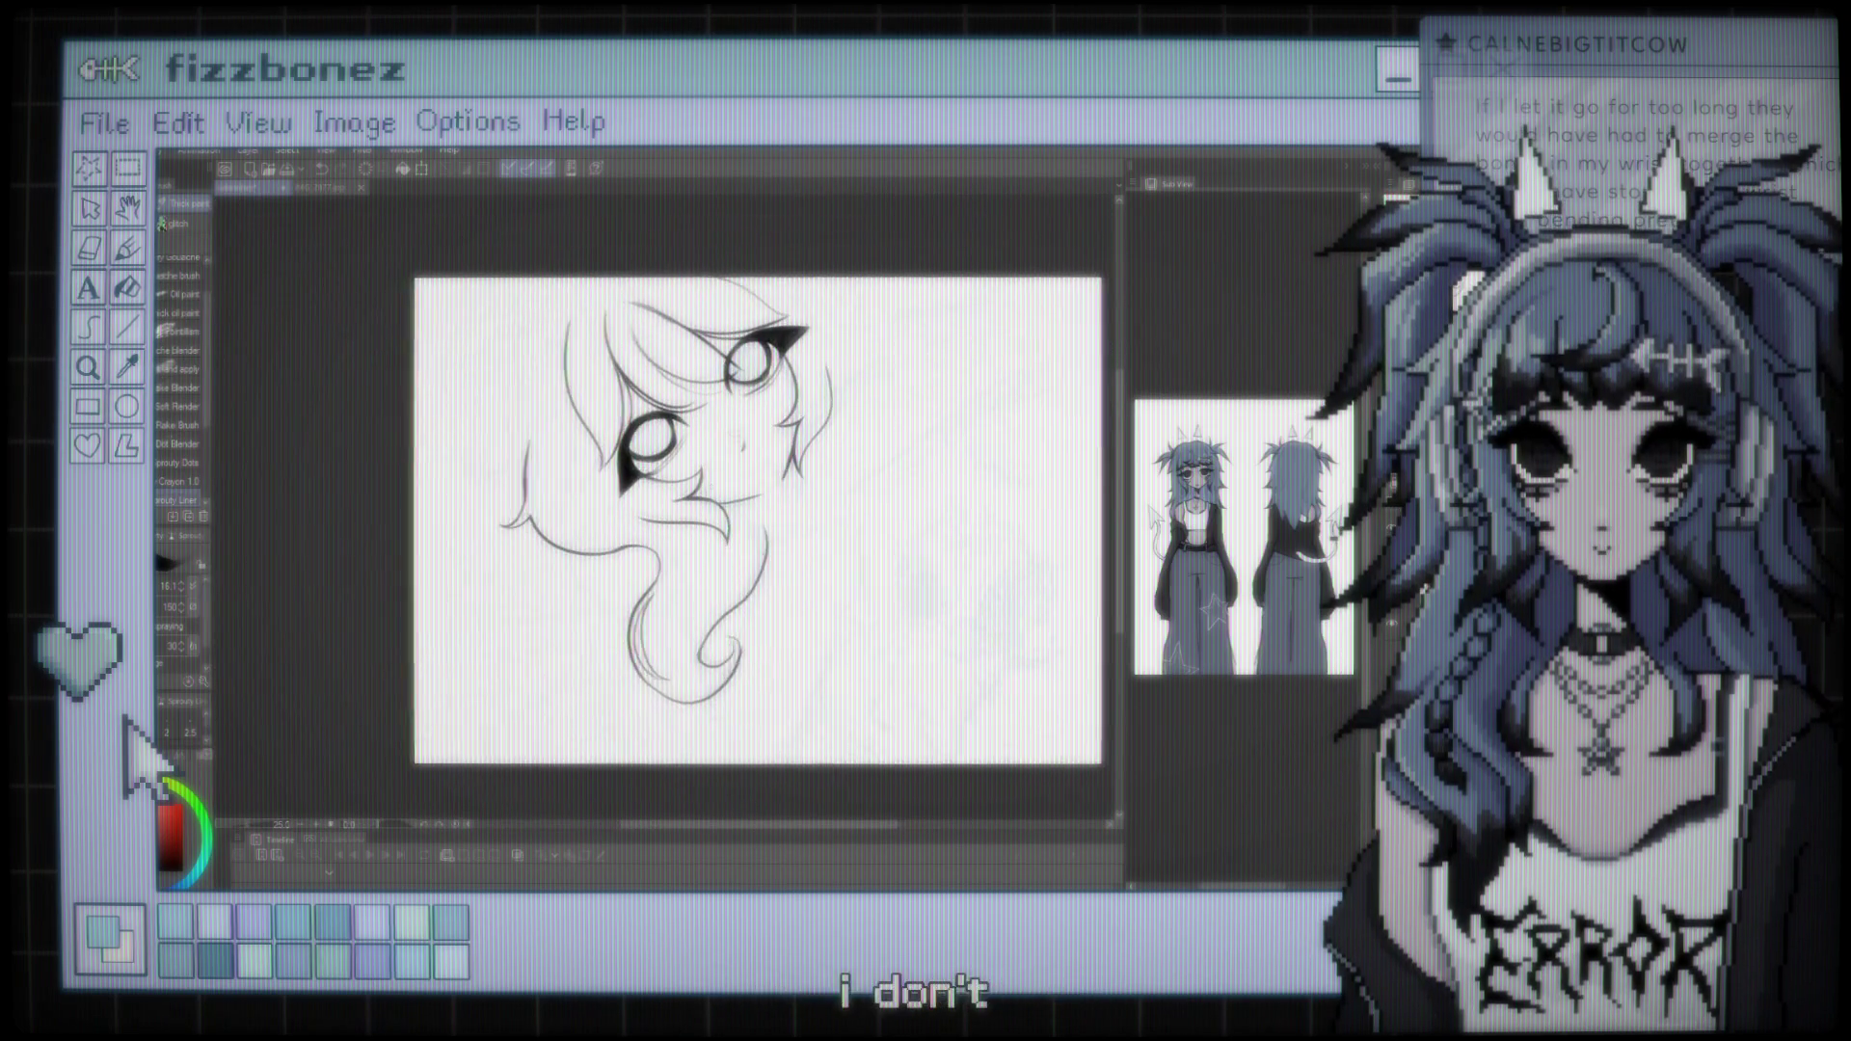
scroll(713, 526, up, 2)
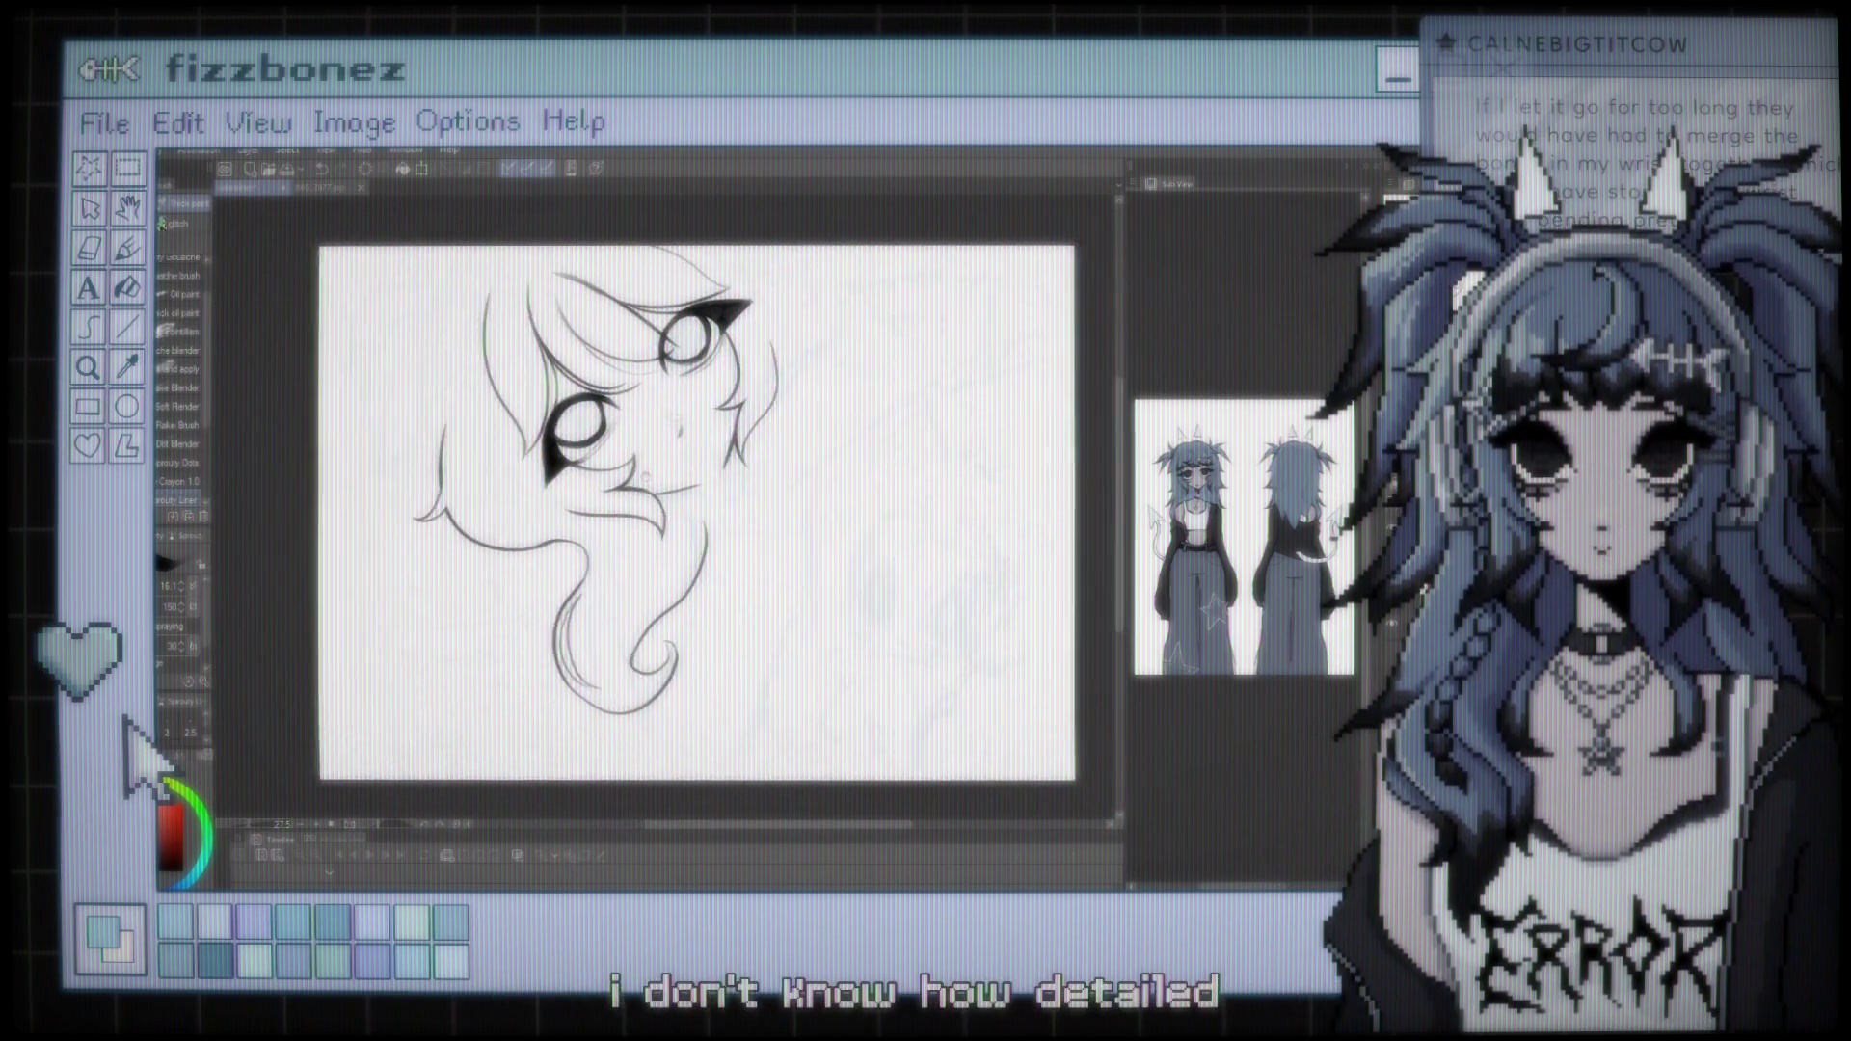
scroll(694, 520, right, 2)
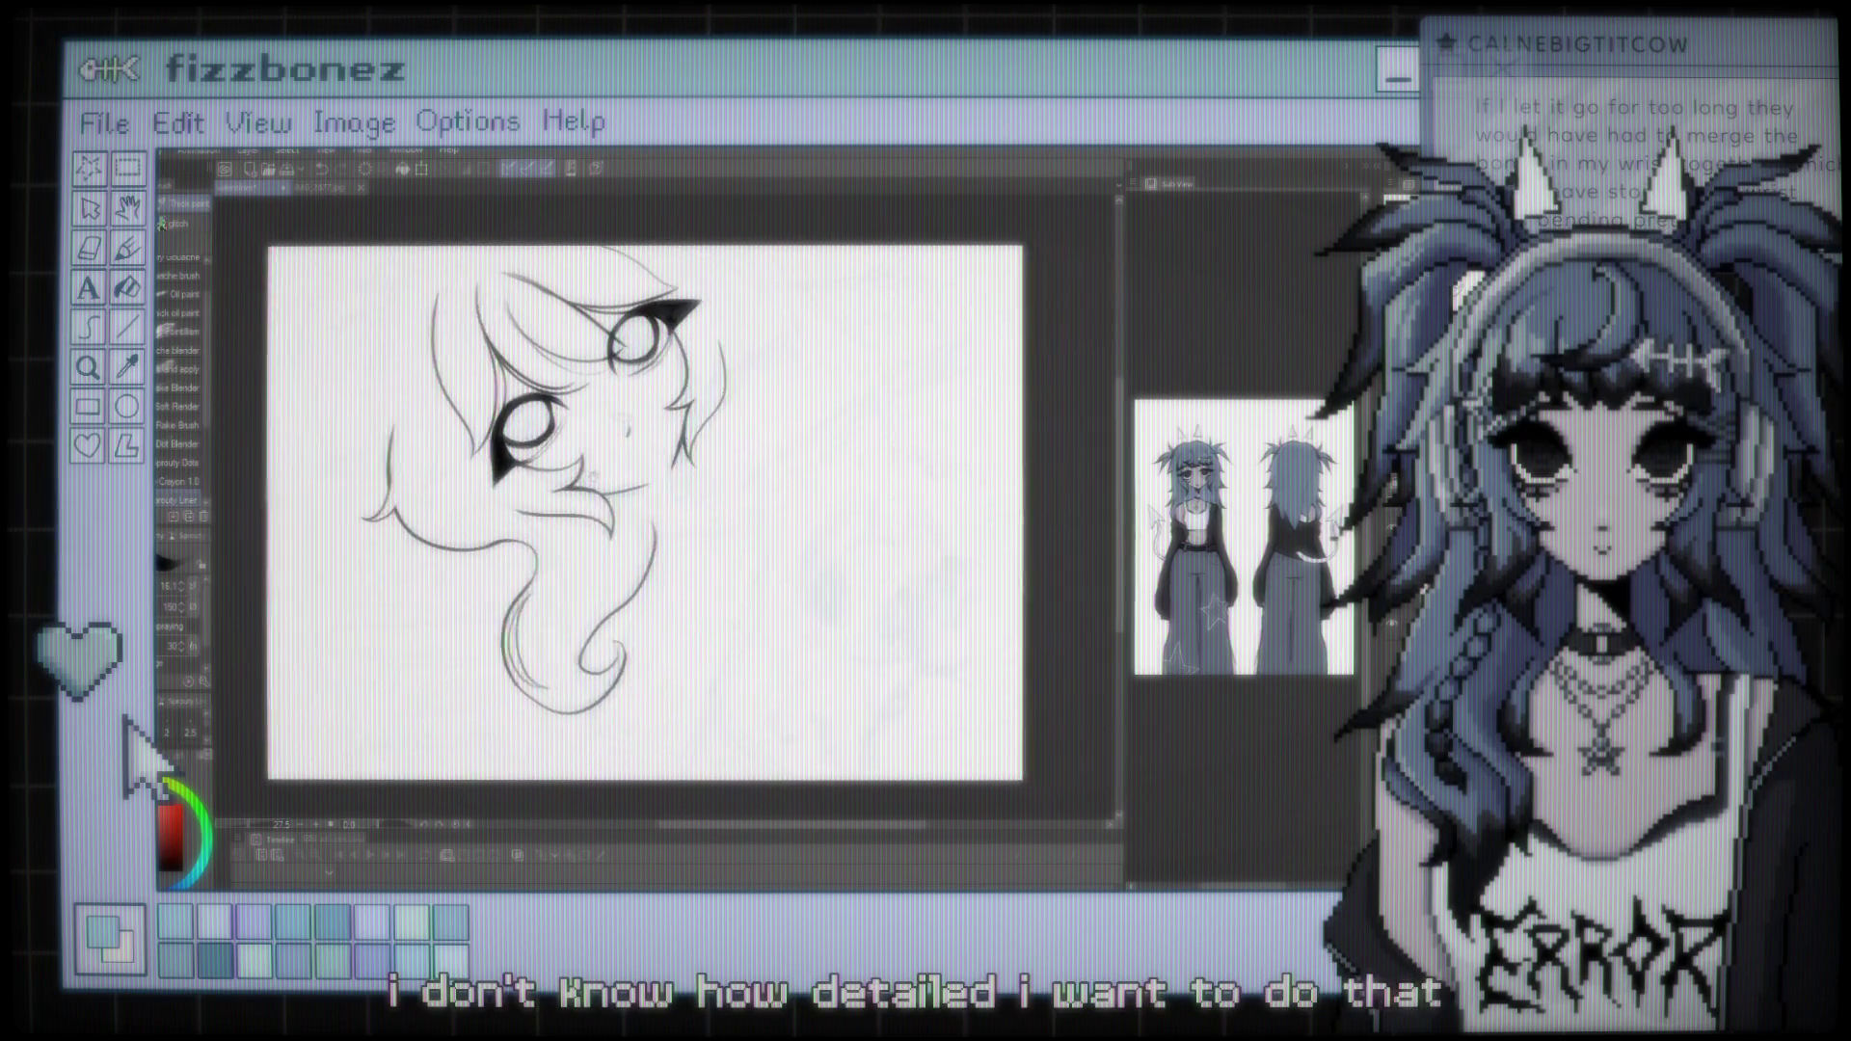
scroll(656, 511, up, 1)
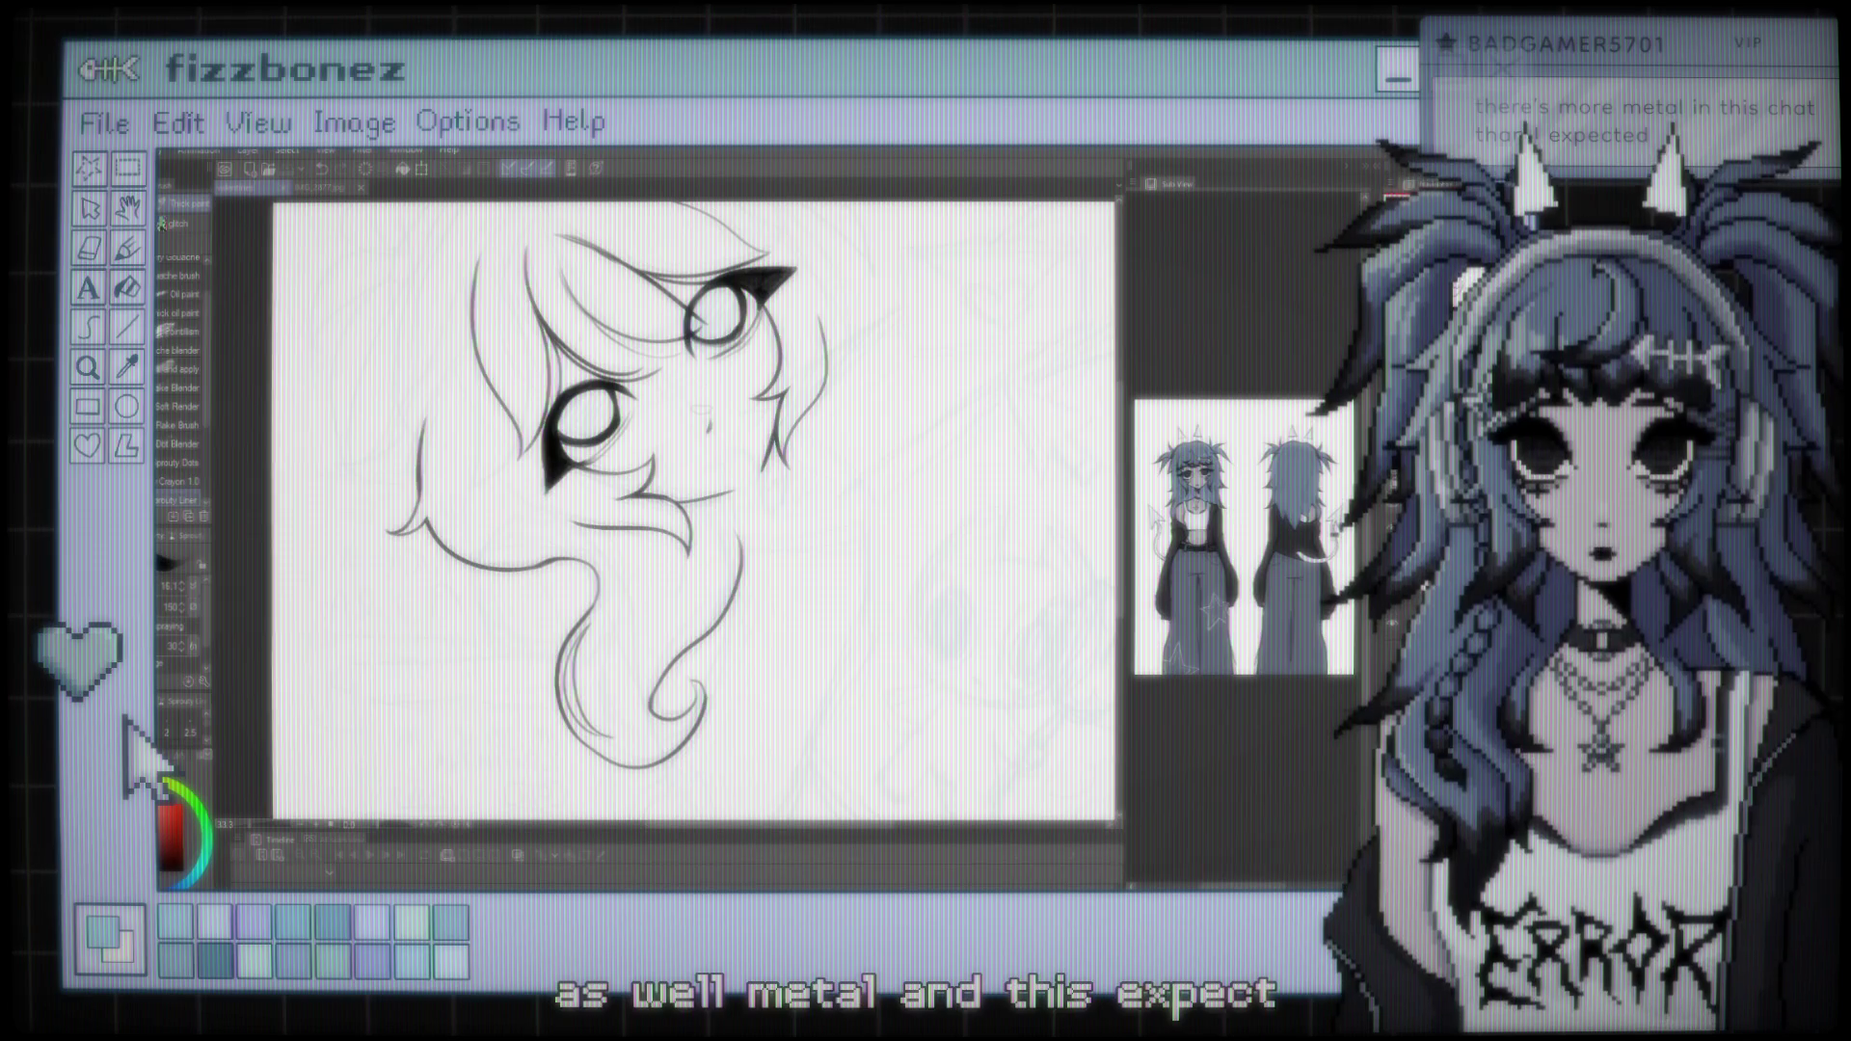
scroll(695, 512, down, 2)
scroll(665, 482, up, 4)
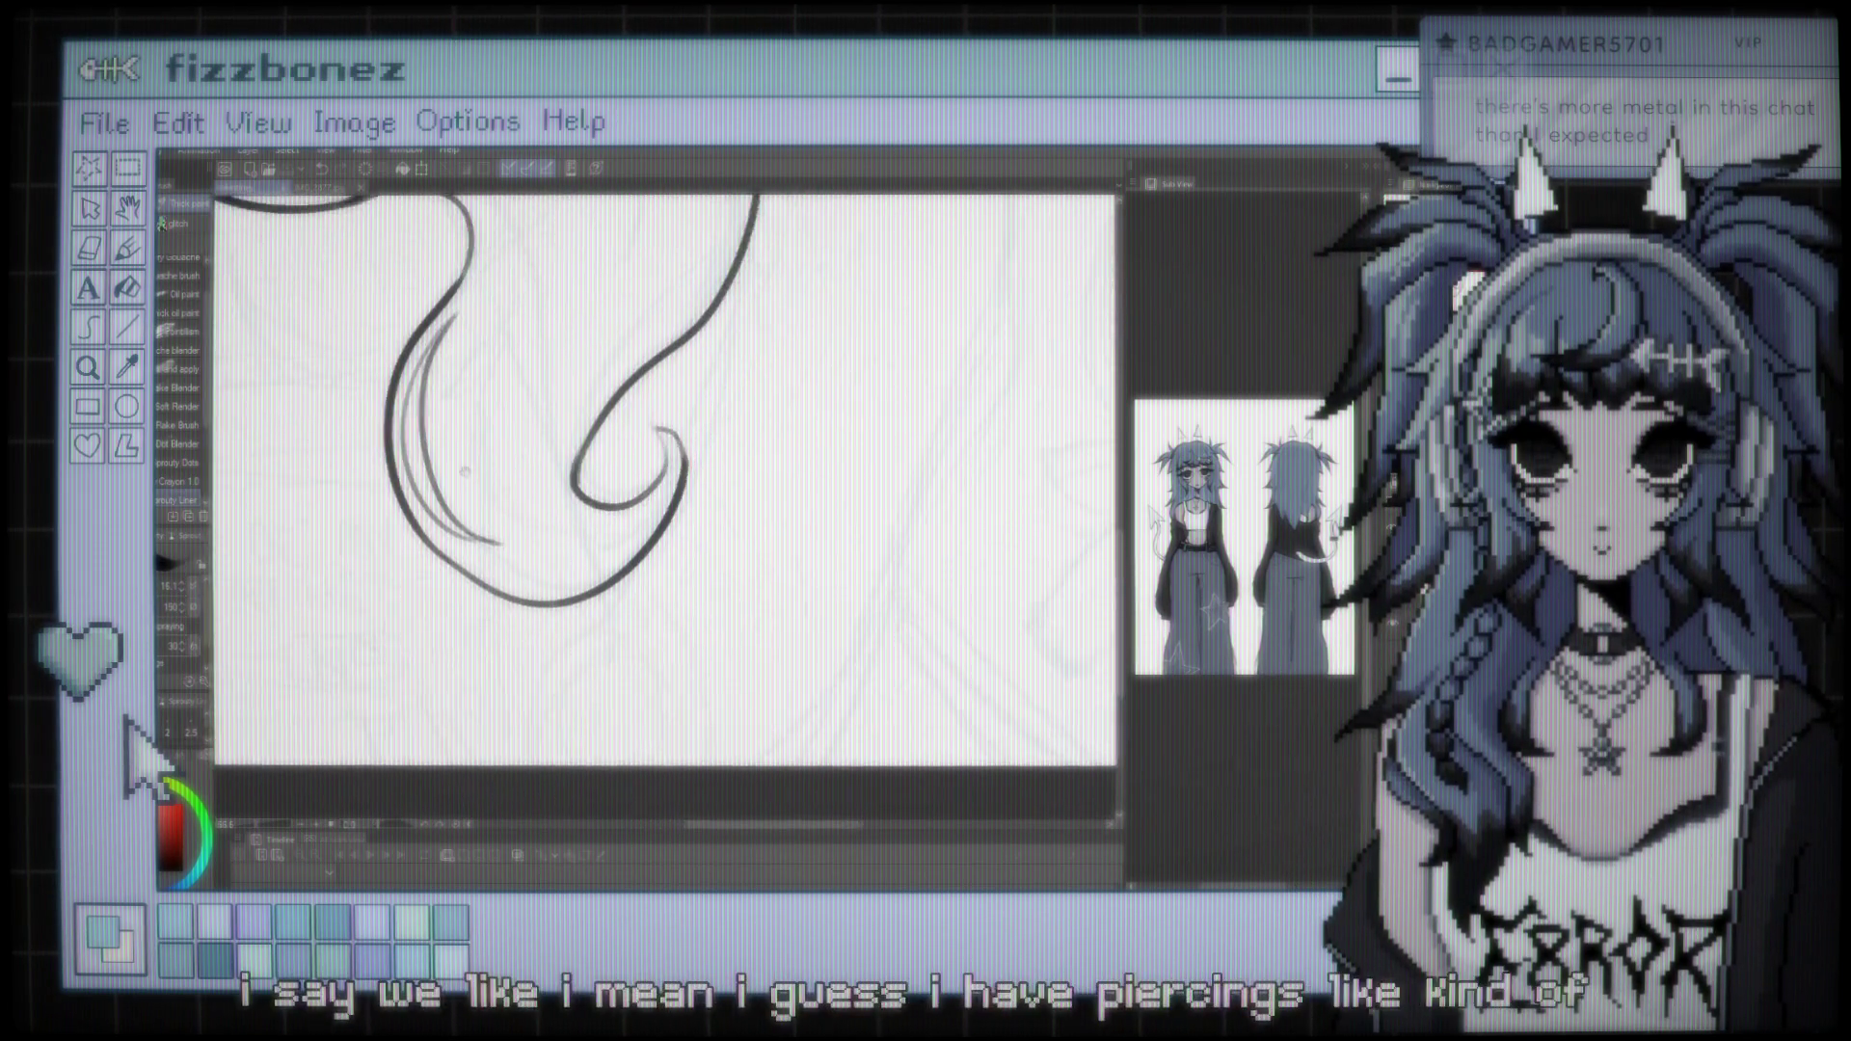
scroll(665, 482, up, 1)
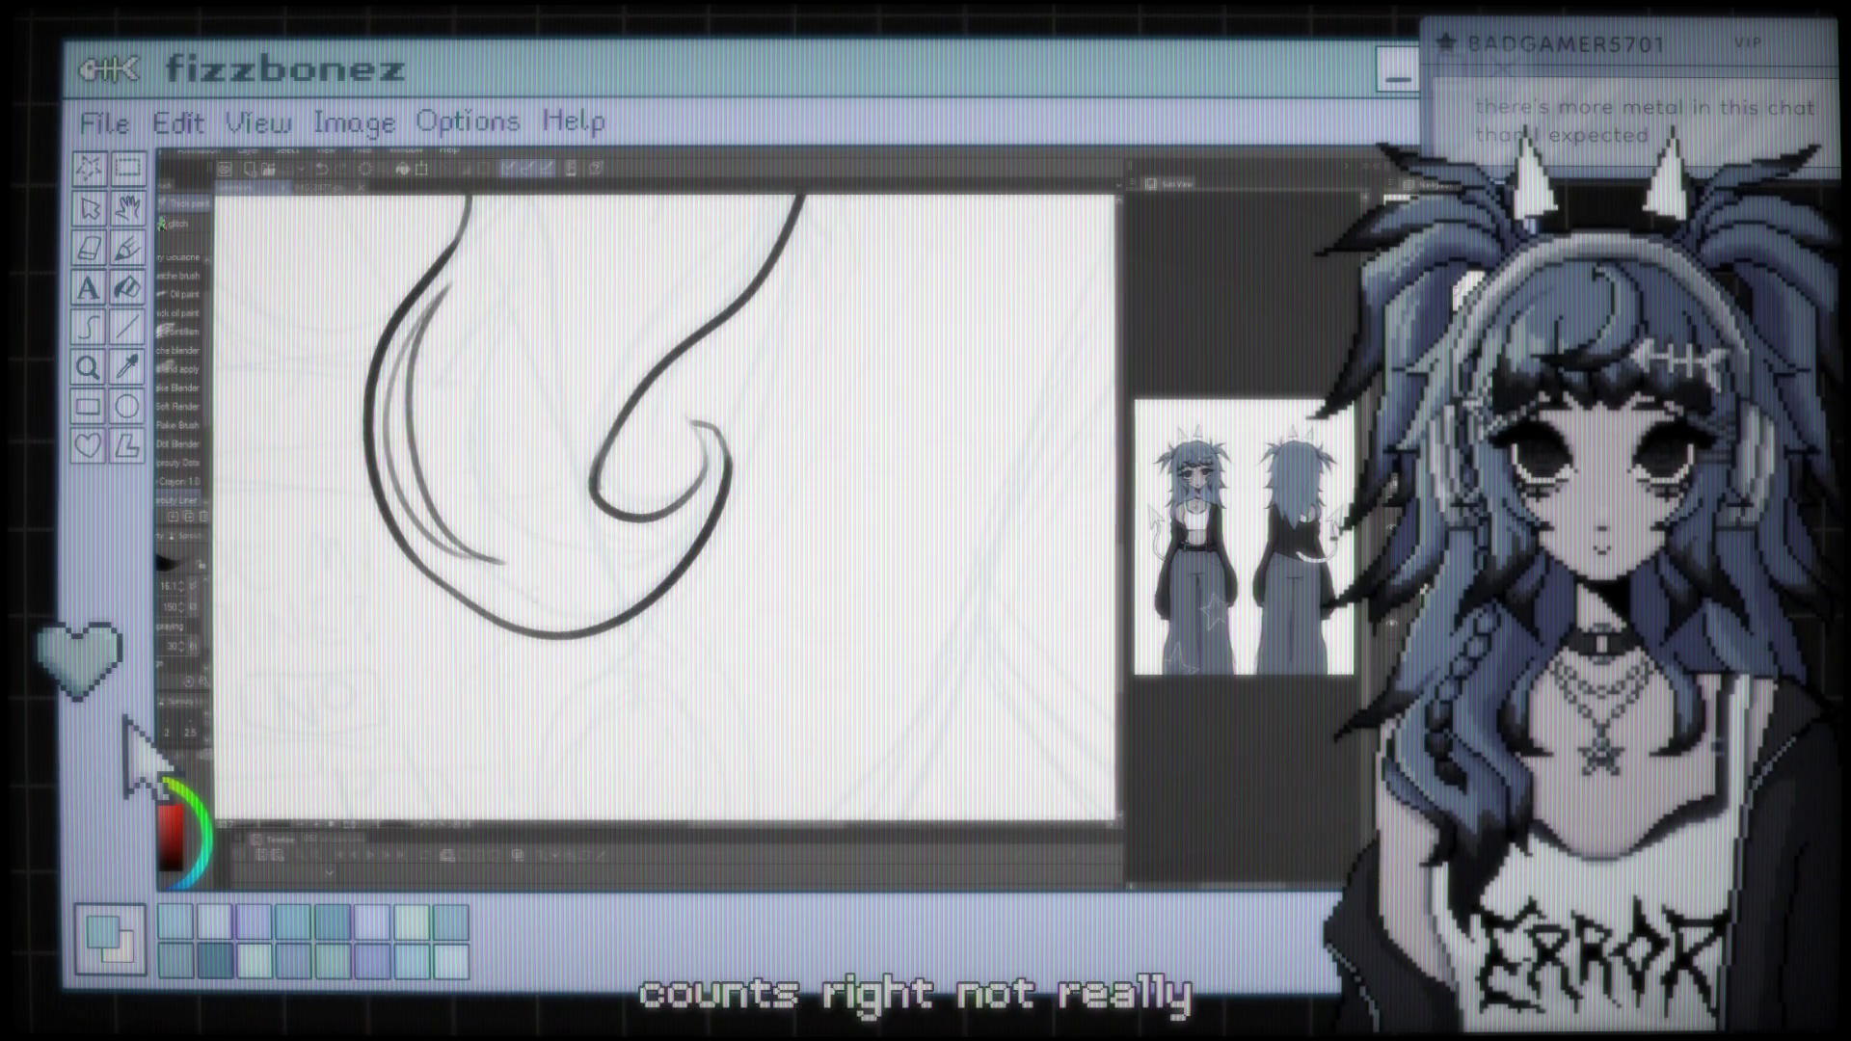
drag(463, 558, 569, 577)
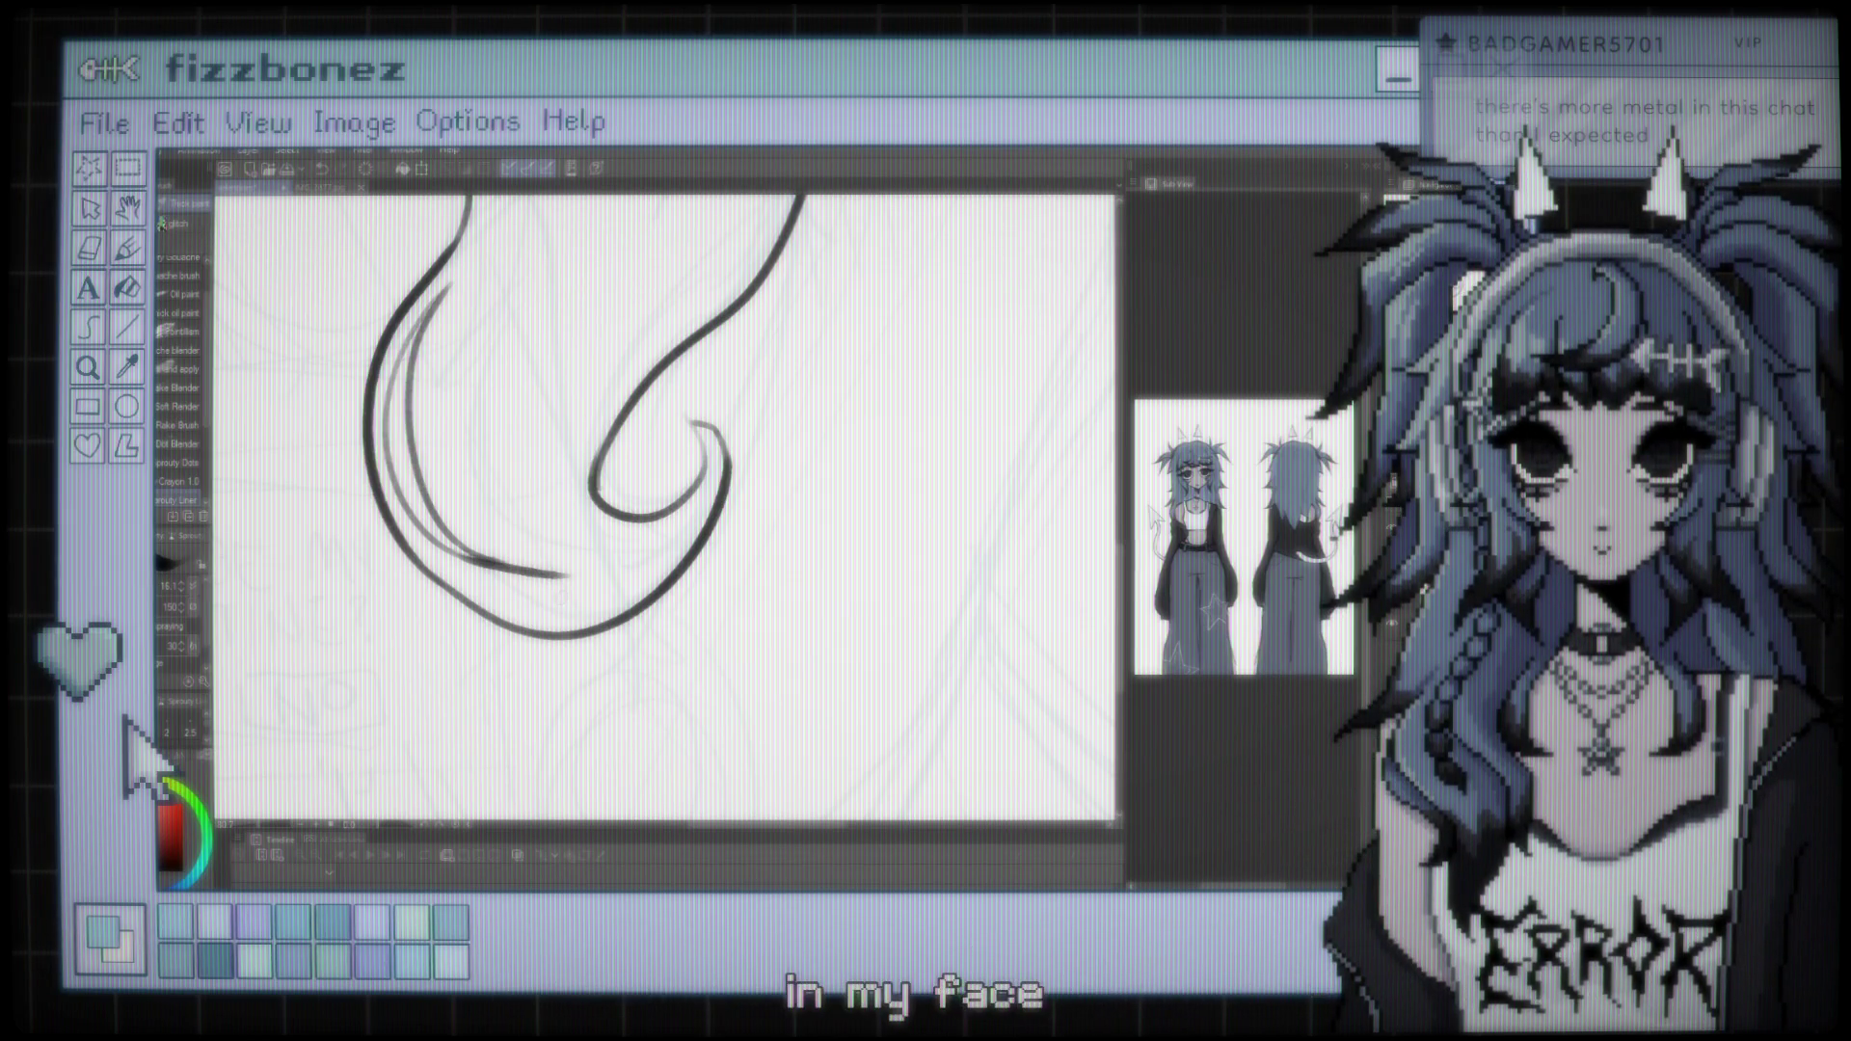
key(ctrl+z)
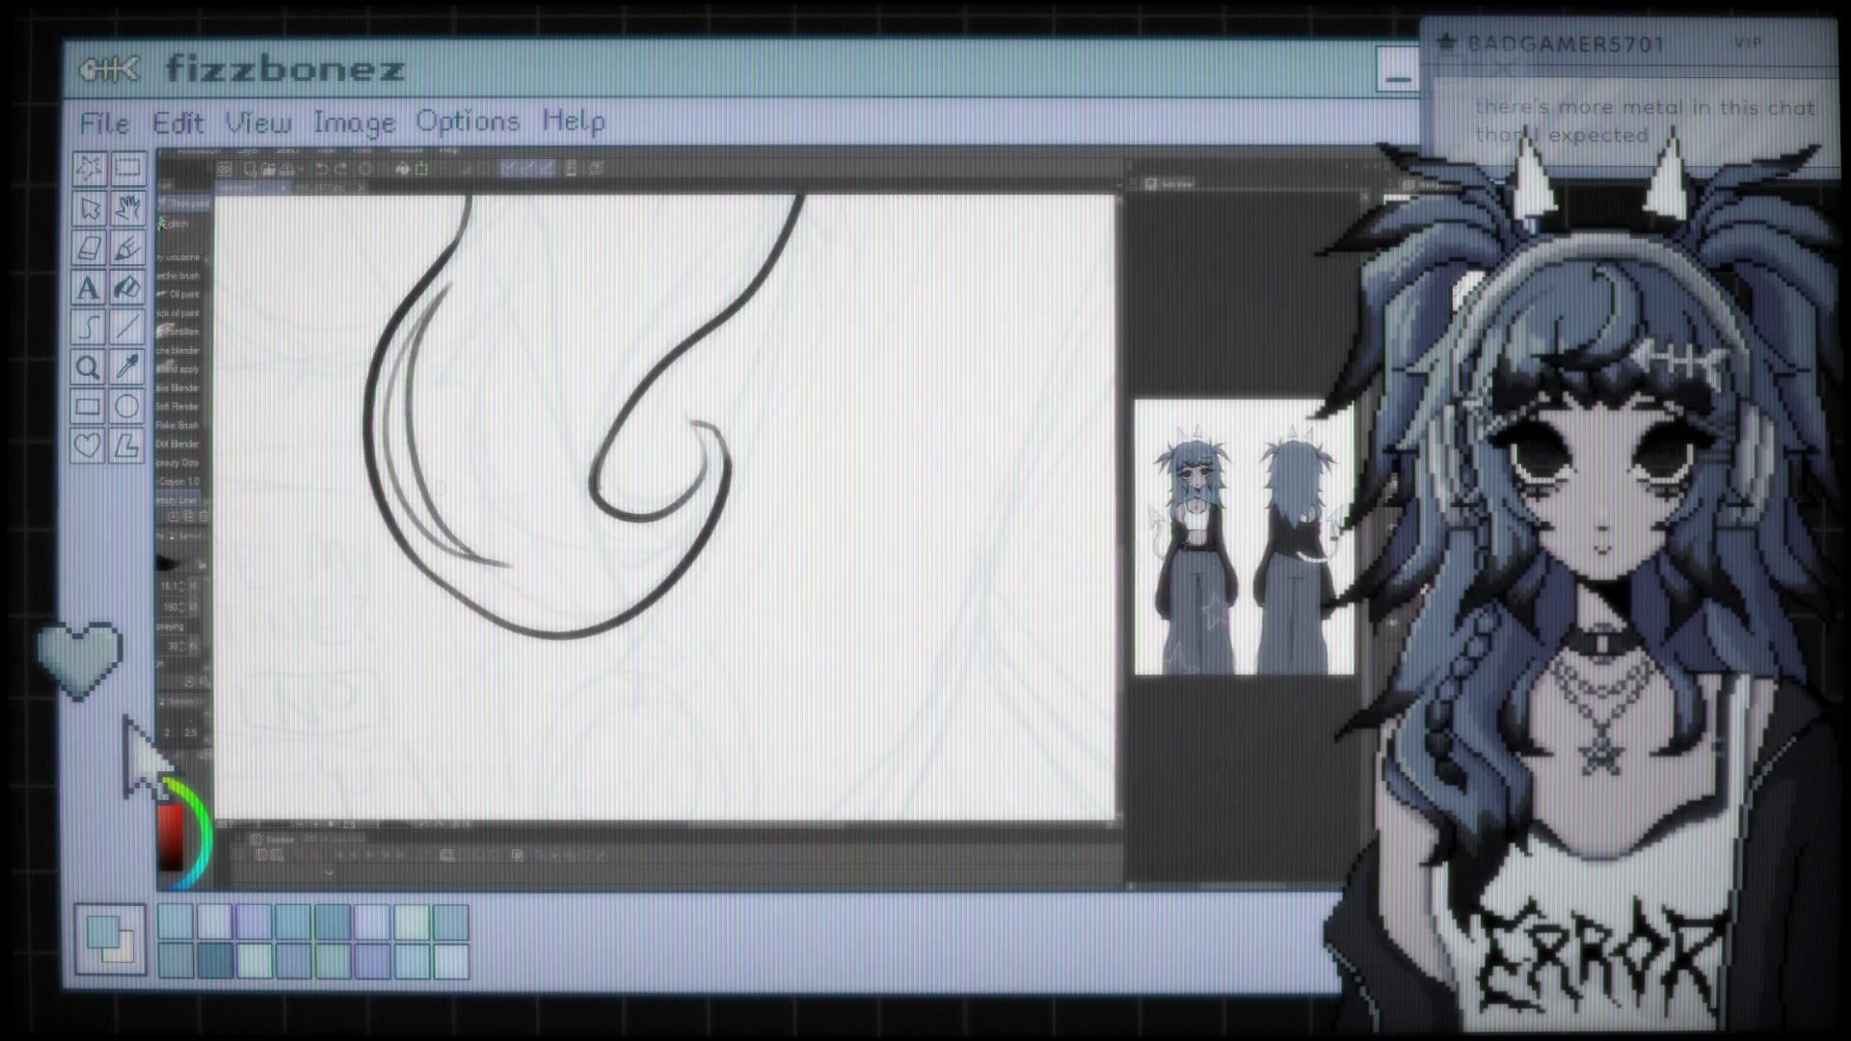
scroll(665, 482, down, 3)
scroll(666, 482, up, 5)
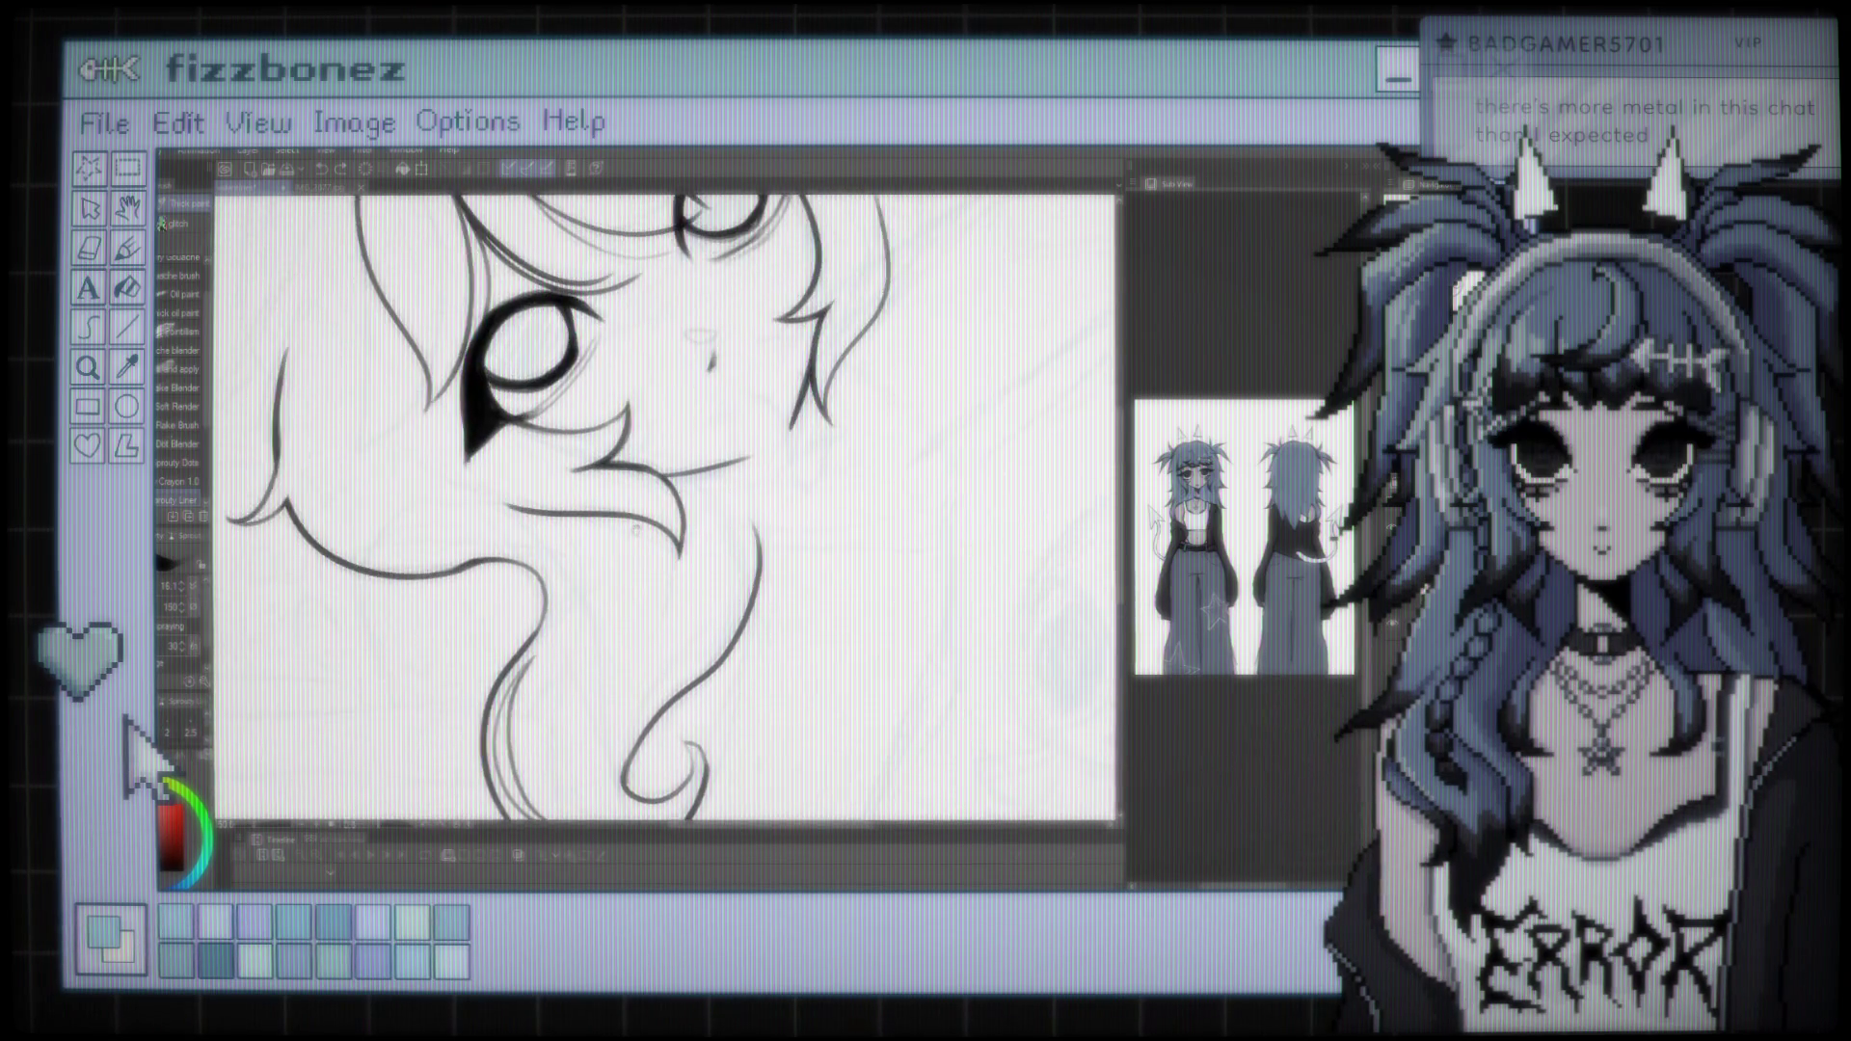
Ink a long curved outer strand along the left side of the hair, then zoom out to check it
scroll(666, 511, down, 3)
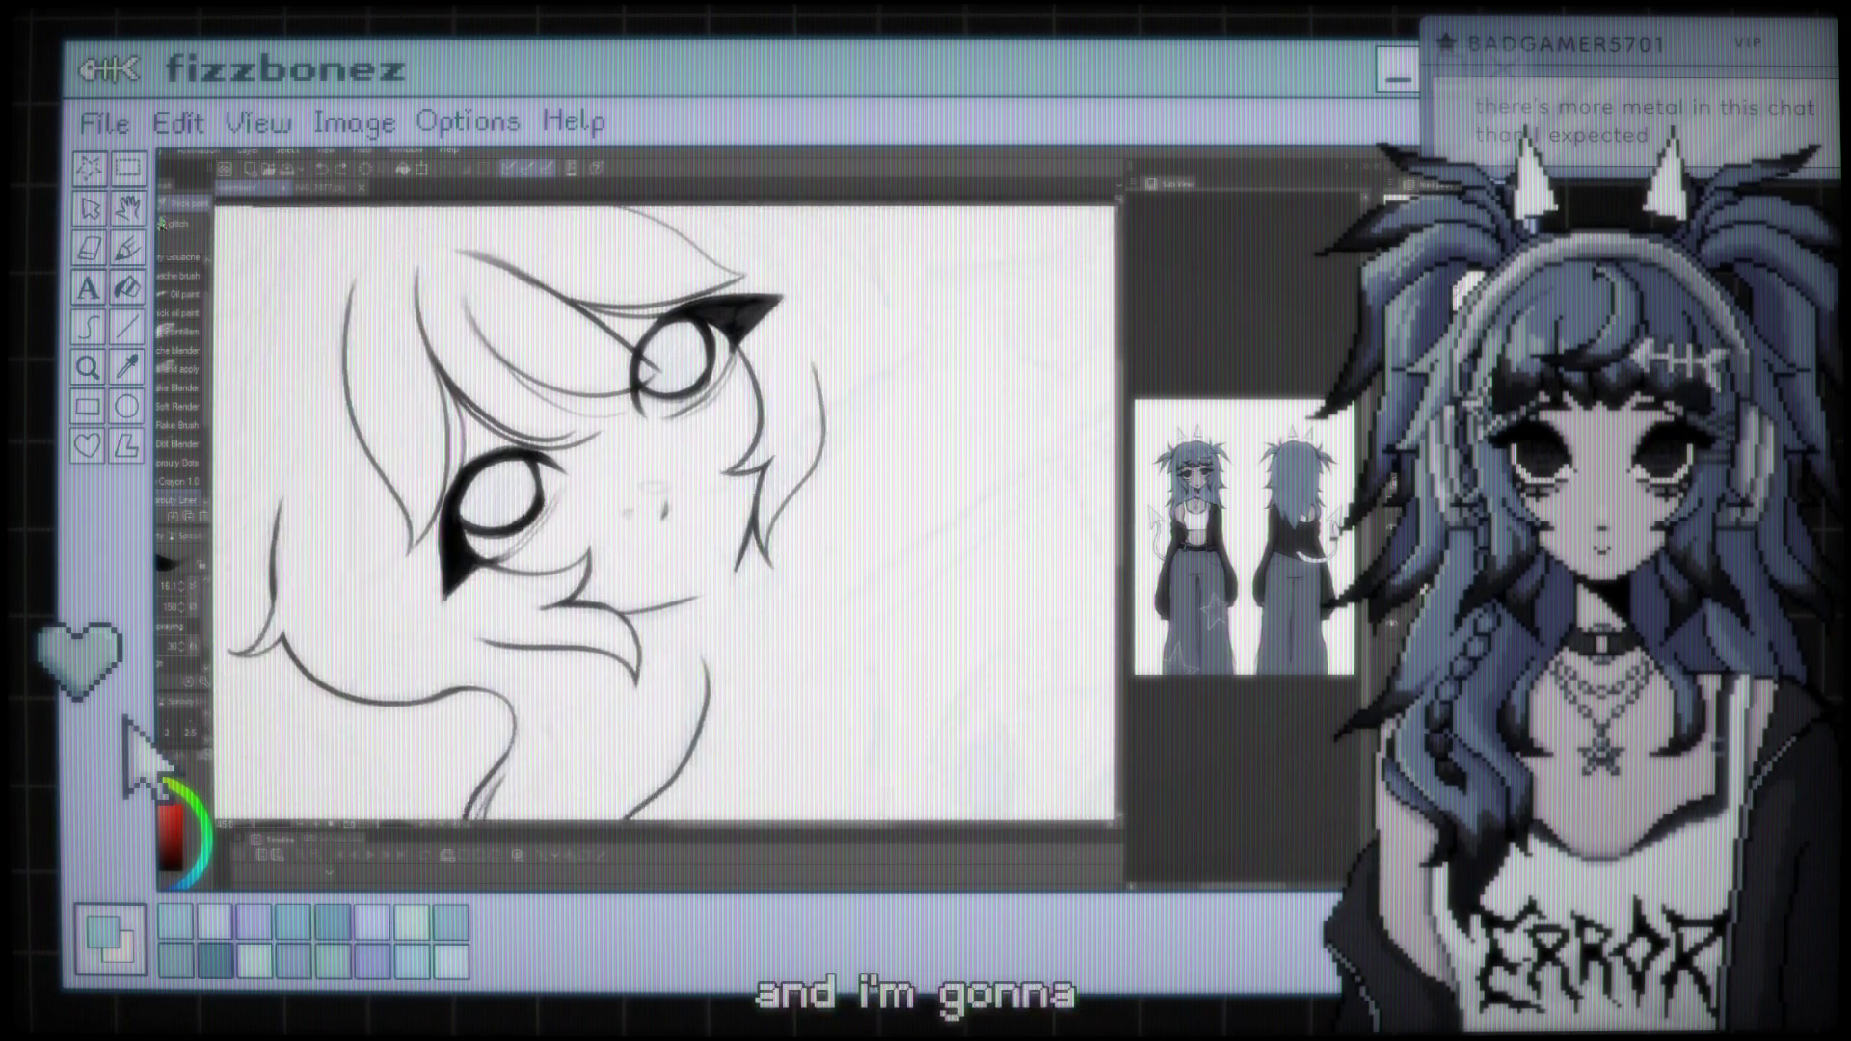
scroll(665, 511, left, 3)
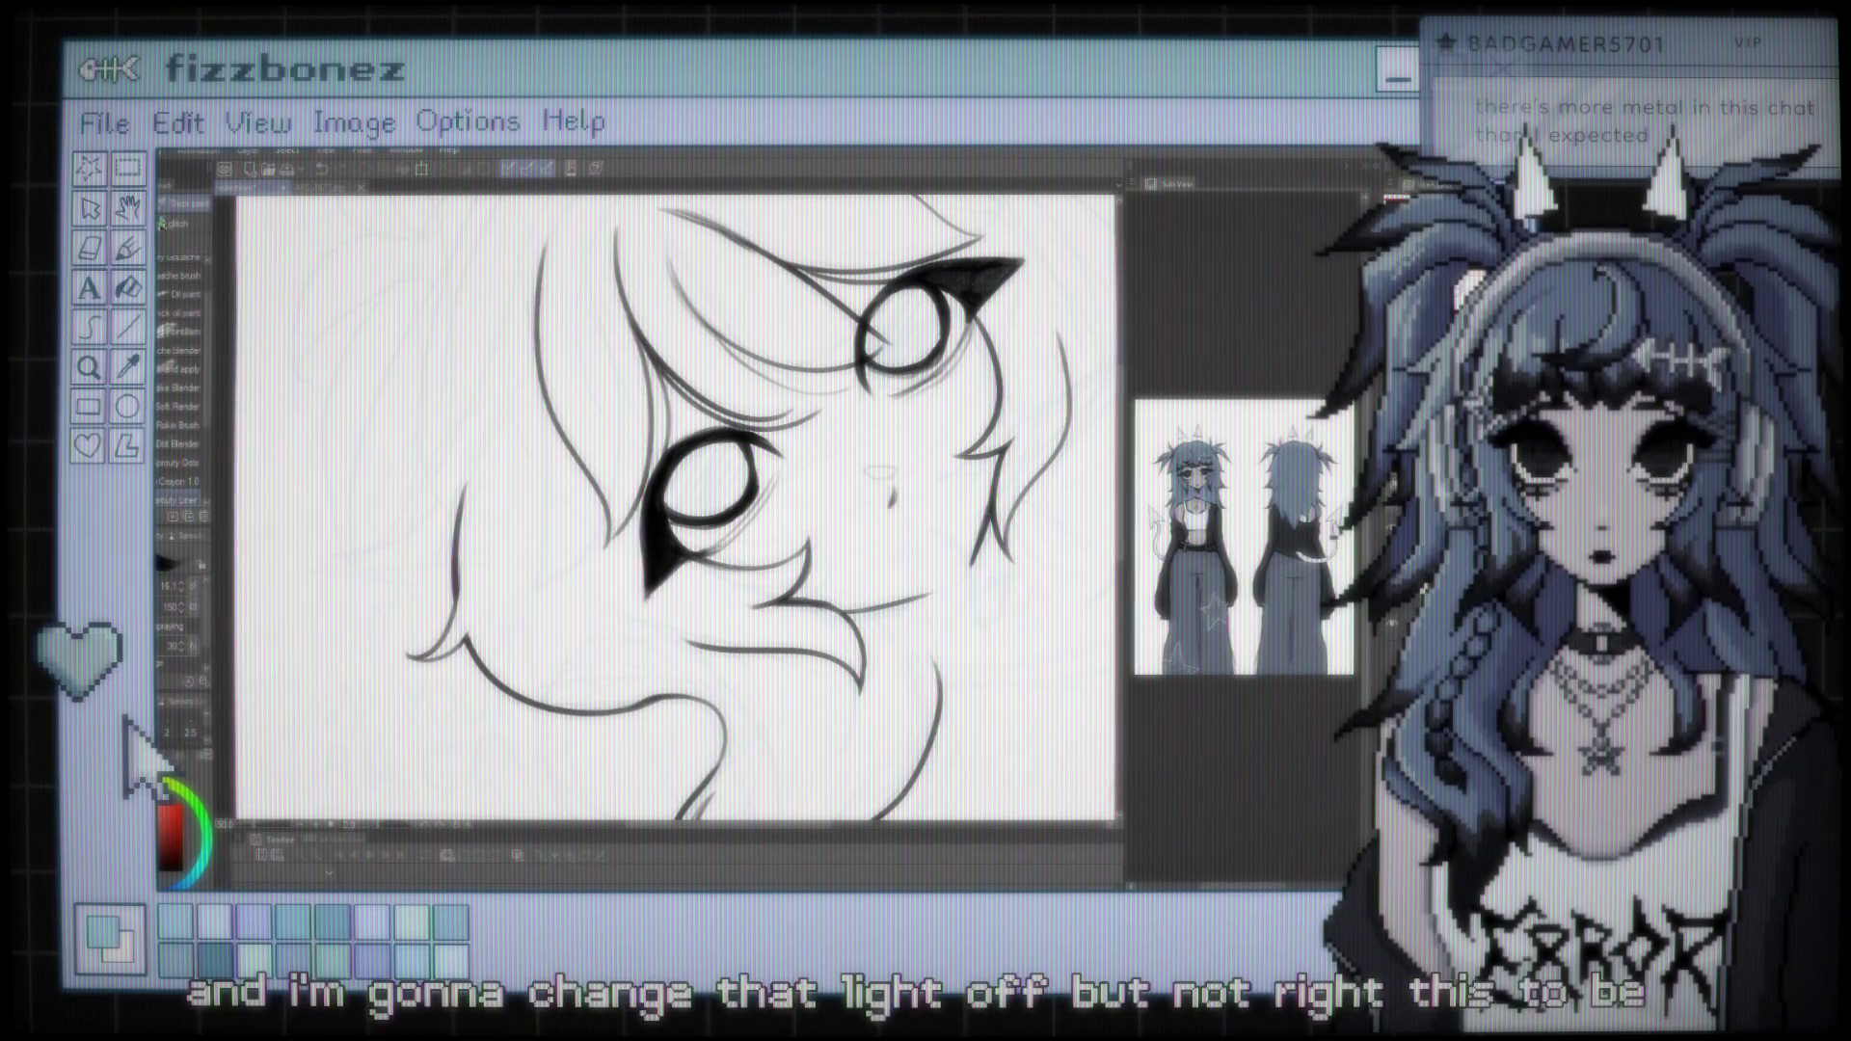
scroll(675, 511, left, 3)
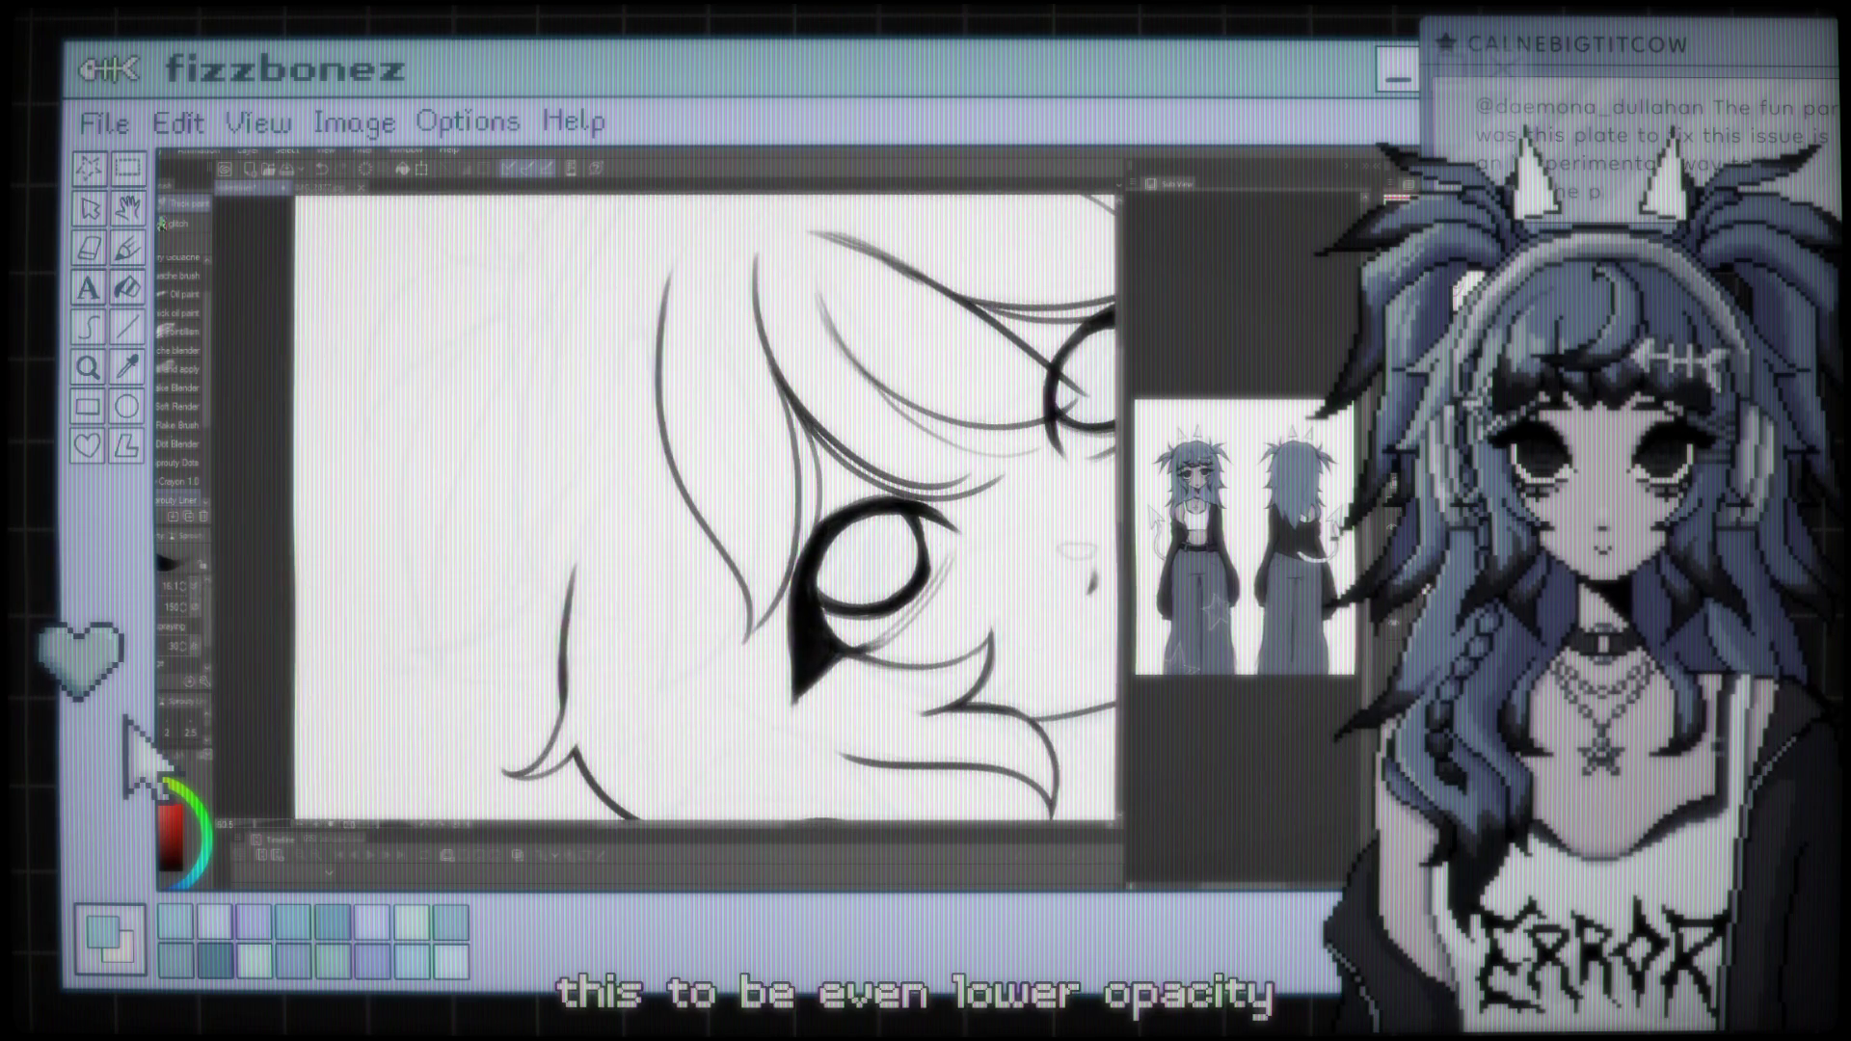
scroll(733, 511, down, 3)
scroll(733, 512, up, 2)
scroll(737, 535, up, 2)
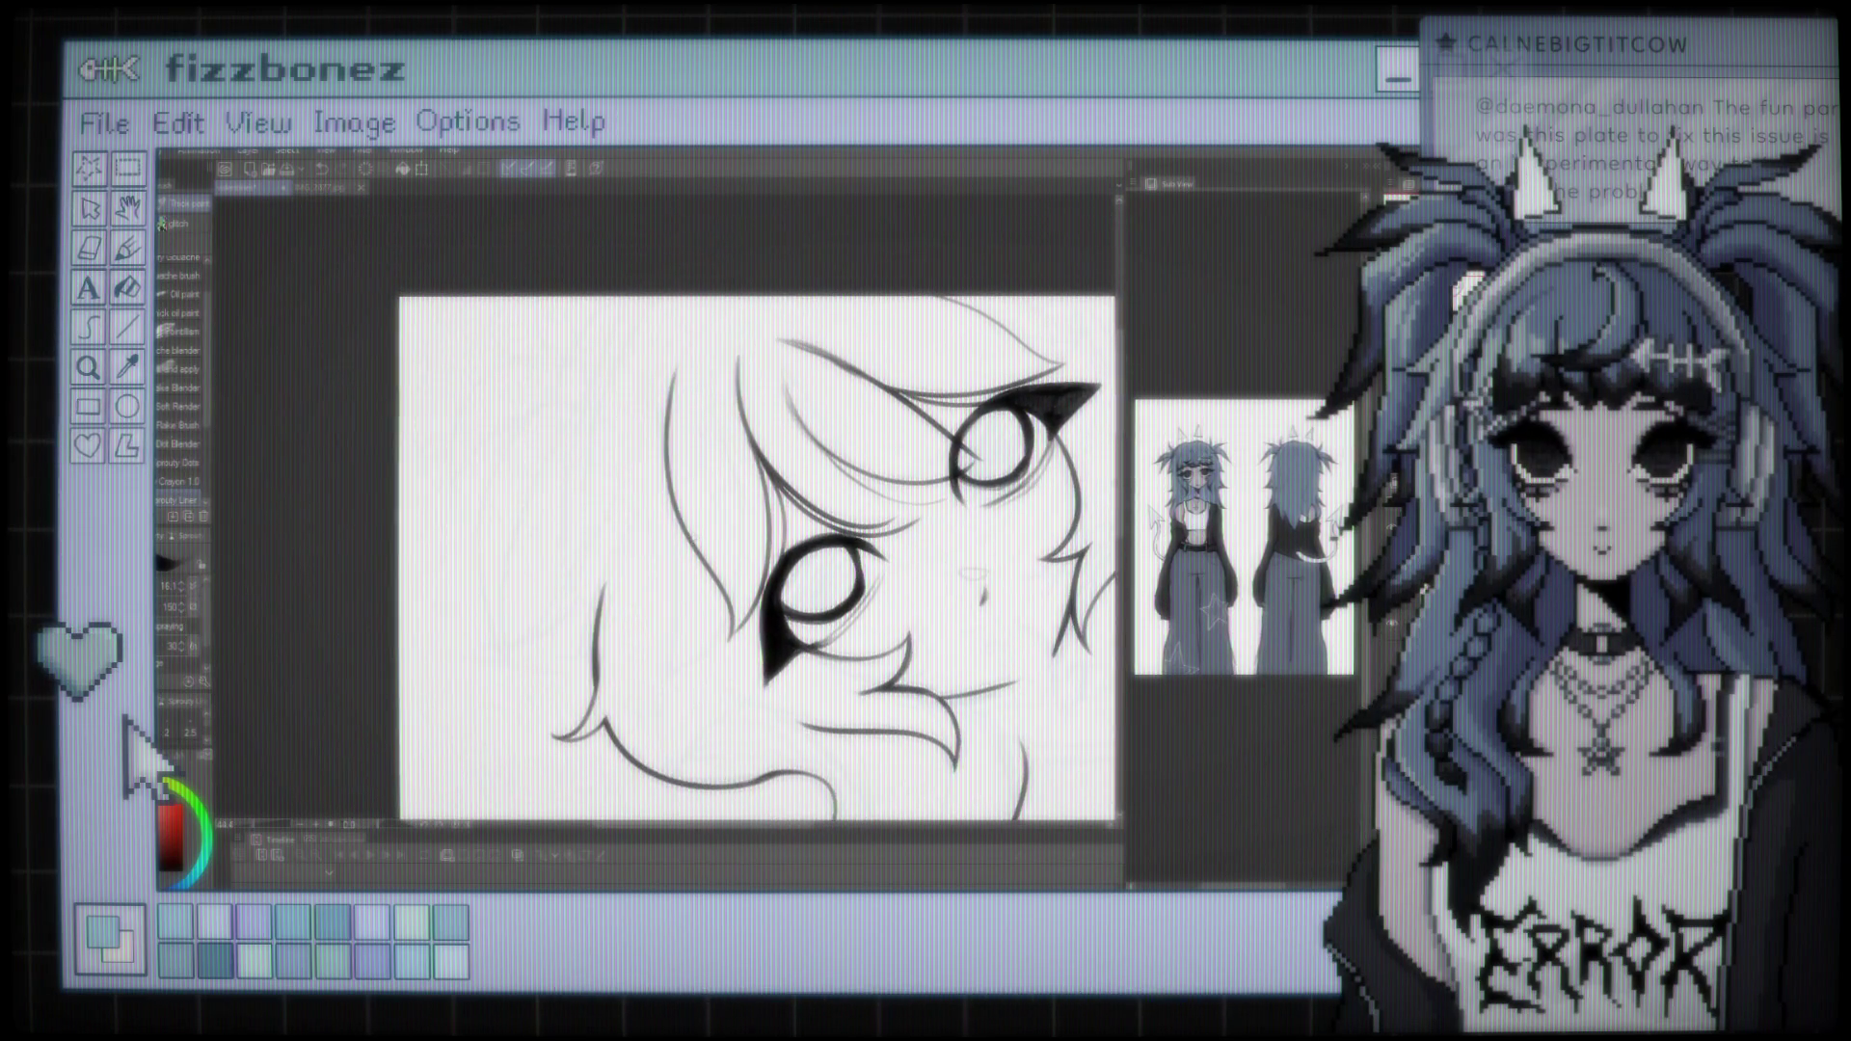
drag(632, 293, 543, 625)
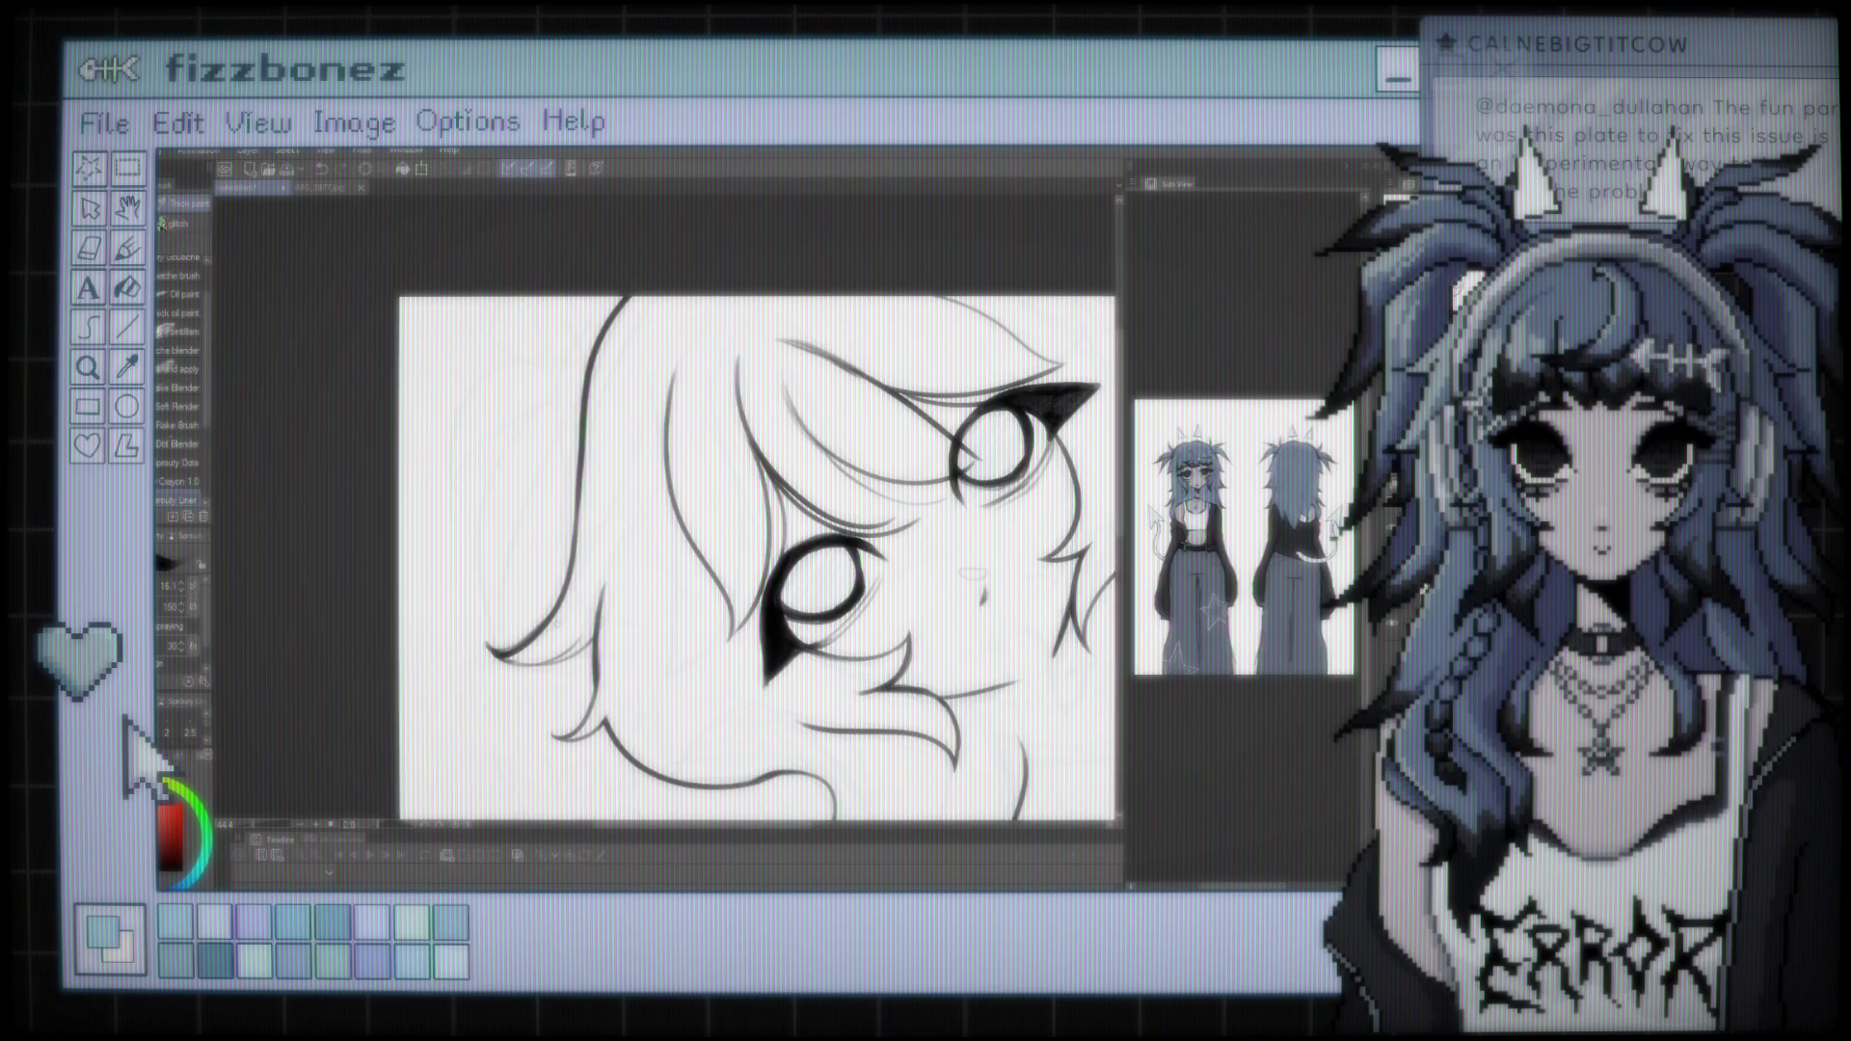
scroll(761, 559, down, 5)
scroll(694, 530, up, 3)
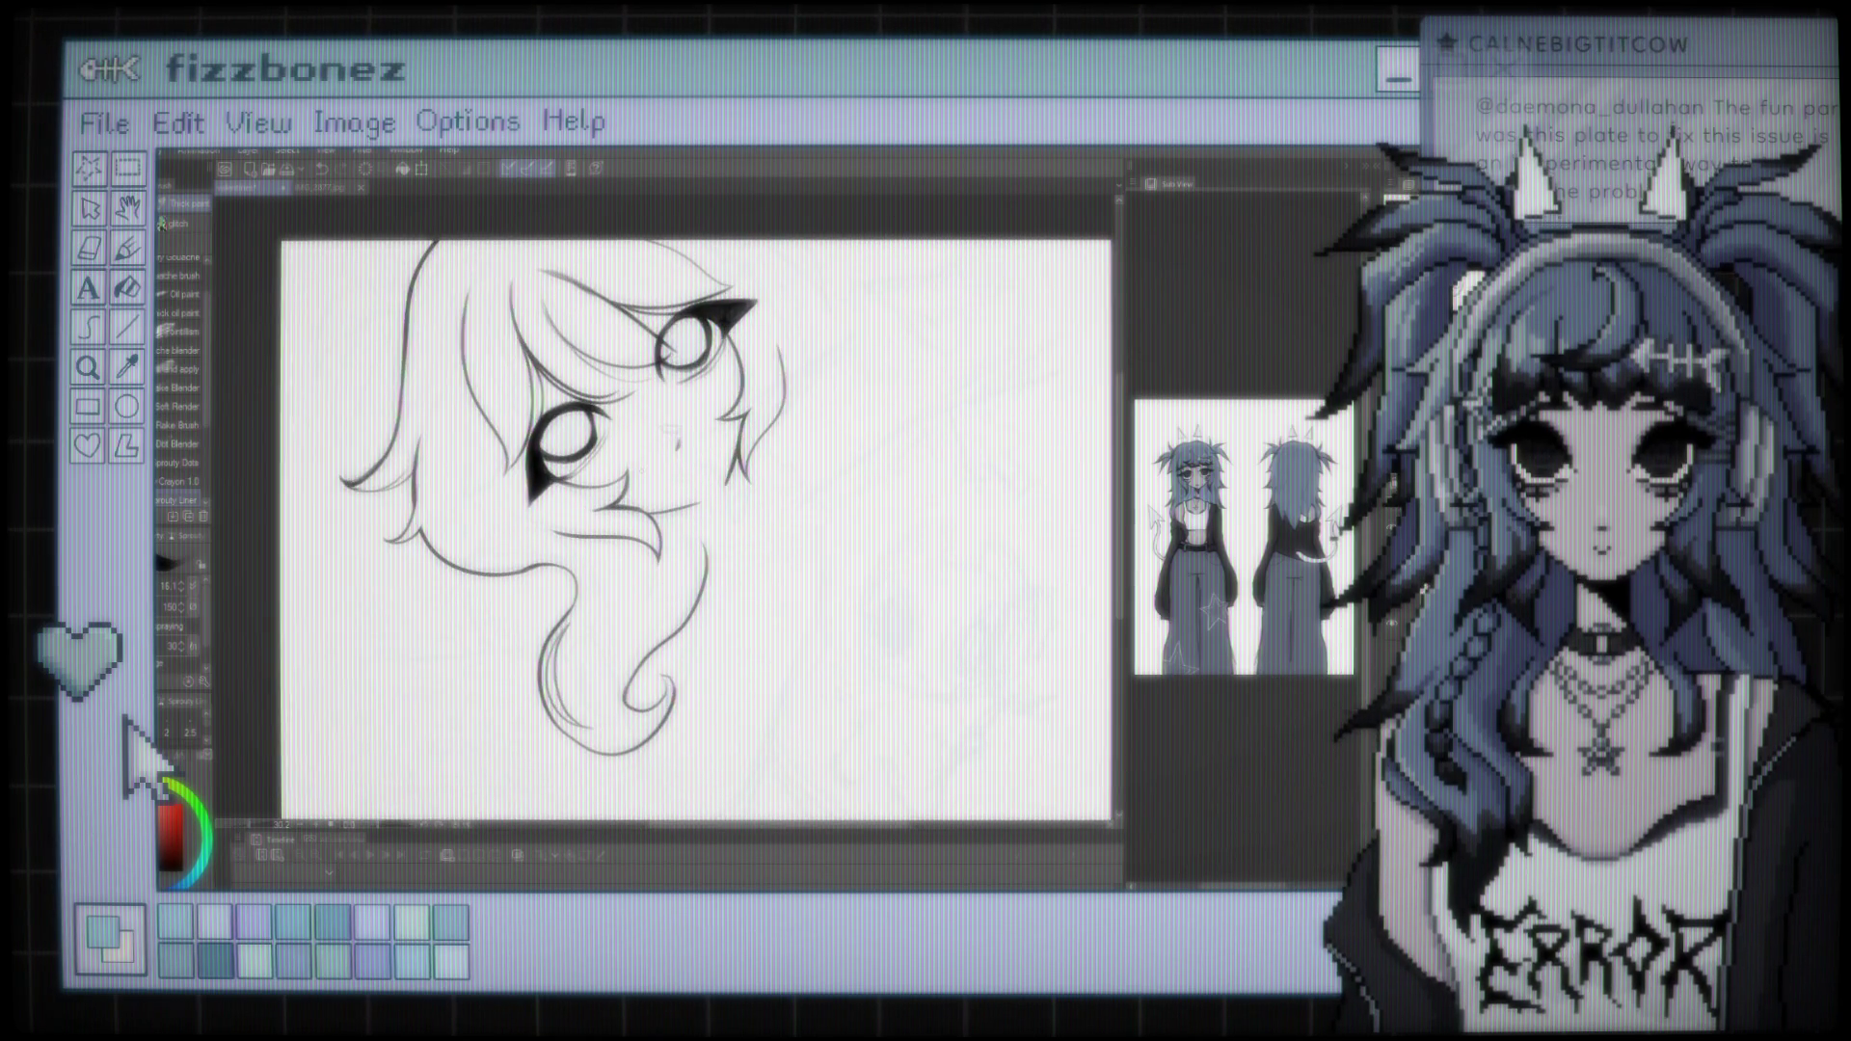
scroll(695, 530, up, 4)
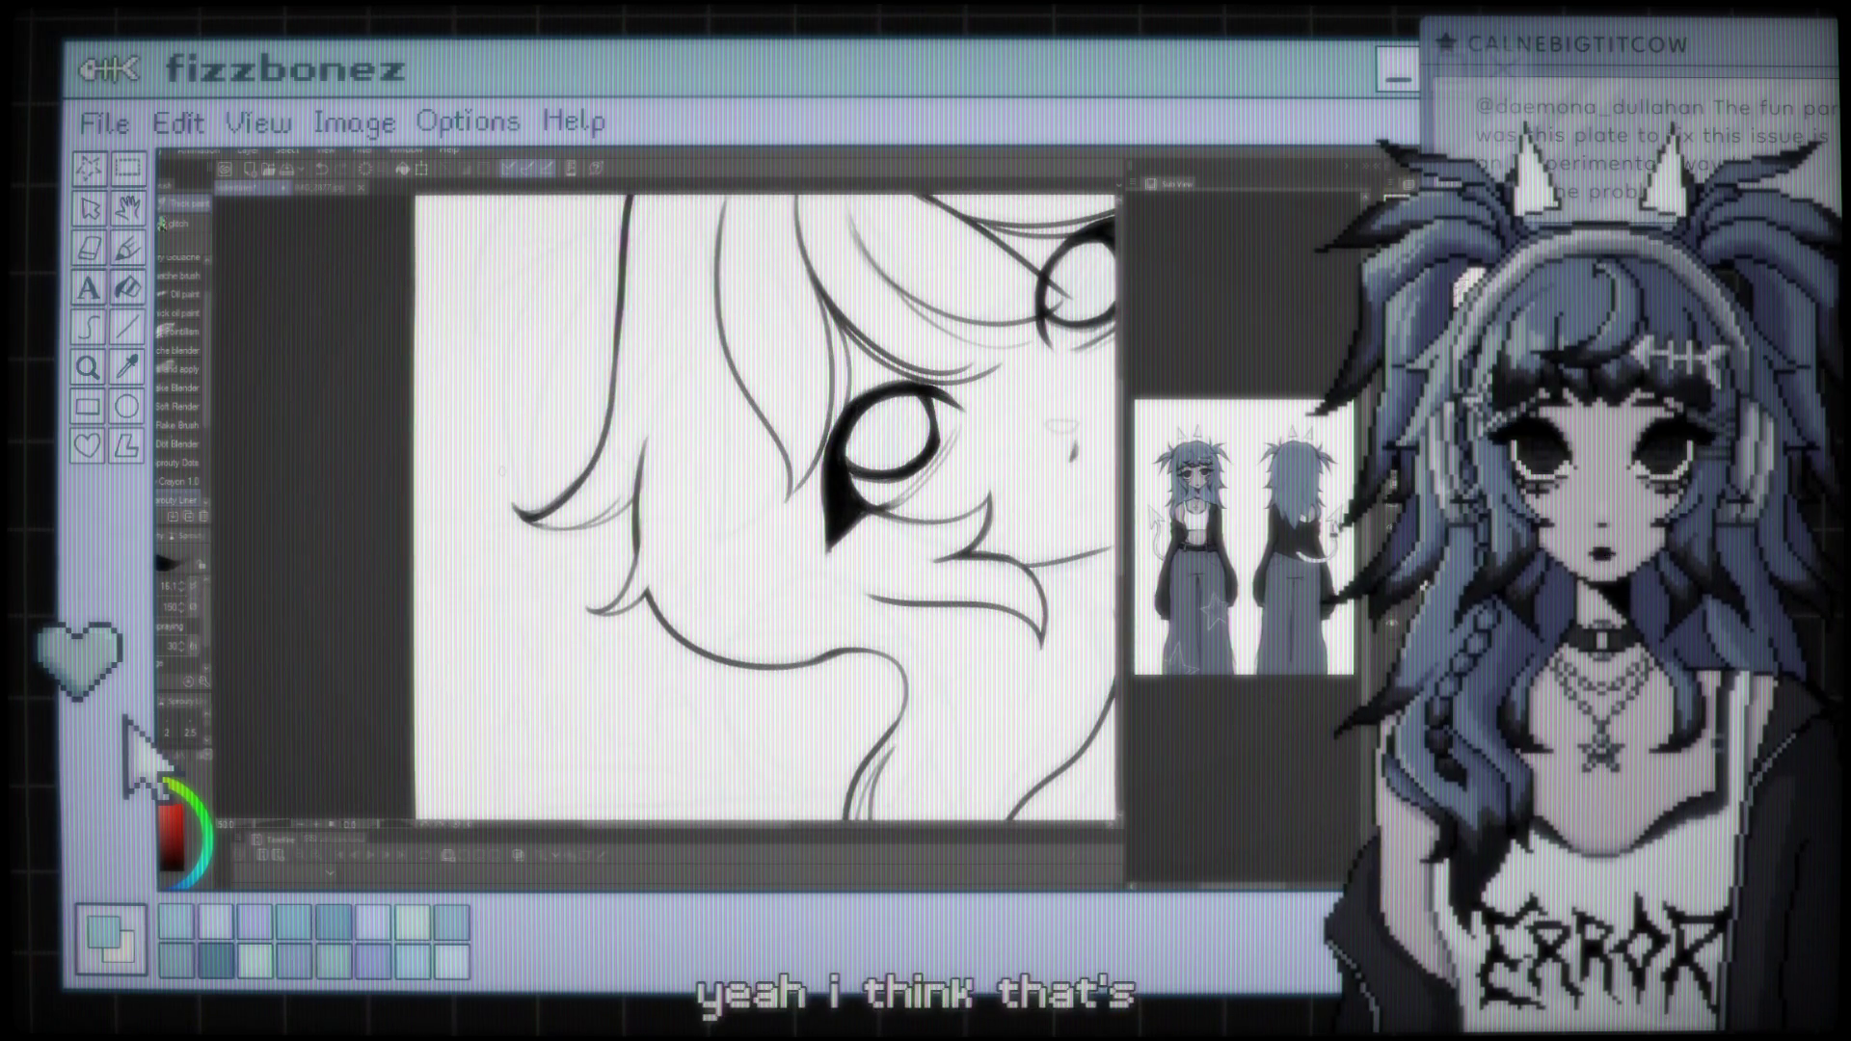
key(j)
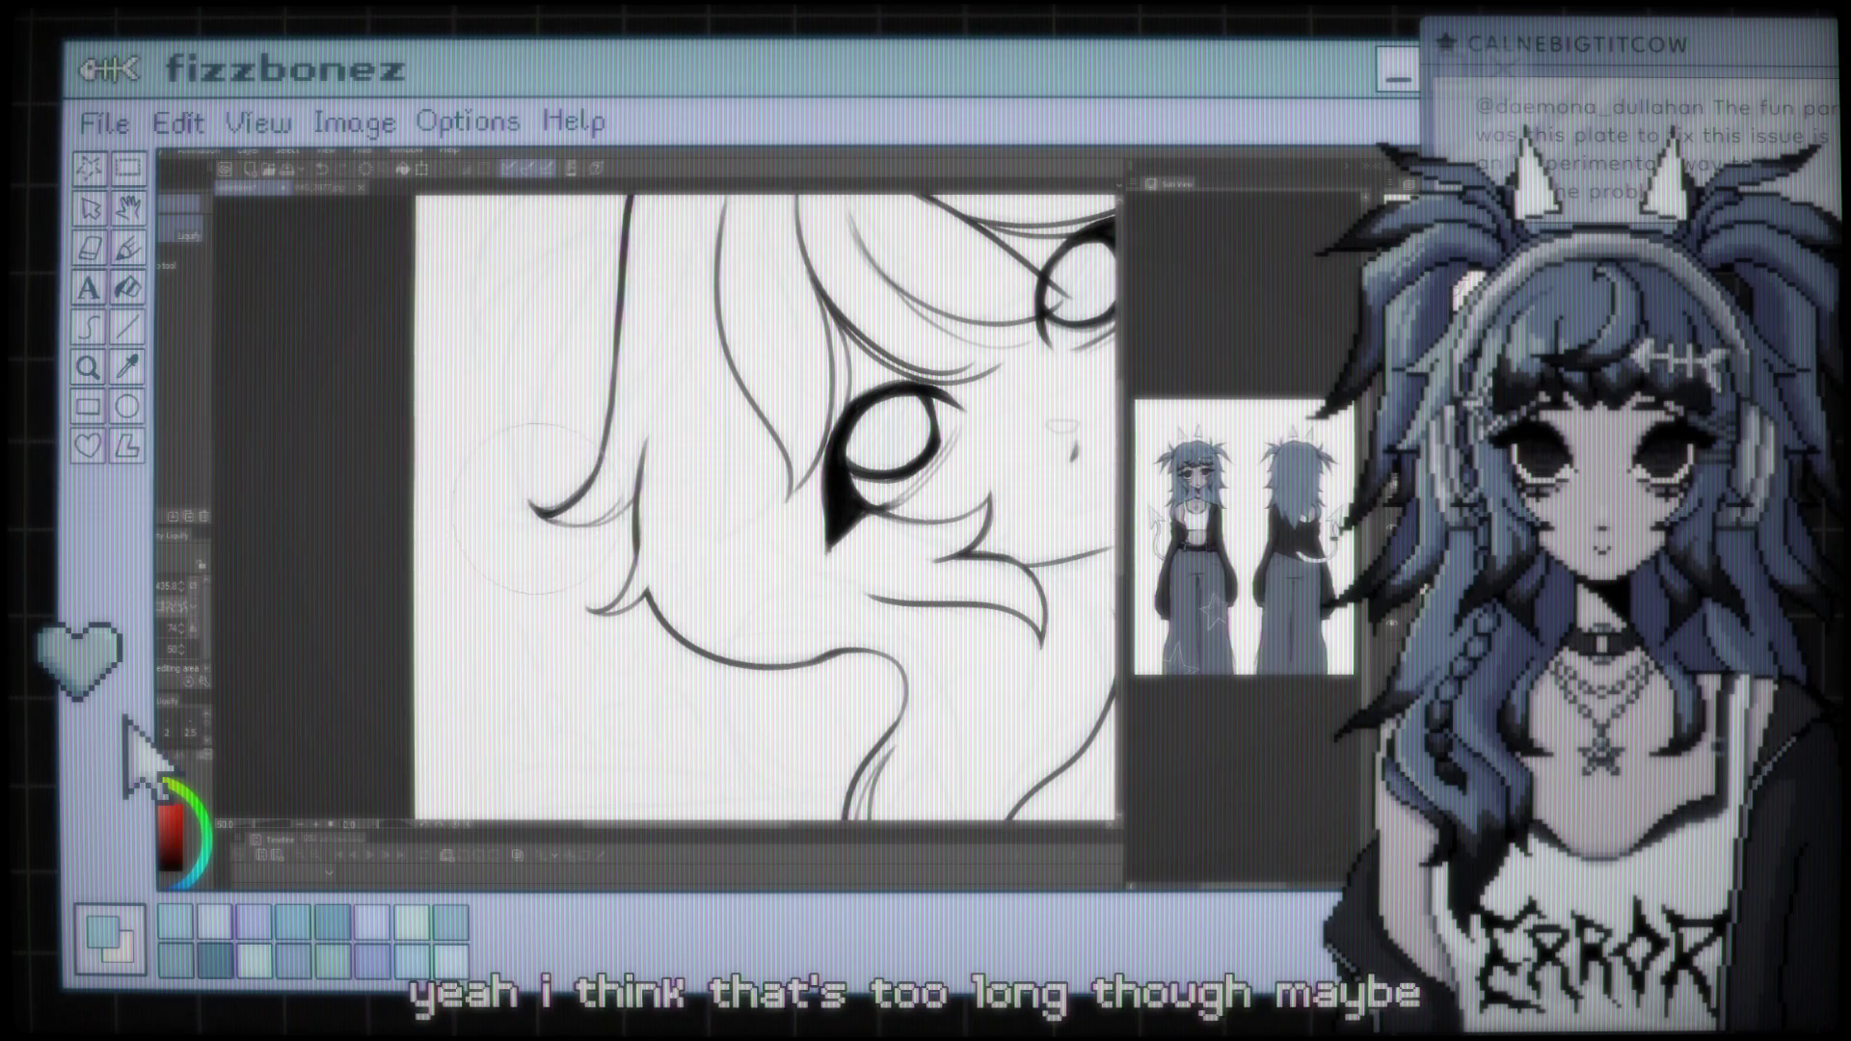
key(b)
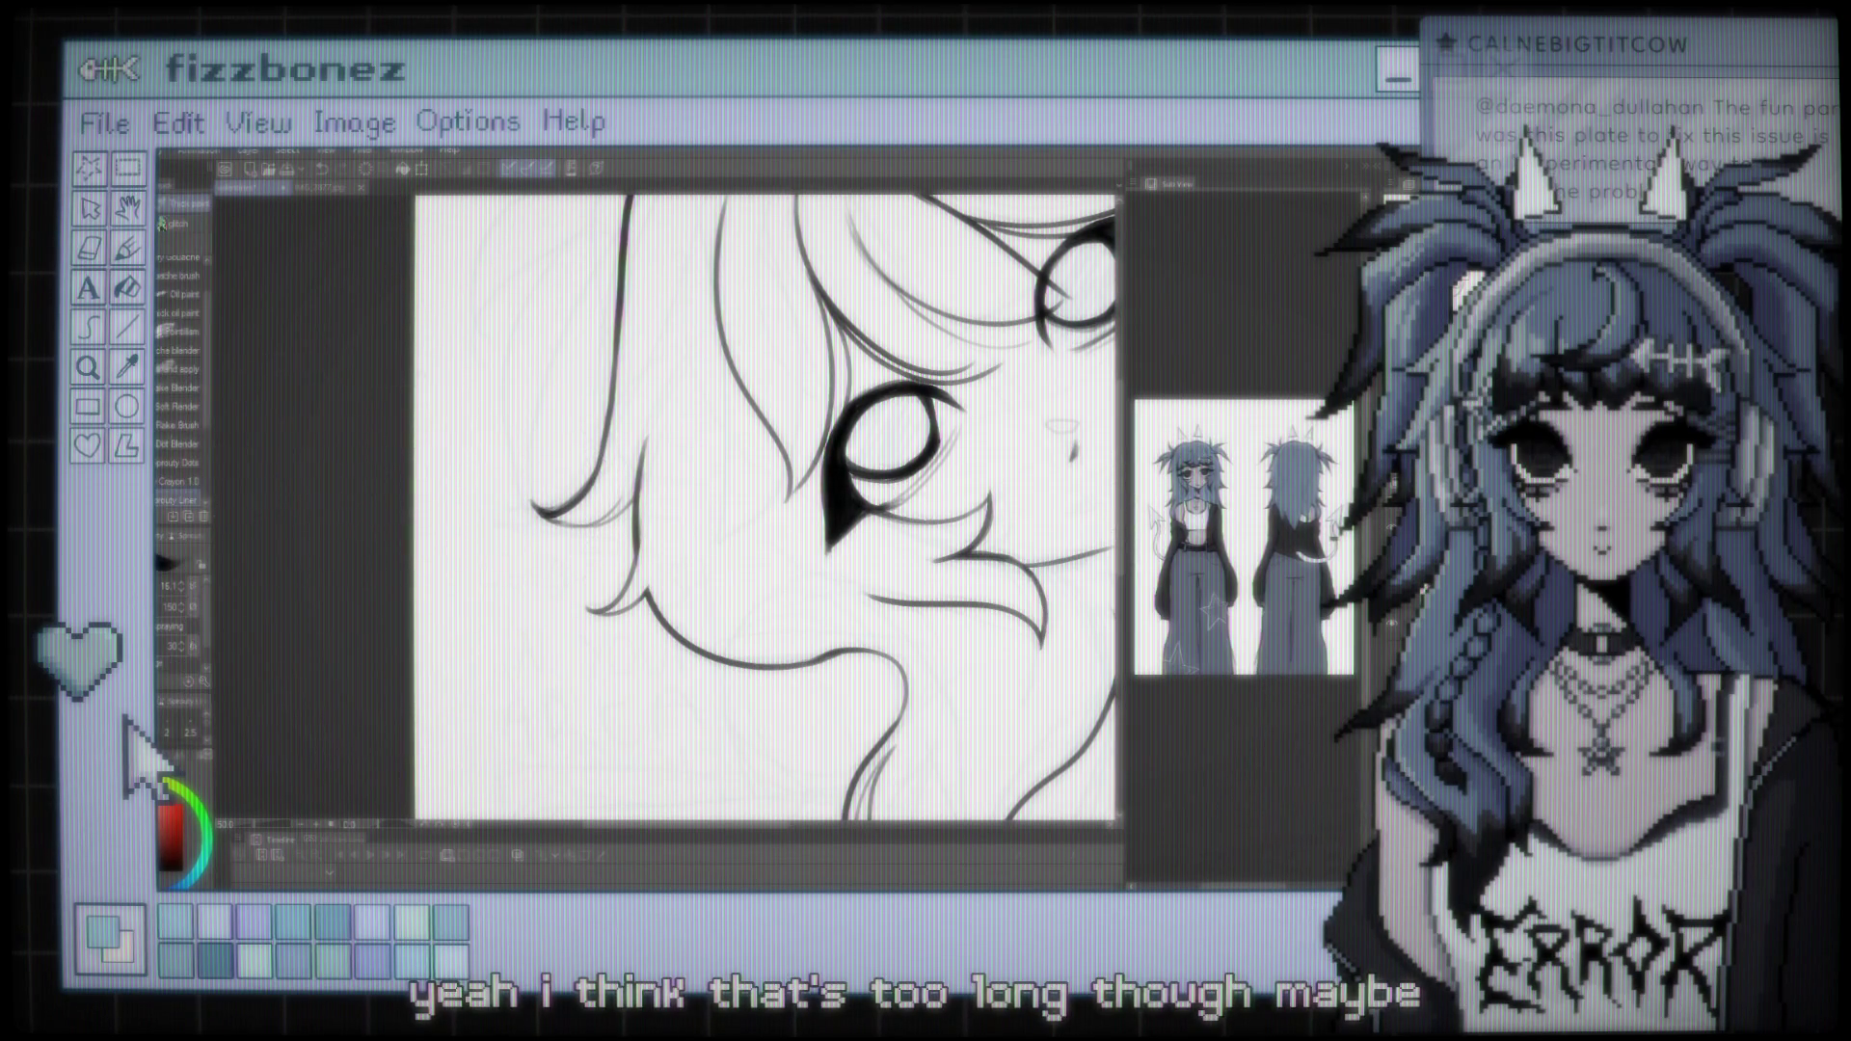
scroll(825, 506, down, 4)
scroll(646, 482, up, 4)
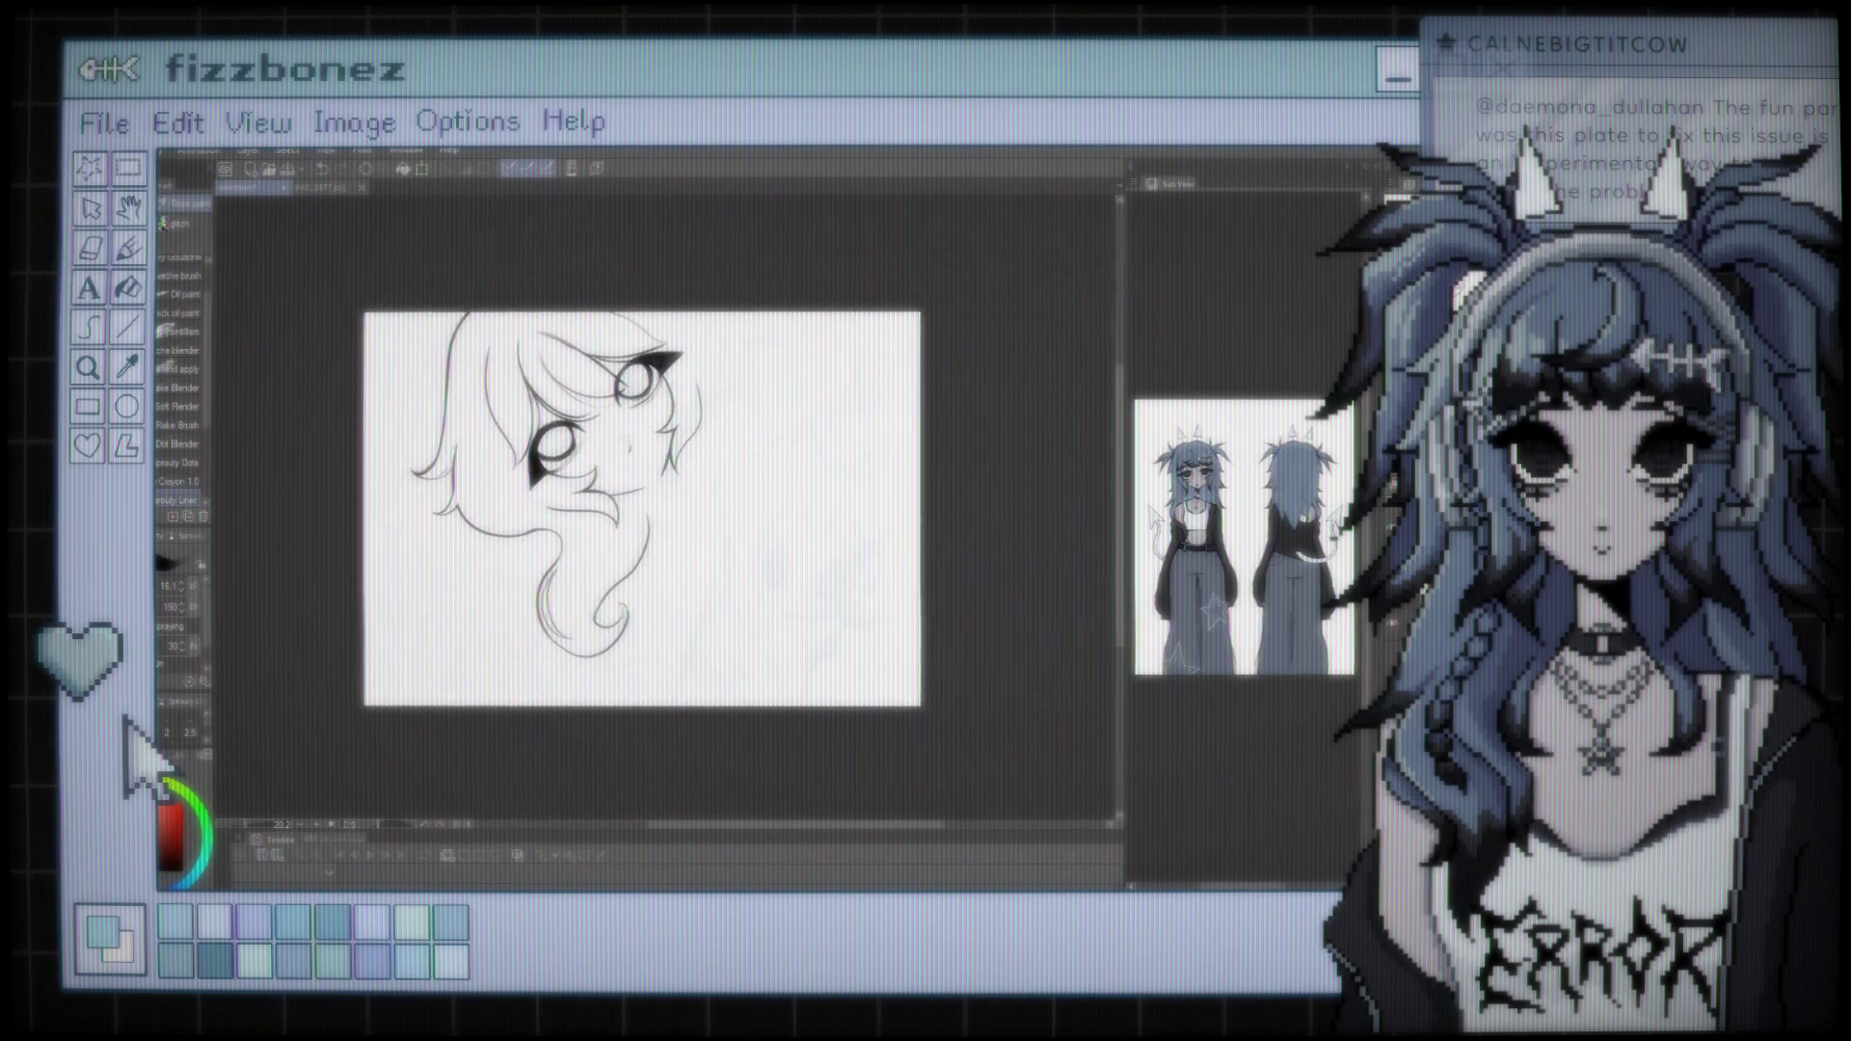
scroll(636, 540, up, 3)
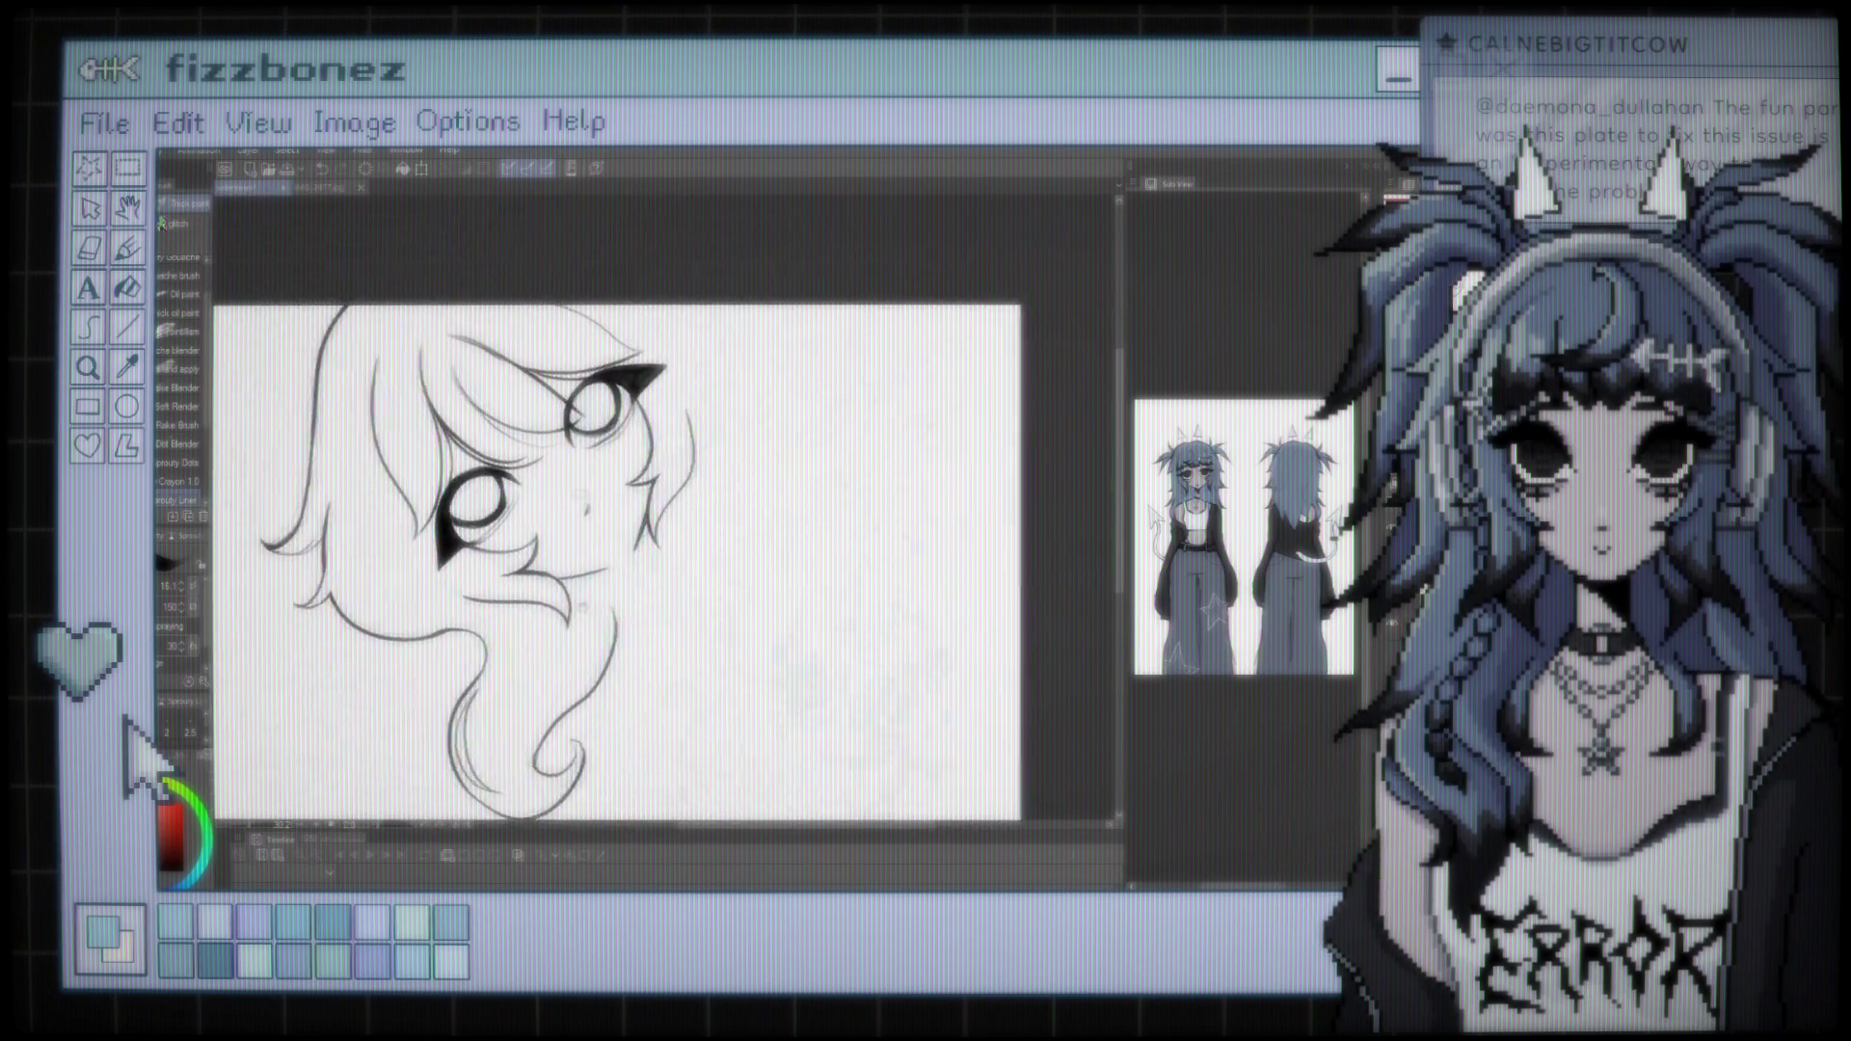
scroll(772, 490, up, 2)
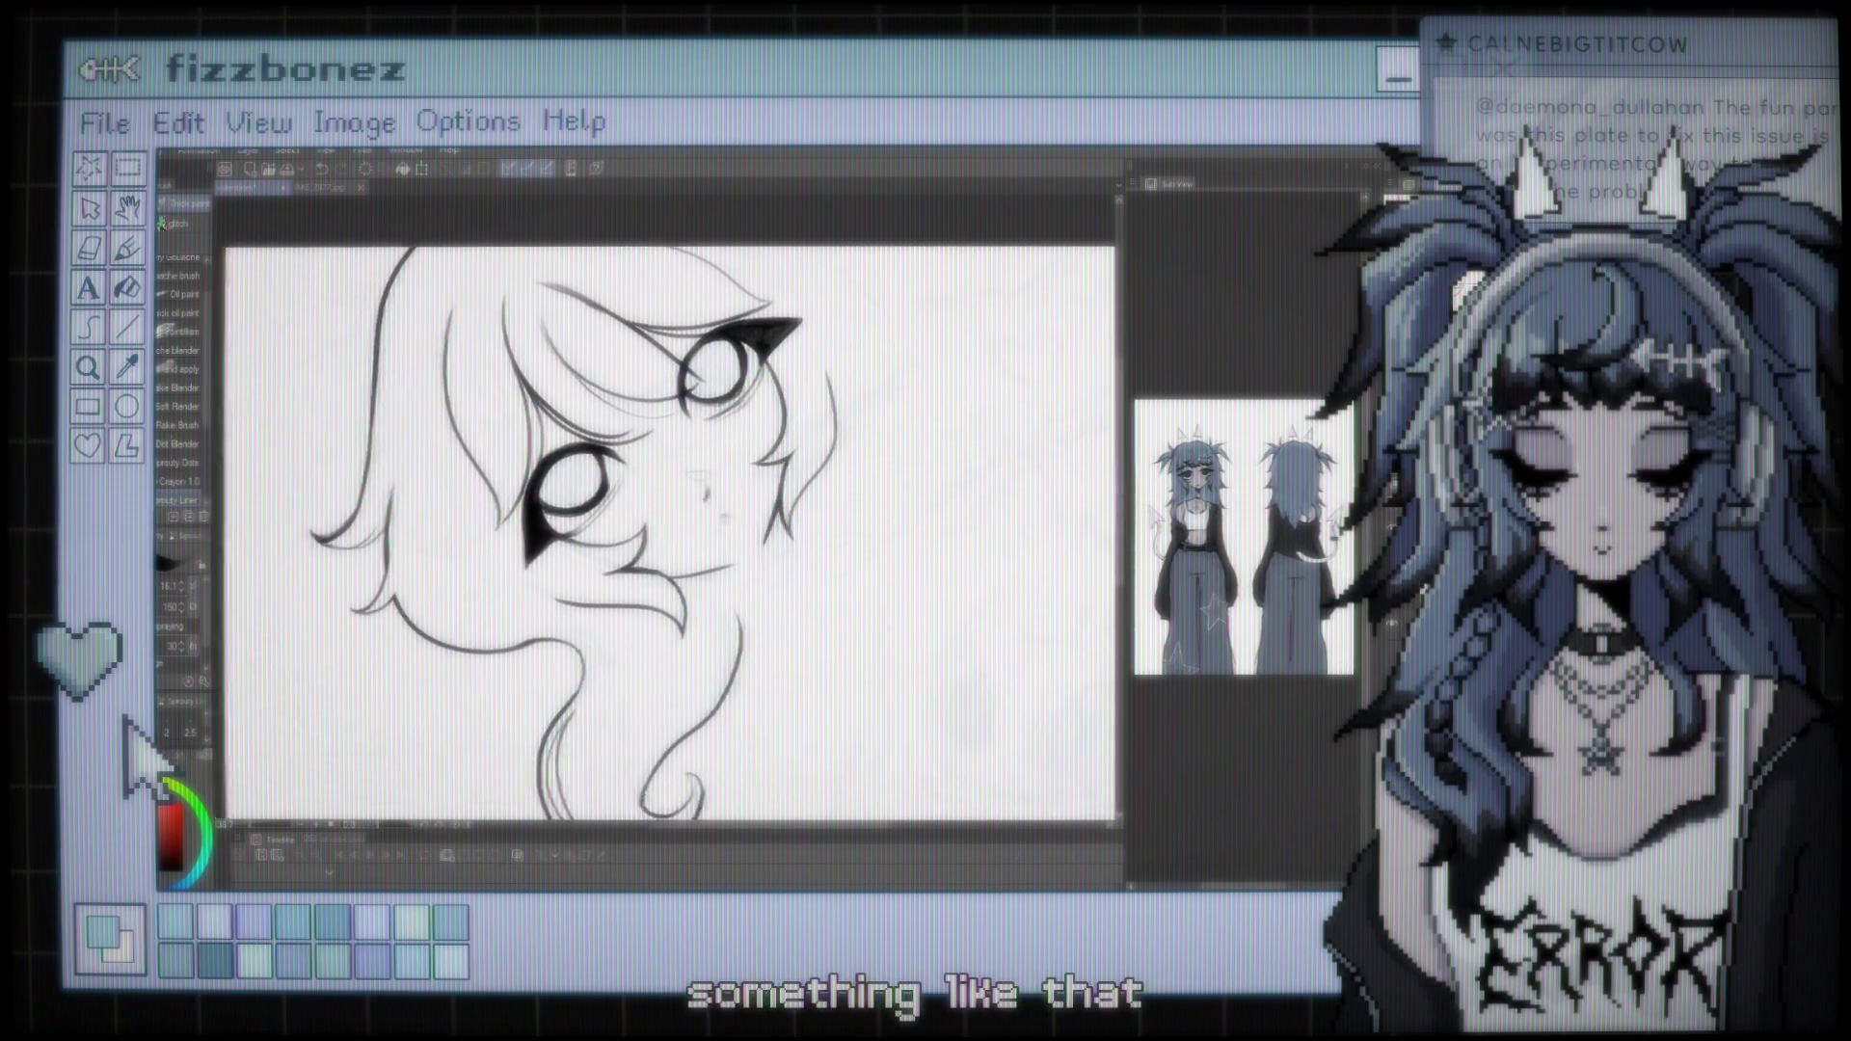
scroll(772, 489, up, 1)
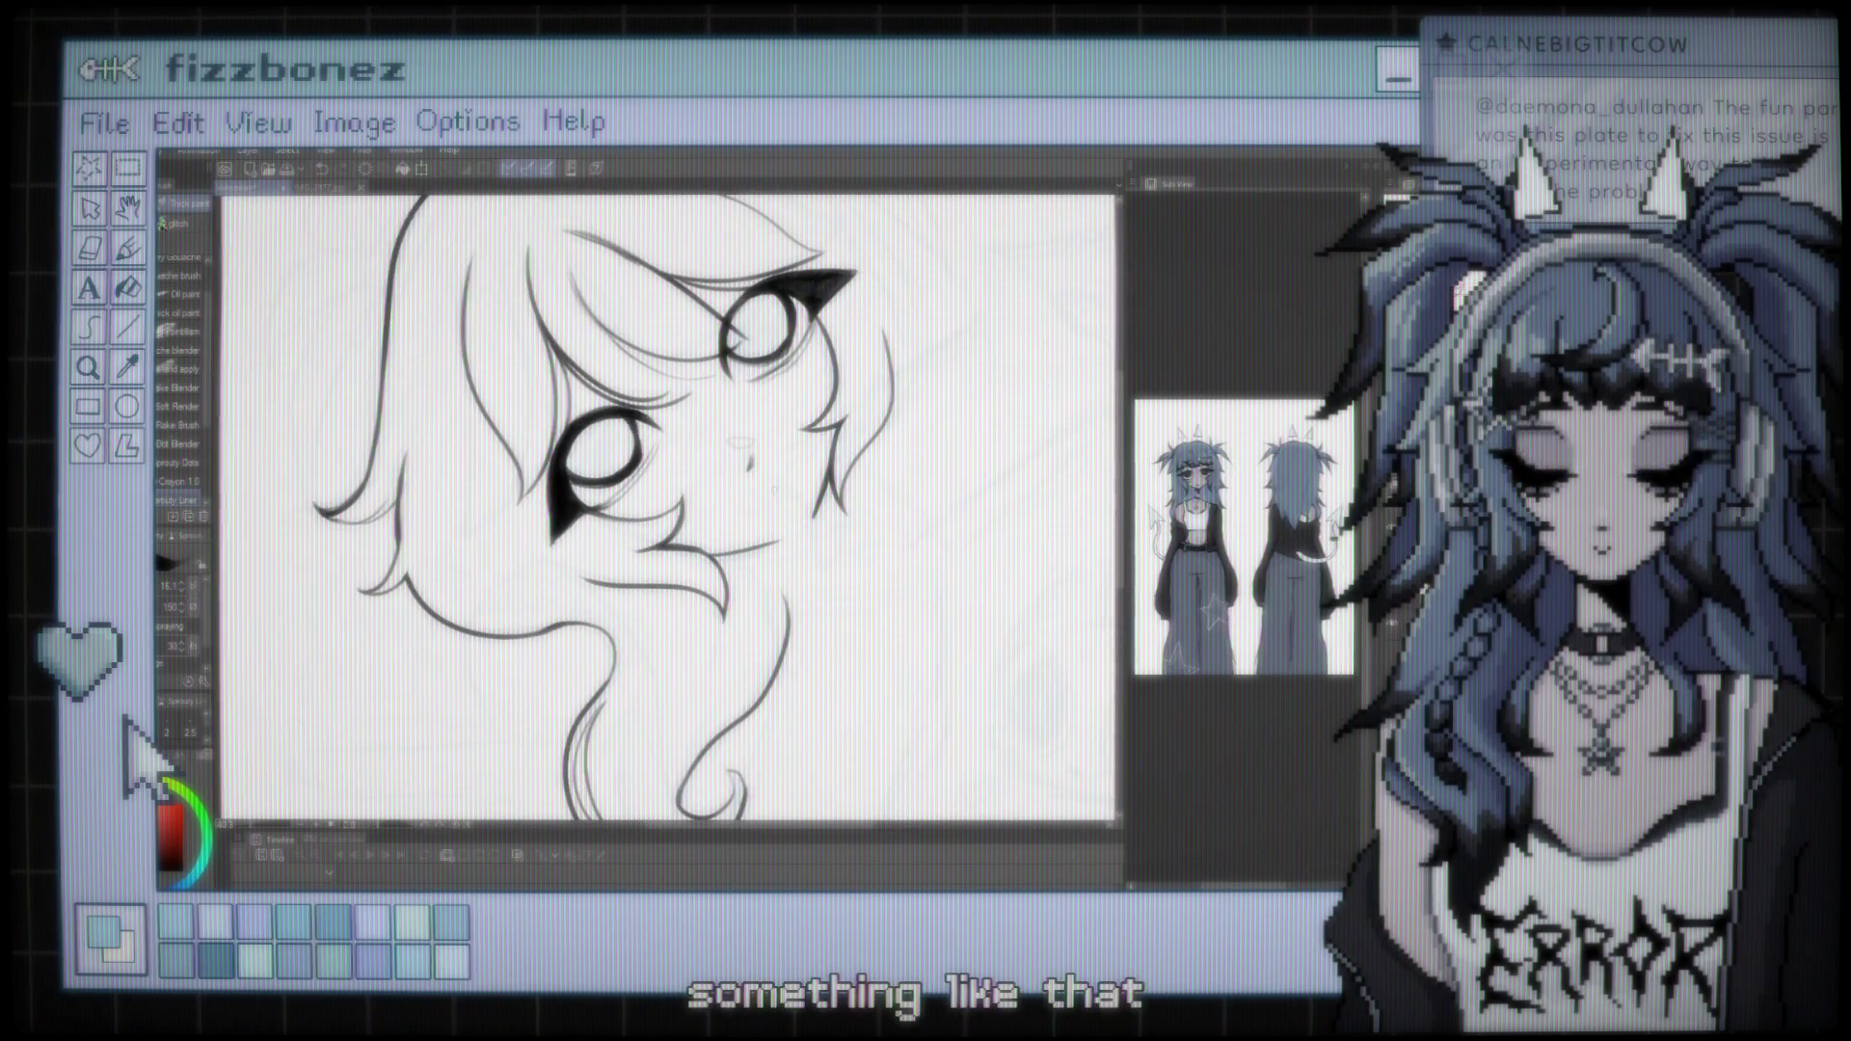
scroll(636, 502, down, 1)
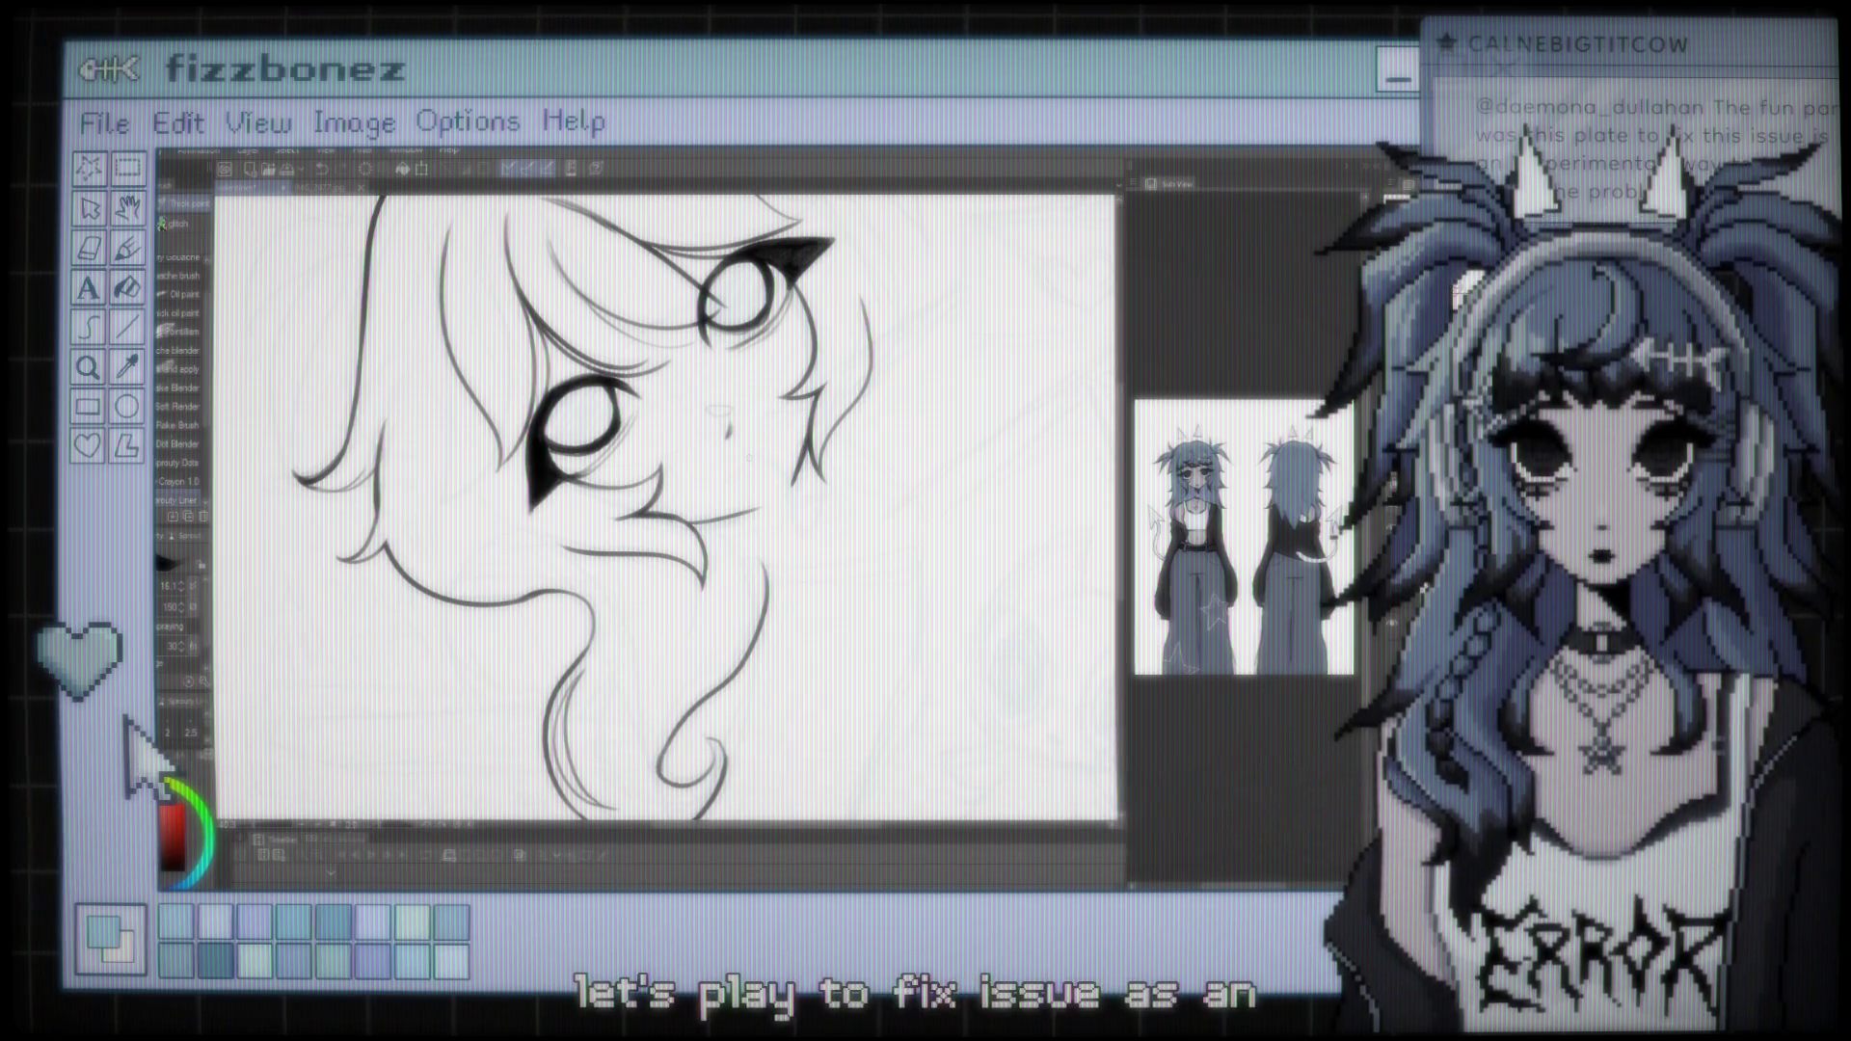
scroll(665, 506, down, 2)
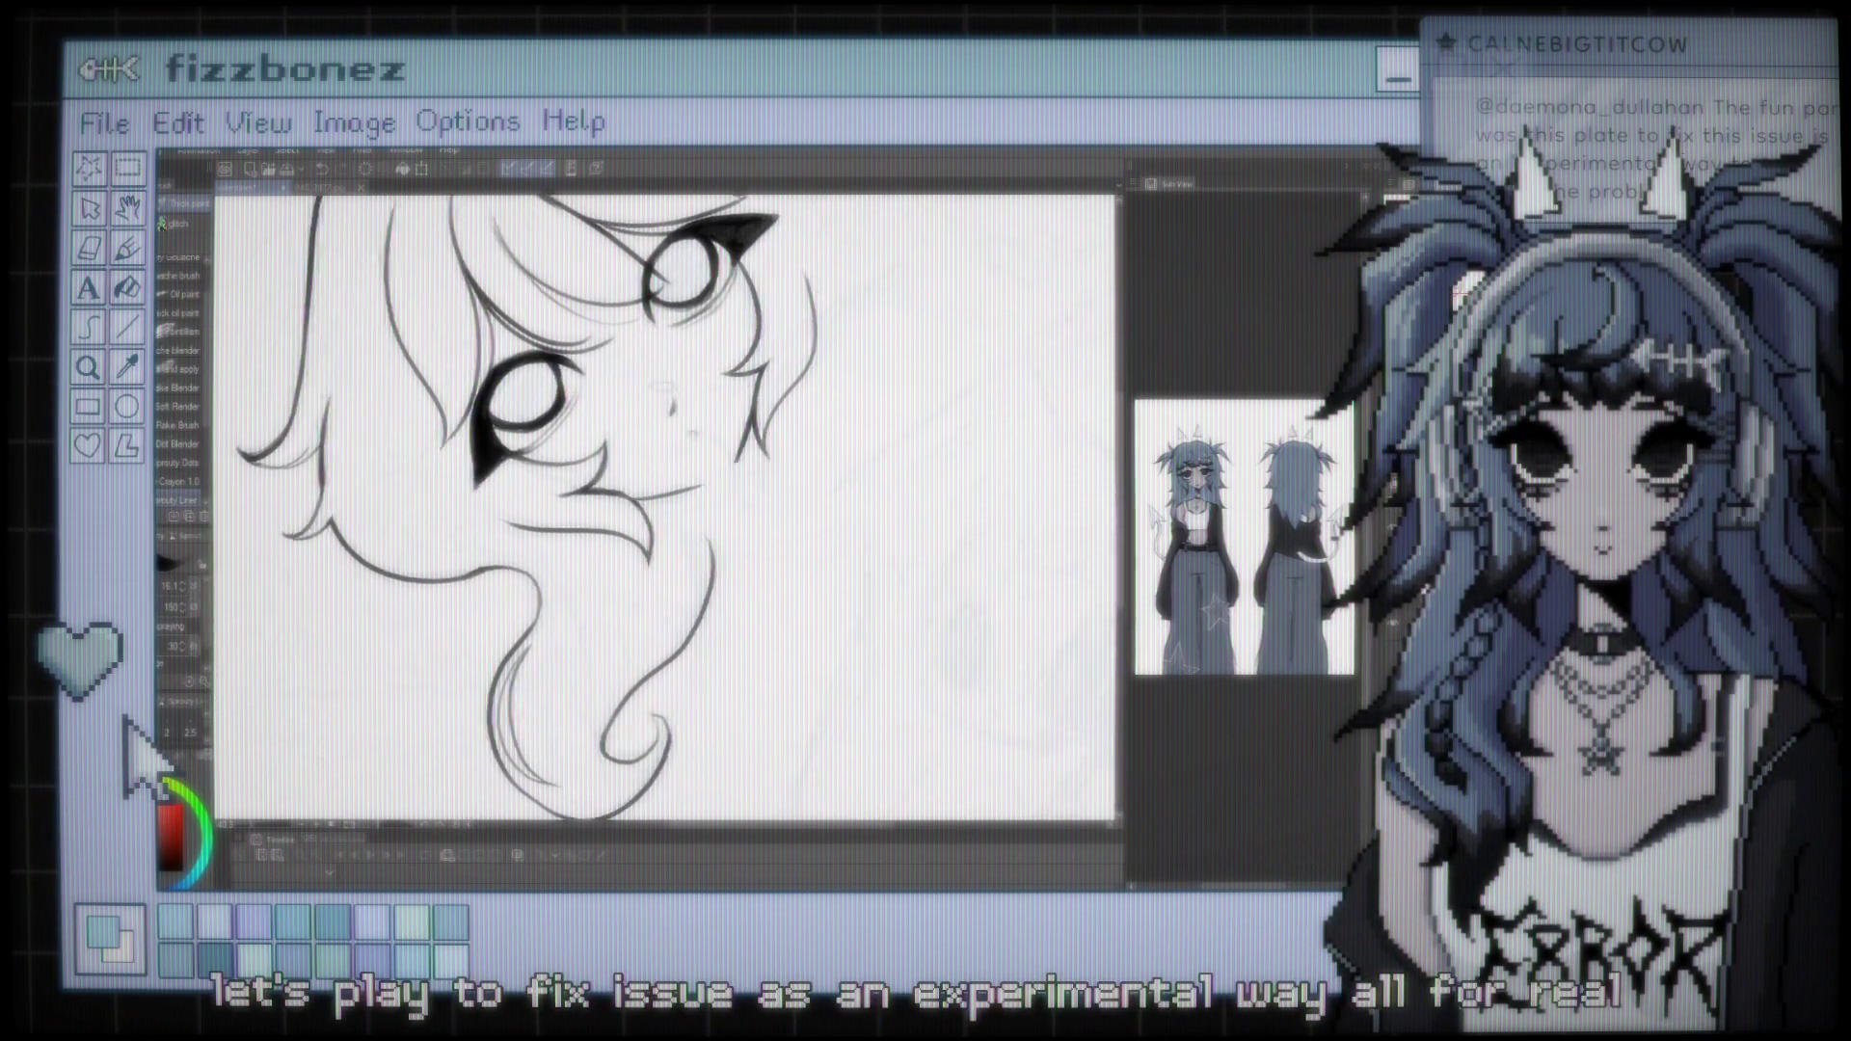
scroll(1061, 386, up, 2)
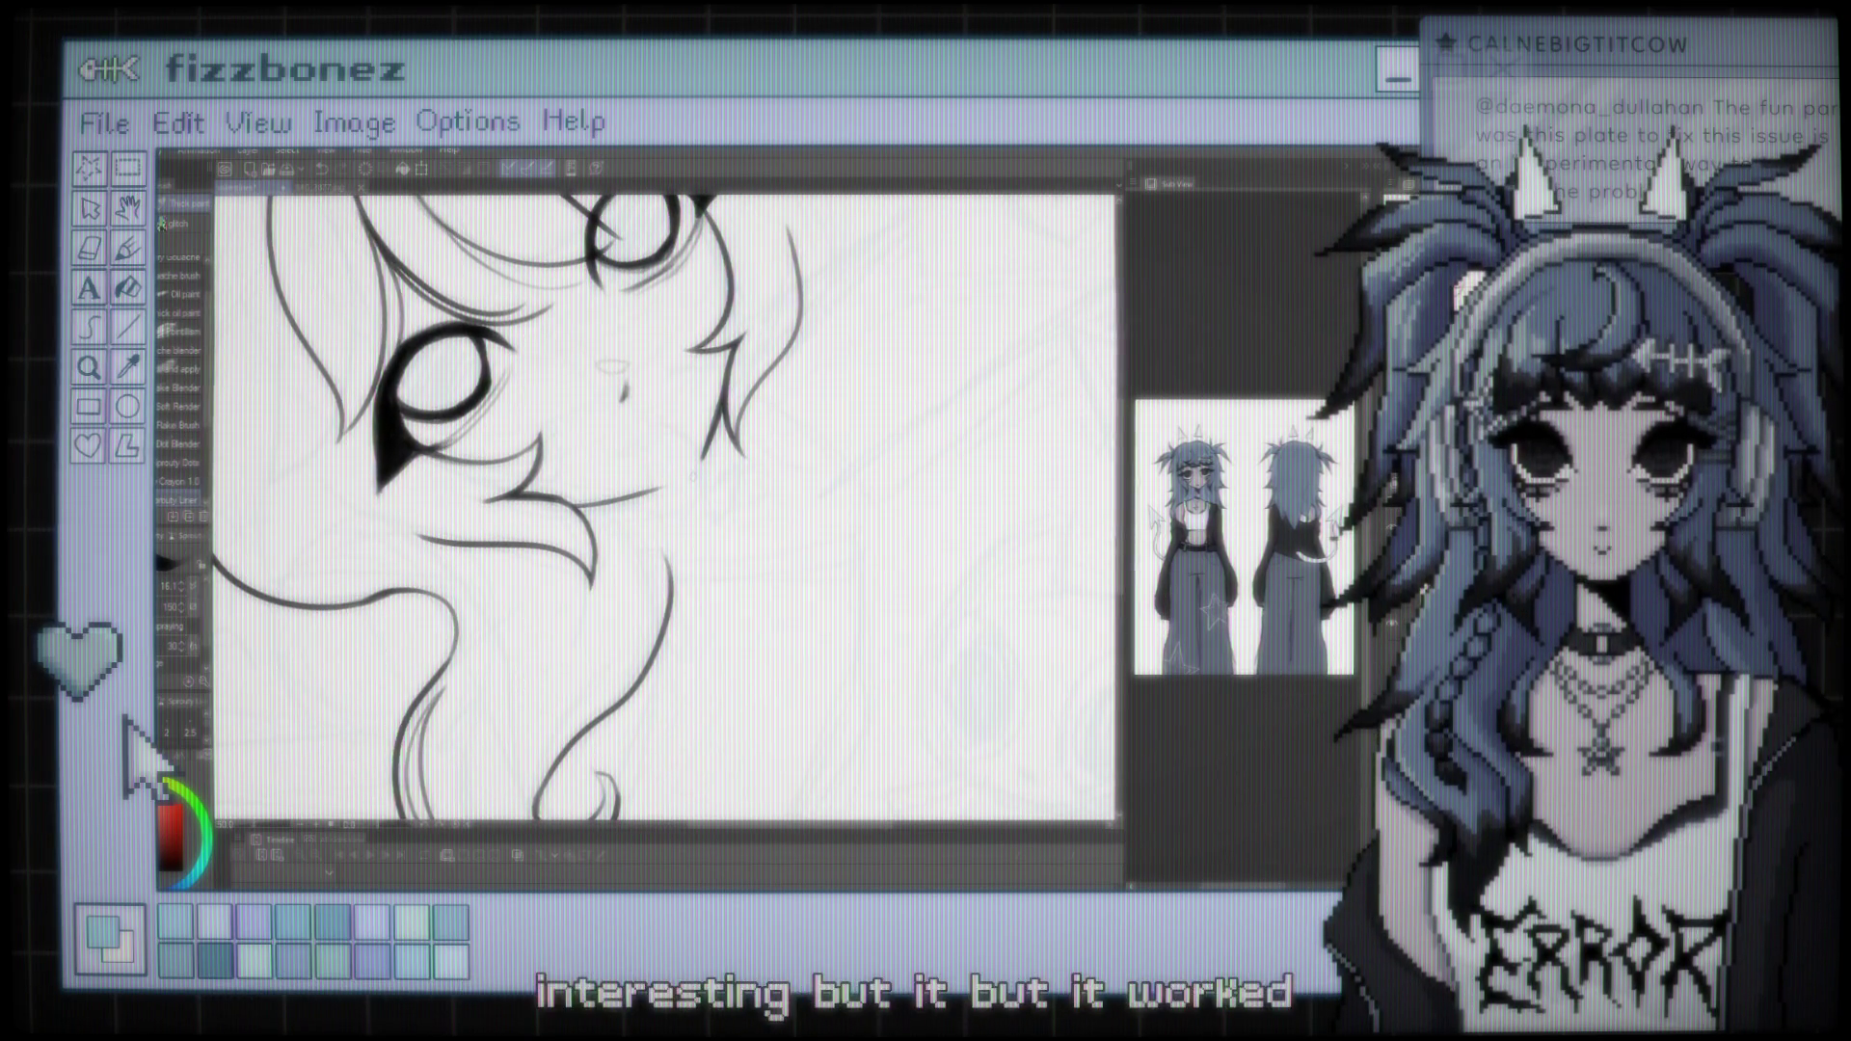
scroll(659, 434, up, 2)
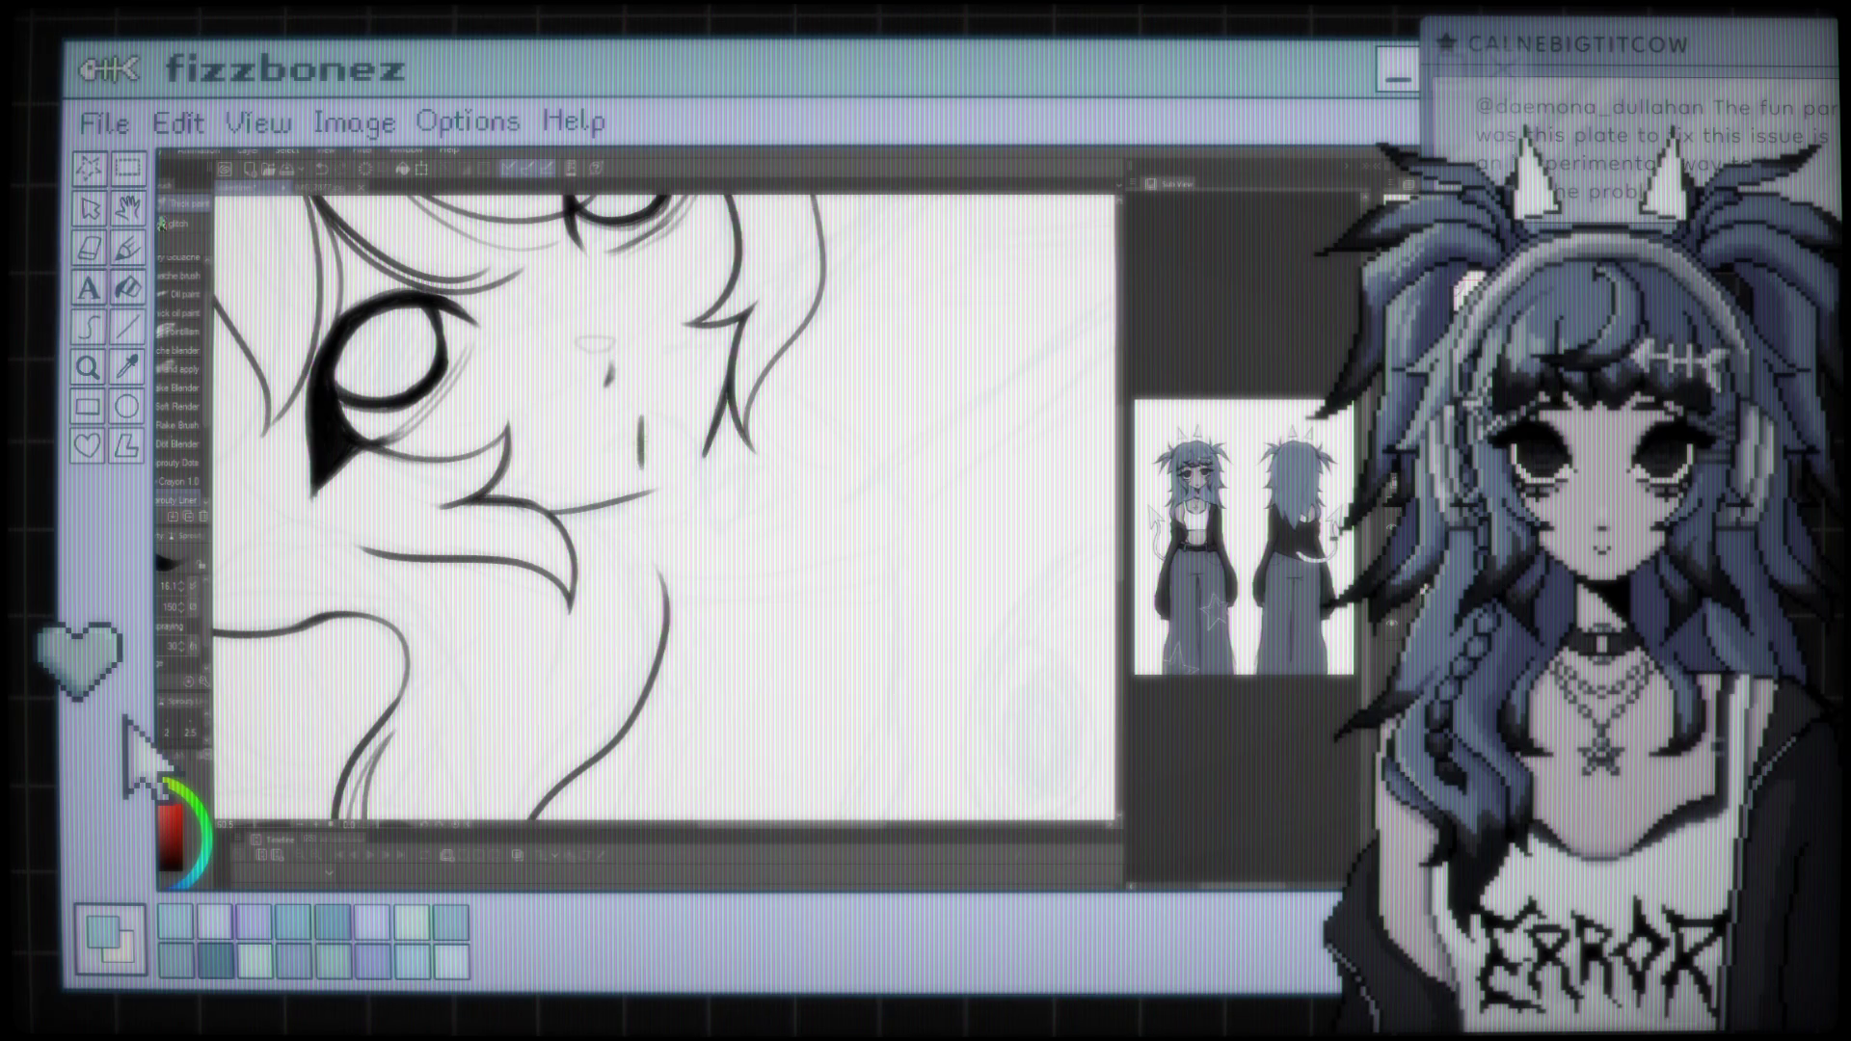
Ink the fingers touching the chin, extending the finger line's tail to the right
drag(642, 425, 654, 521)
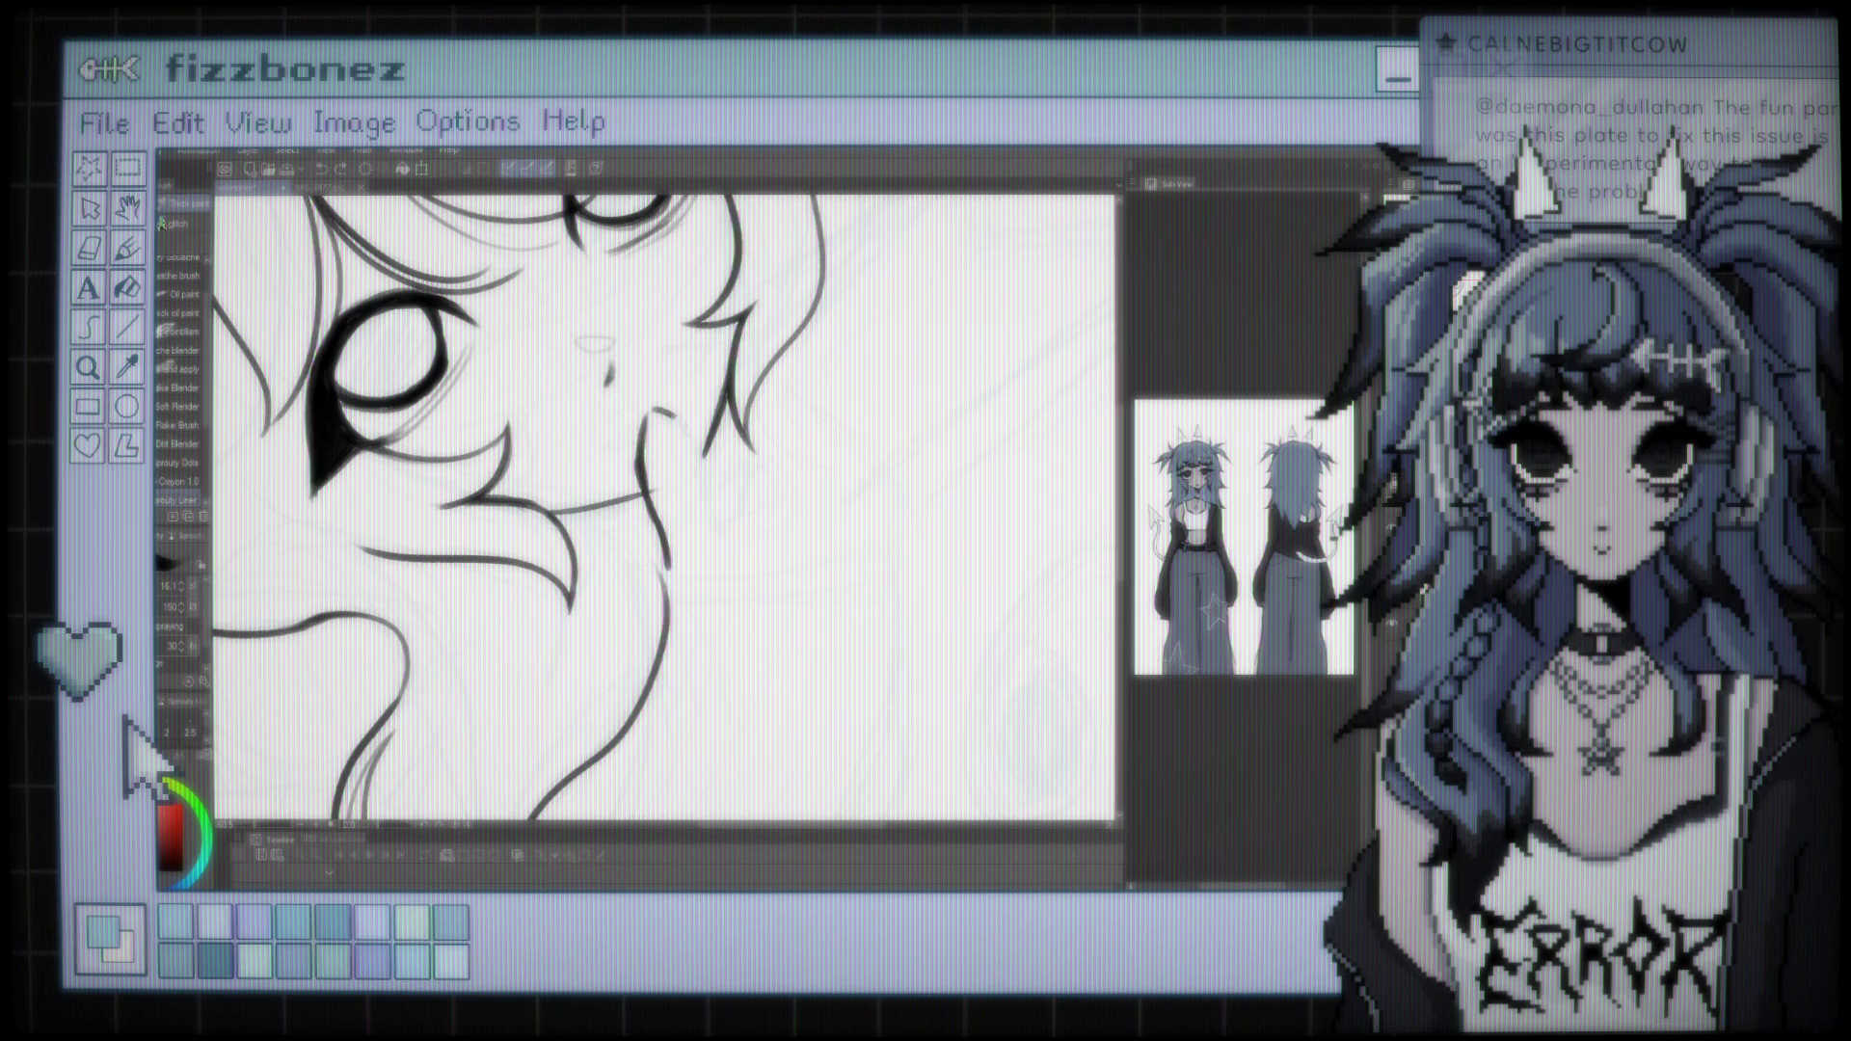
drag(689, 468, 722, 527)
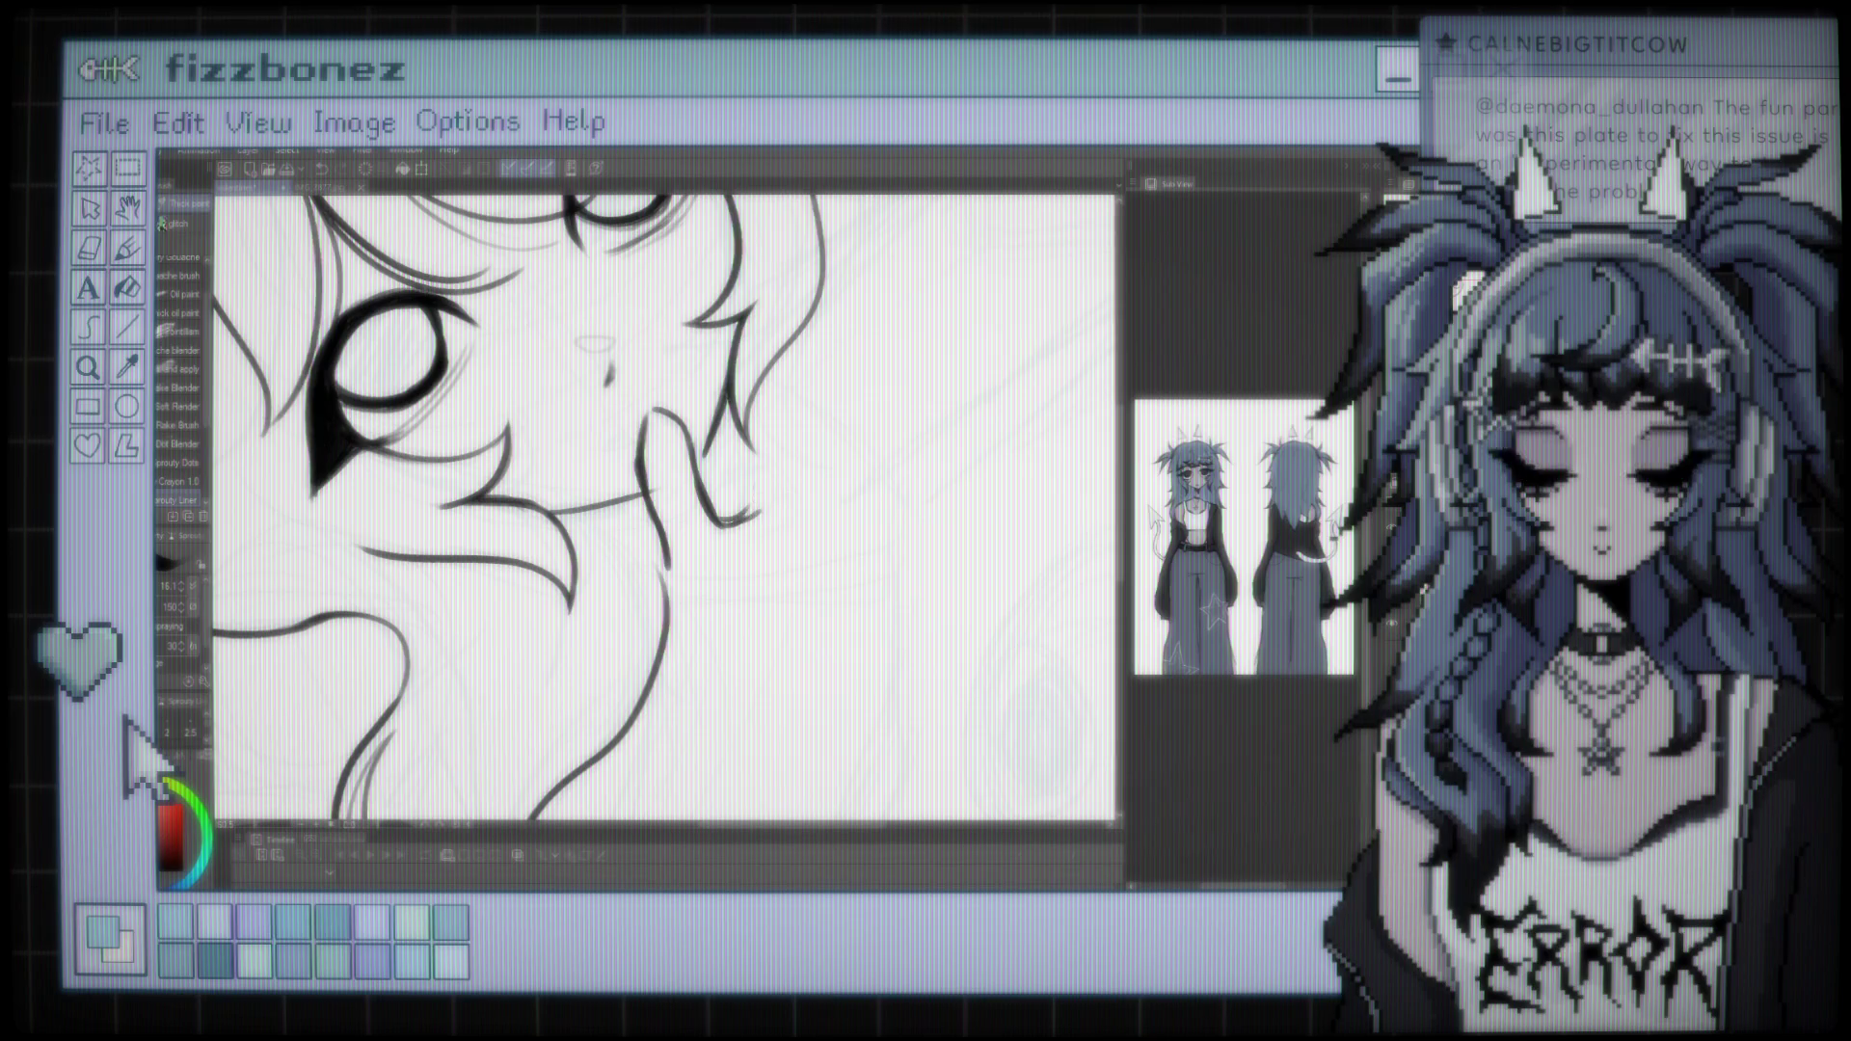
drag(743, 519, 768, 521)
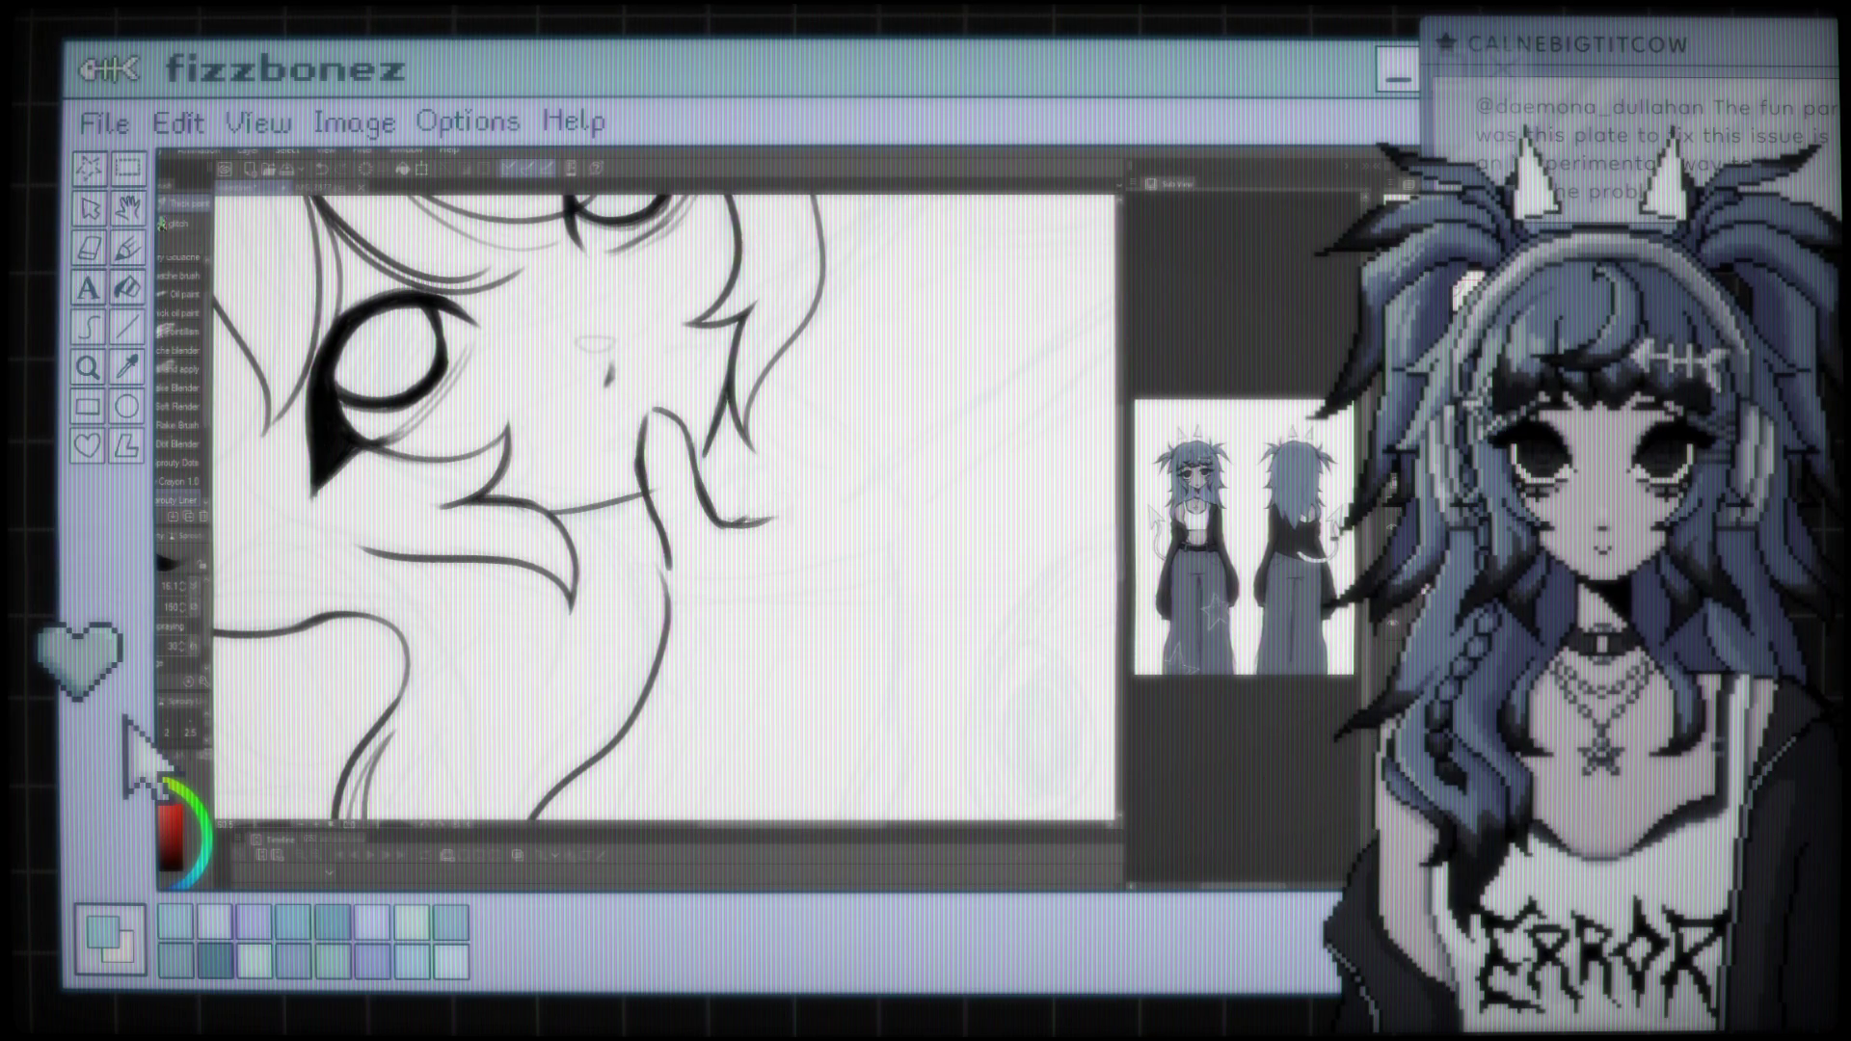
scroll(665, 511, down, 3)
scroll(666, 511, up, 3)
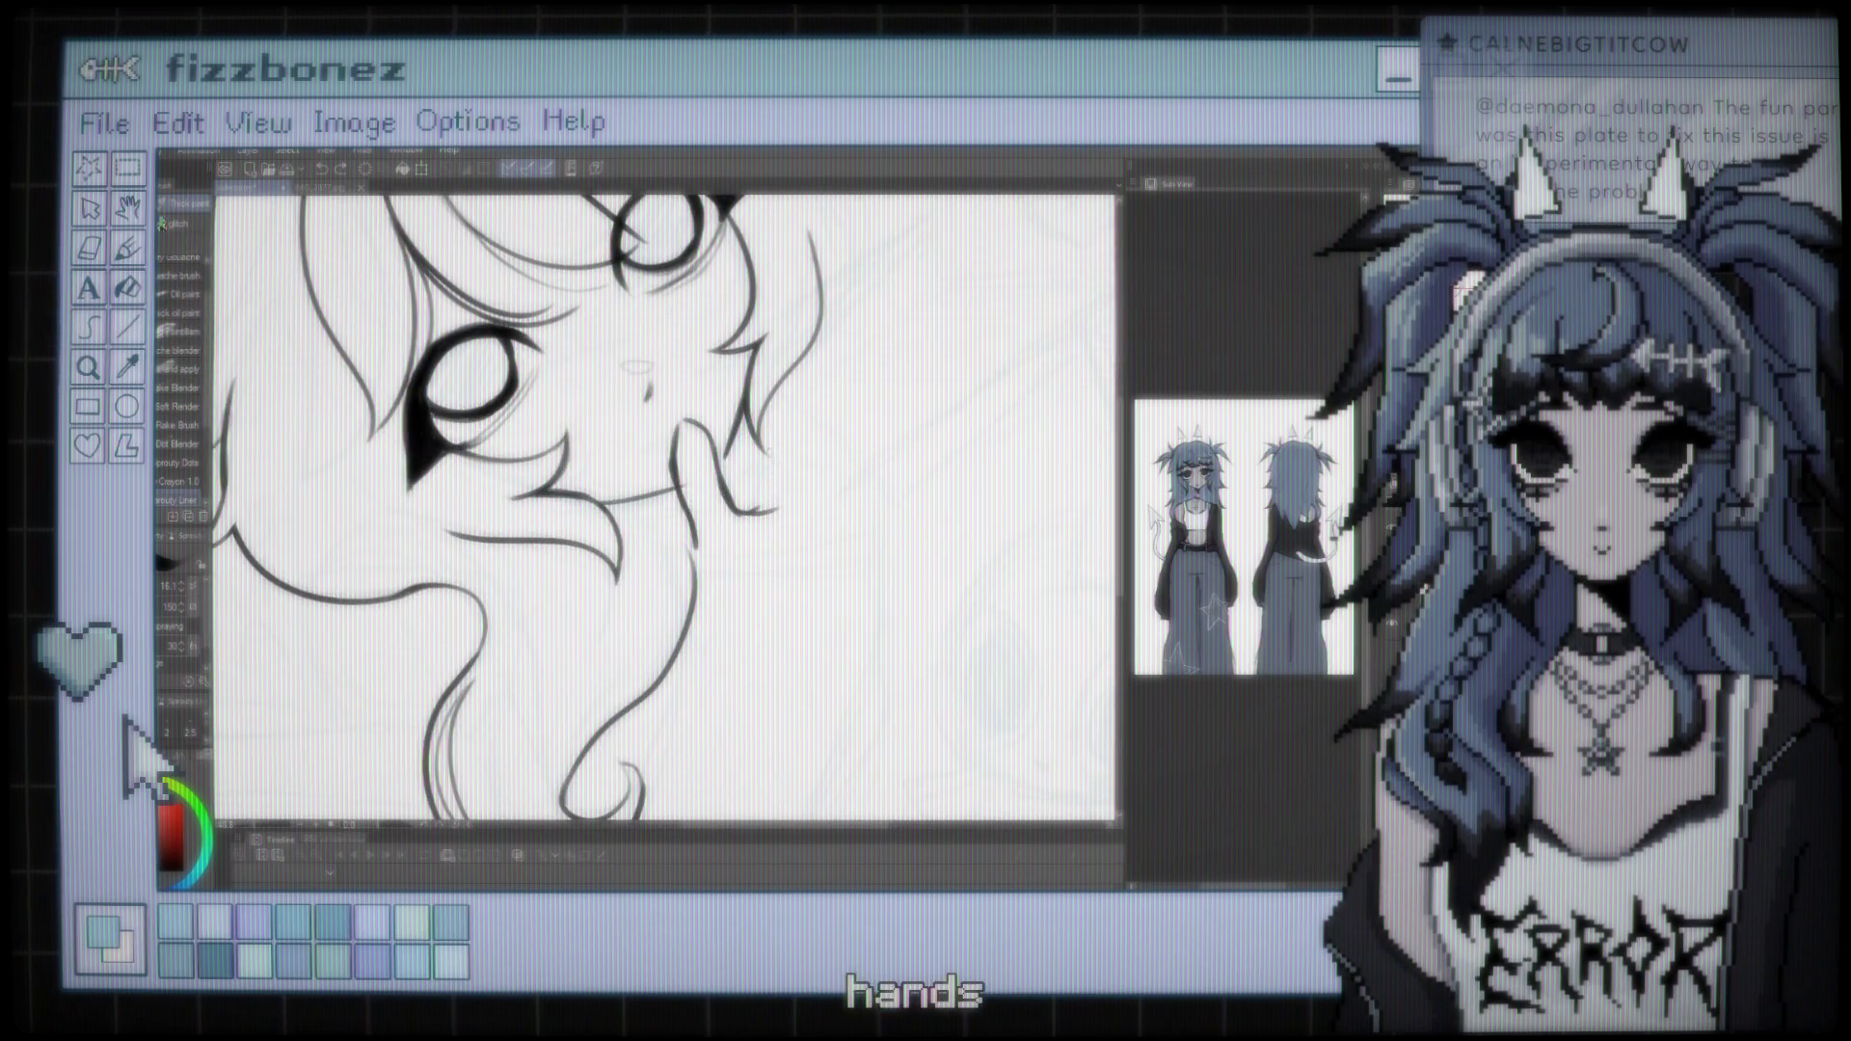
mouse_move(771, 453)
mouse_down()
mouse_move(800, 488)
mouse_move(768, 511)
mouse_up()
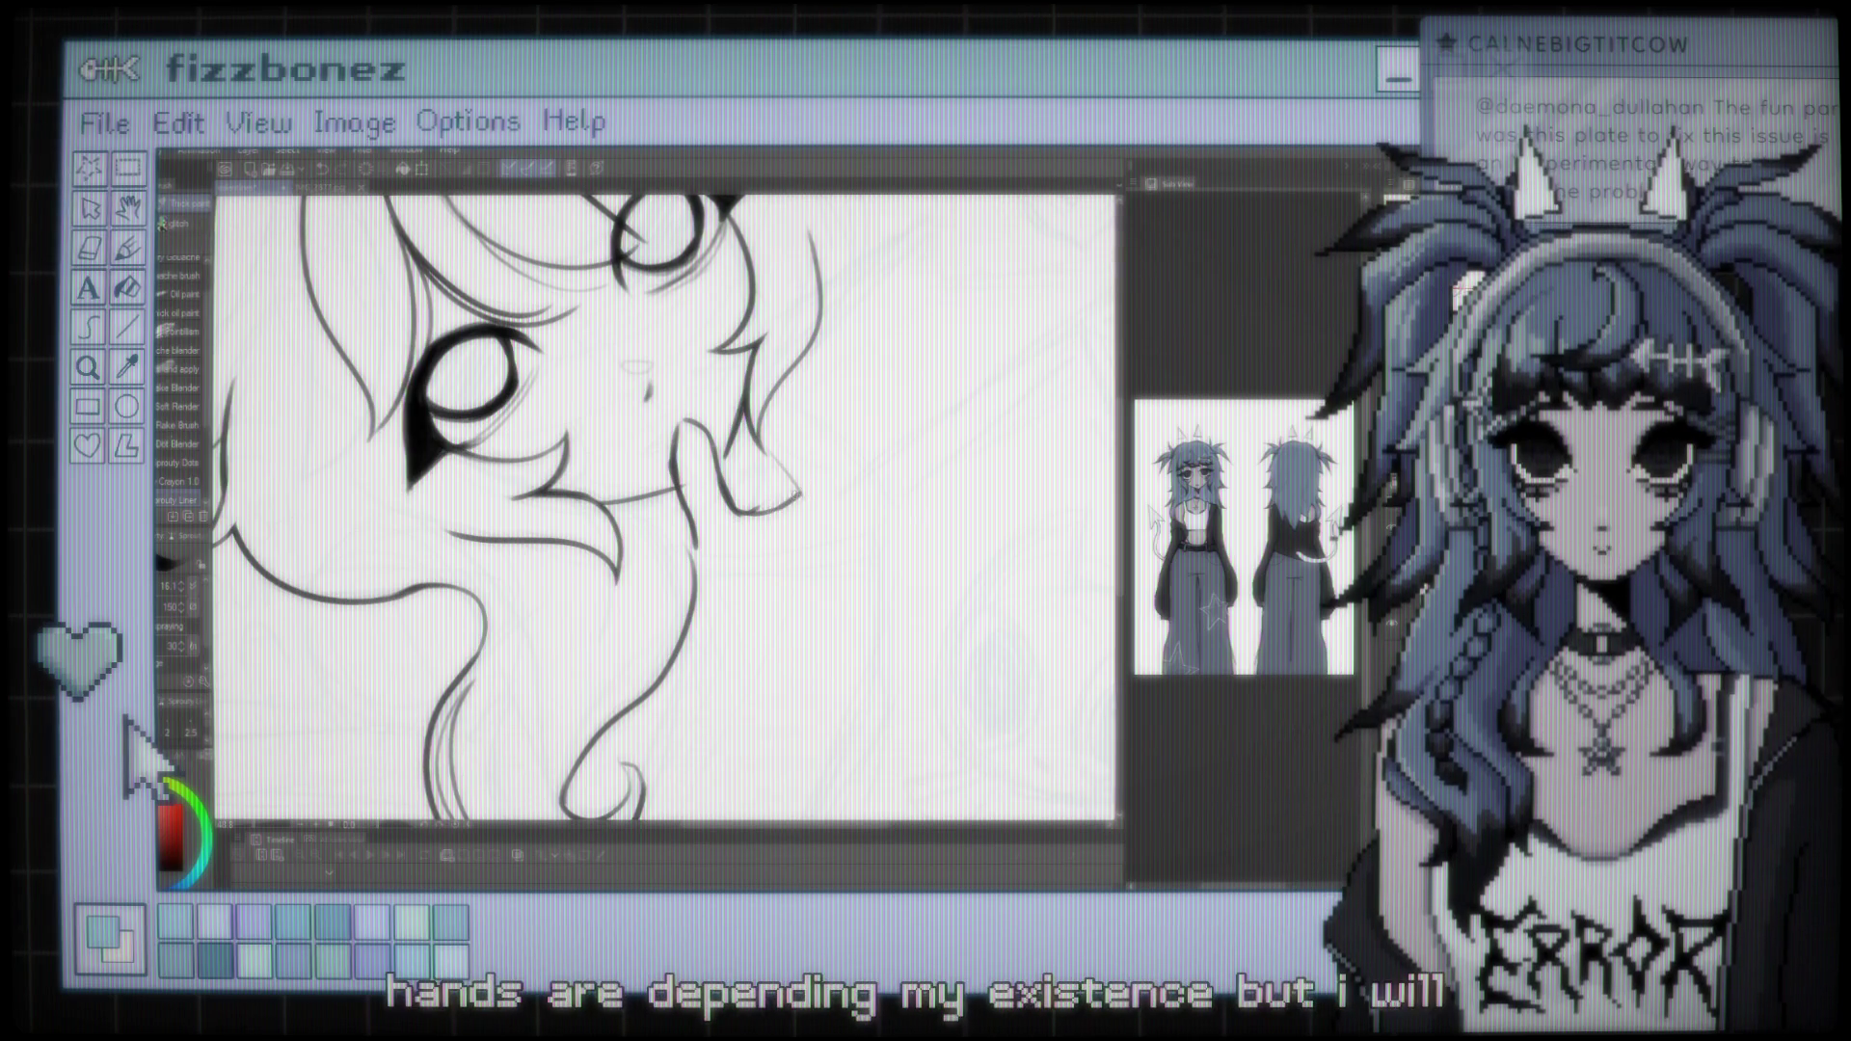
Draw two curved arm outline strokes beside the fingers
drag(771, 386, 863, 461)
drag(789, 395, 879, 494)
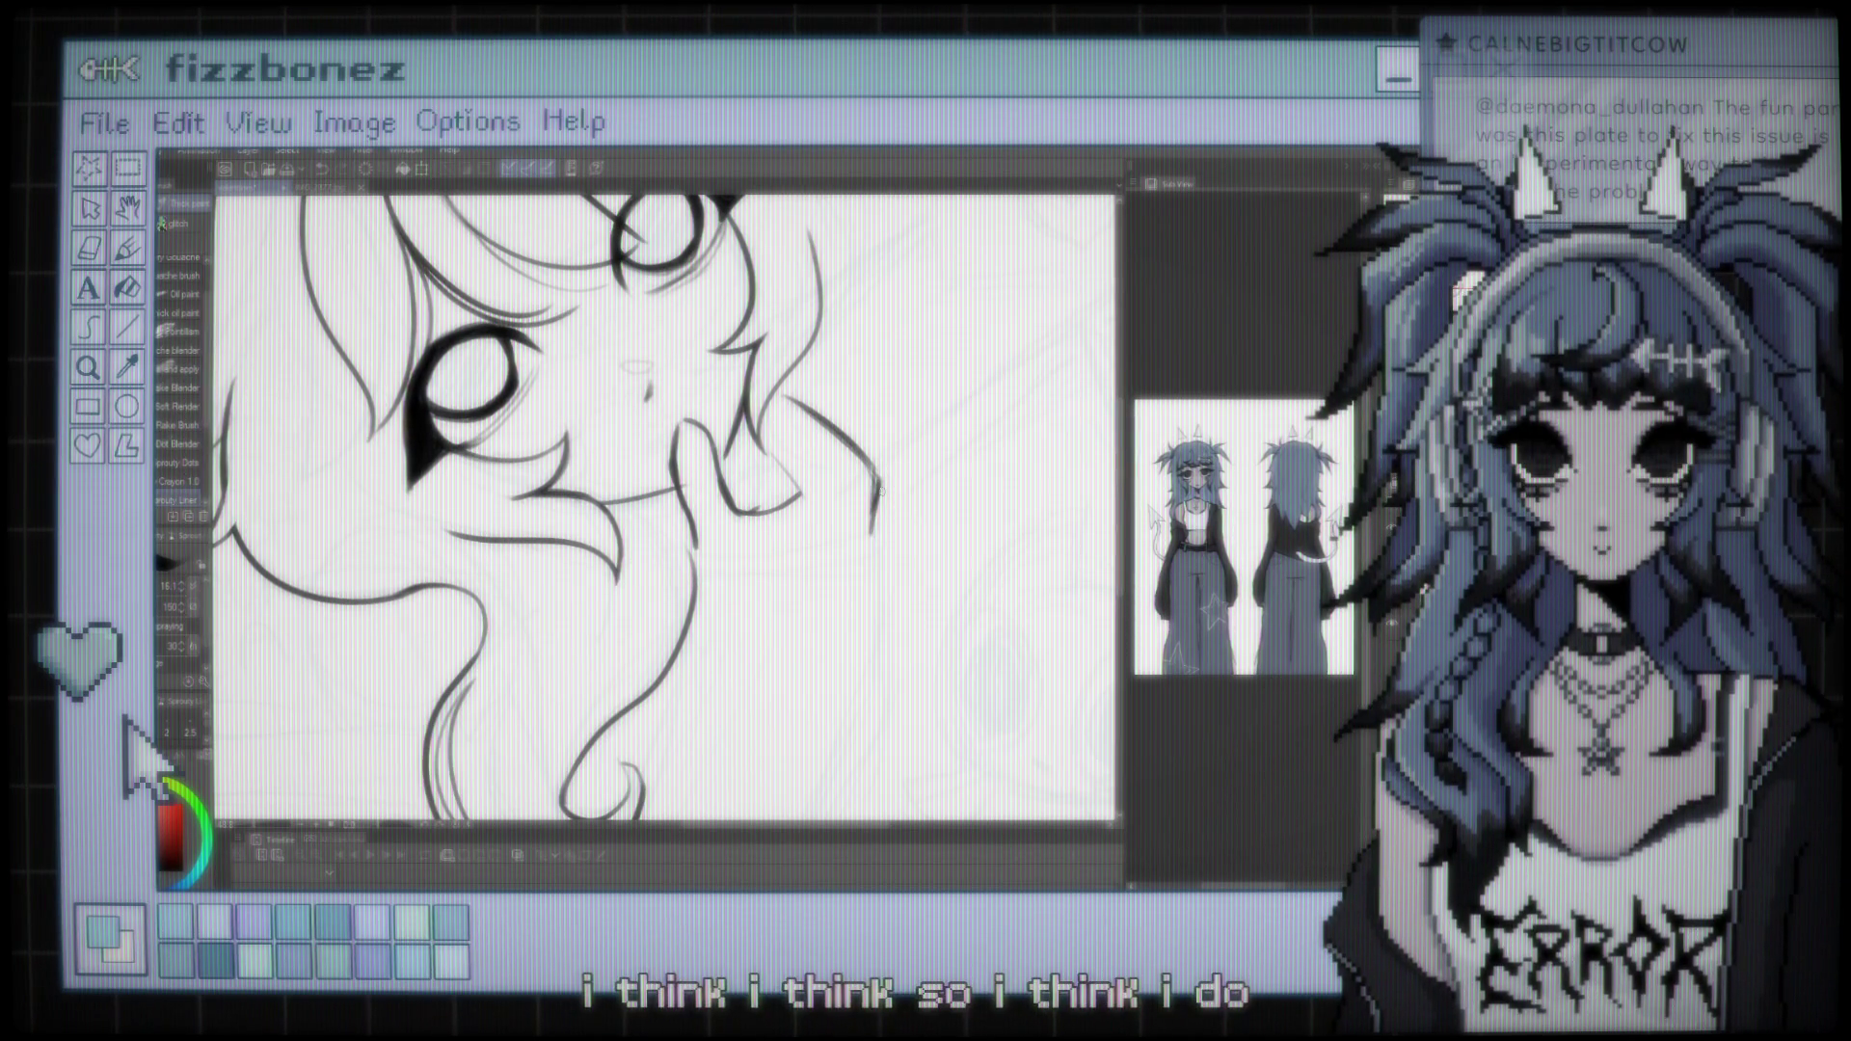
scroll(878, 489, down, 3)
scroll(878, 489, up, 5)
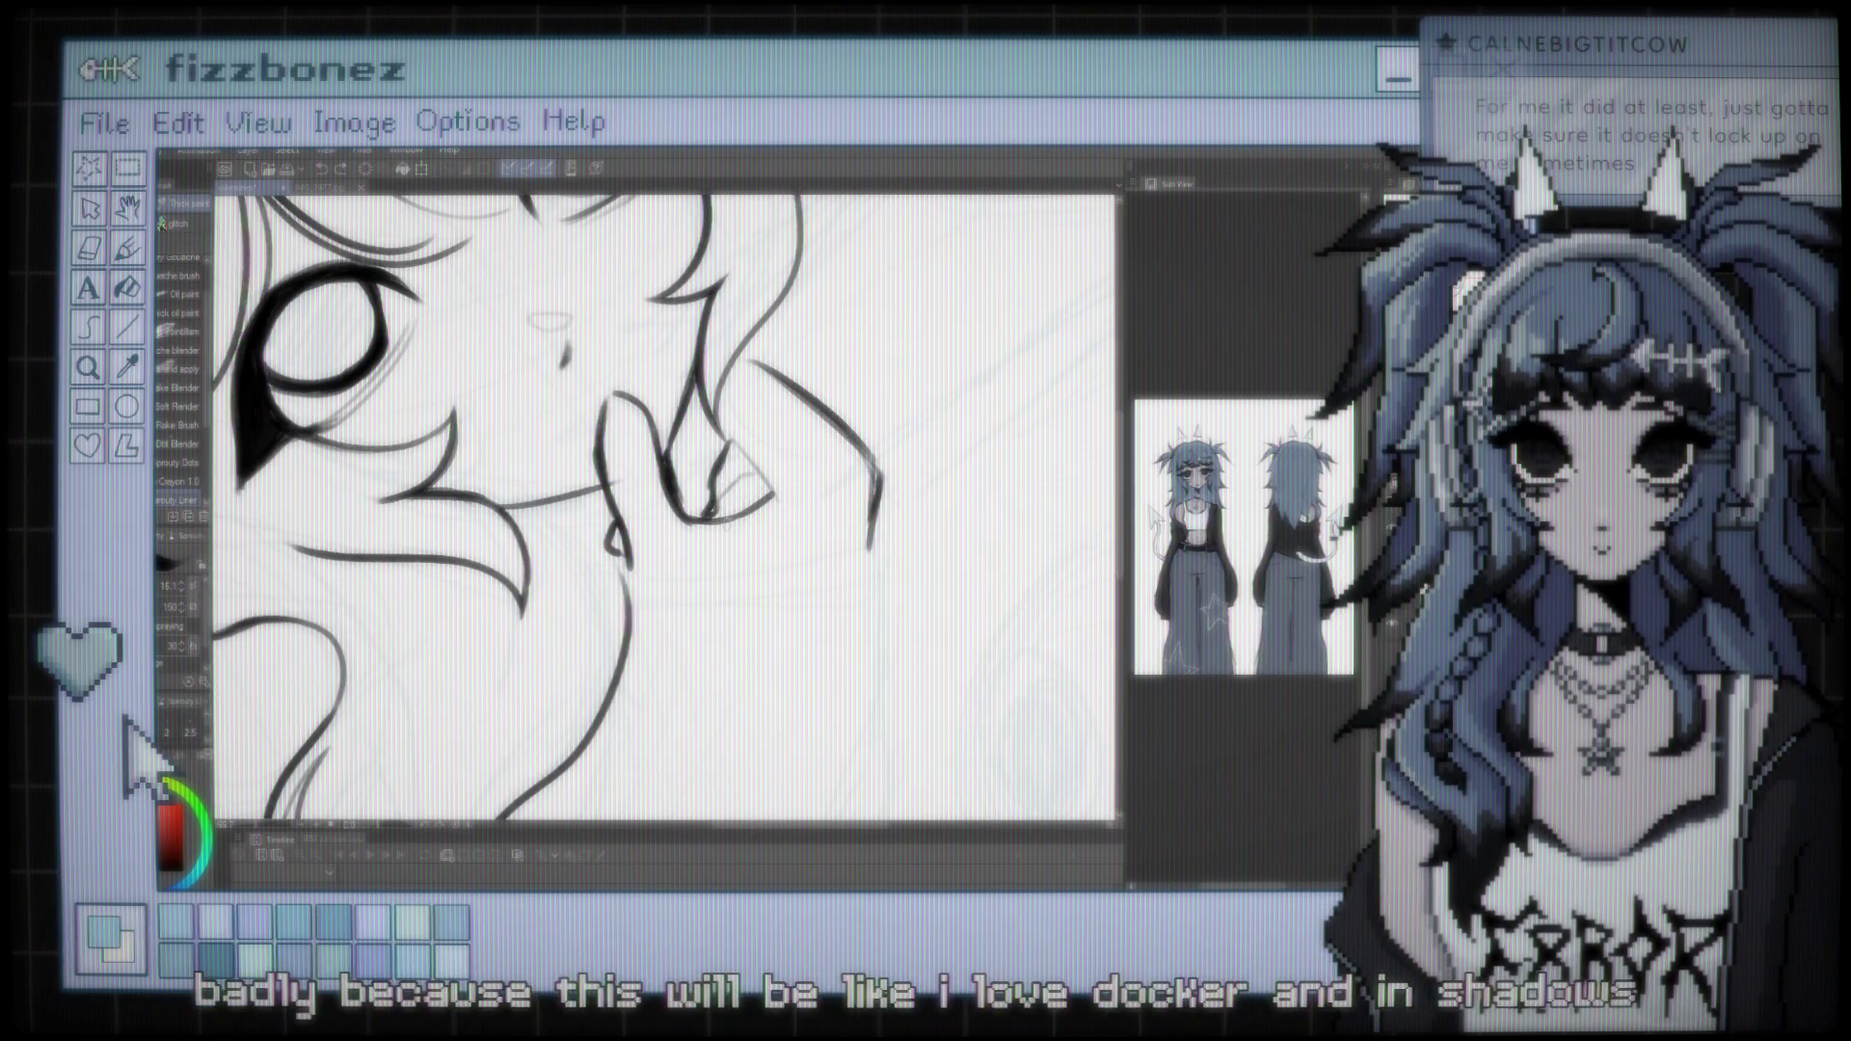
Try a knuckle line on the hand, then undo the stroke
scroll(665, 509, down, 5)
scroll(665, 509, up, 4)
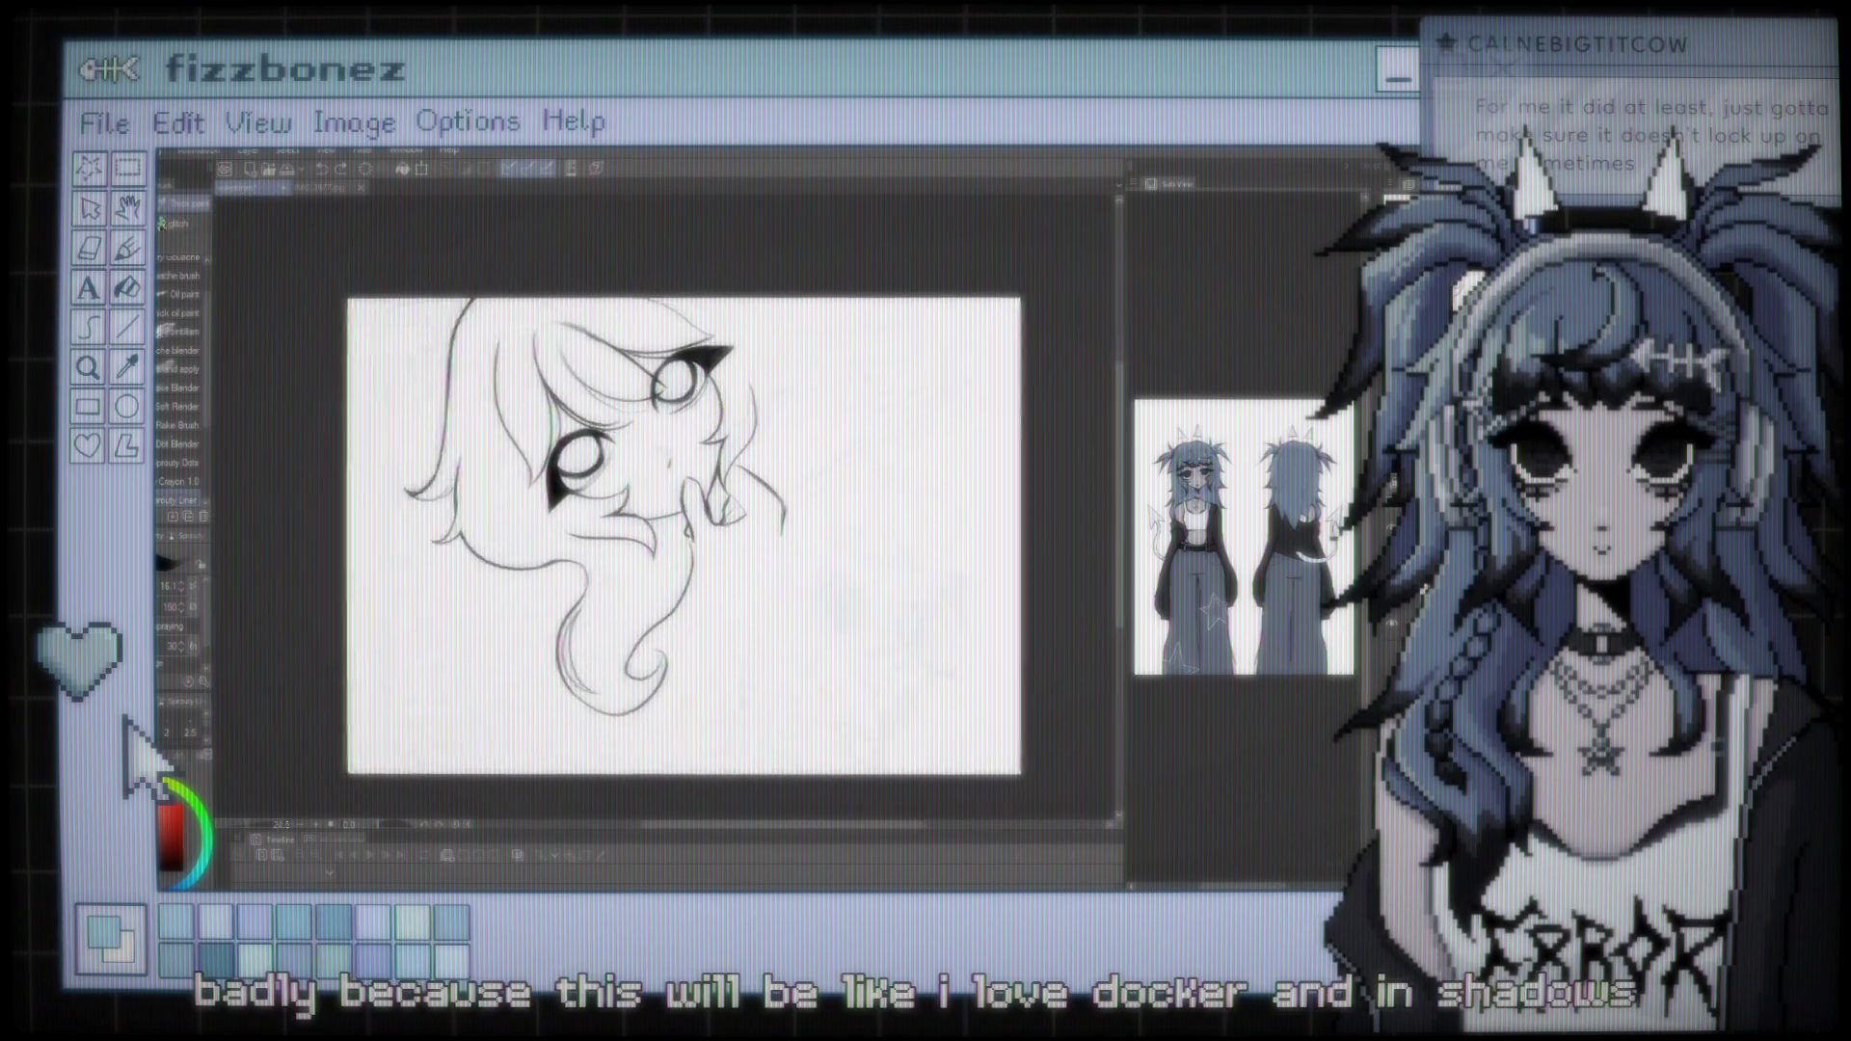
scroll(665, 509, up, 1)
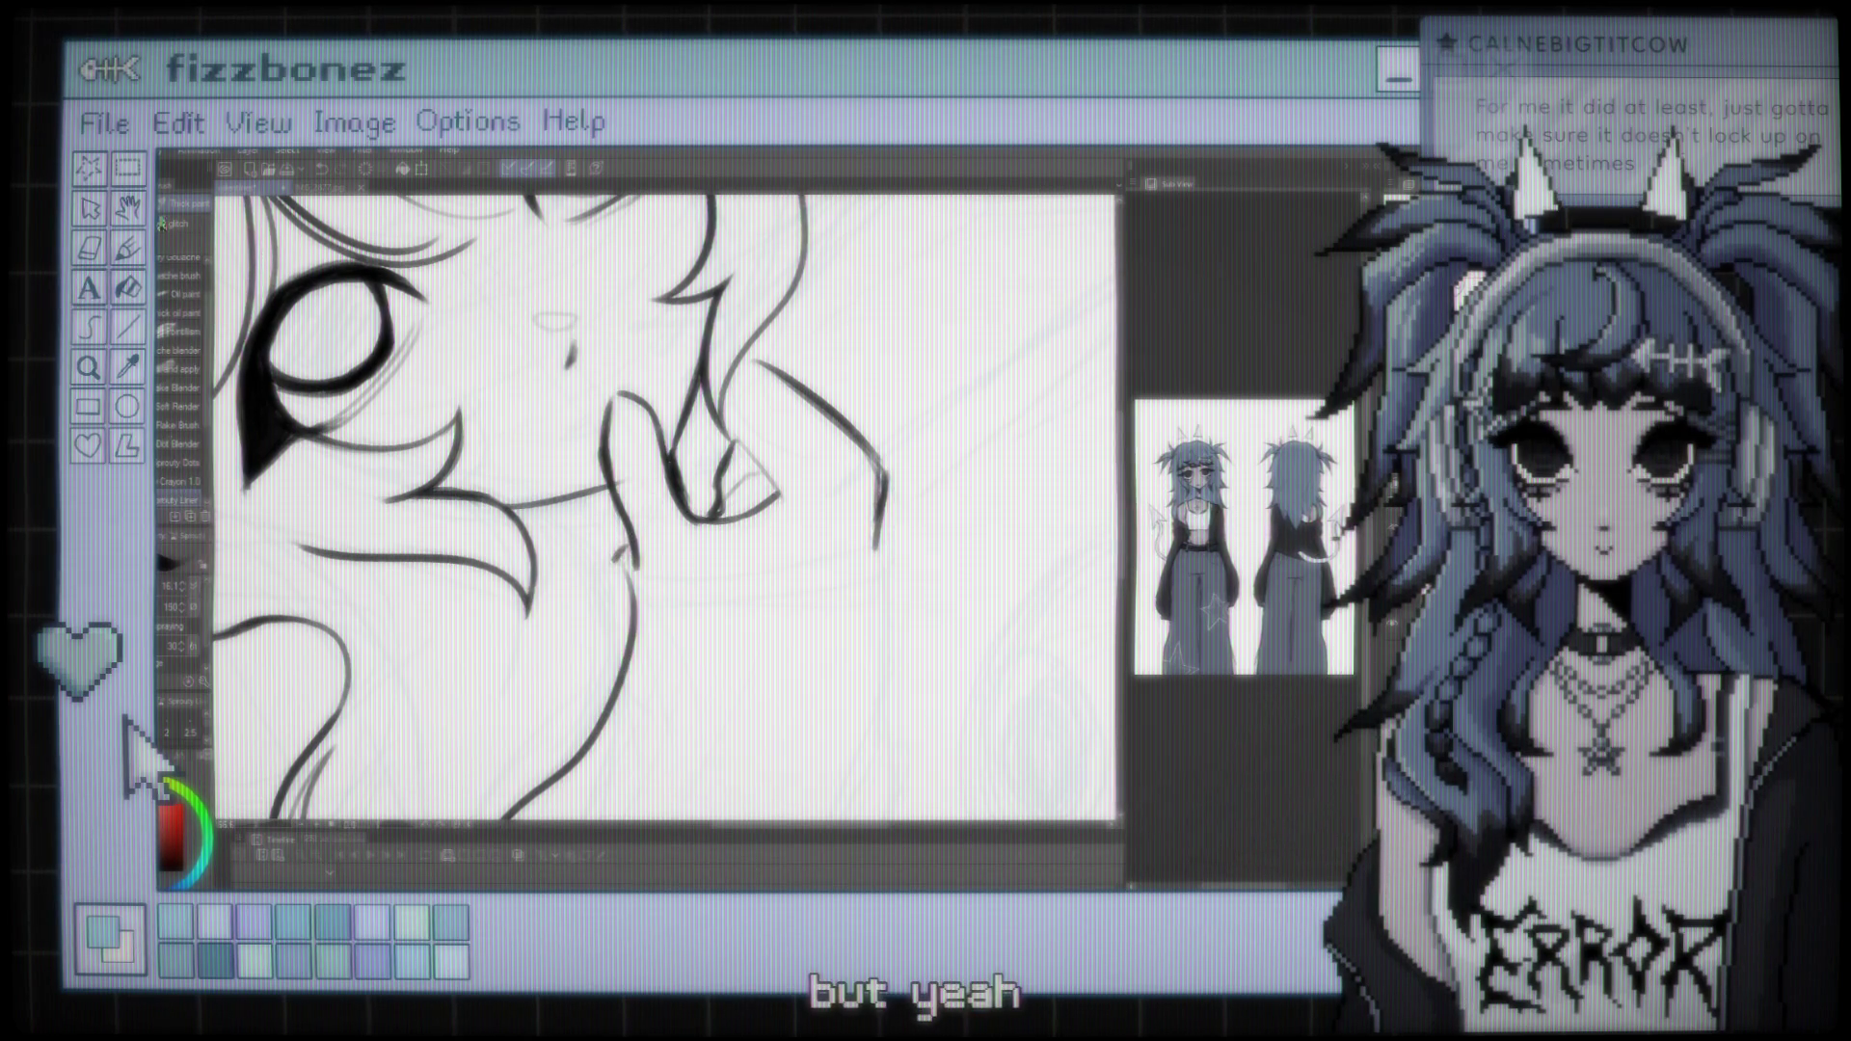
drag(629, 548, 625, 576)
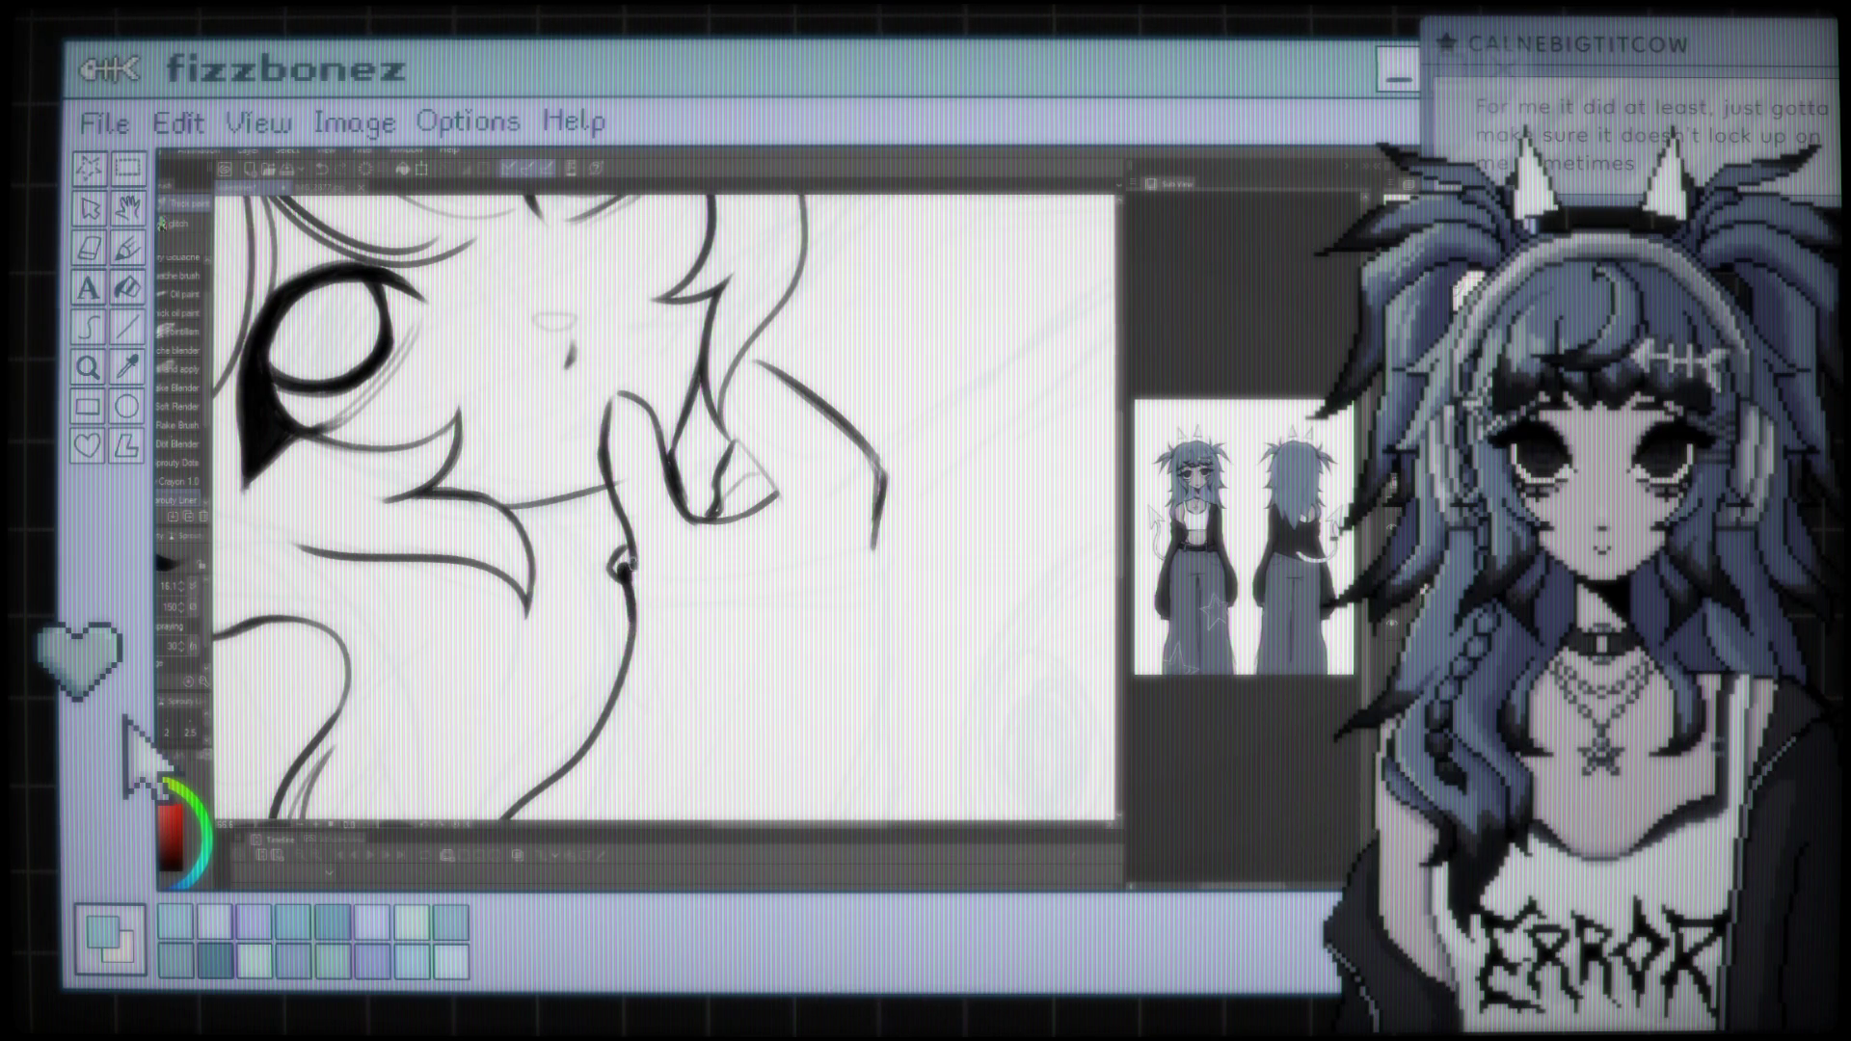
key(ctrl+z)
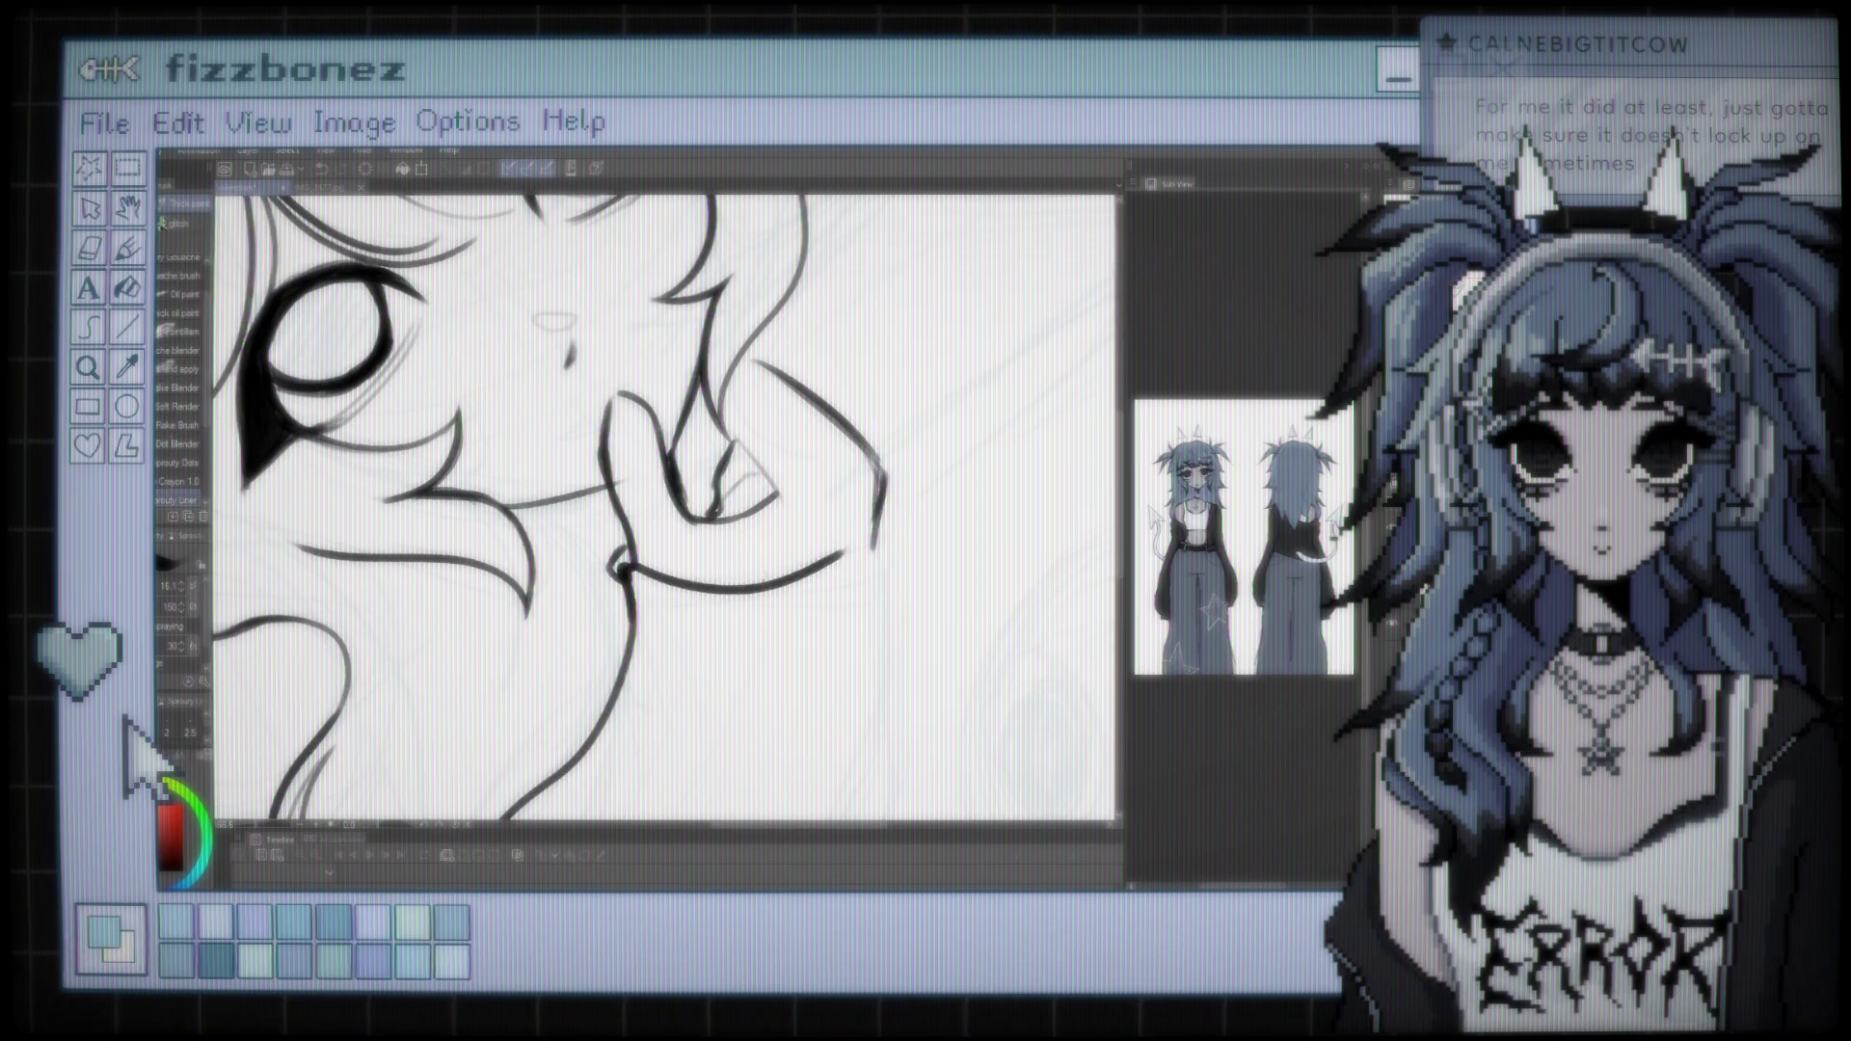
Curve the cuff line's right end up into the sleeve and extend the sleeve's right edge downward
drag(815, 579, 885, 552)
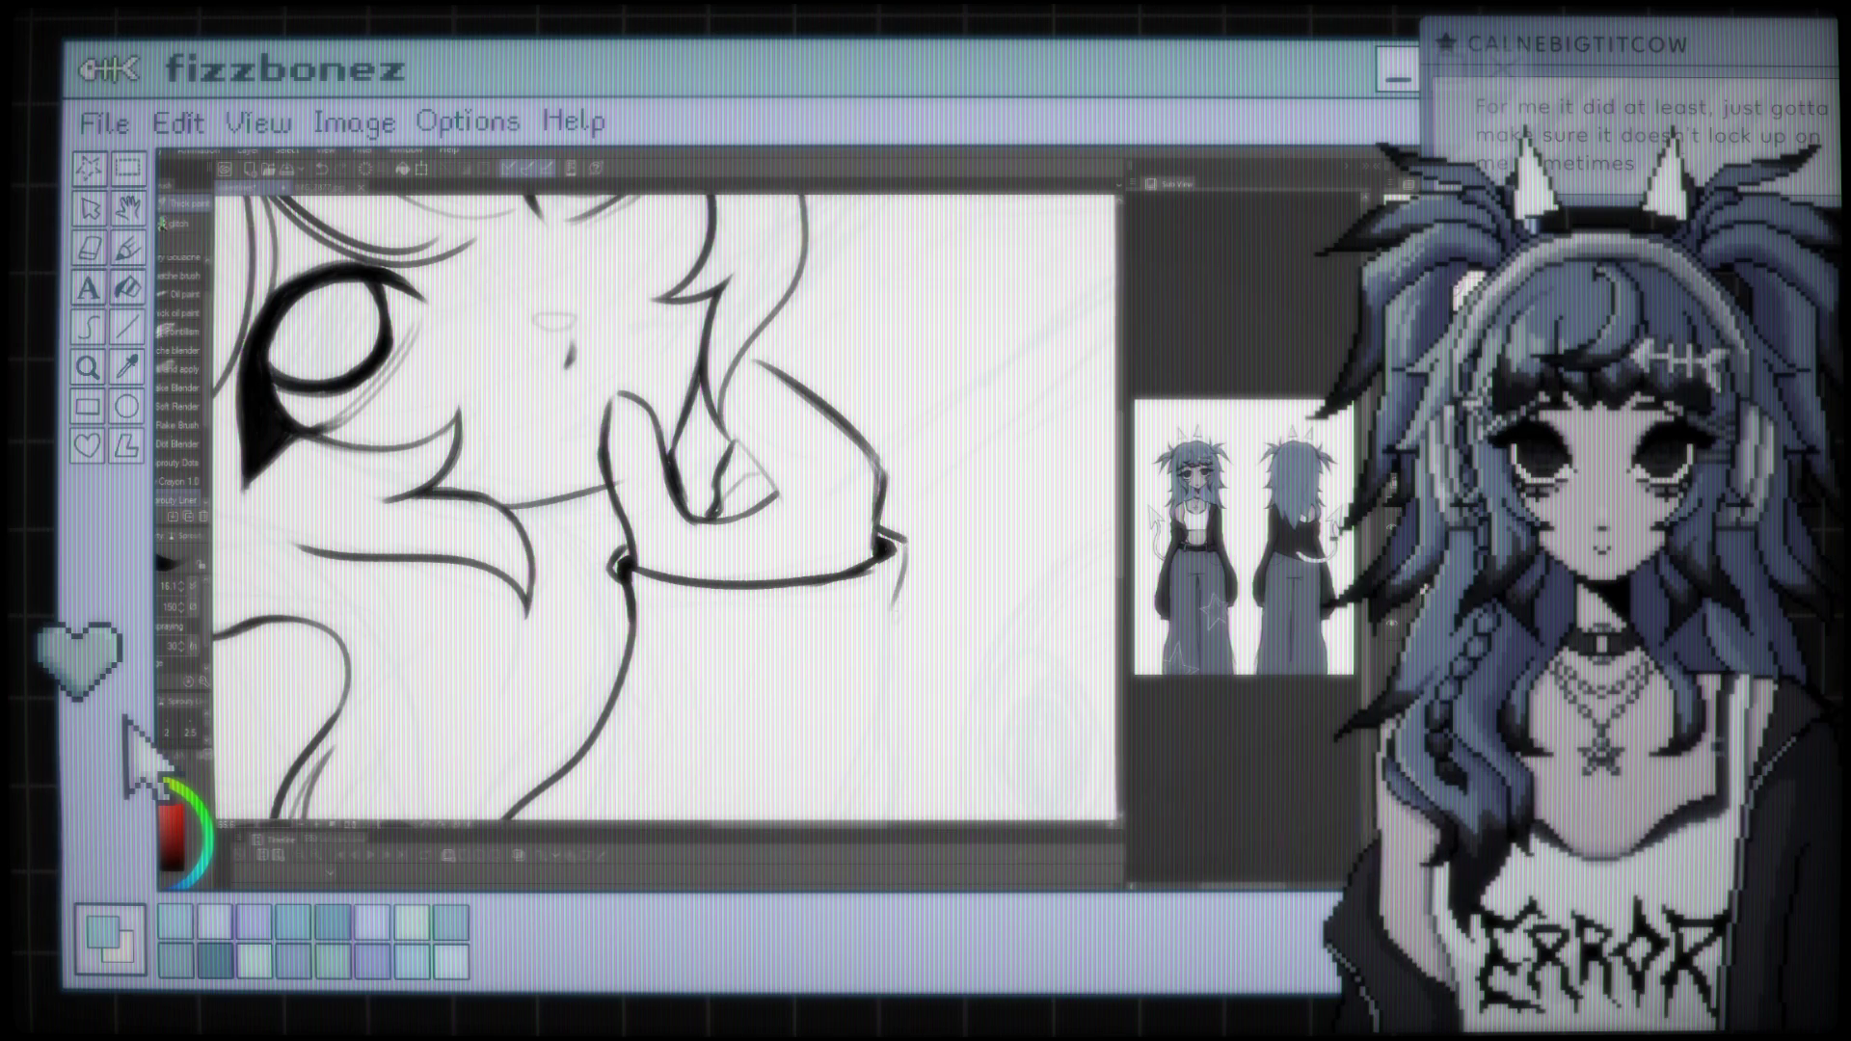
drag(893, 593, 900, 686)
key(ctrl+minus)
key(ctrl+minus)
key(ctrl+minus)
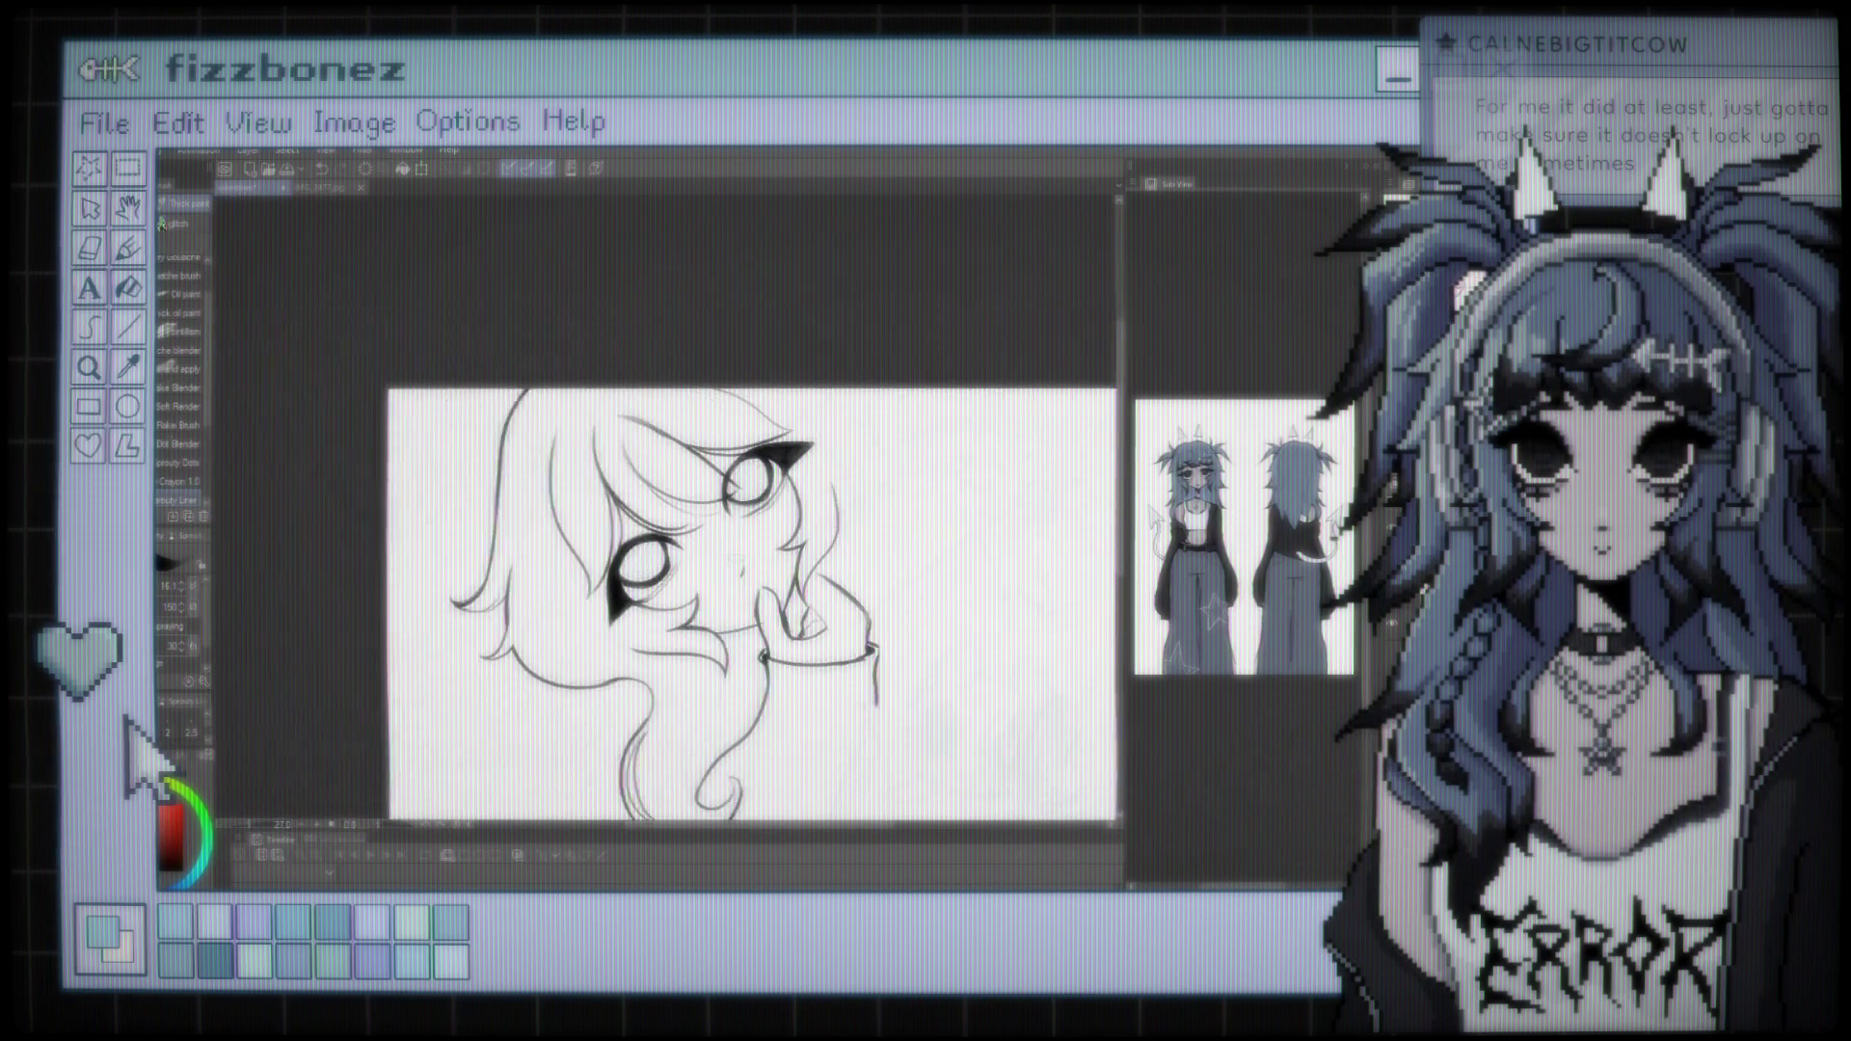
key(ctrl+minus)
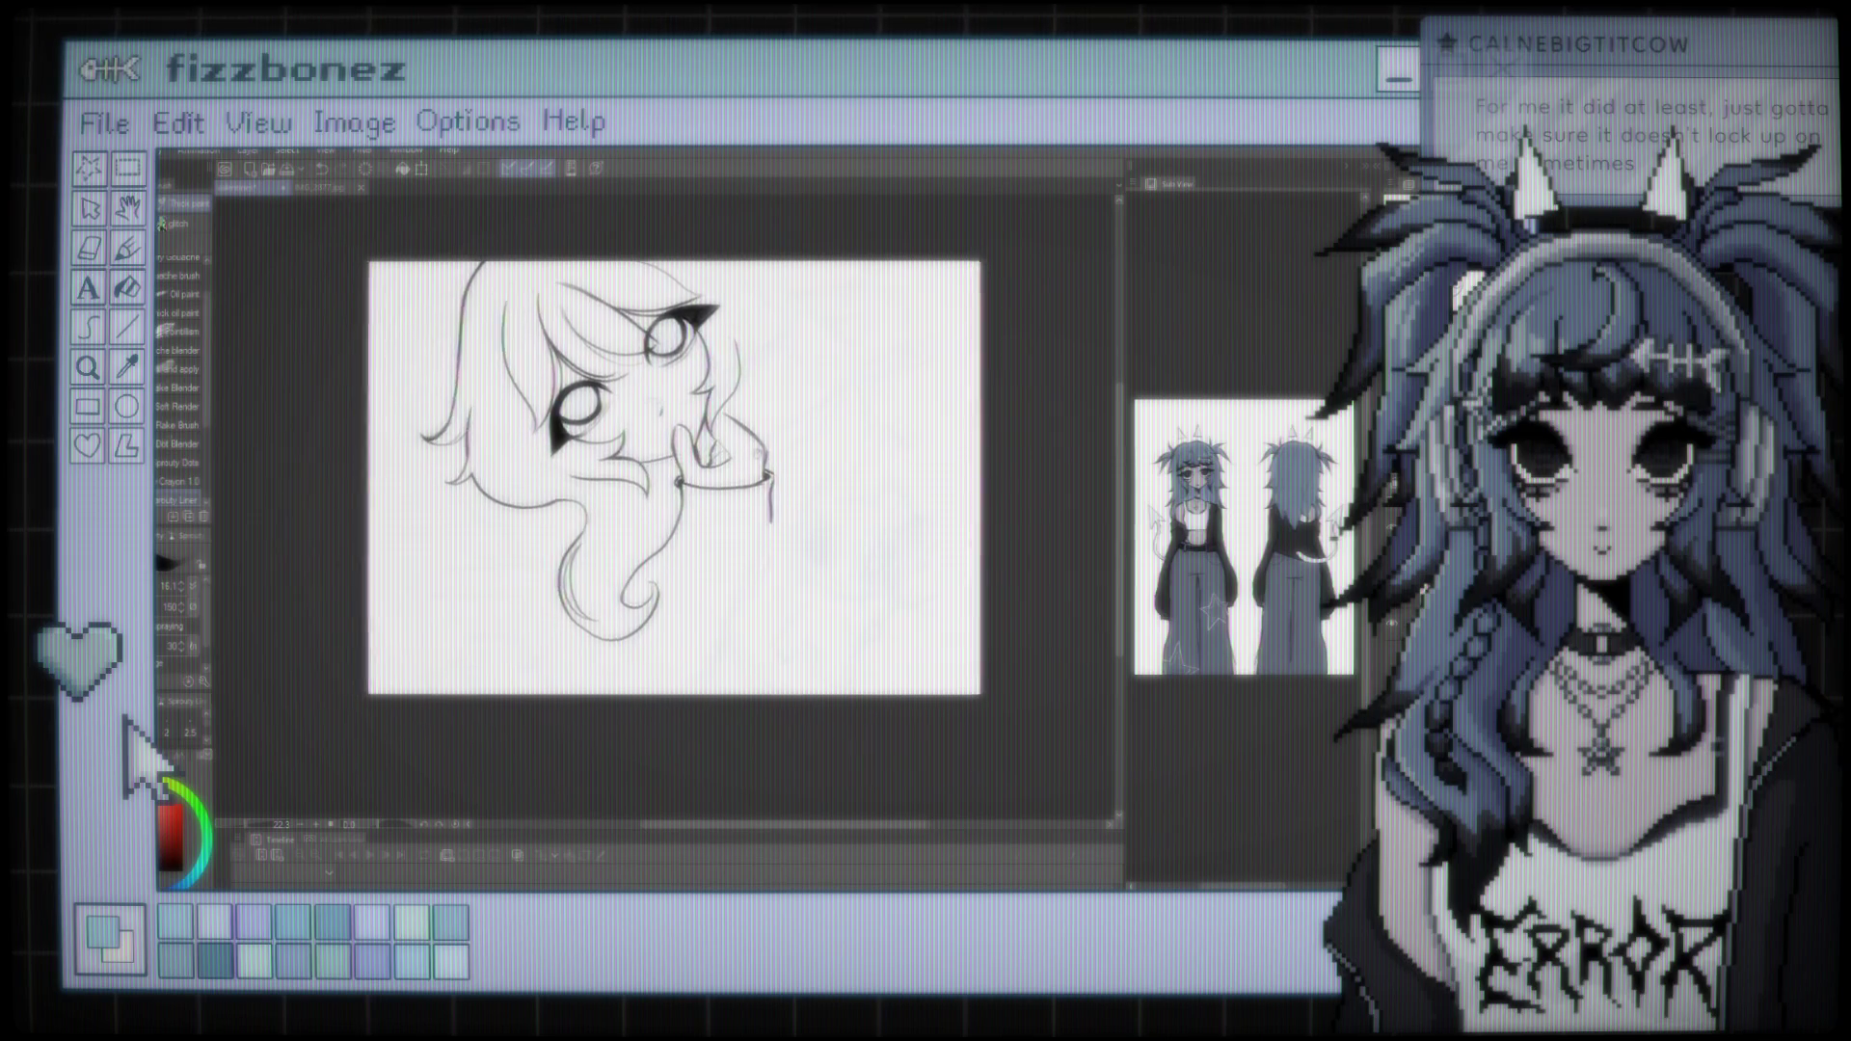
key(ctrl+plus)
key(ctrl+plus)
key(ctrl+plus)
key(ctrl+plus)
key(ctrl+plus)
key(ctrl+plus)
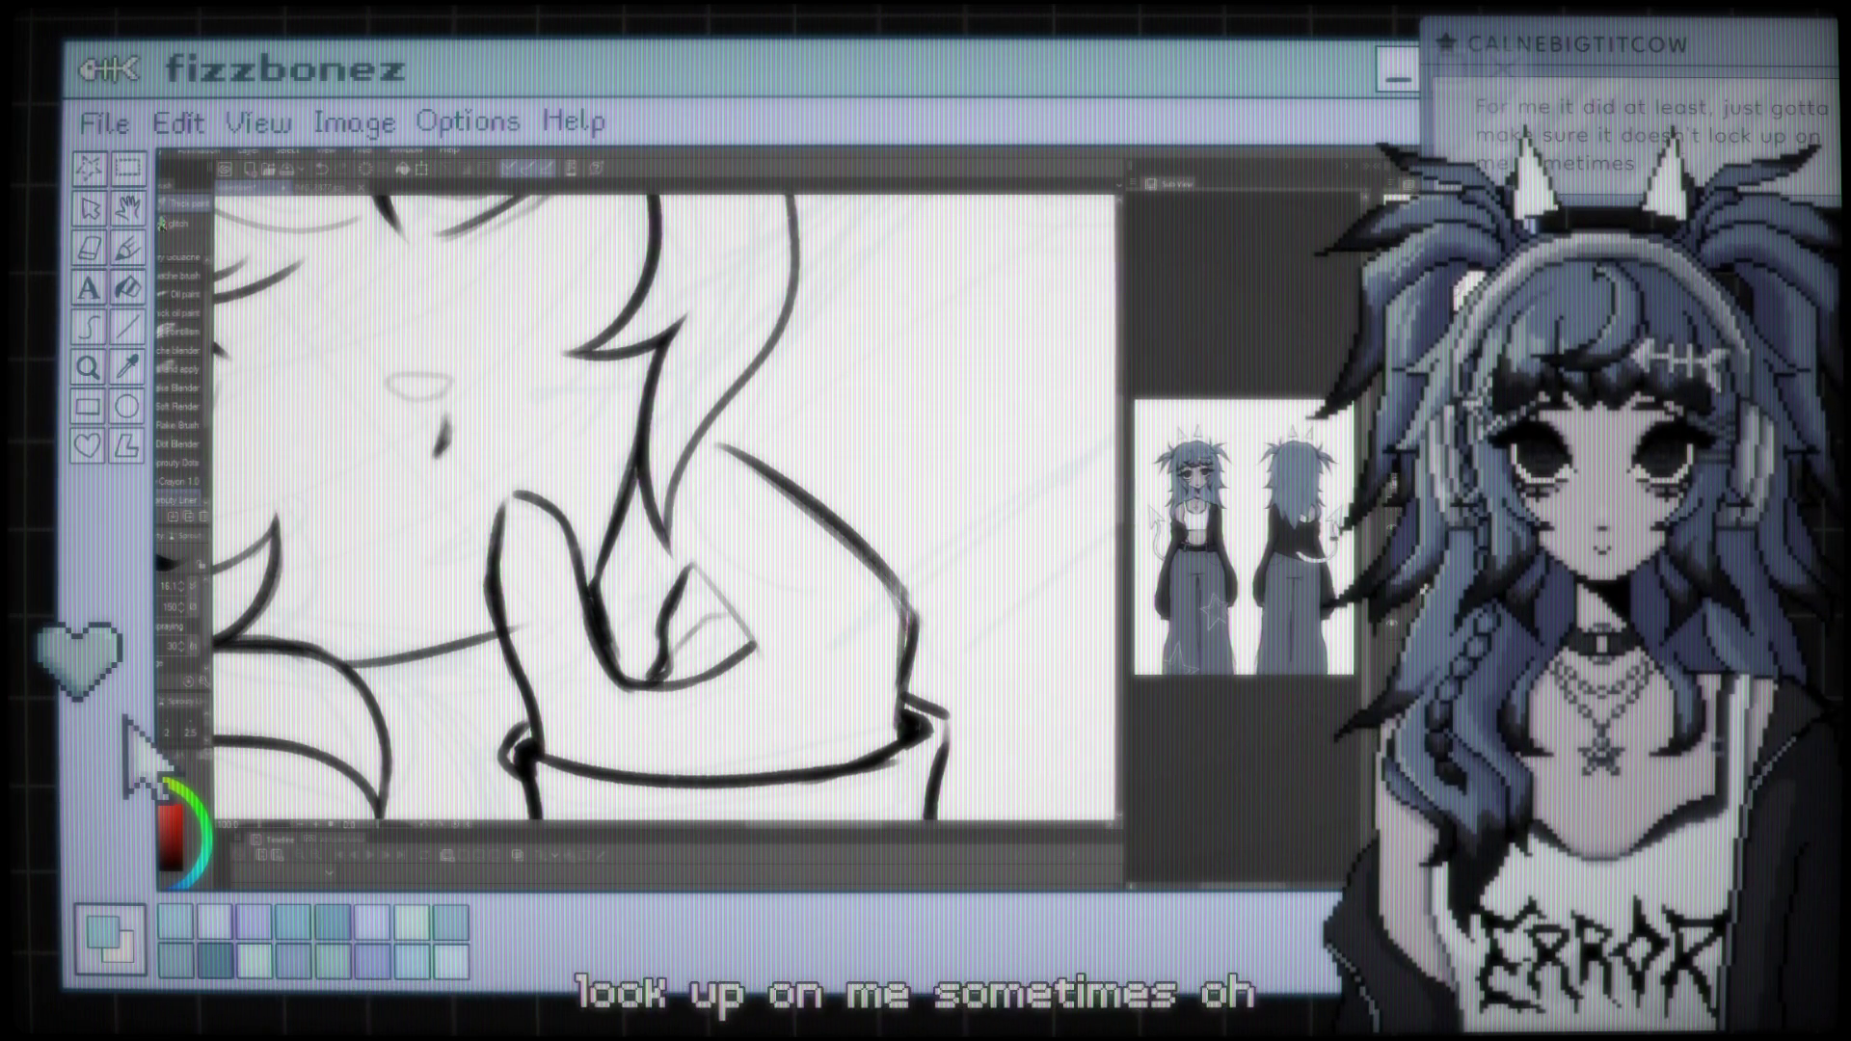
Scroll the view to review the hand, cuff and sleeve lines
scroll(666, 506, down, 2)
scroll(665, 506, down, 4)
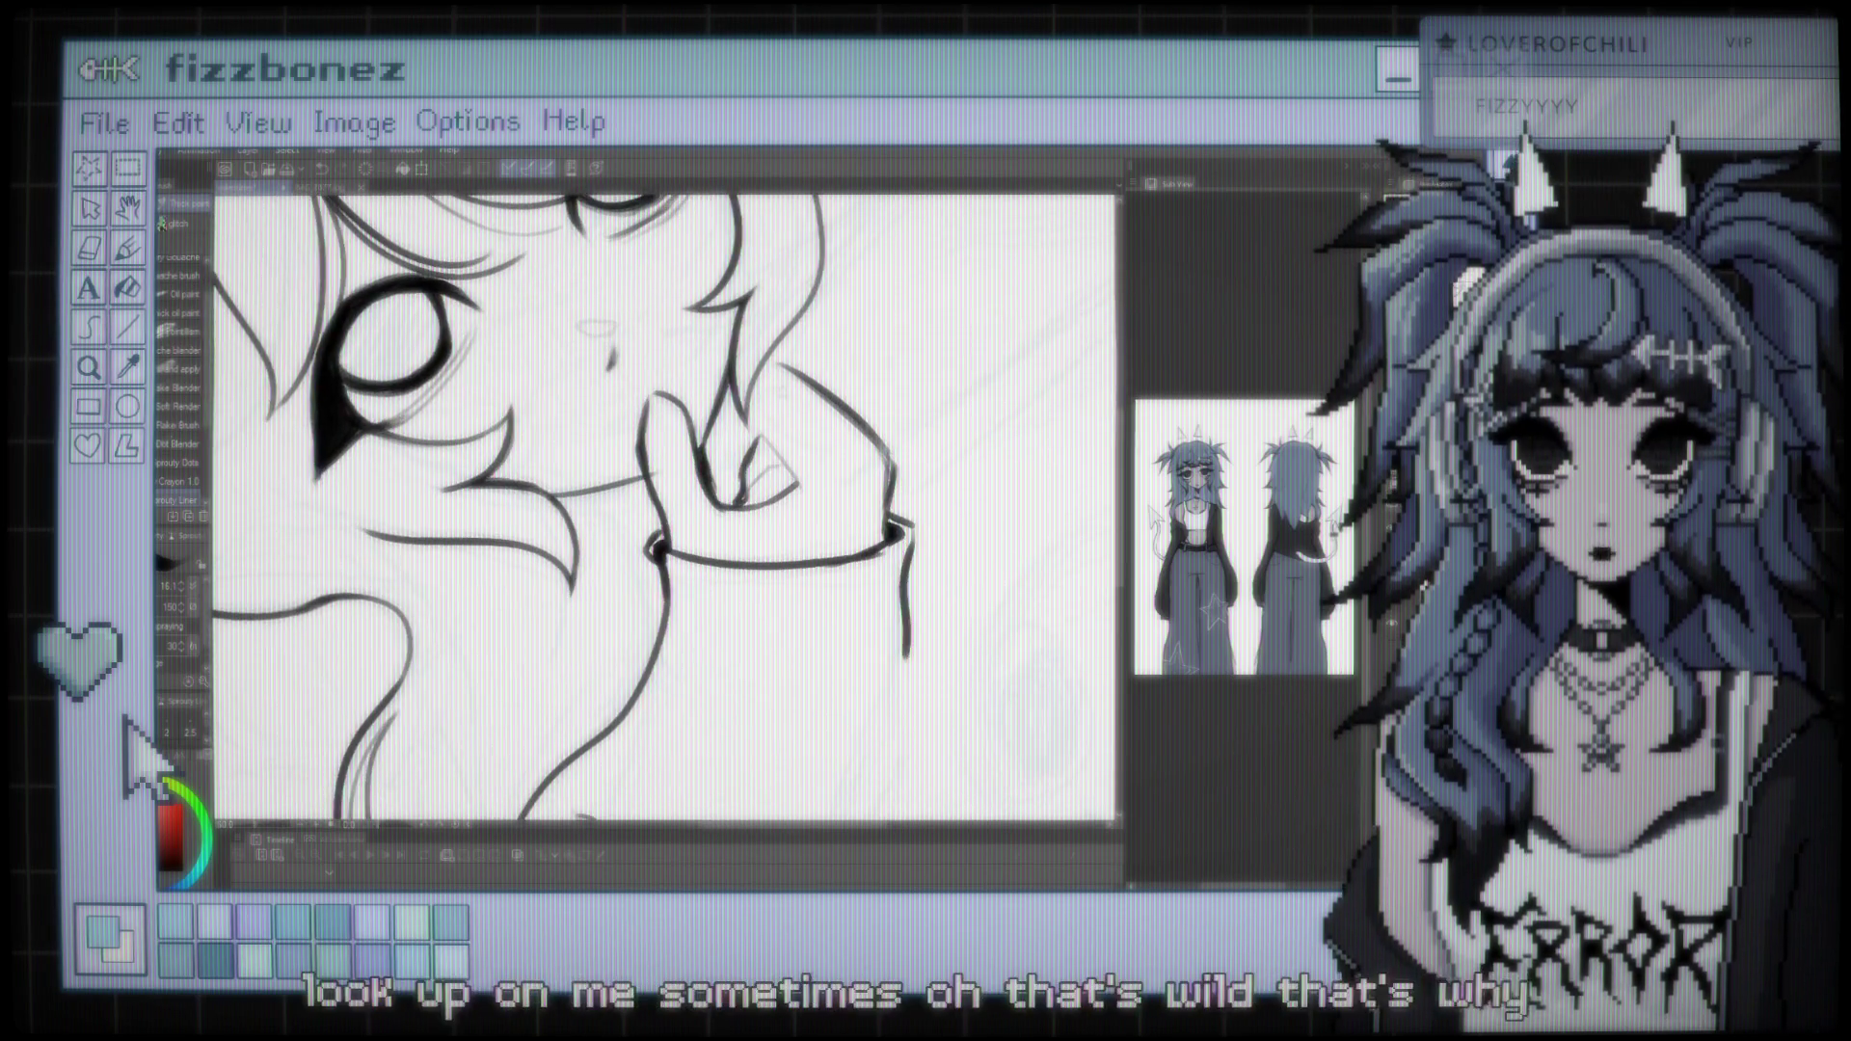
scroll(656, 511, up, 1)
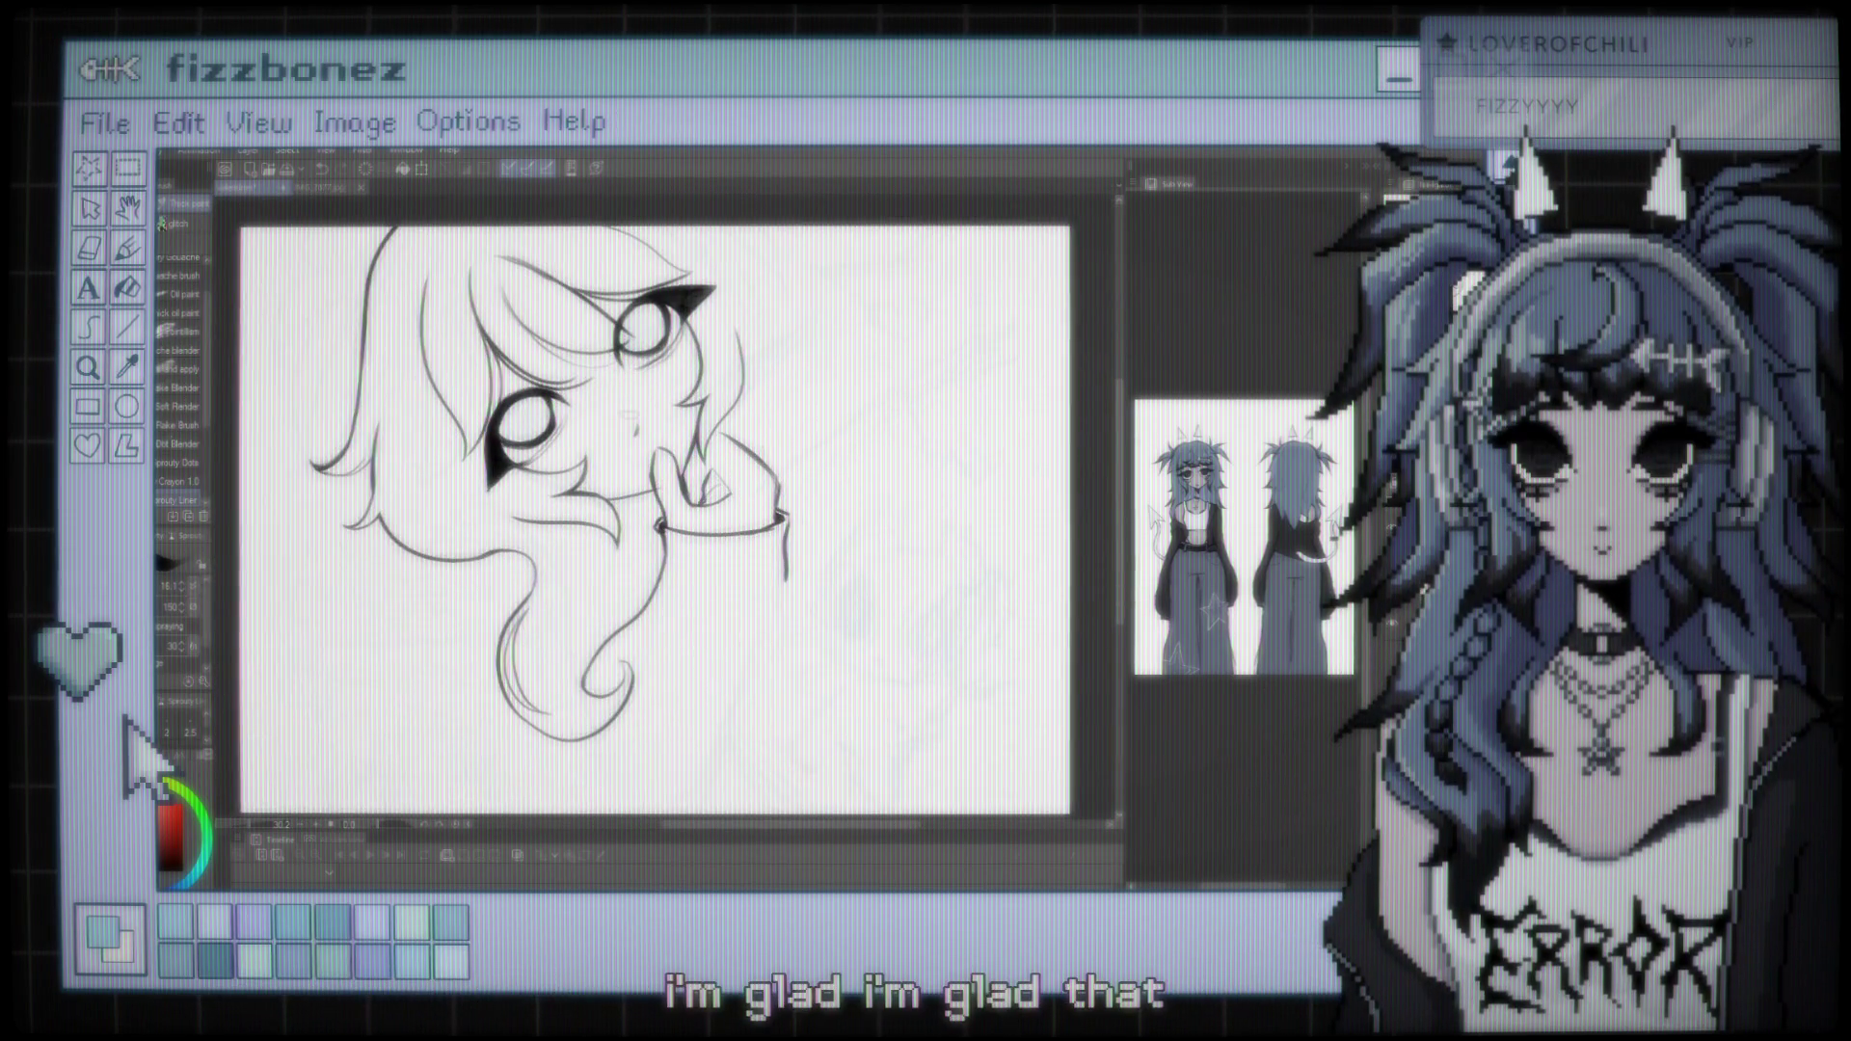
scroll(655, 511, up, 1)
scroll(723, 444, up, 3)
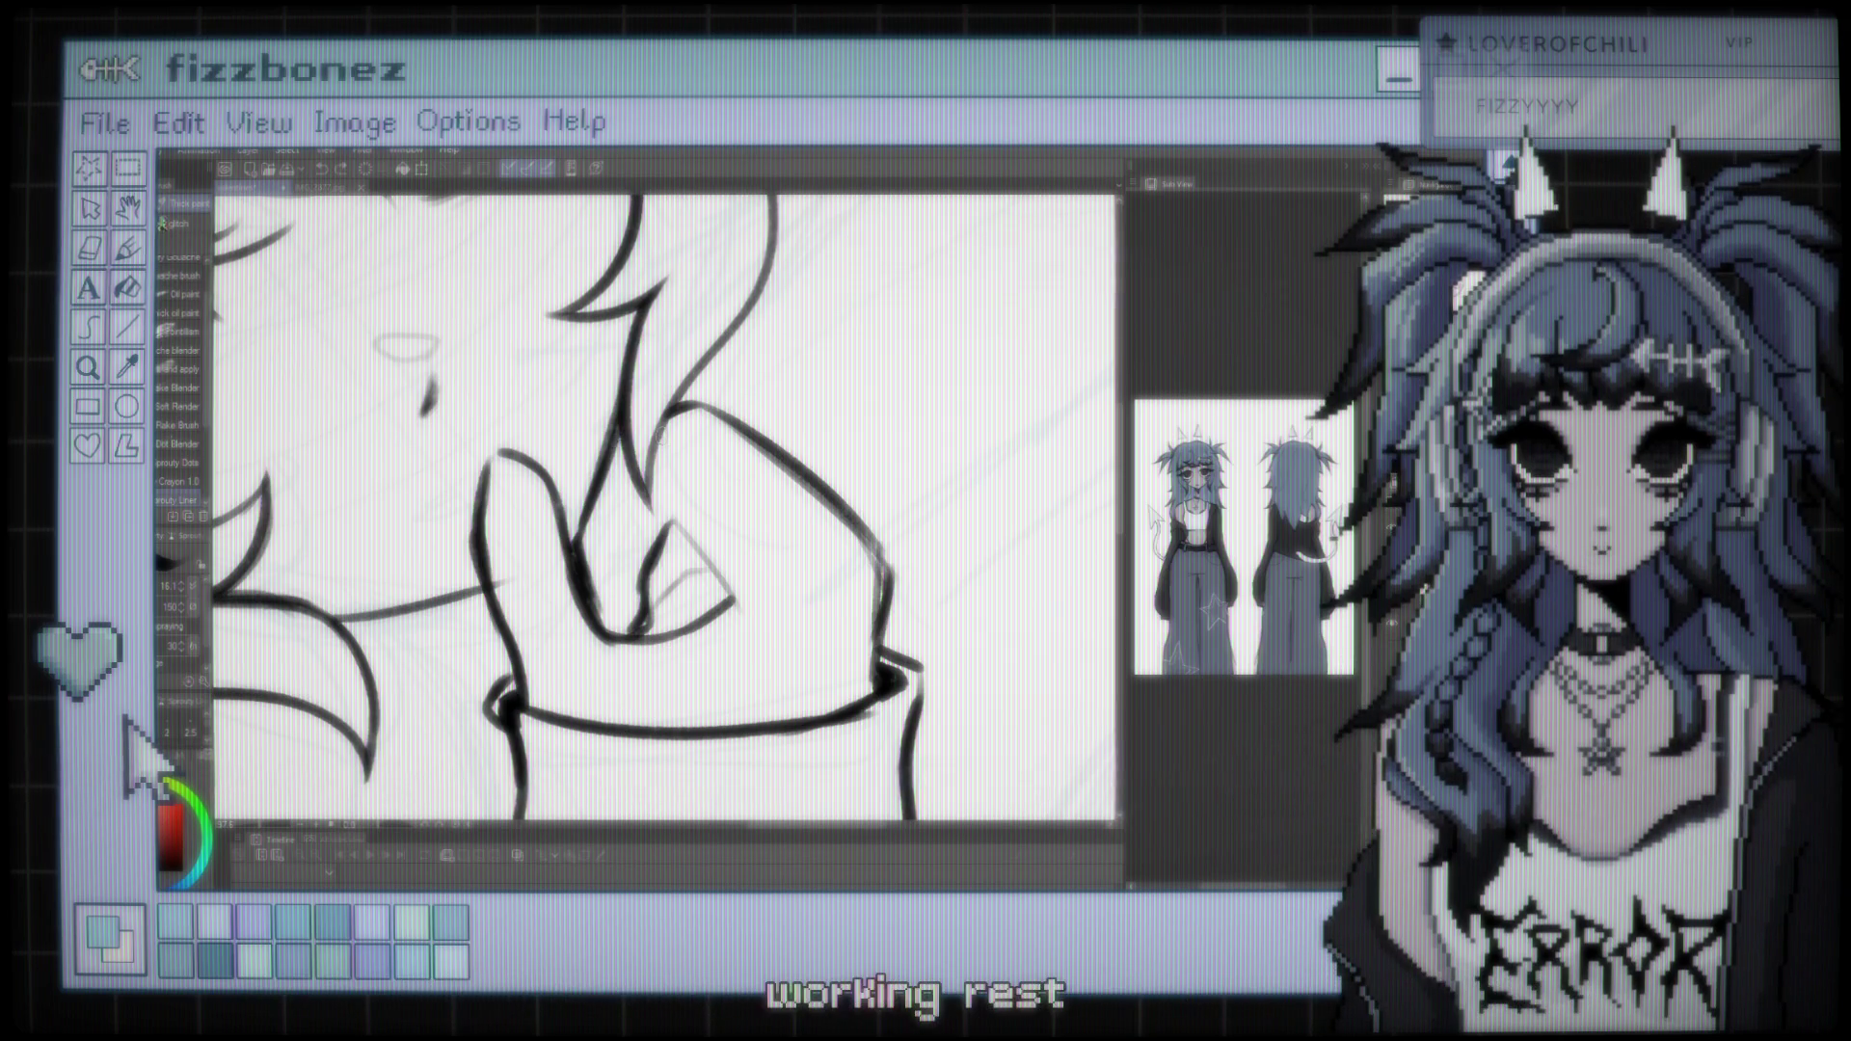
scroll(776, 407, down, 2)
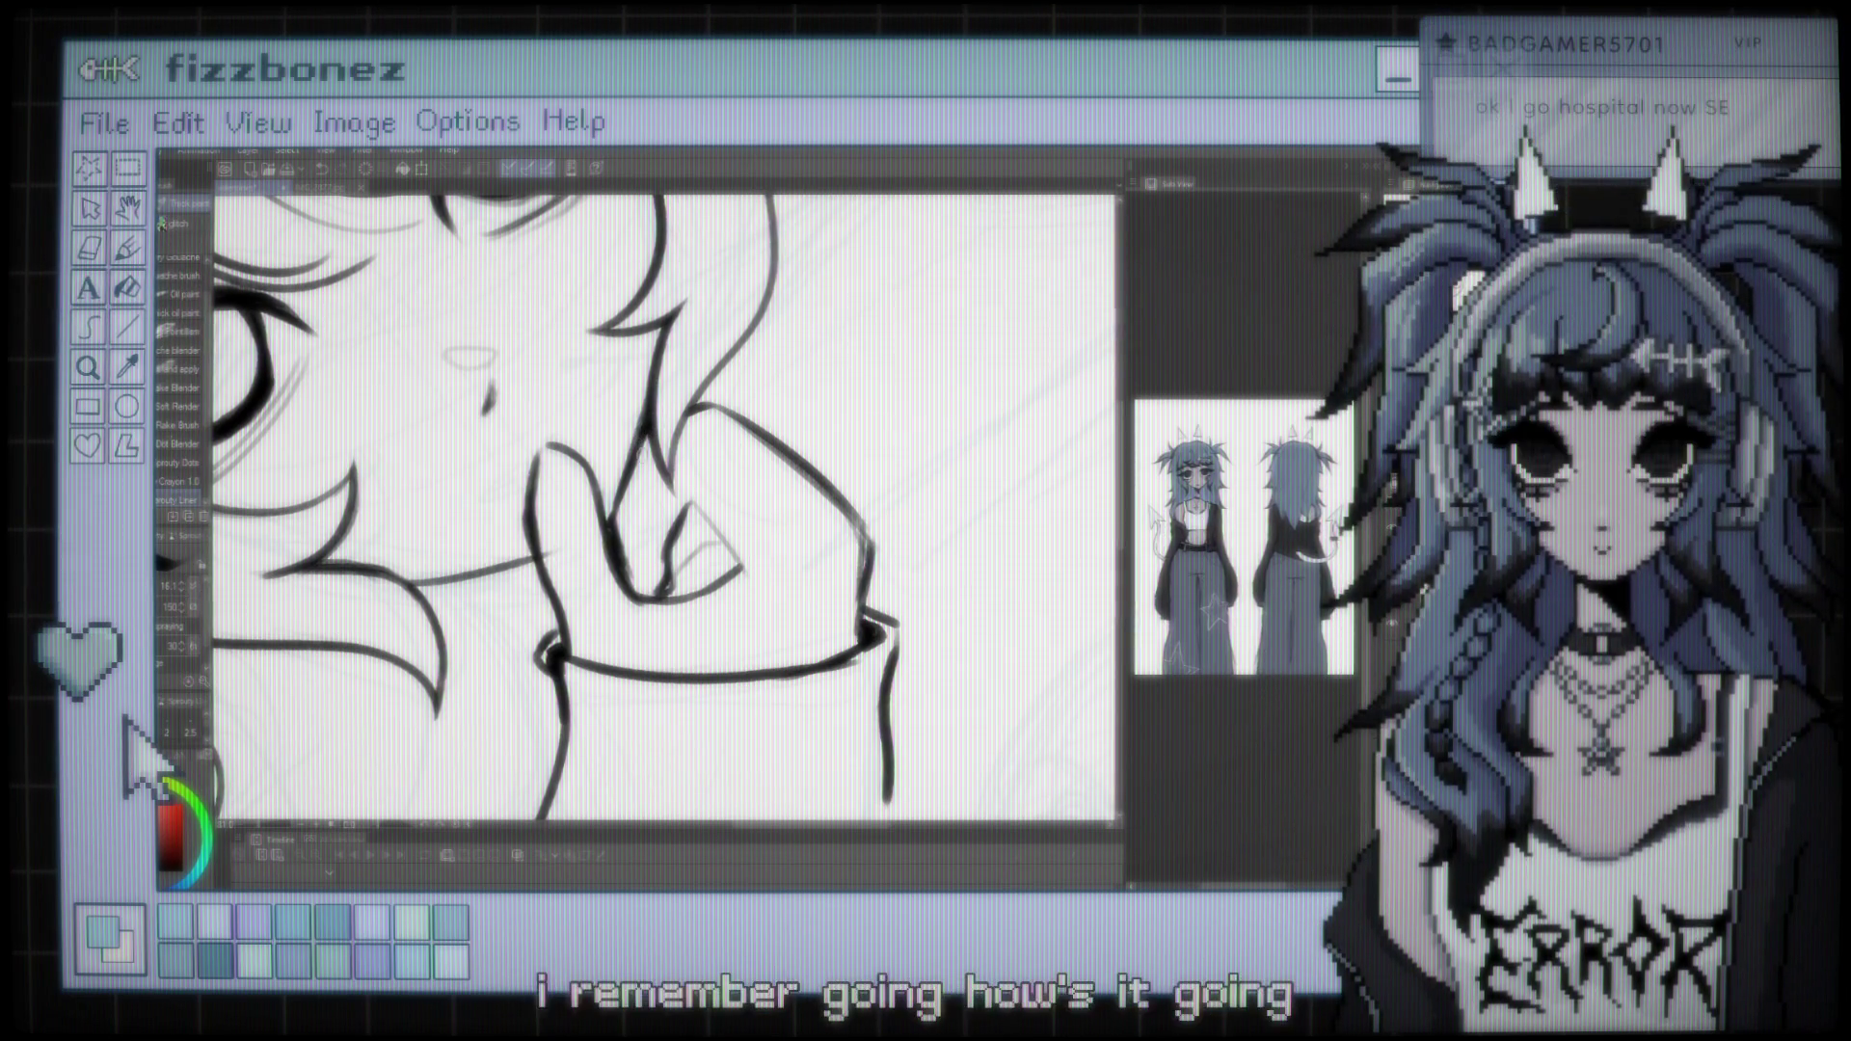
scroll(902, 459, down, 5)
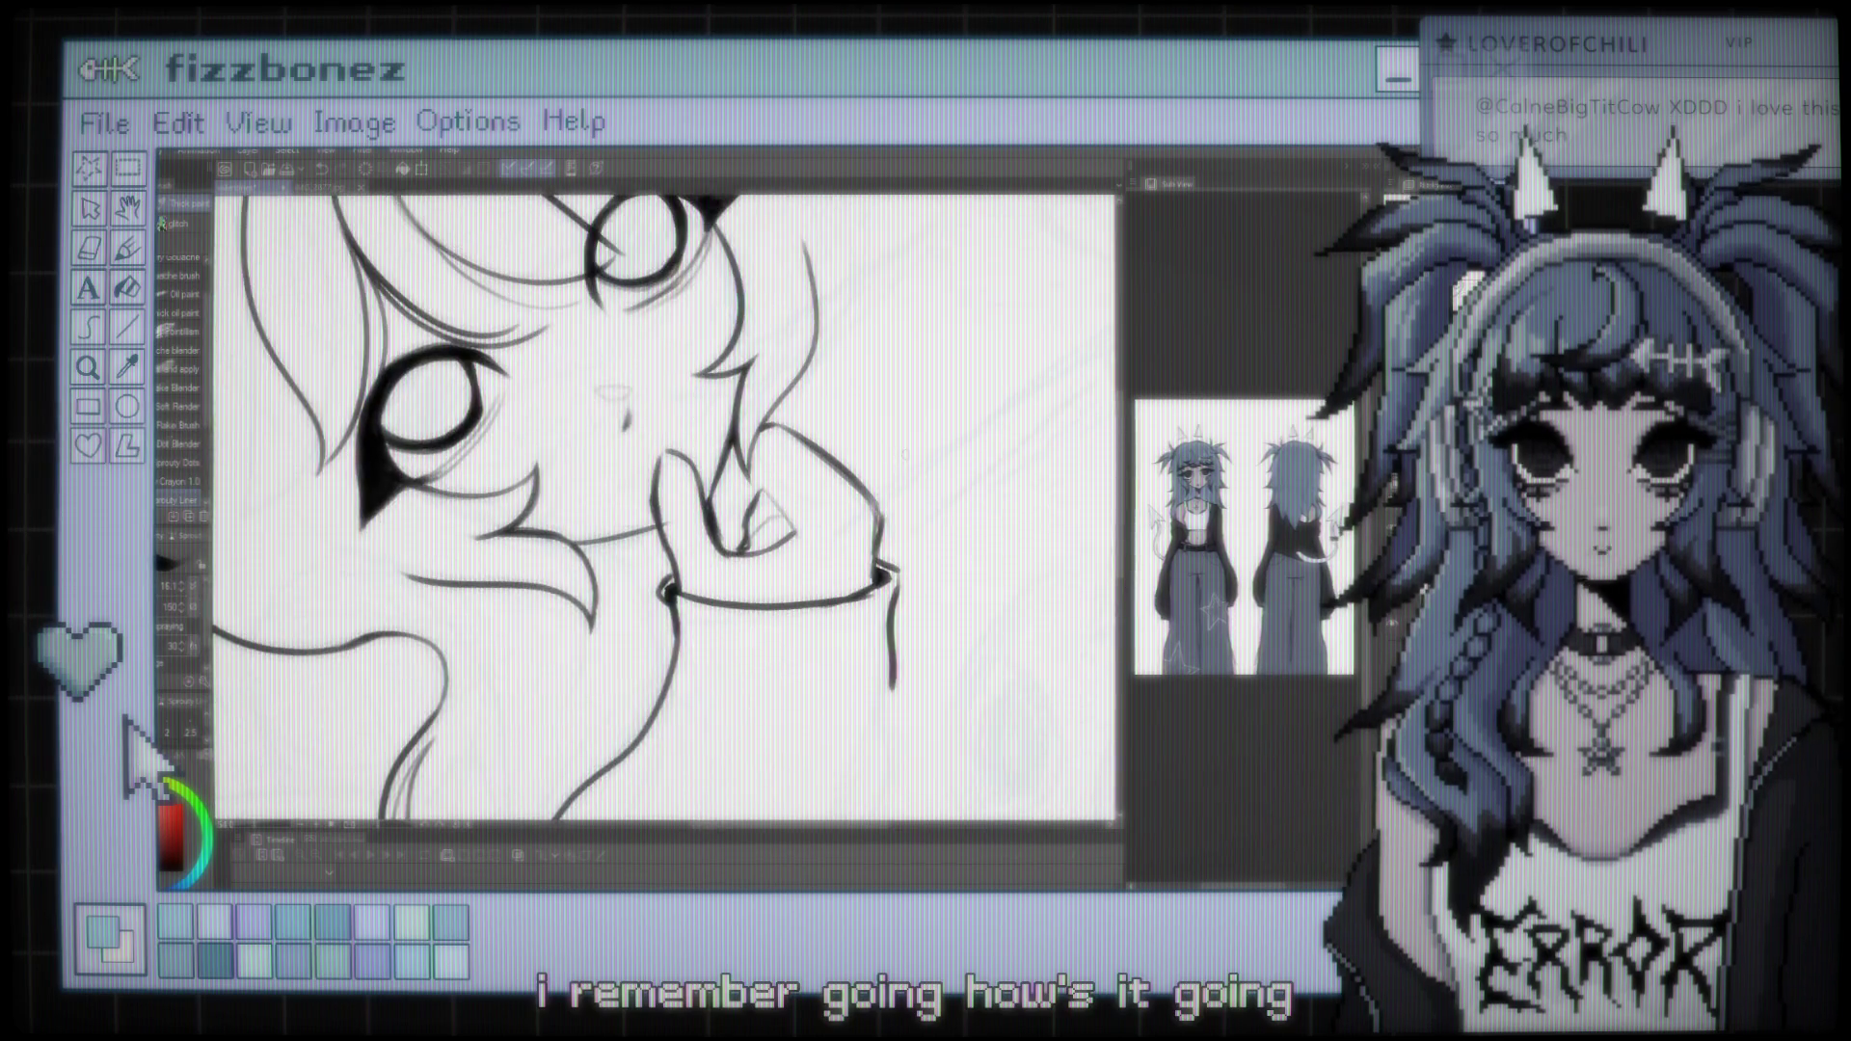
scroll(907, 487, up, 3)
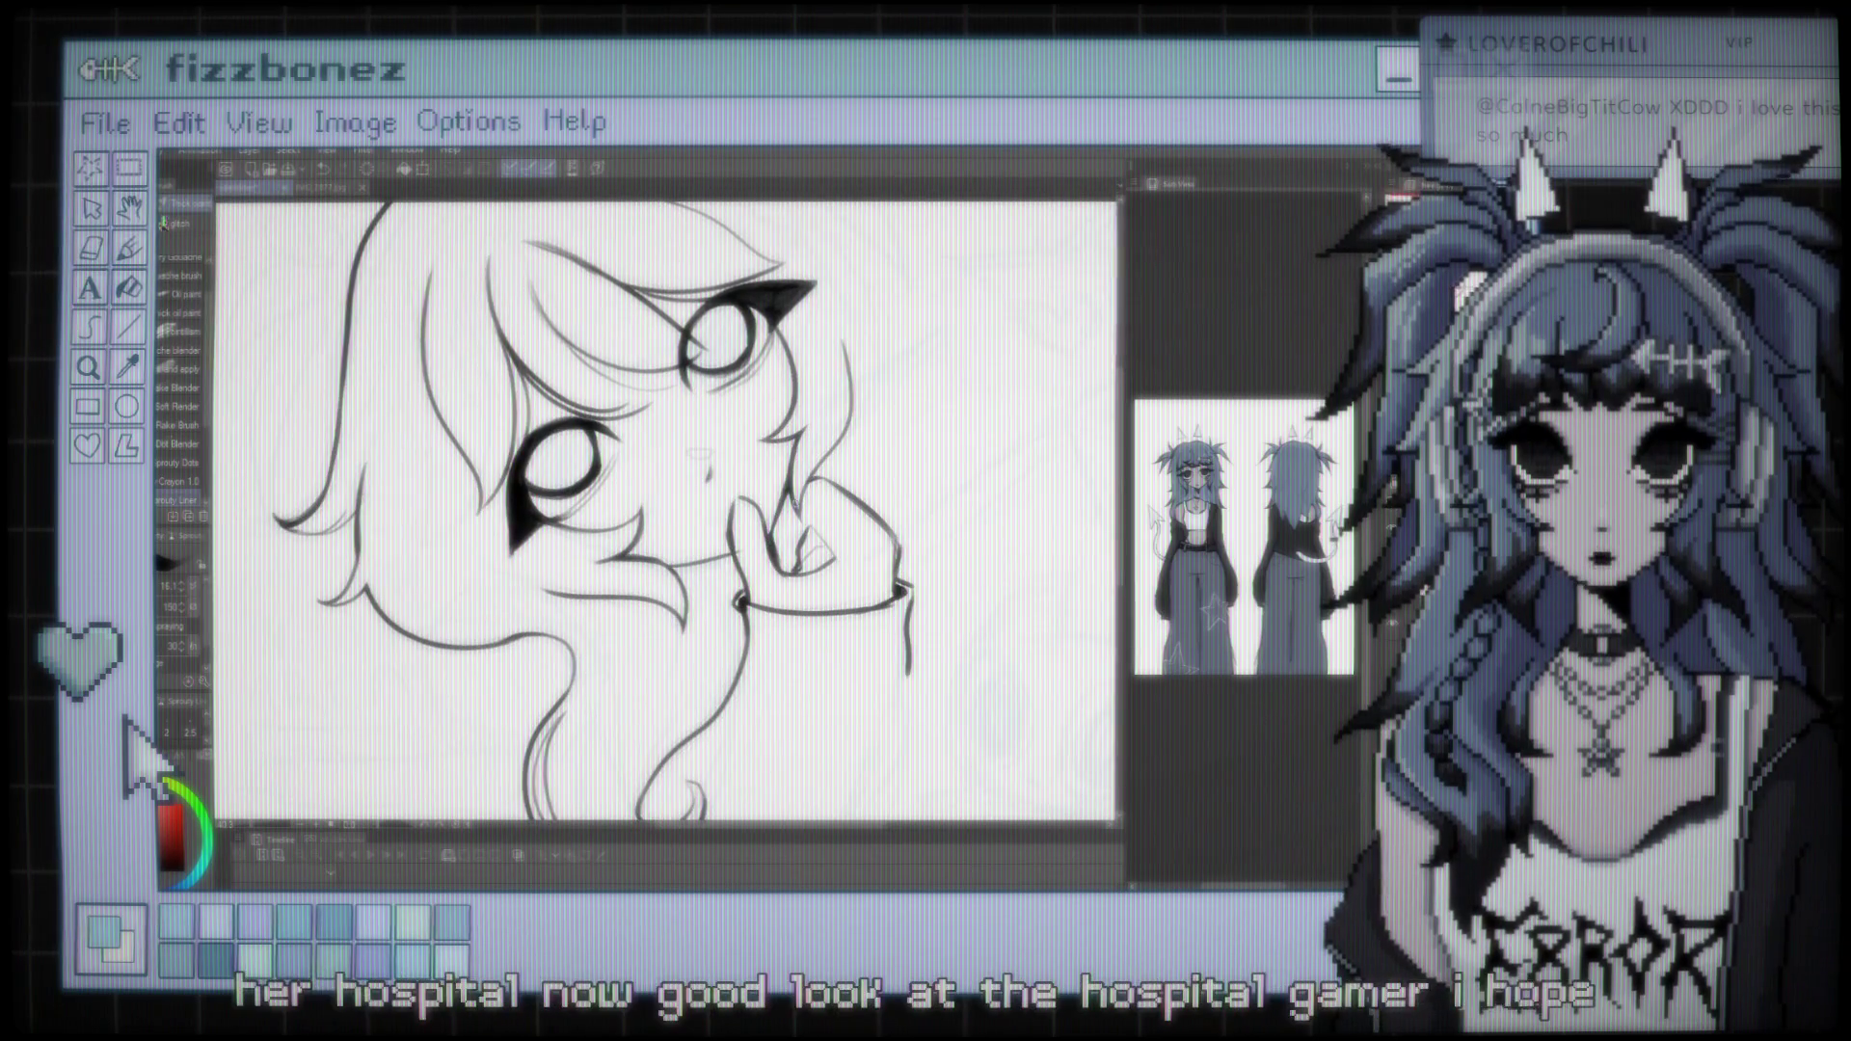
scroll(906, 487, up, 3)
scroll(703, 564, up, 3)
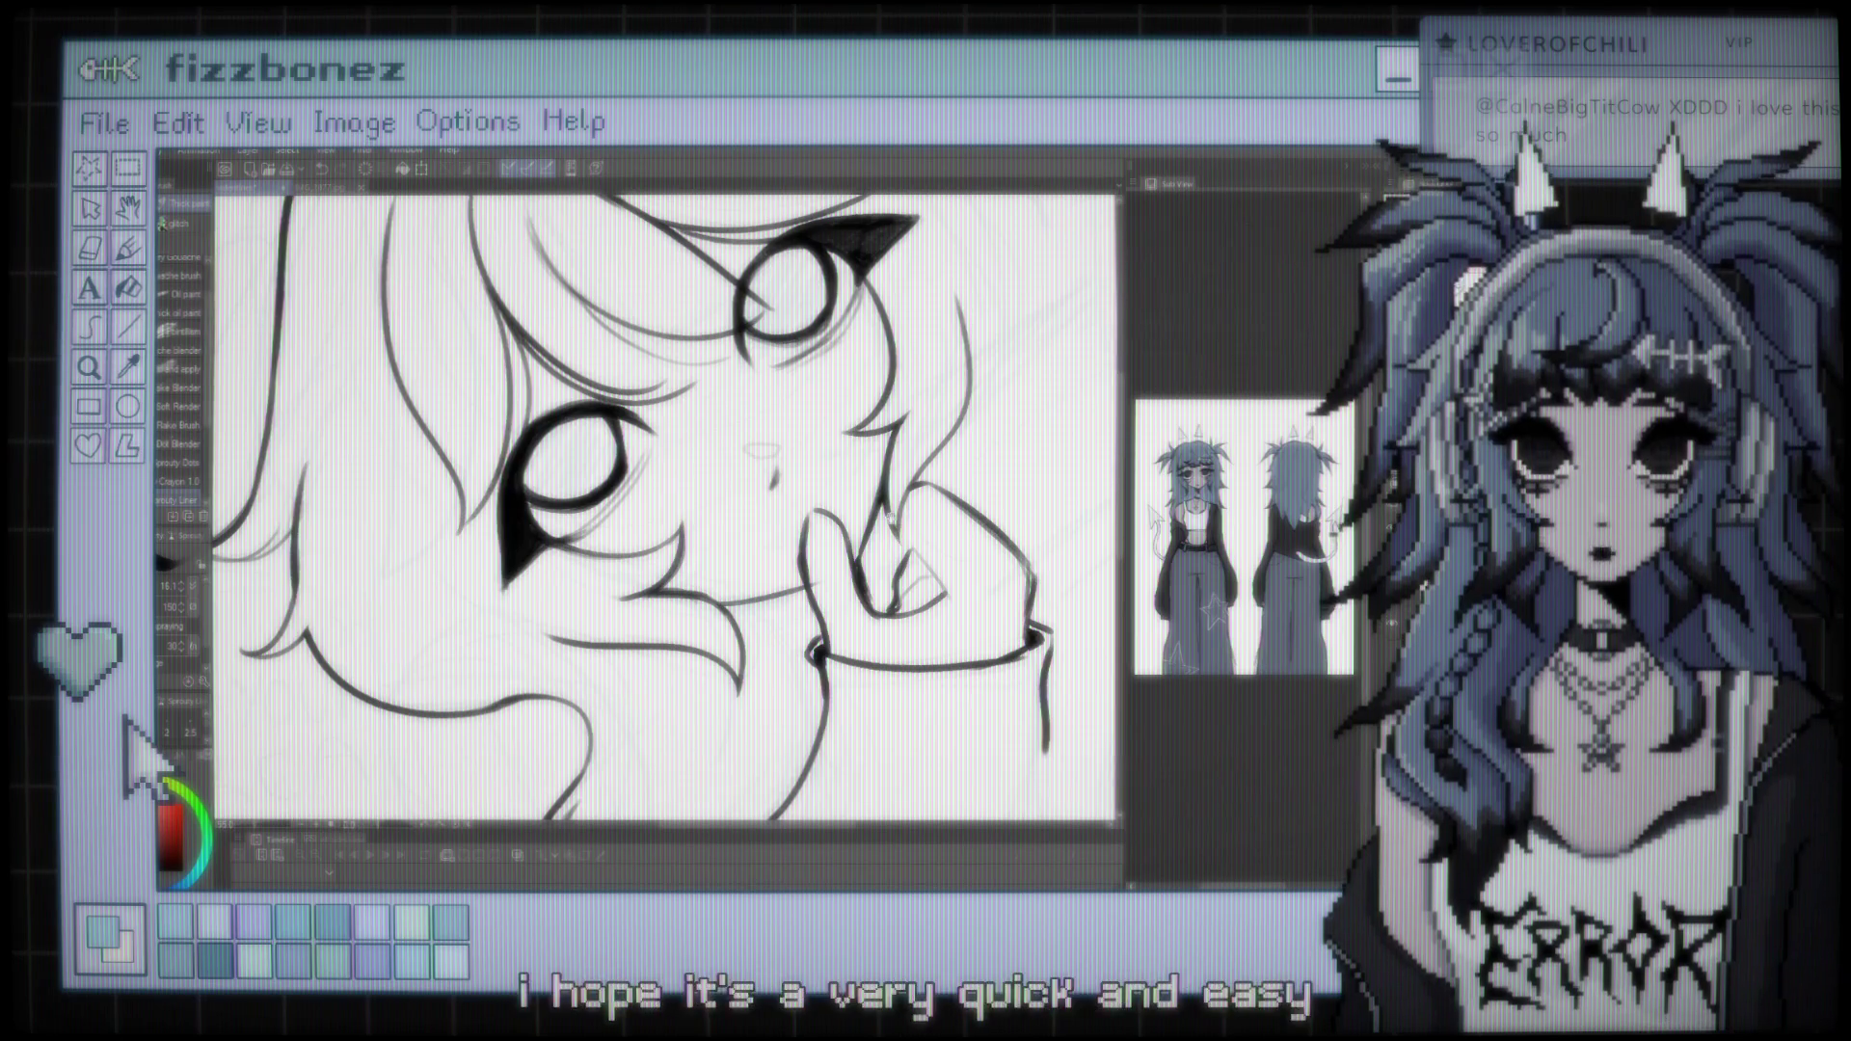
scroll(665, 506, down, 2)
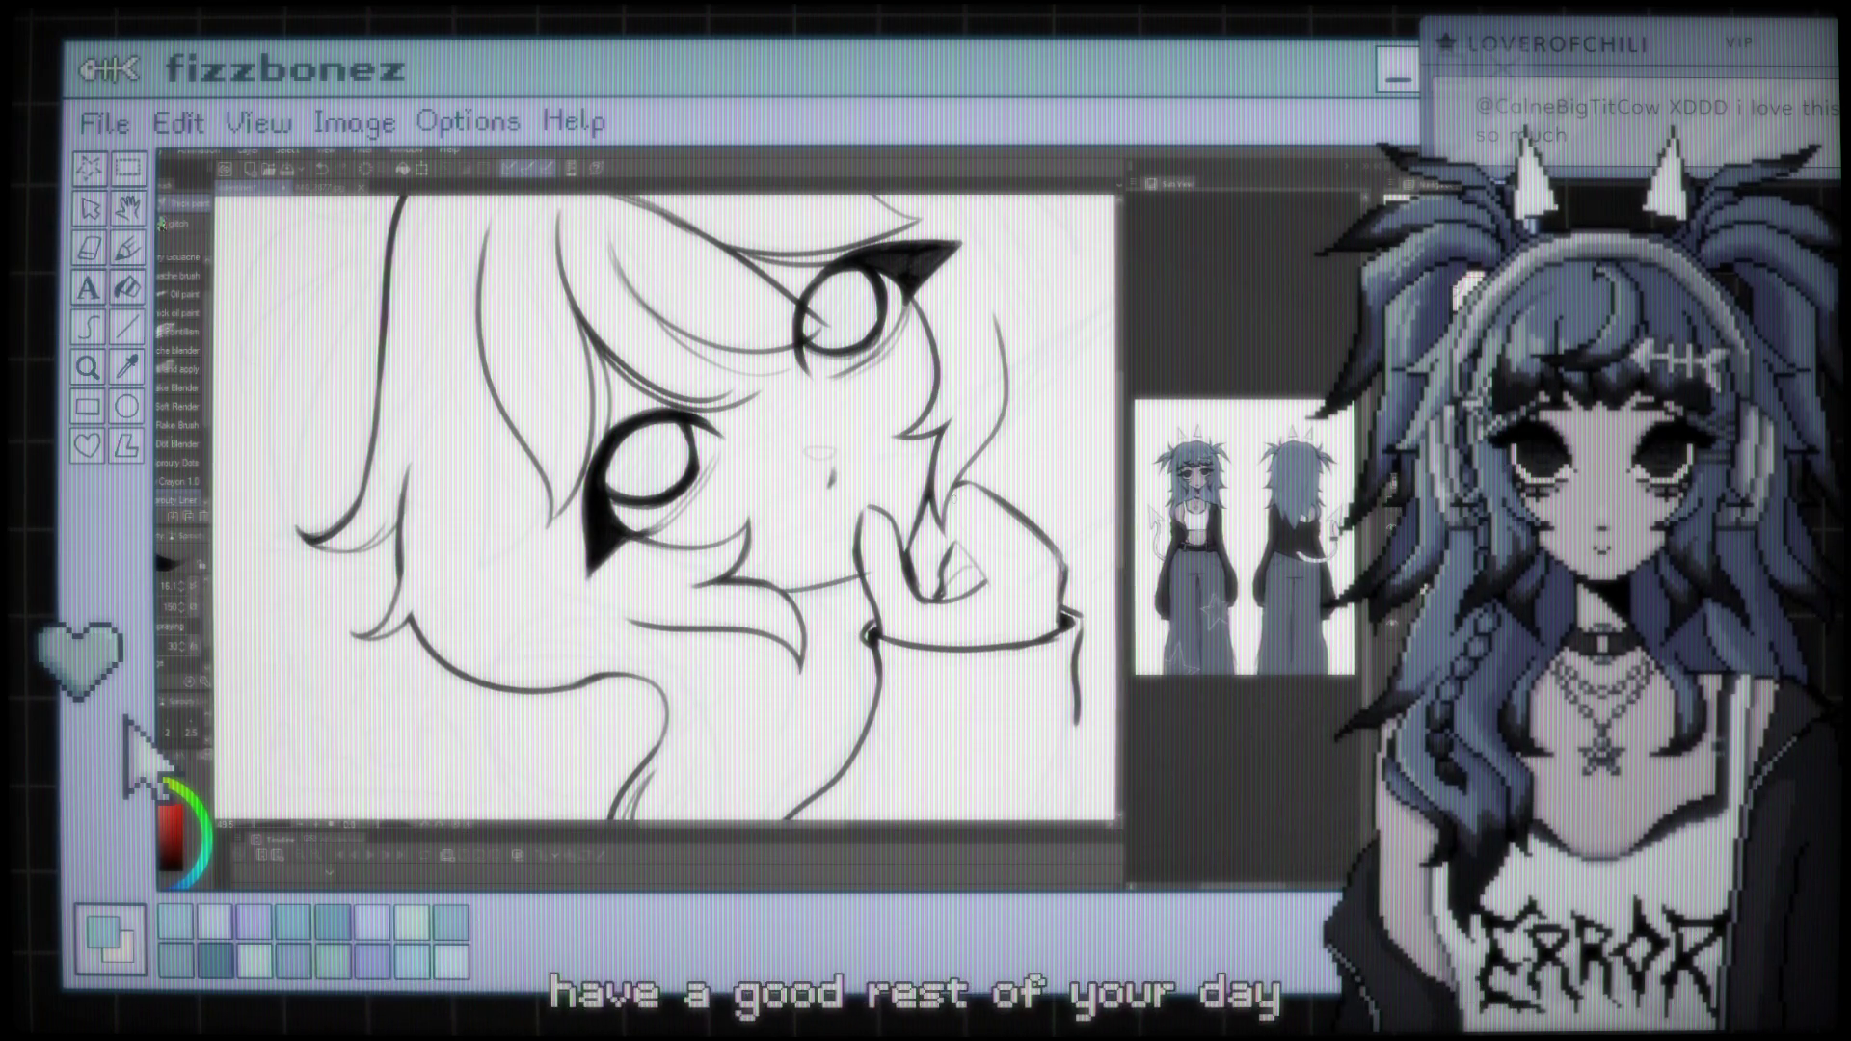
Scroll around the canvas to inspect the face, hand and sleeve lineart
scroll(666, 506, down, 2)
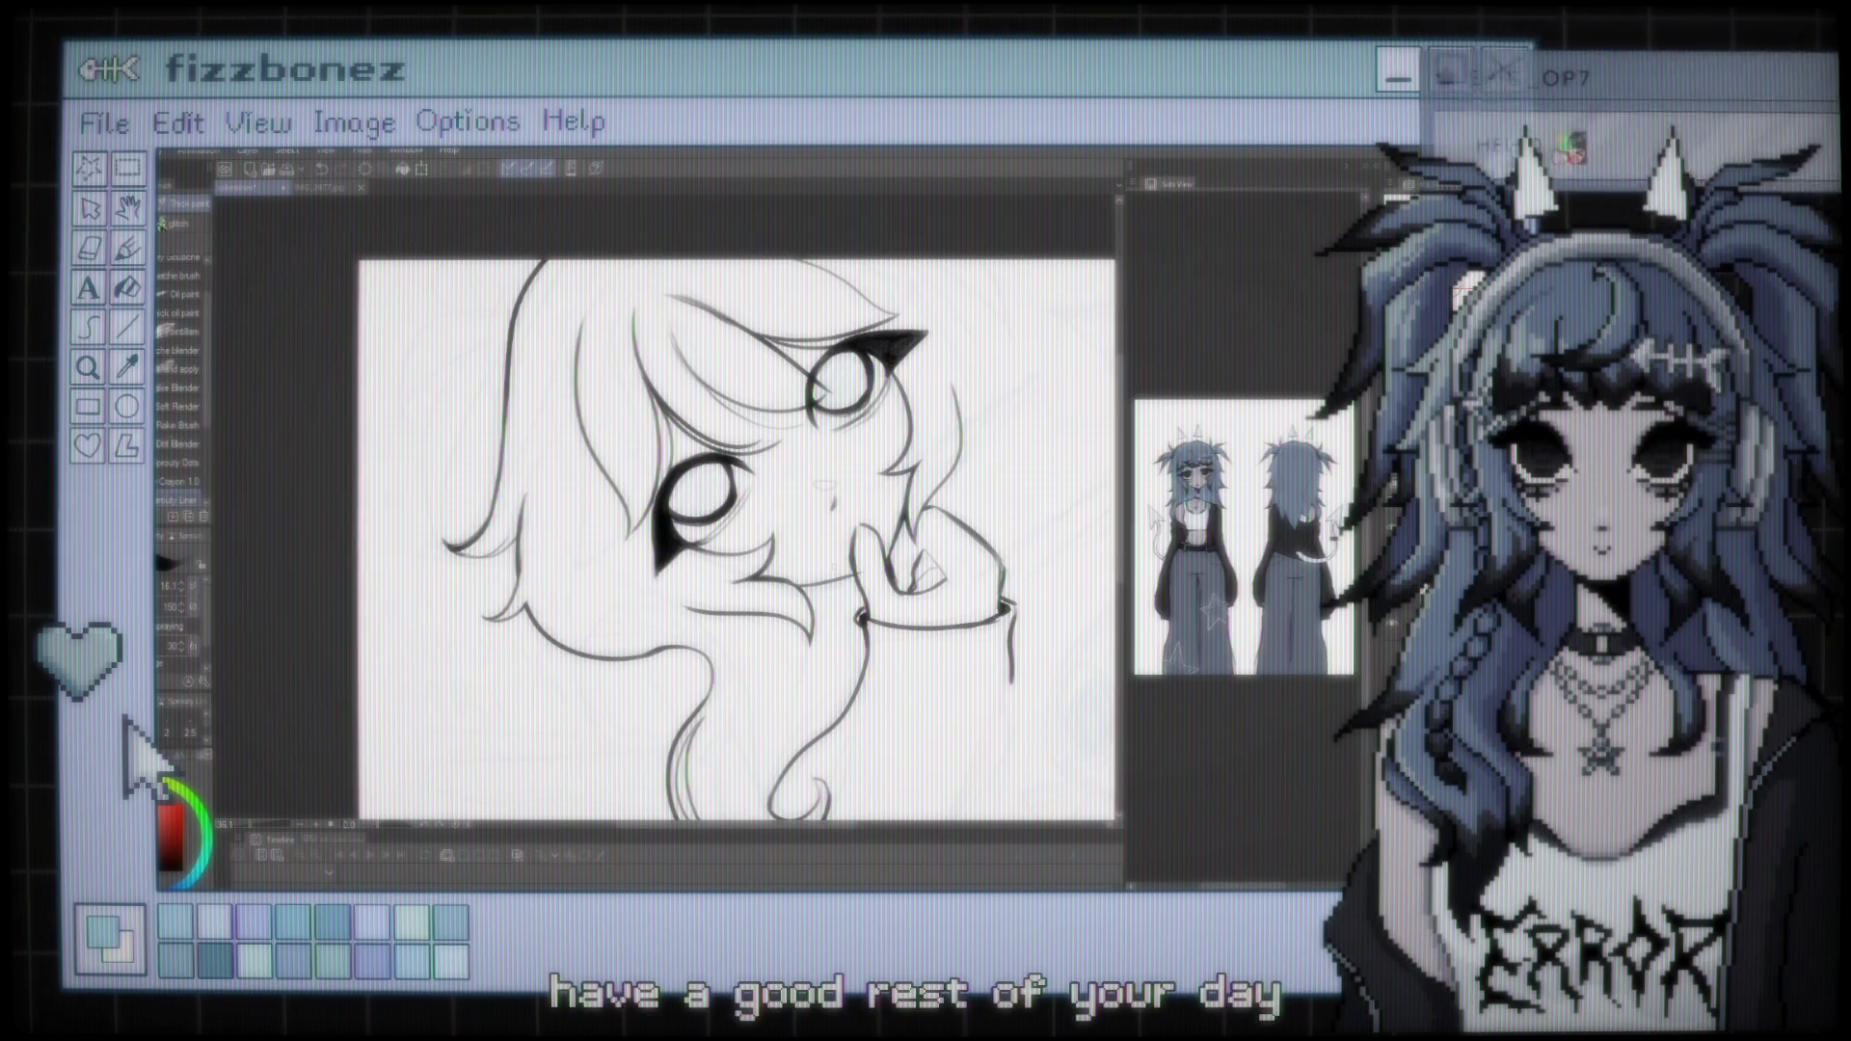
scroll(665, 506, down, 1)
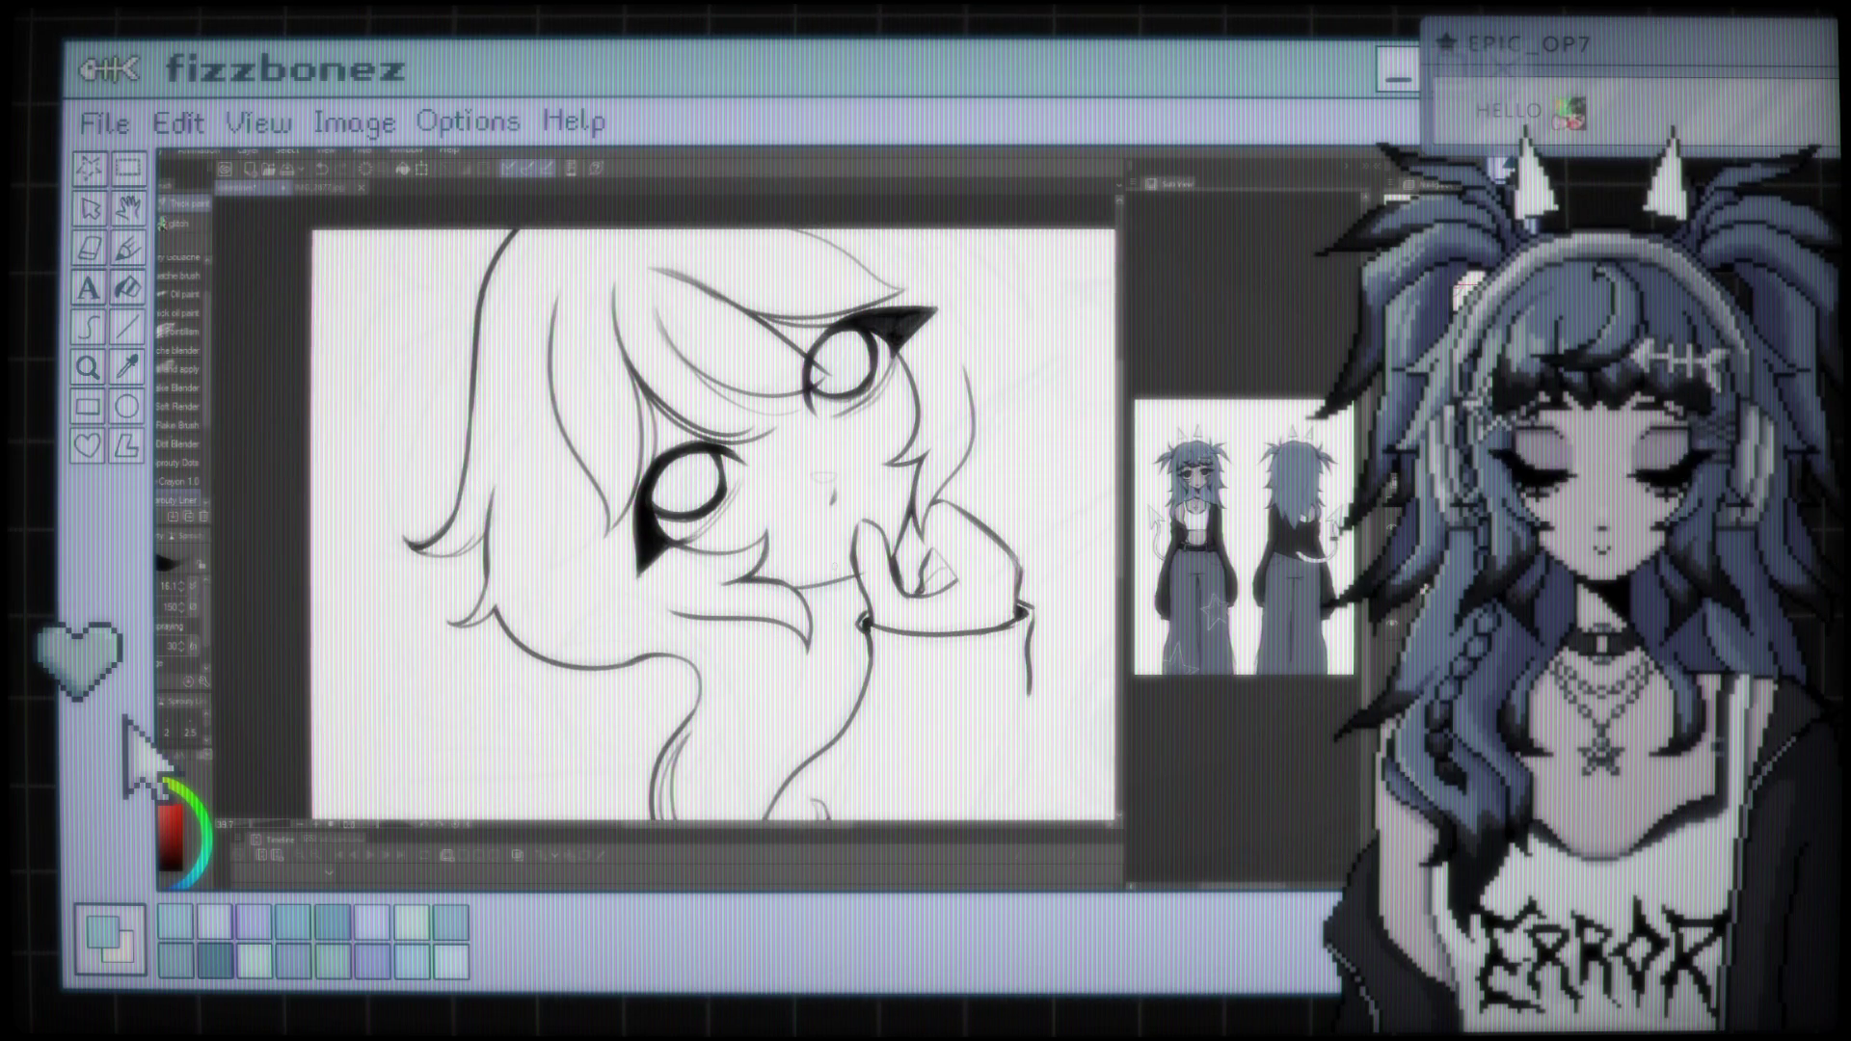
scroll(665, 506, right, 2)
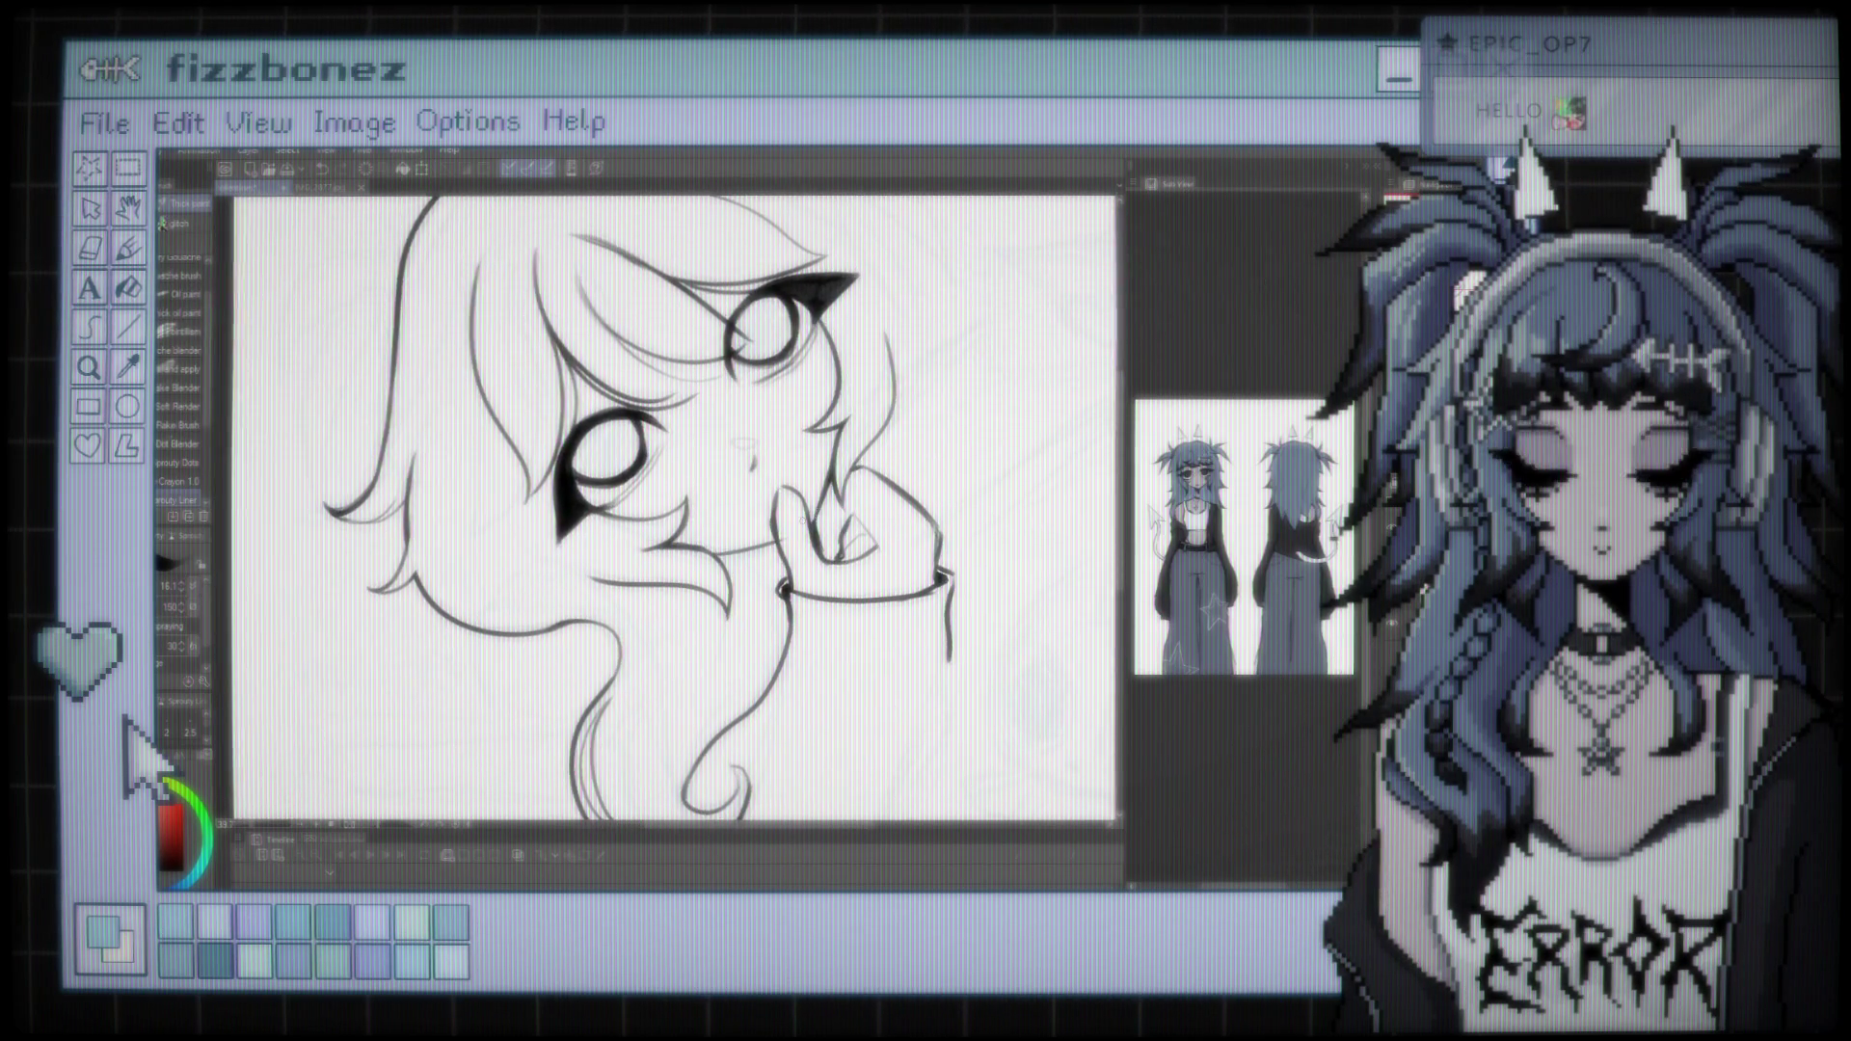
scroll(665, 506, up, 2)
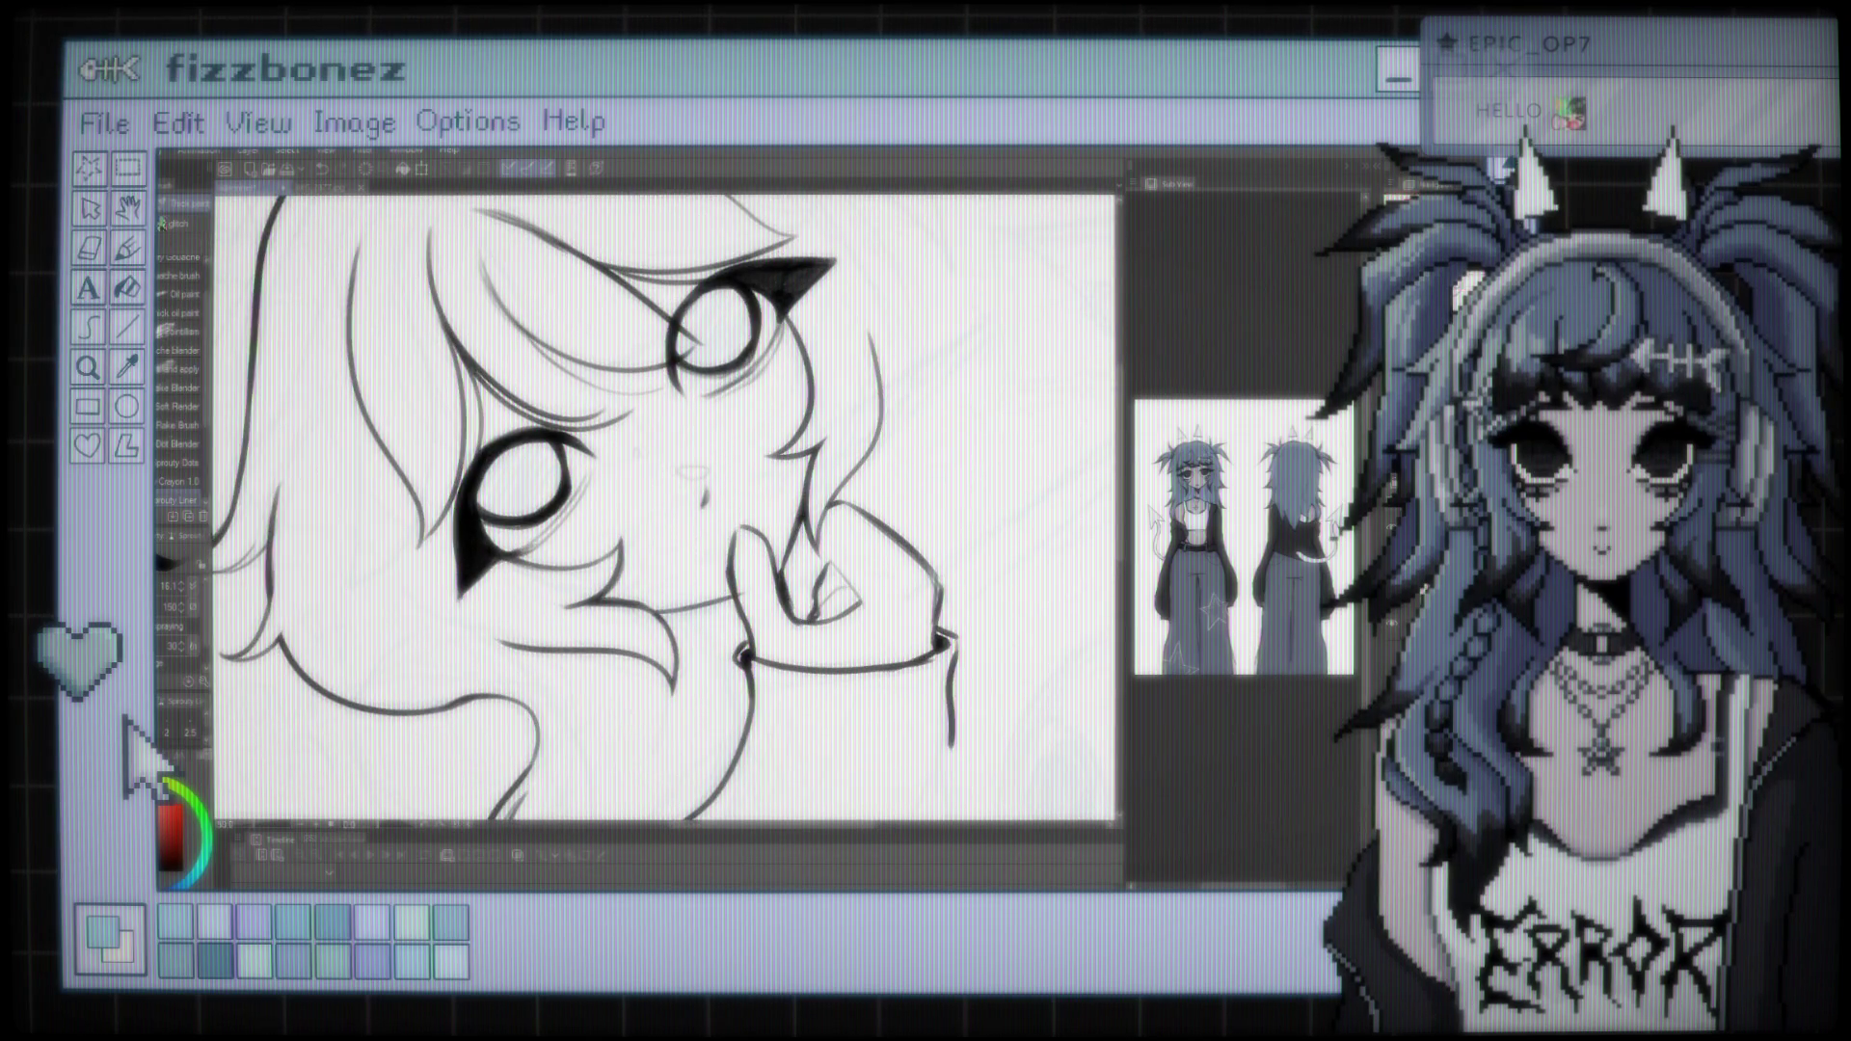
scroll(665, 507, up, 2)
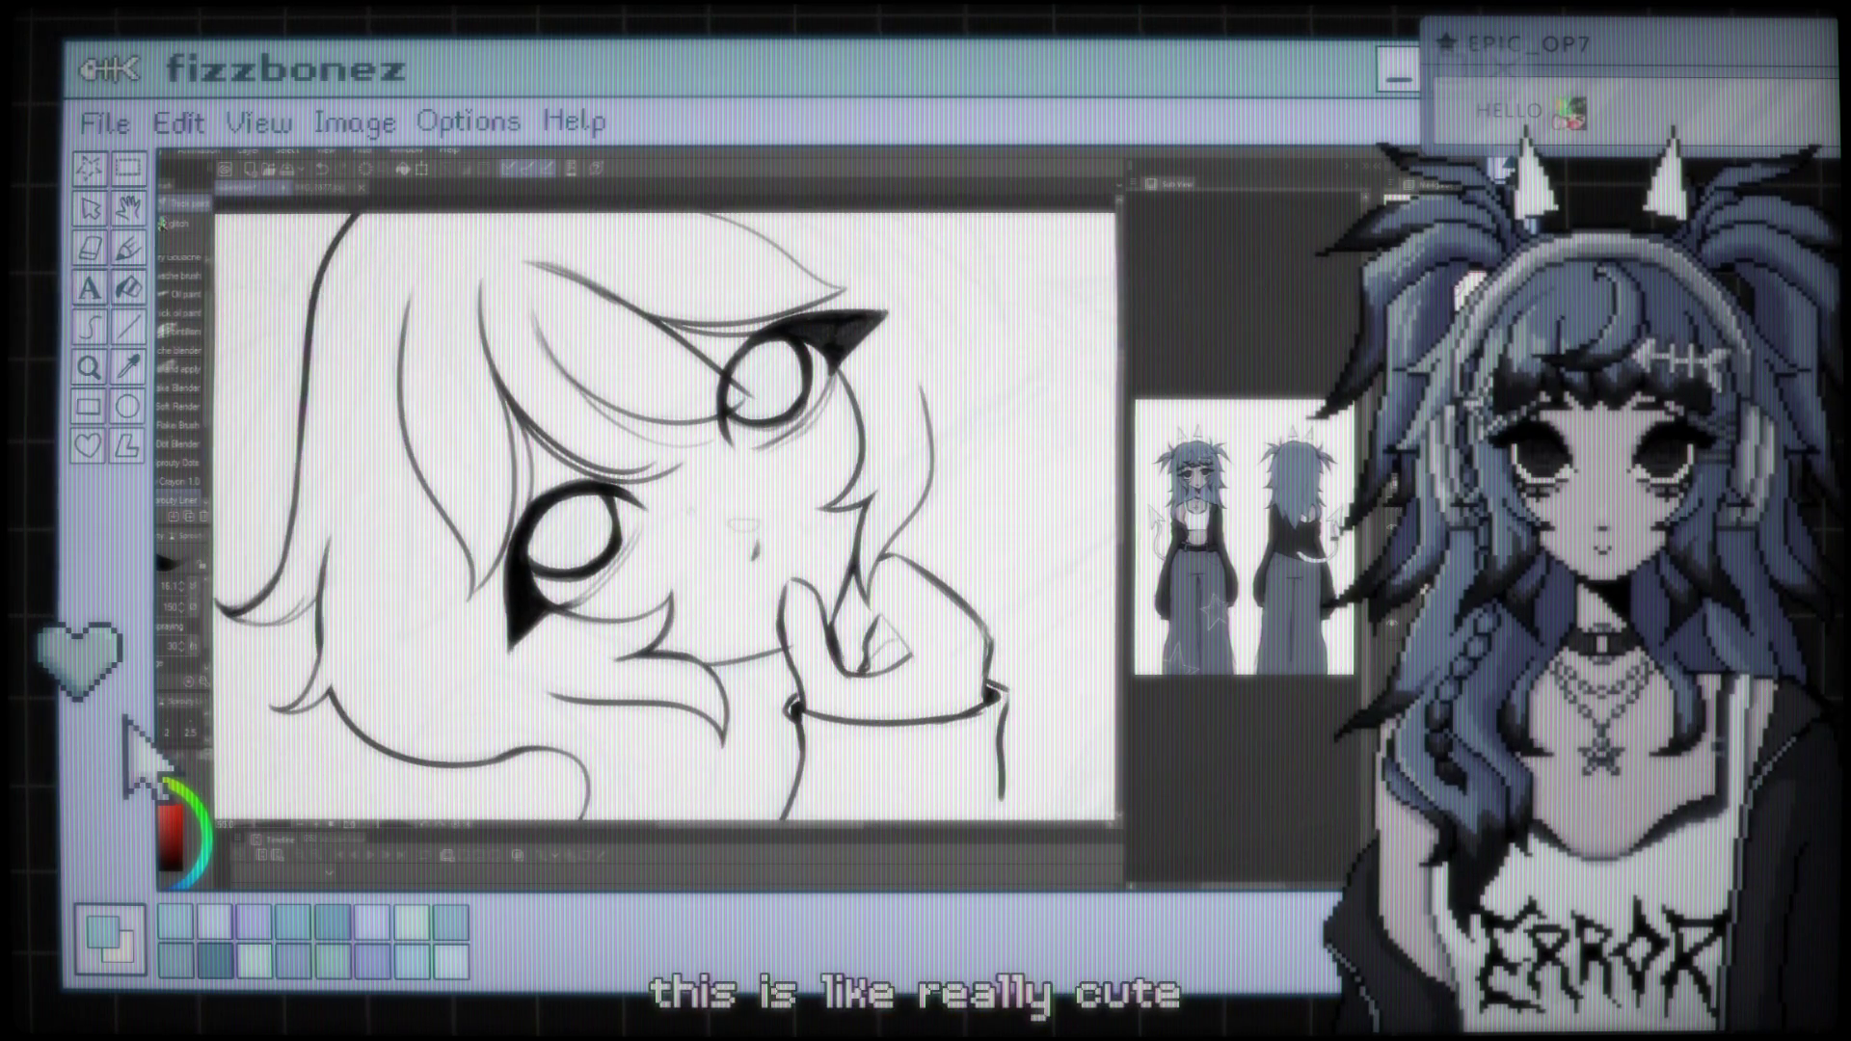
scroll(665, 521, down, 2)
scroll(665, 521, up, 2)
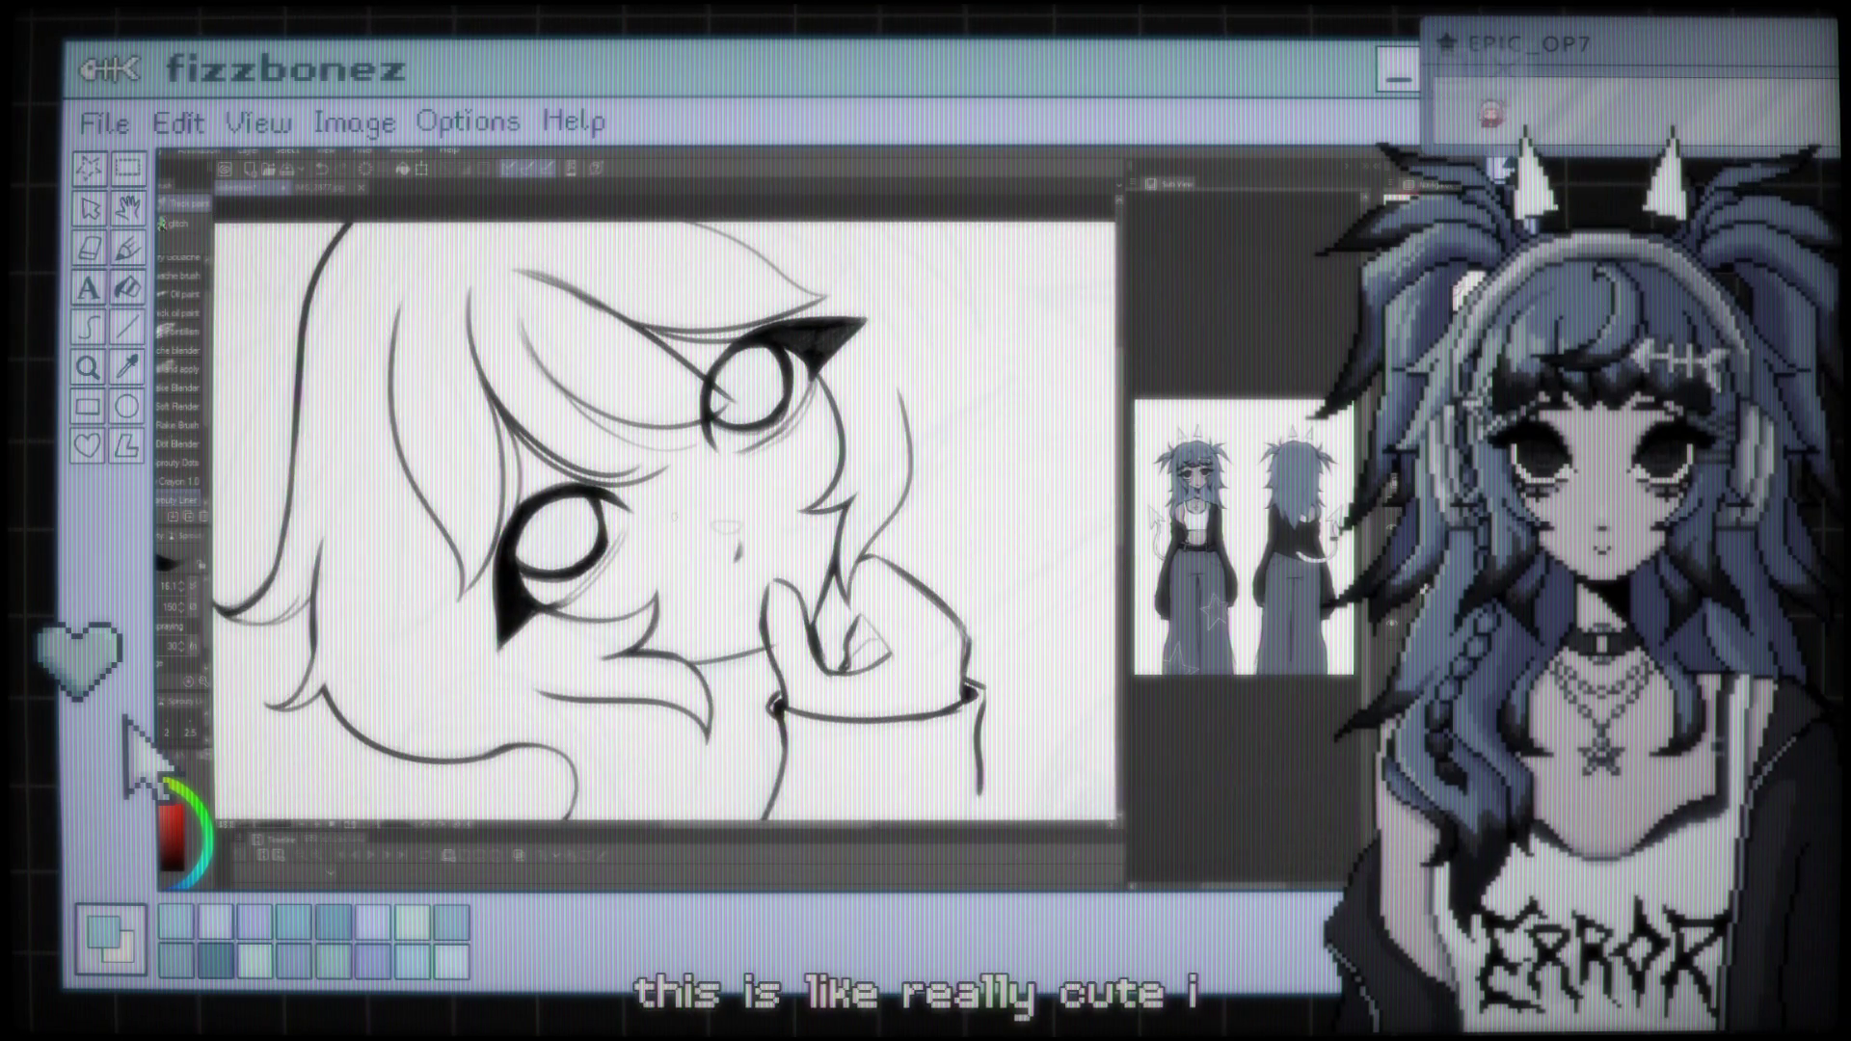
scroll(665, 511, down, 2)
scroll(665, 511, up, 3)
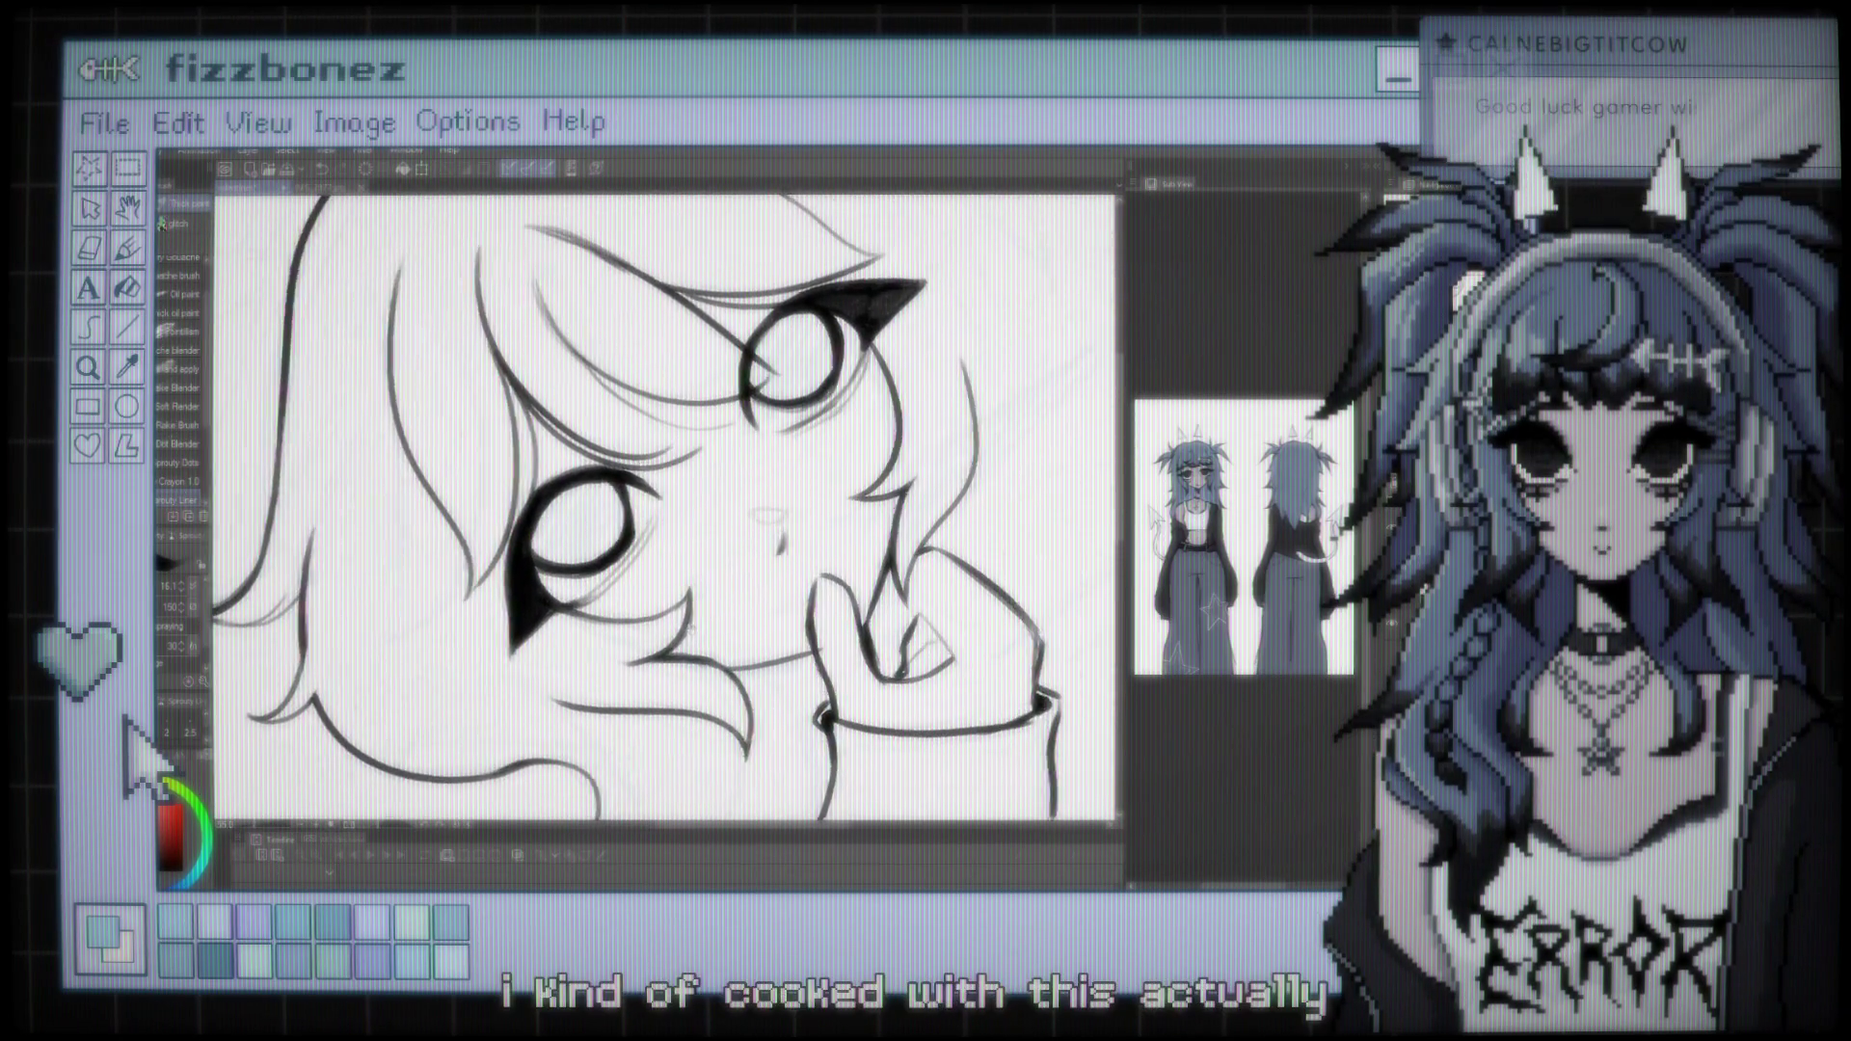
scroll(665, 511, down, 2)
scroll(666, 511, up, 1)
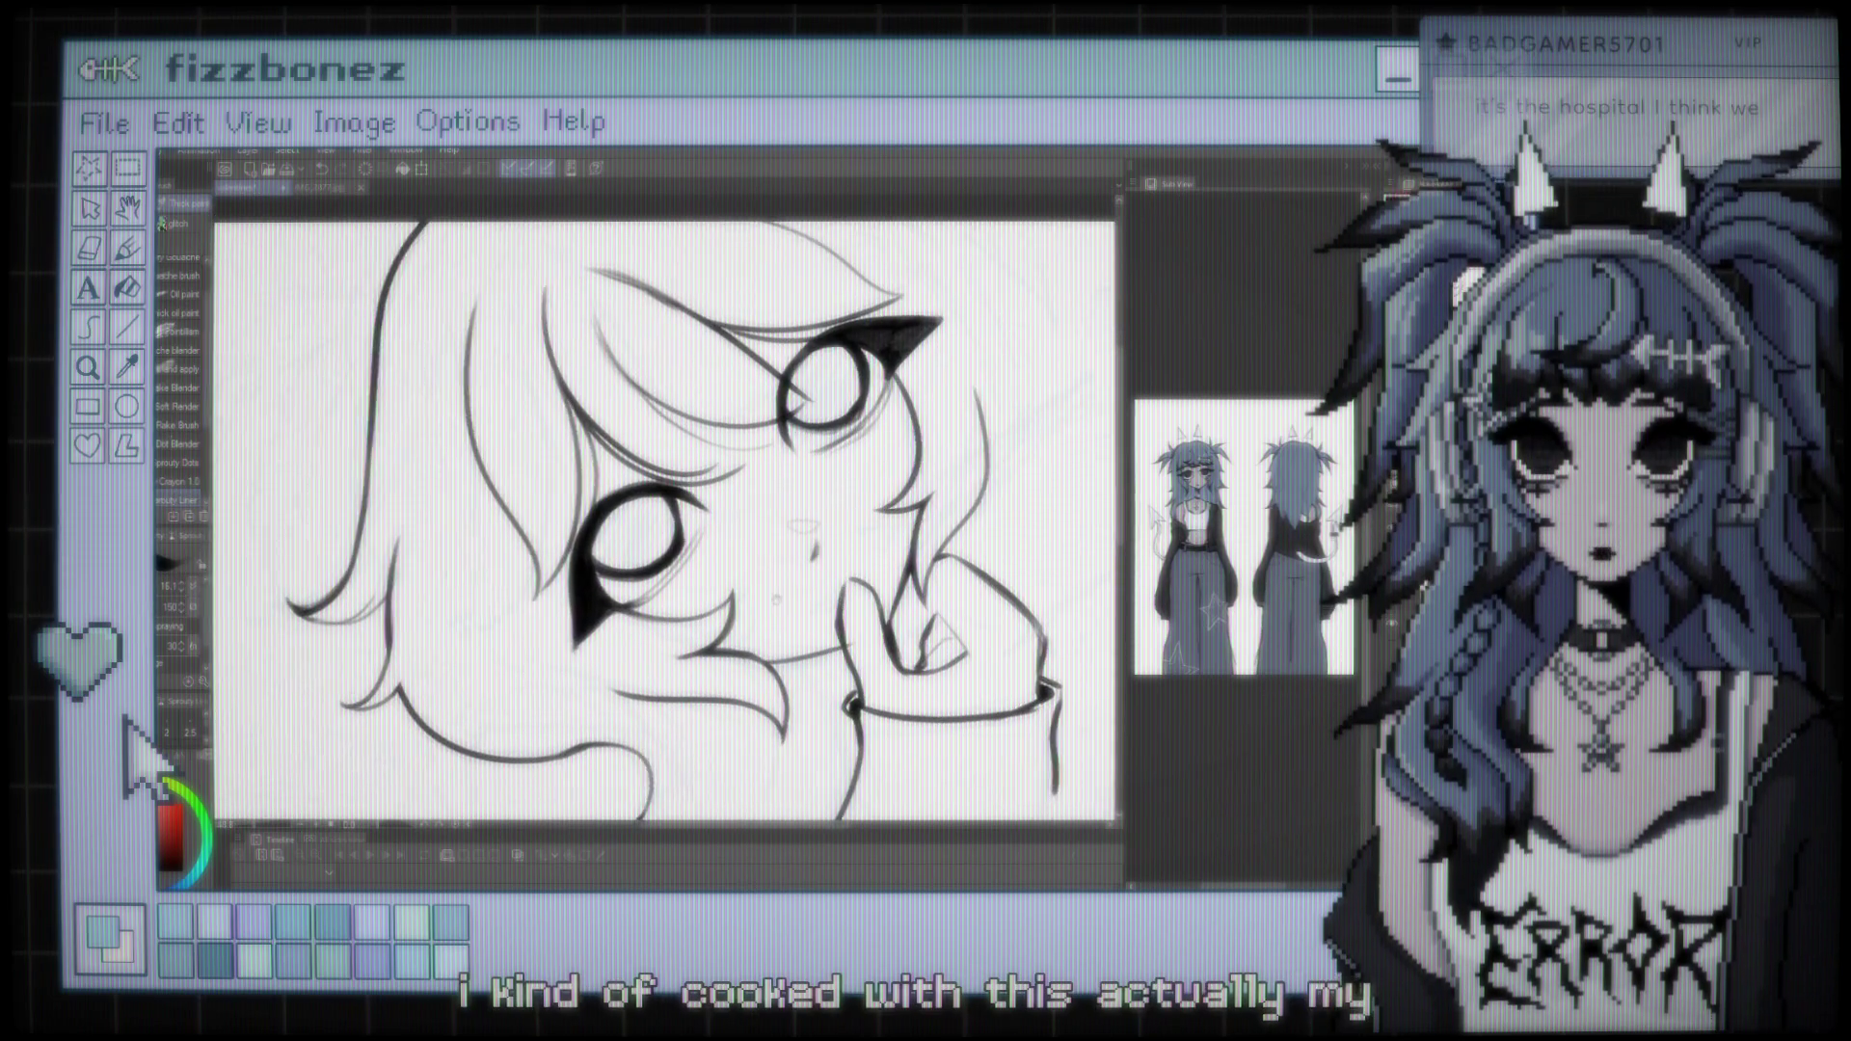
scroll(665, 511, down, 2)
scroll(666, 511, up, 3)
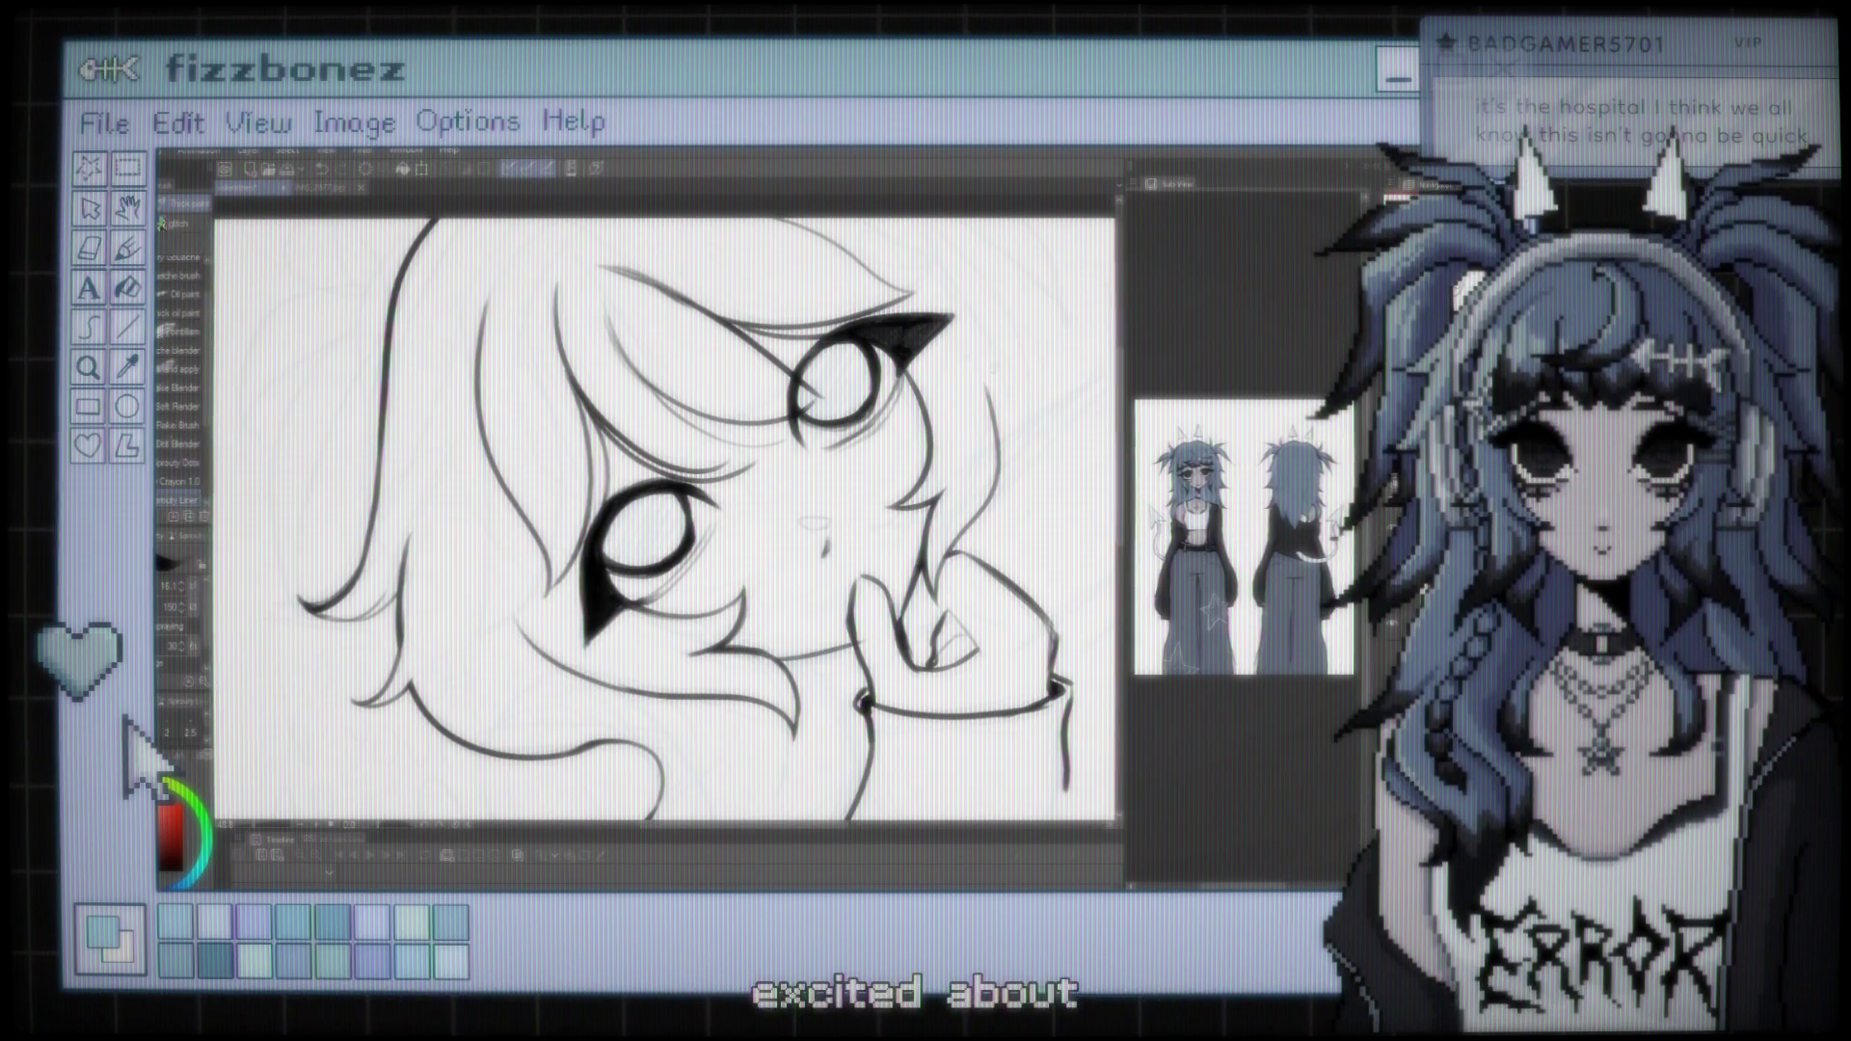
Undo the last short stray ink stroke and recentre the view
key(ctrl+z)
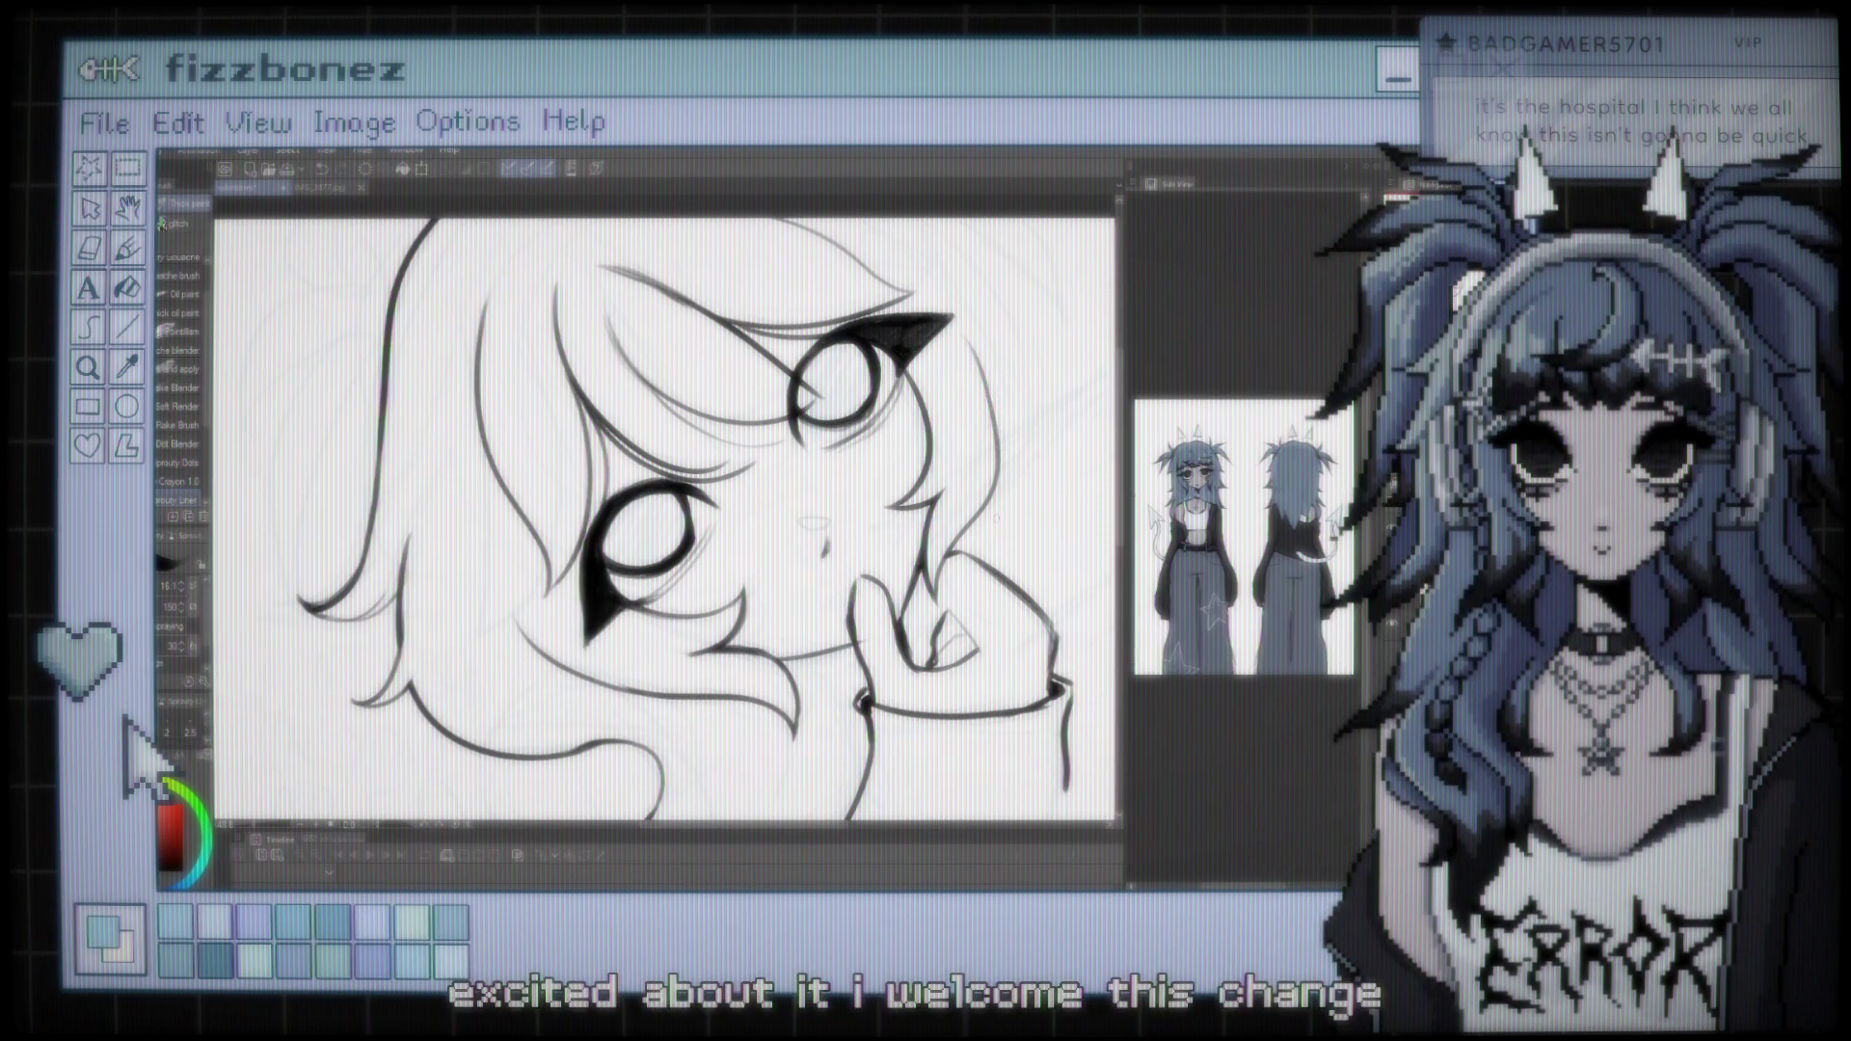
scroll(666, 520, down, 3)
scroll(666, 521, up, 1)
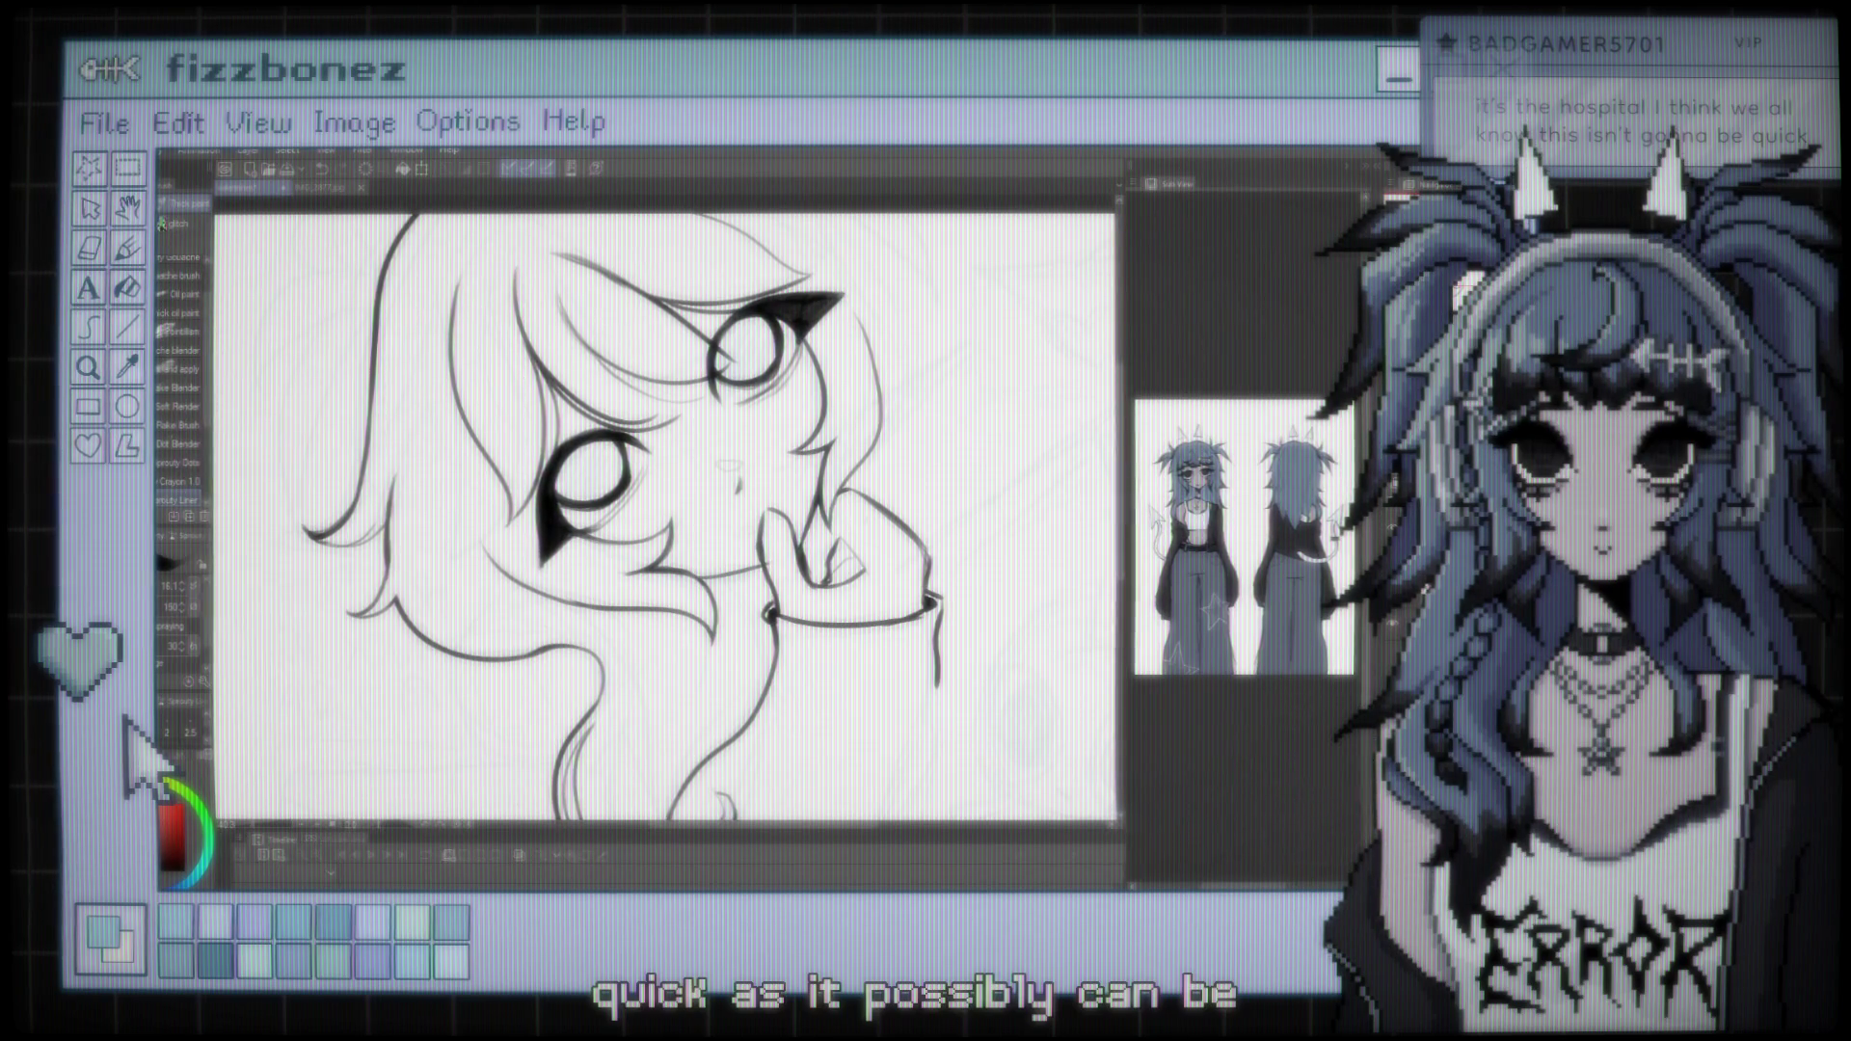
key(ctrl+minus)
key(ctrl+plus)
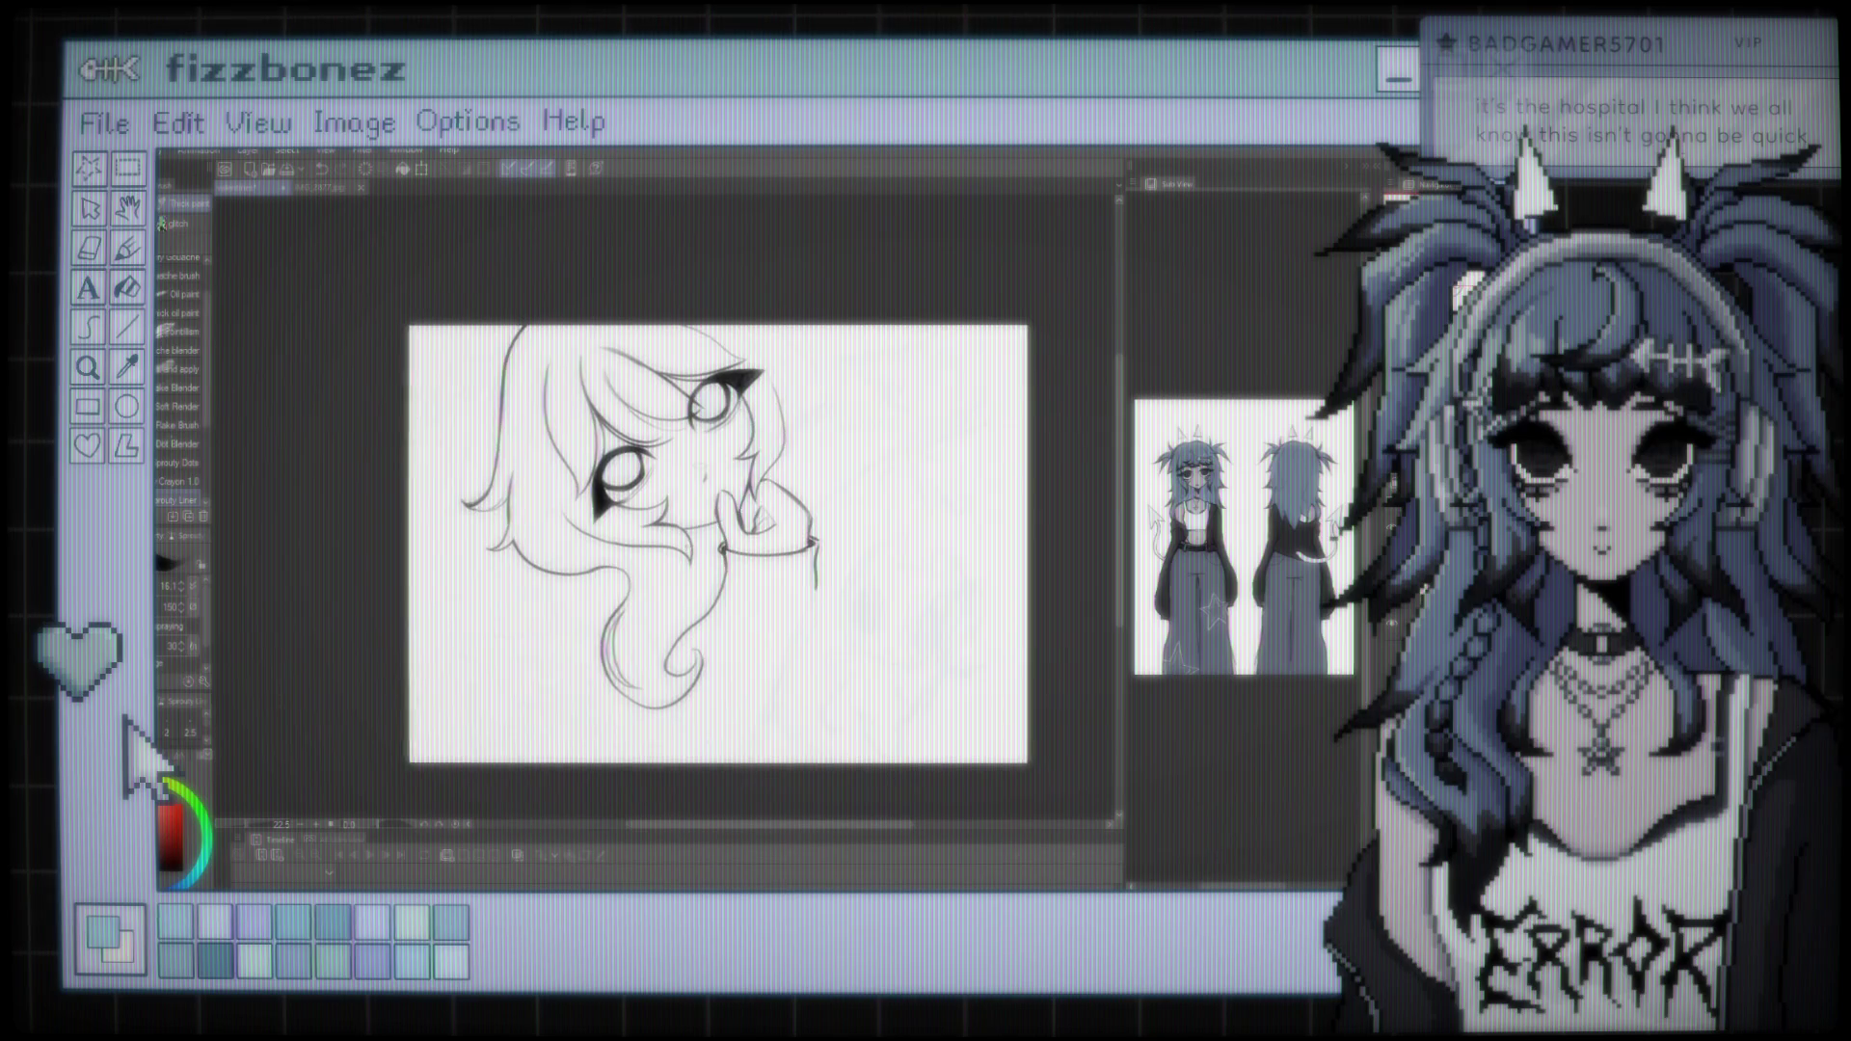
key(ctrl+plus)
key(ctrl+plus)
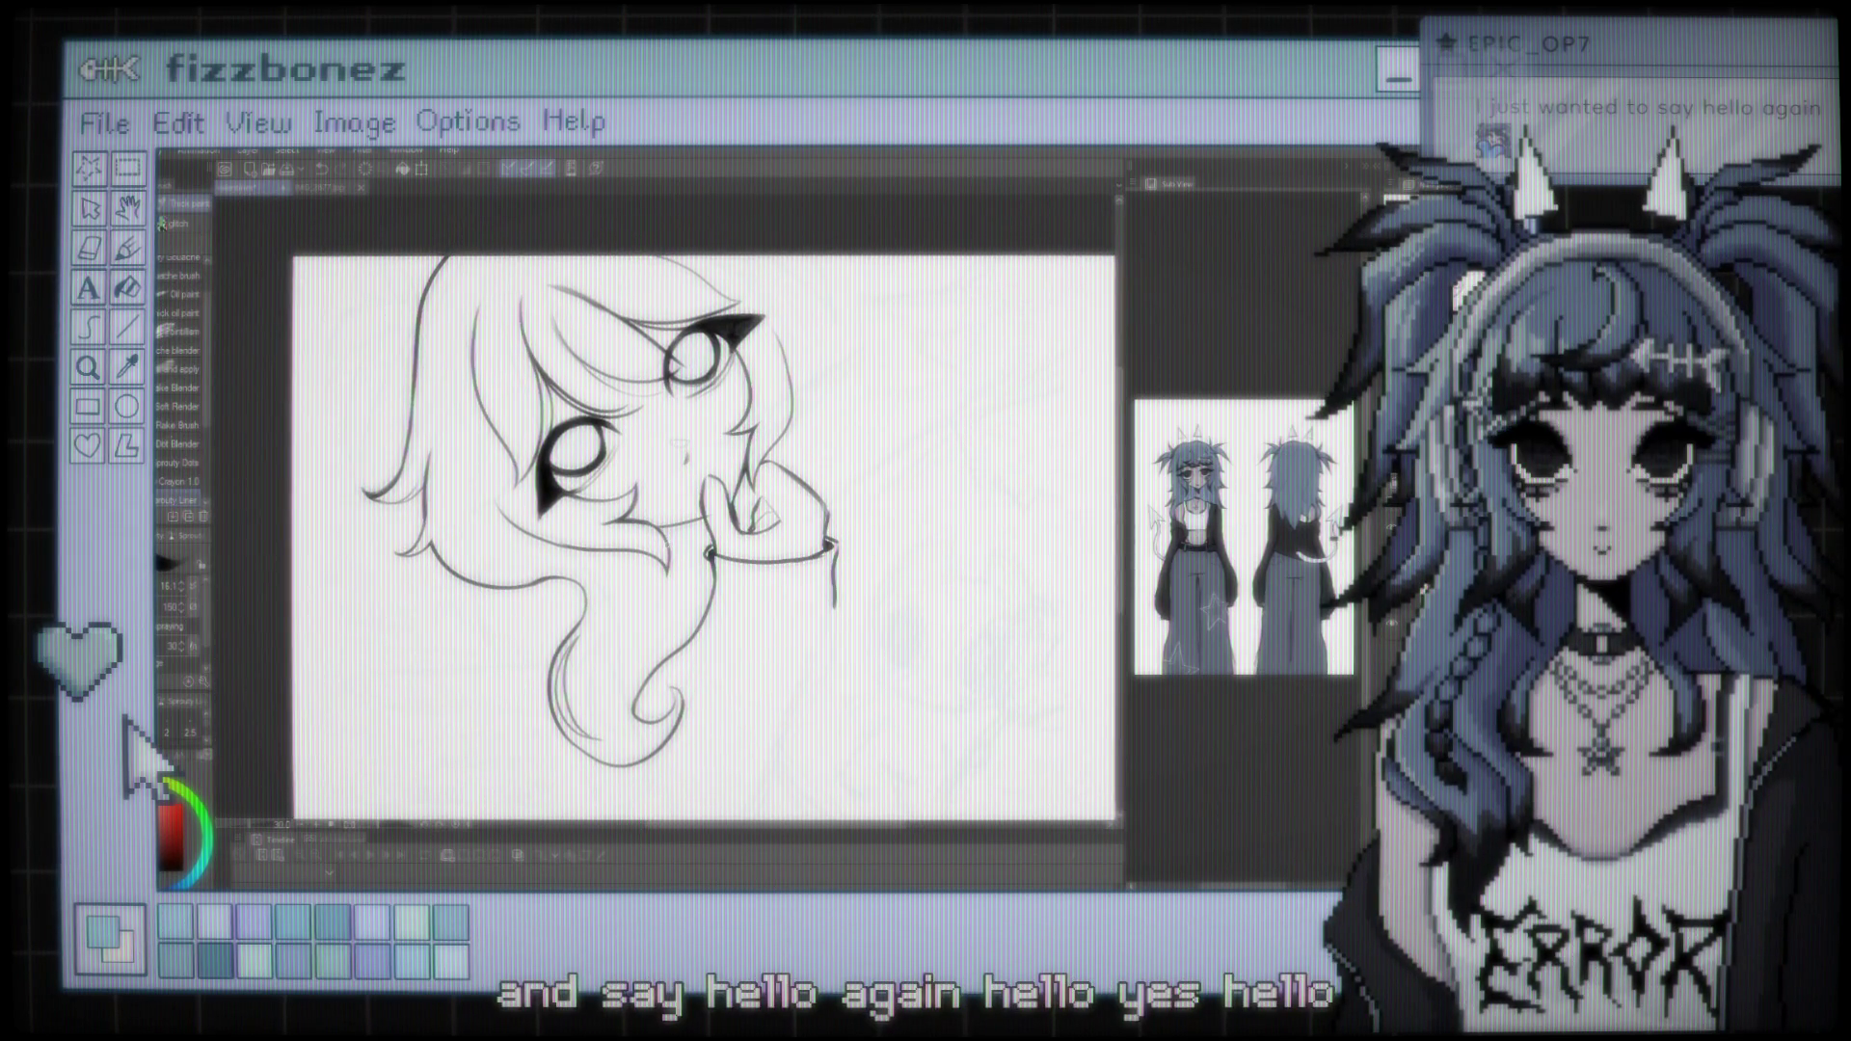
key(ctrl+plus)
key(ctrl+plus)
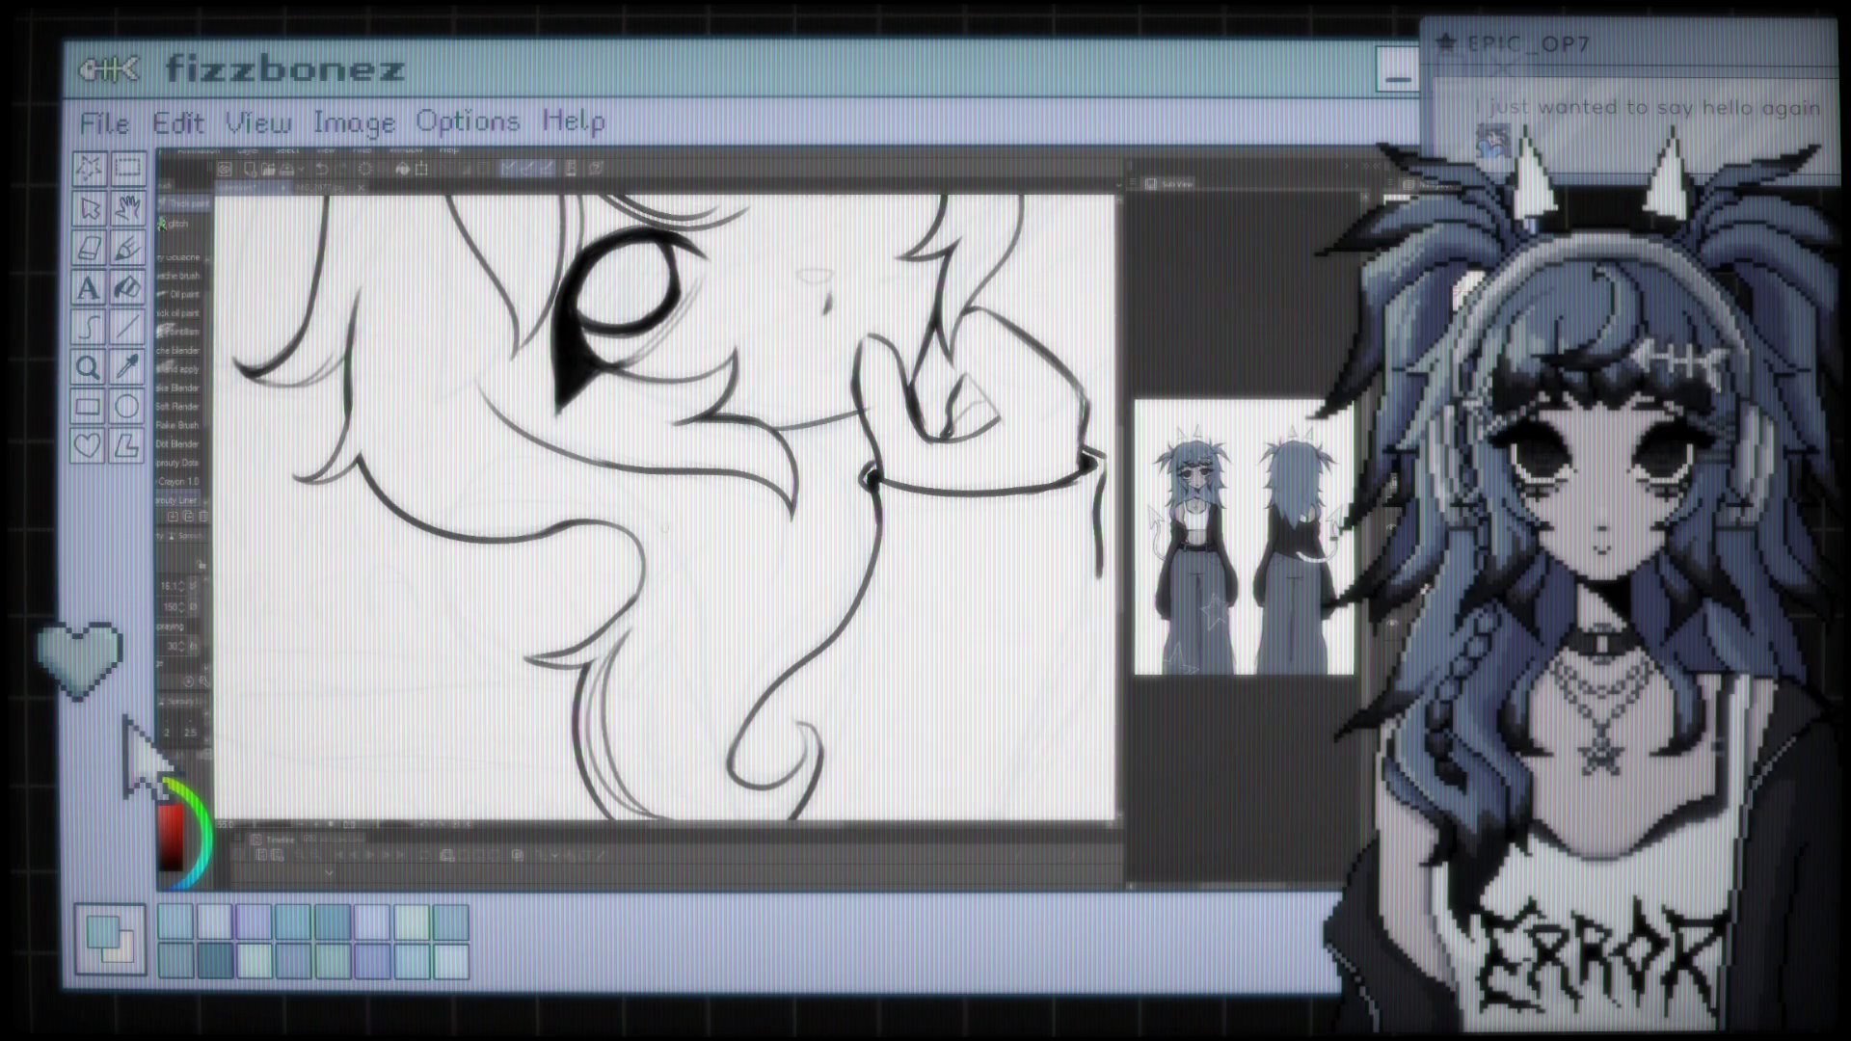
key(ctrl+minus)
key(ctrl+minus)
key(ctrl+plus)
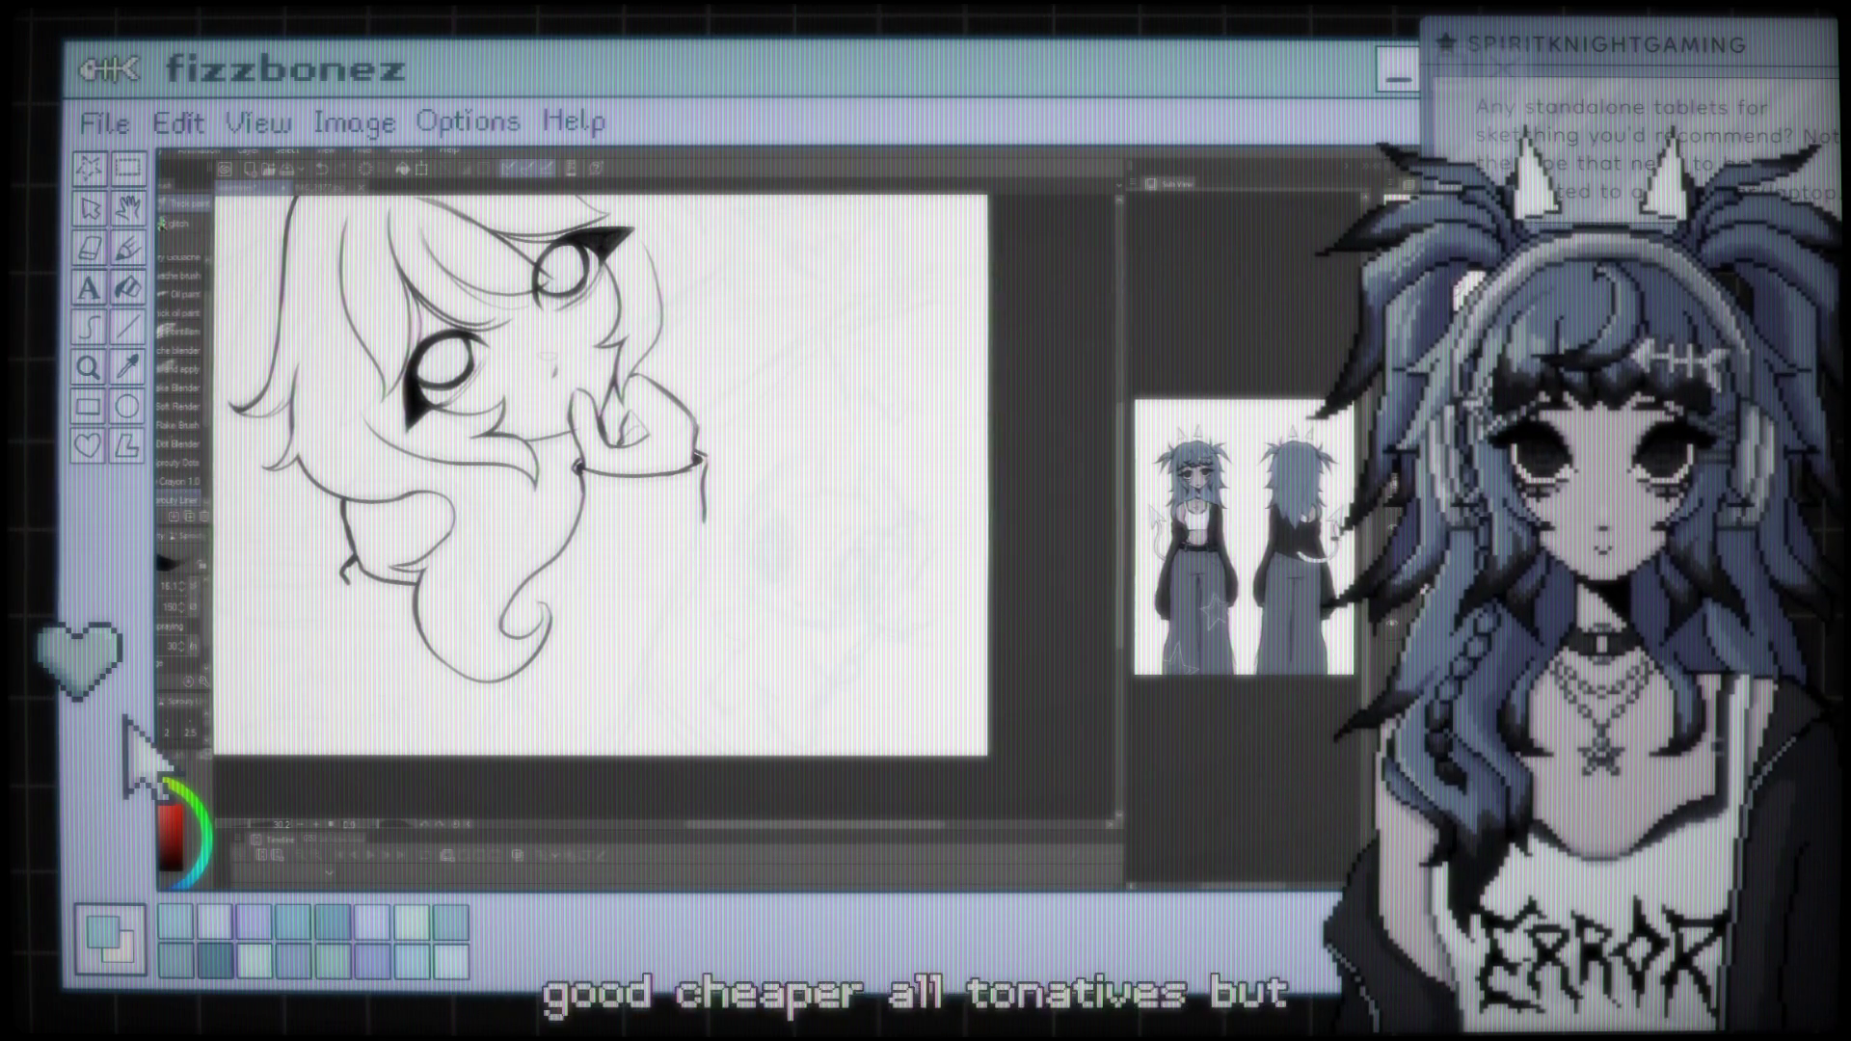
scroll(665, 482, up, 3)
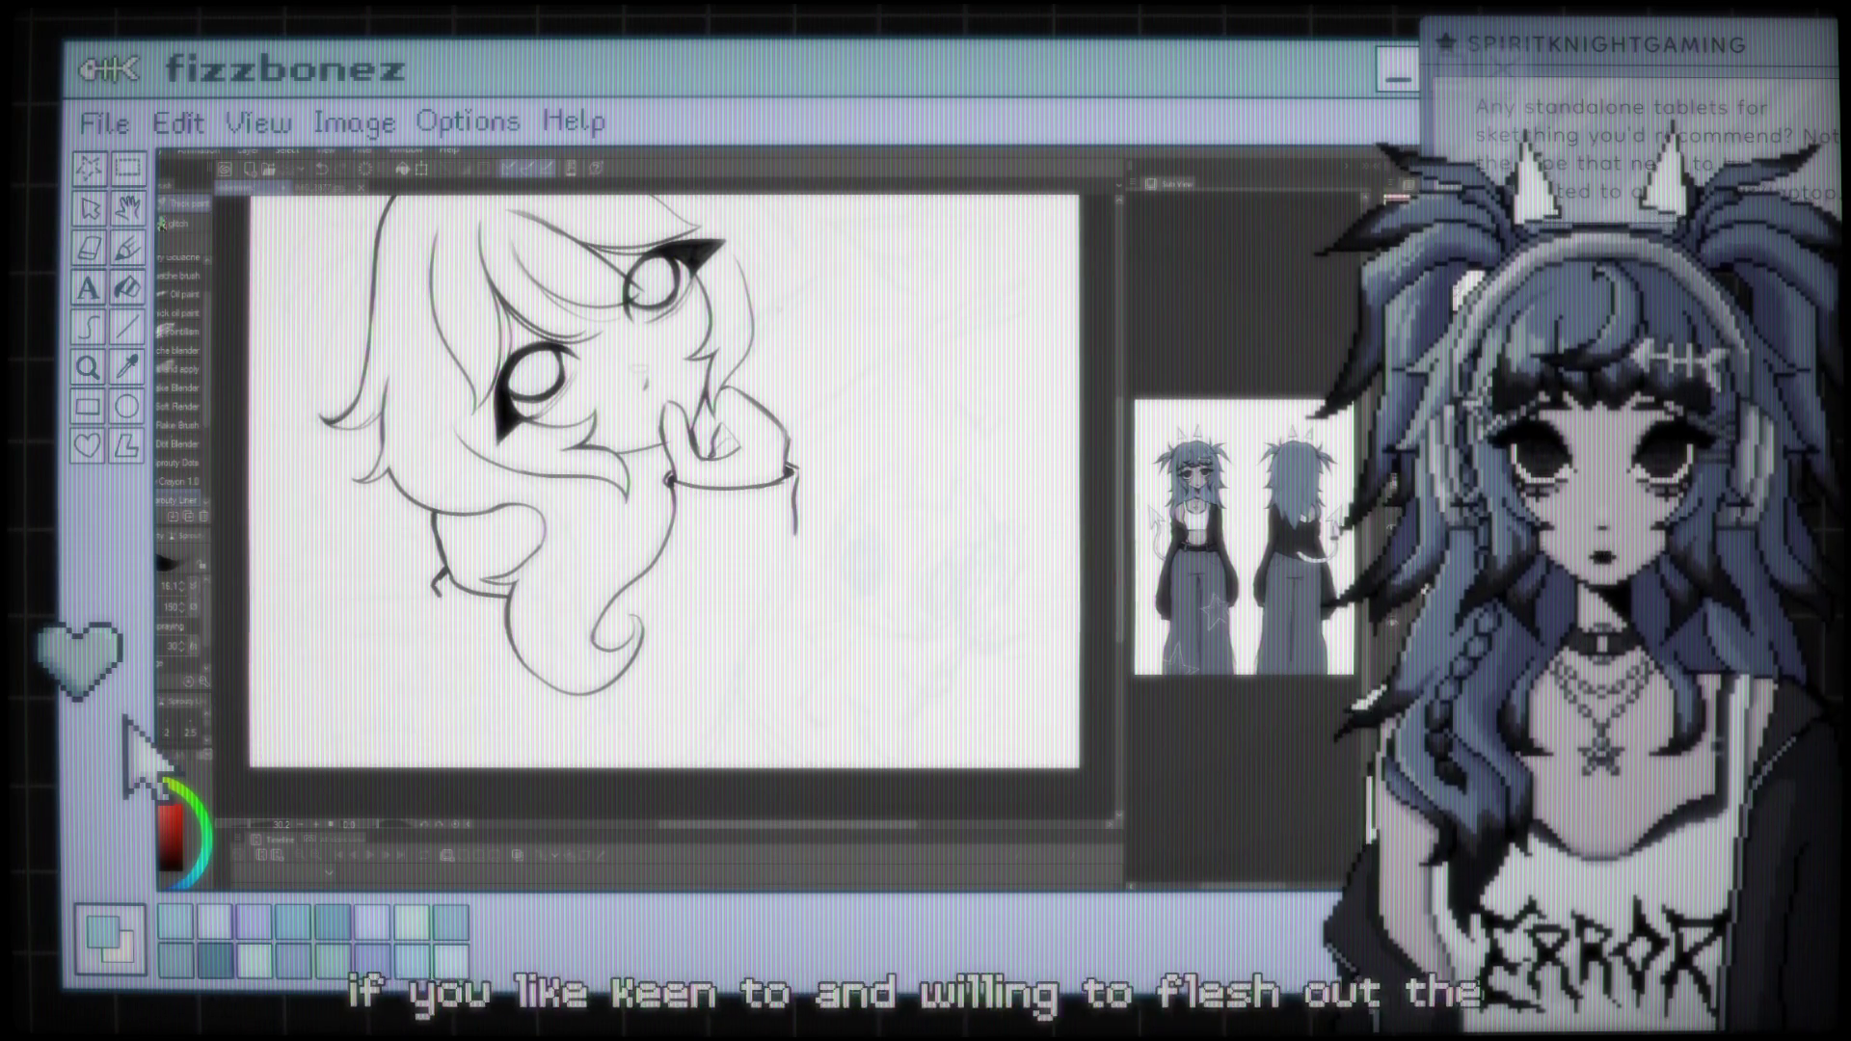
scroll(666, 492, up, 1)
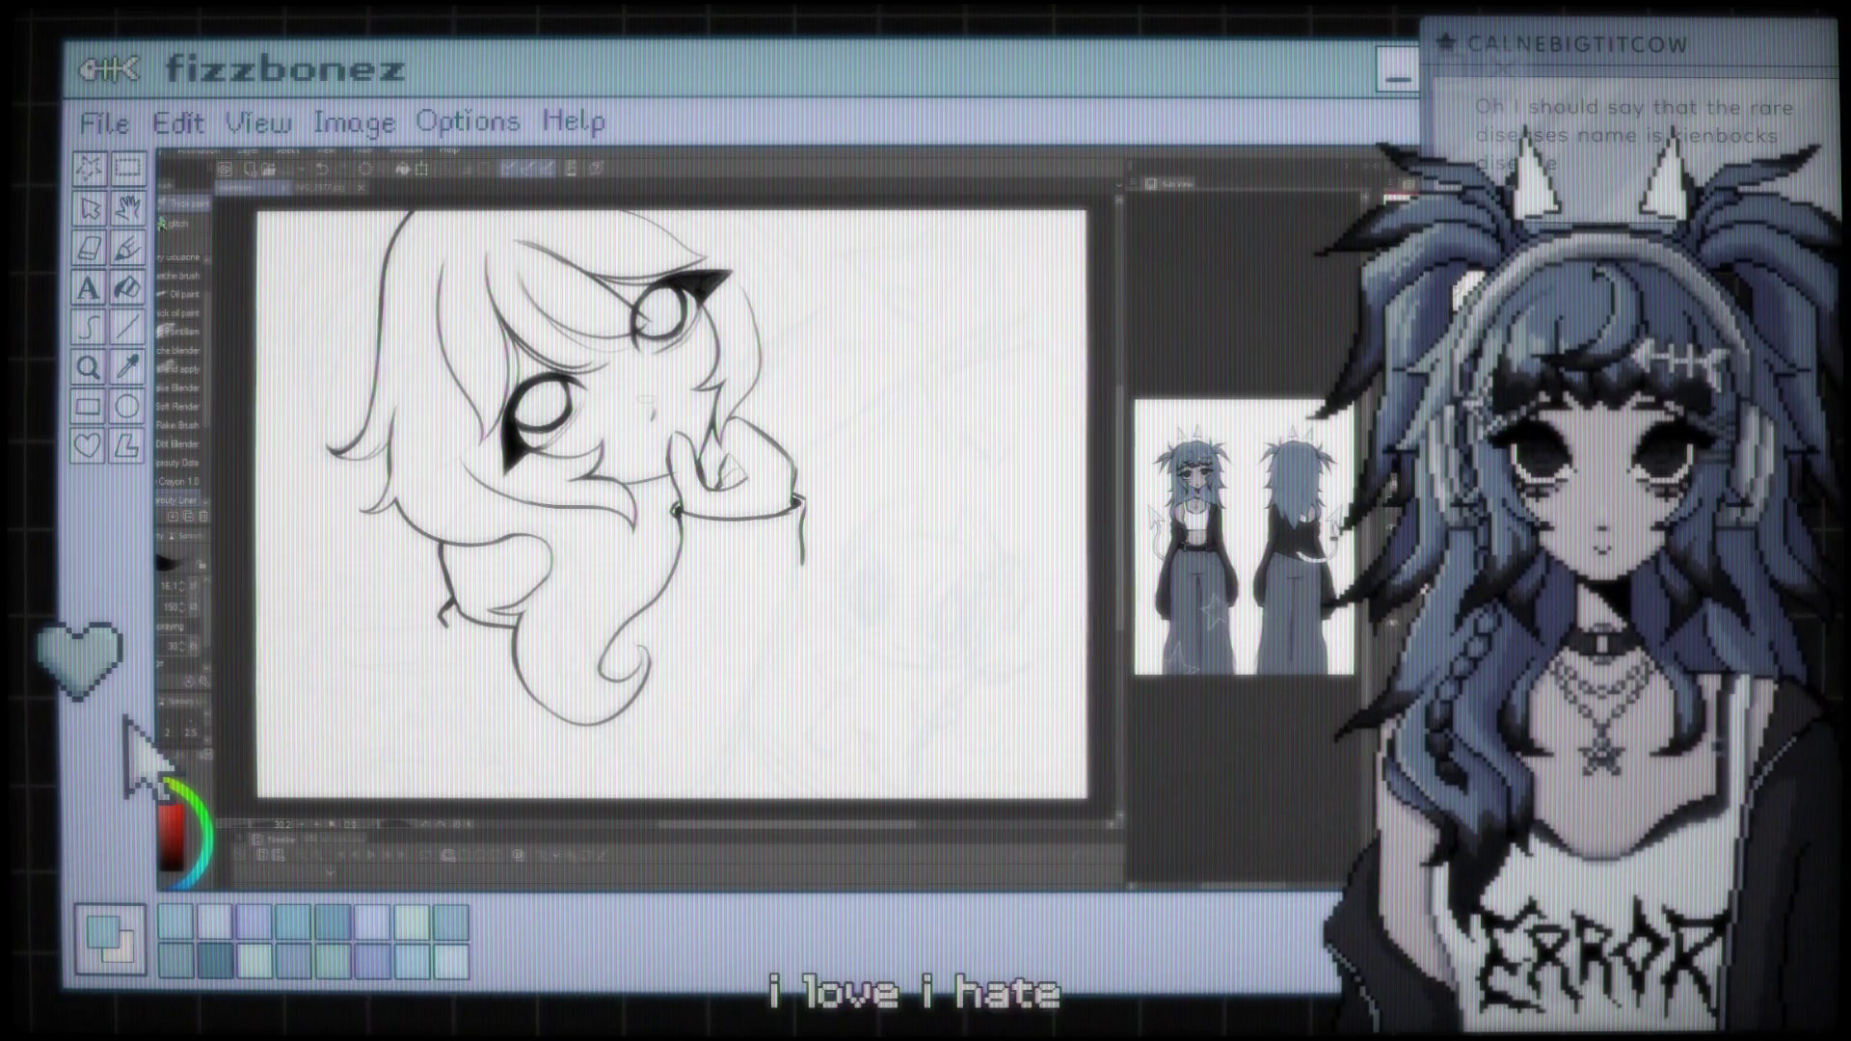
scroll(857, 366, up, 3)
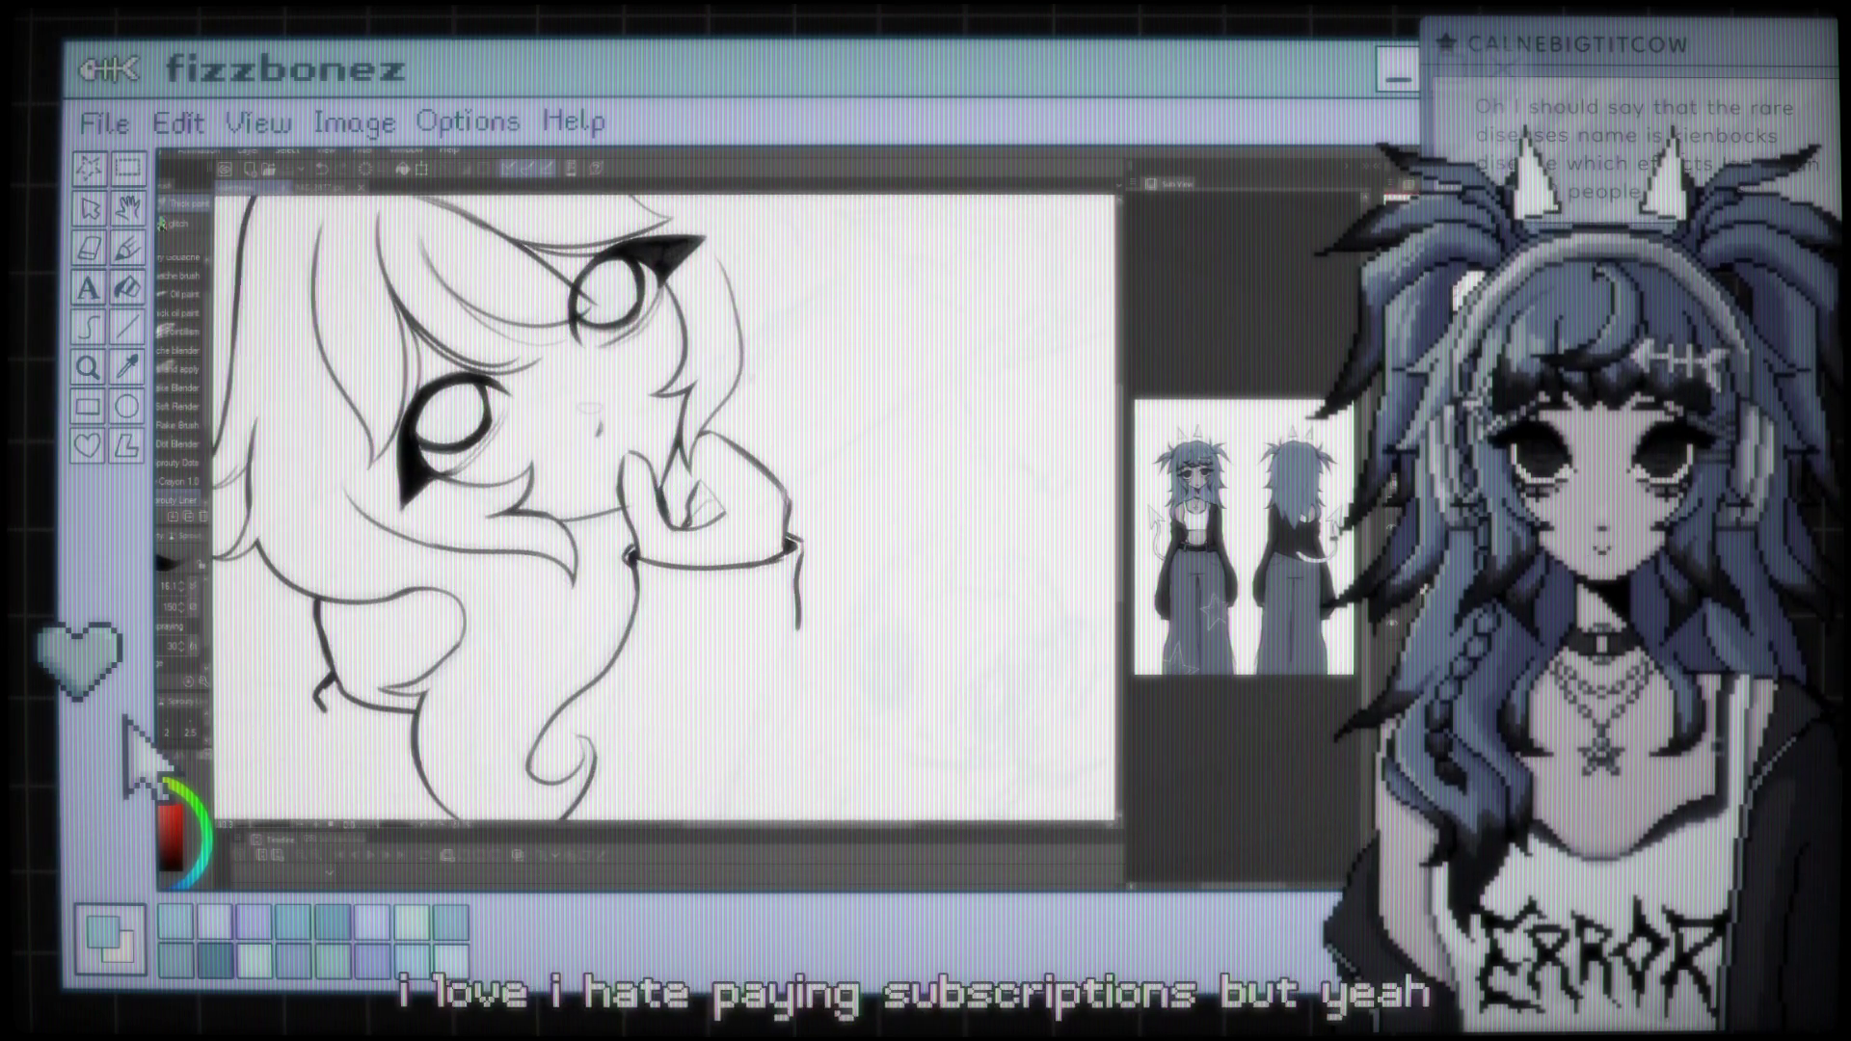
scroll(711, 424, up, 1)
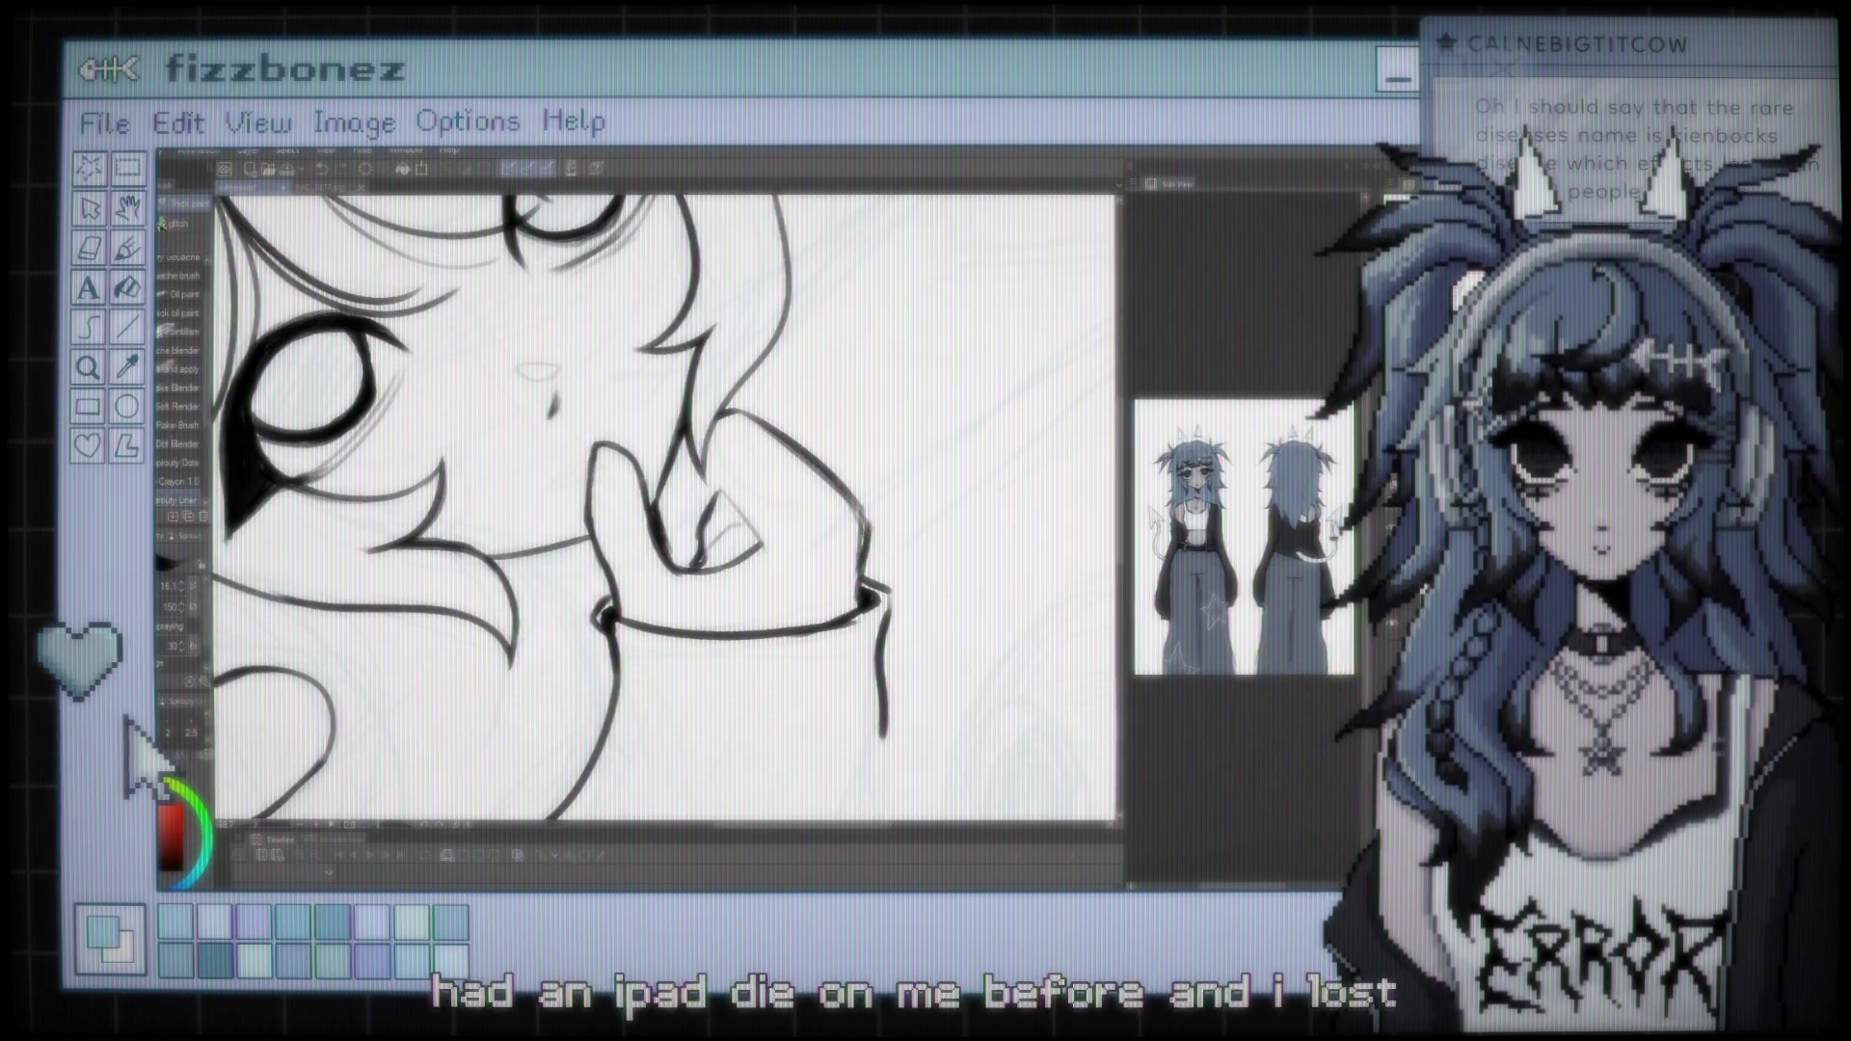
scroll(665, 509, down, 5)
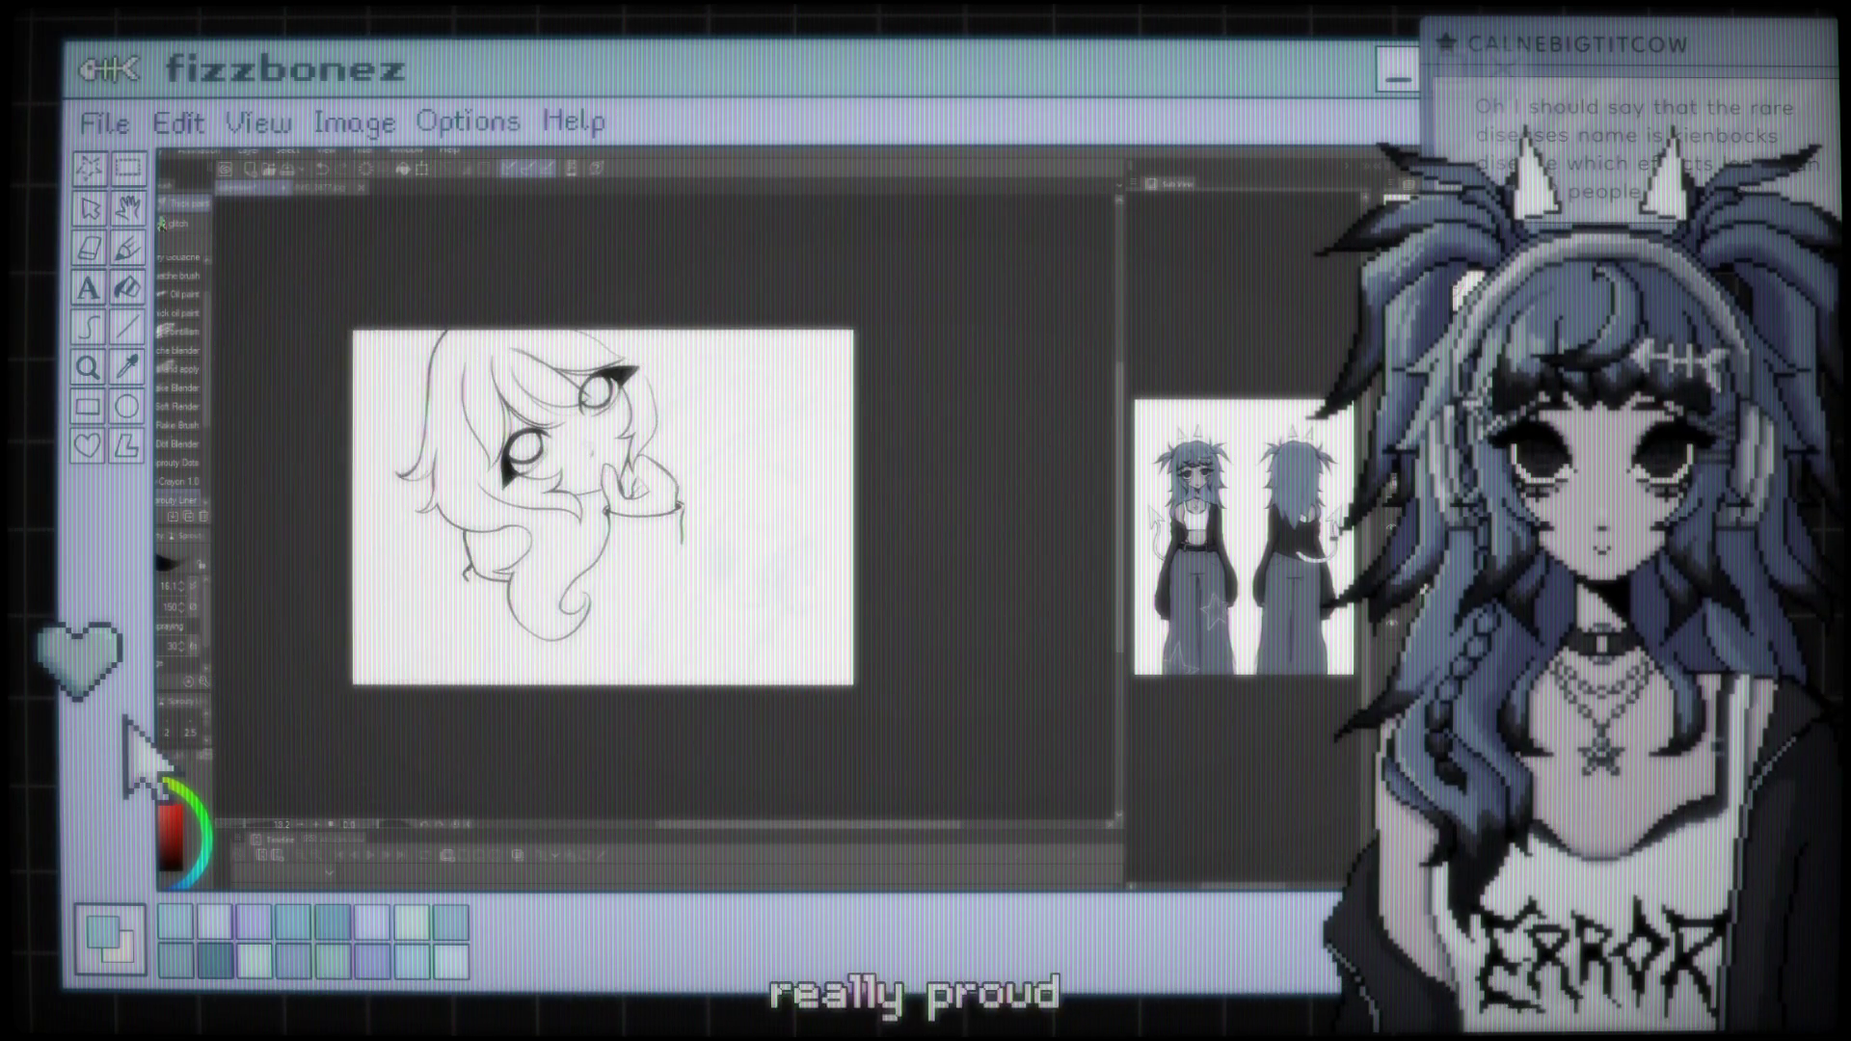
scroll(689, 530, up, 2)
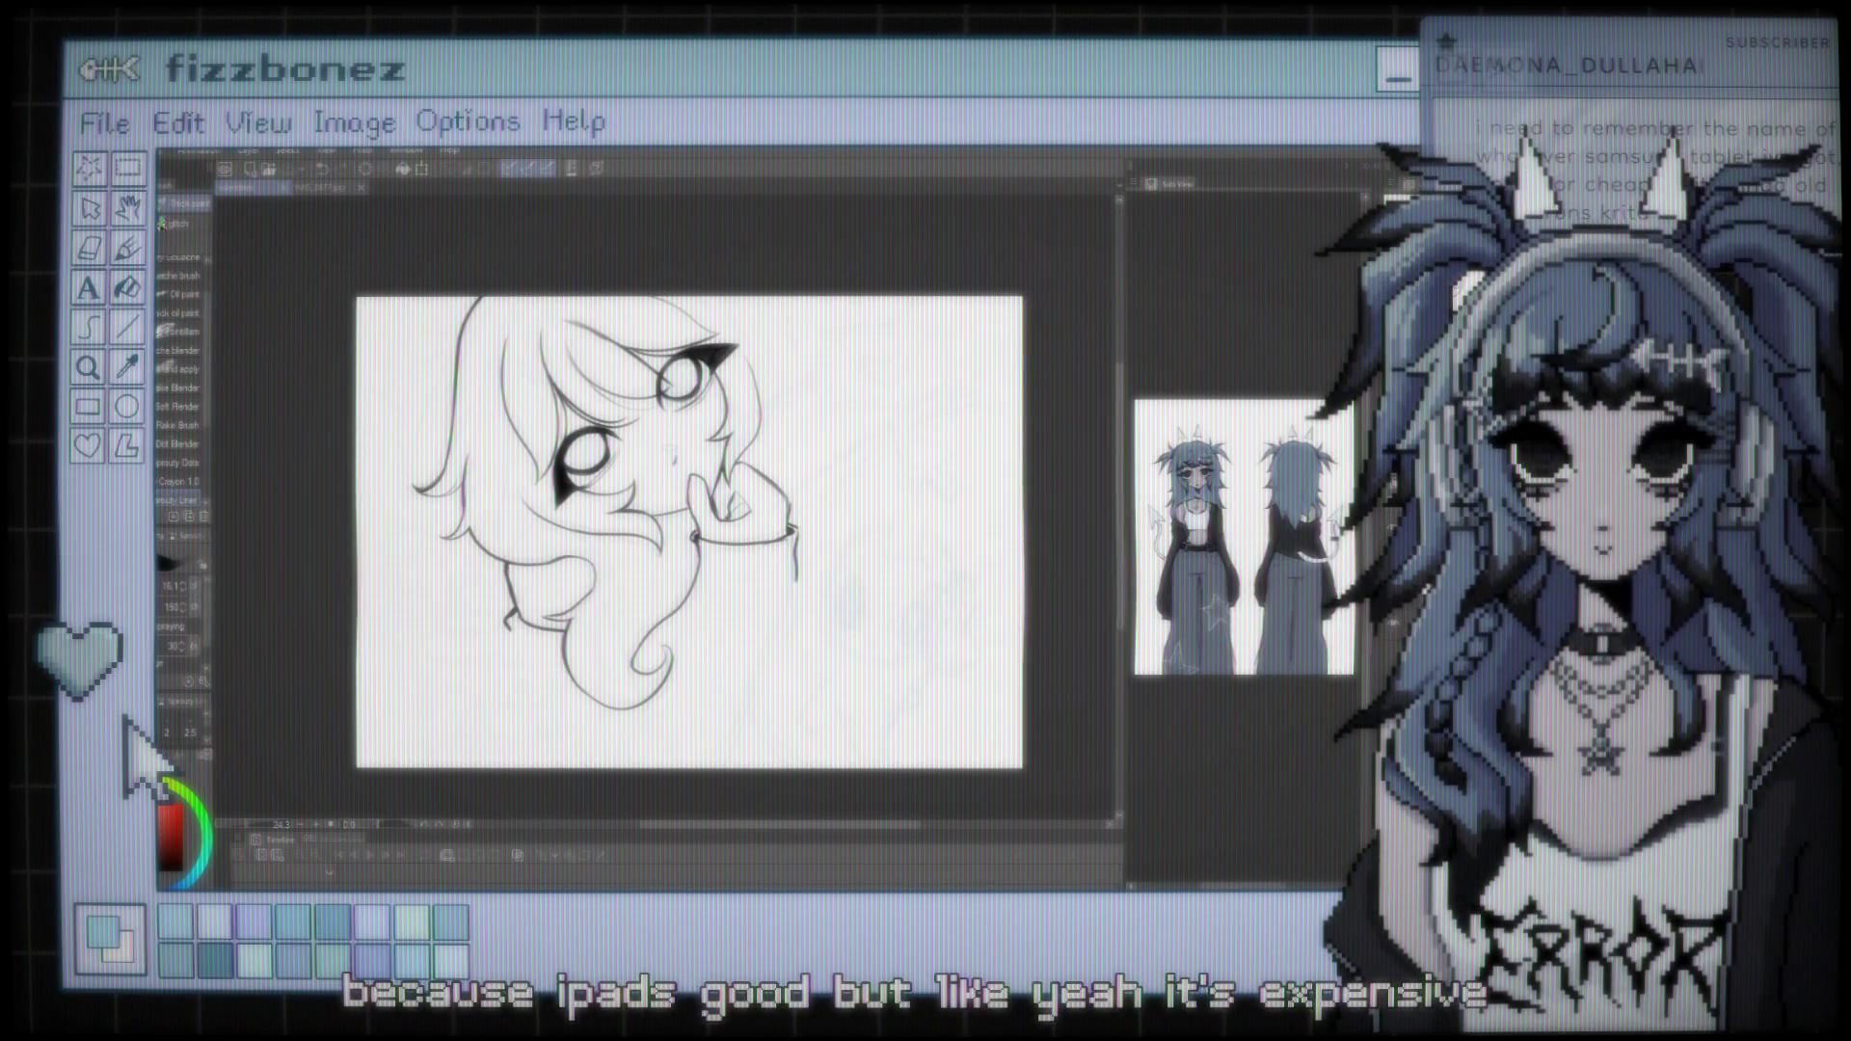
scroll(626, 487, up, 5)
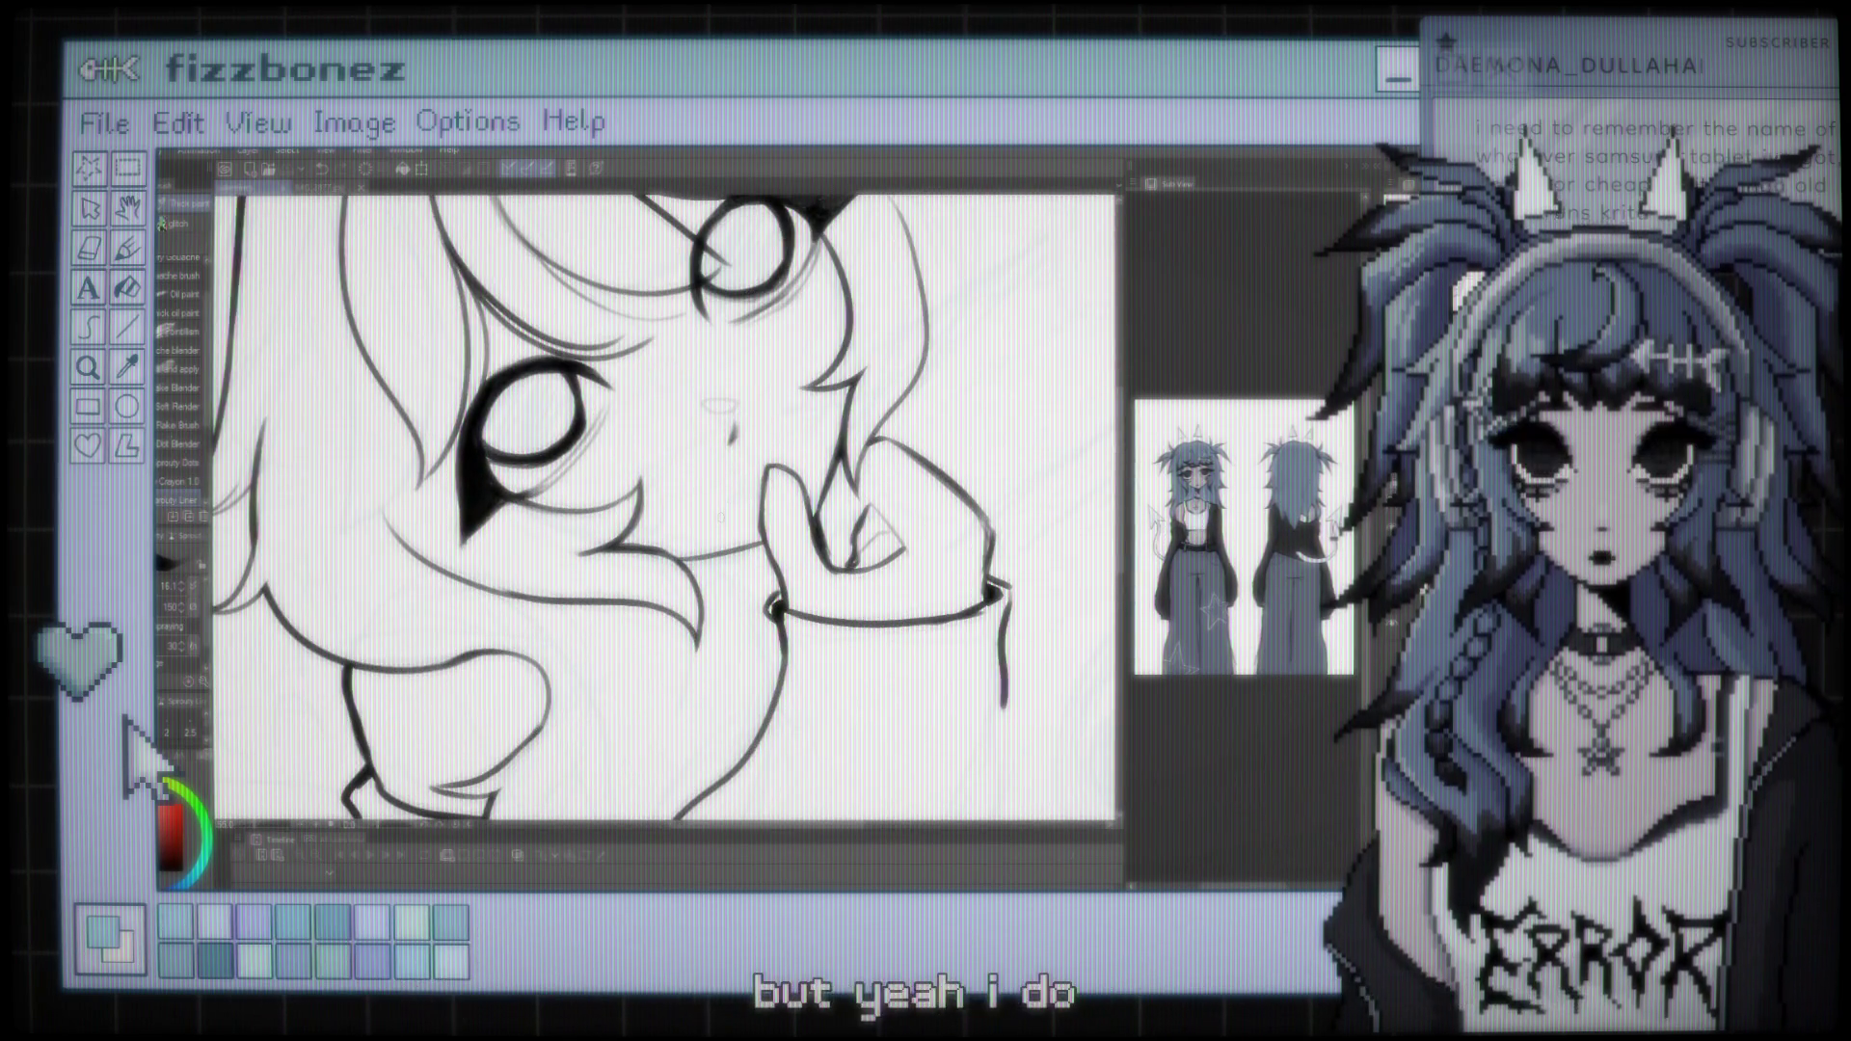
drag(627, 486, 708, 505)
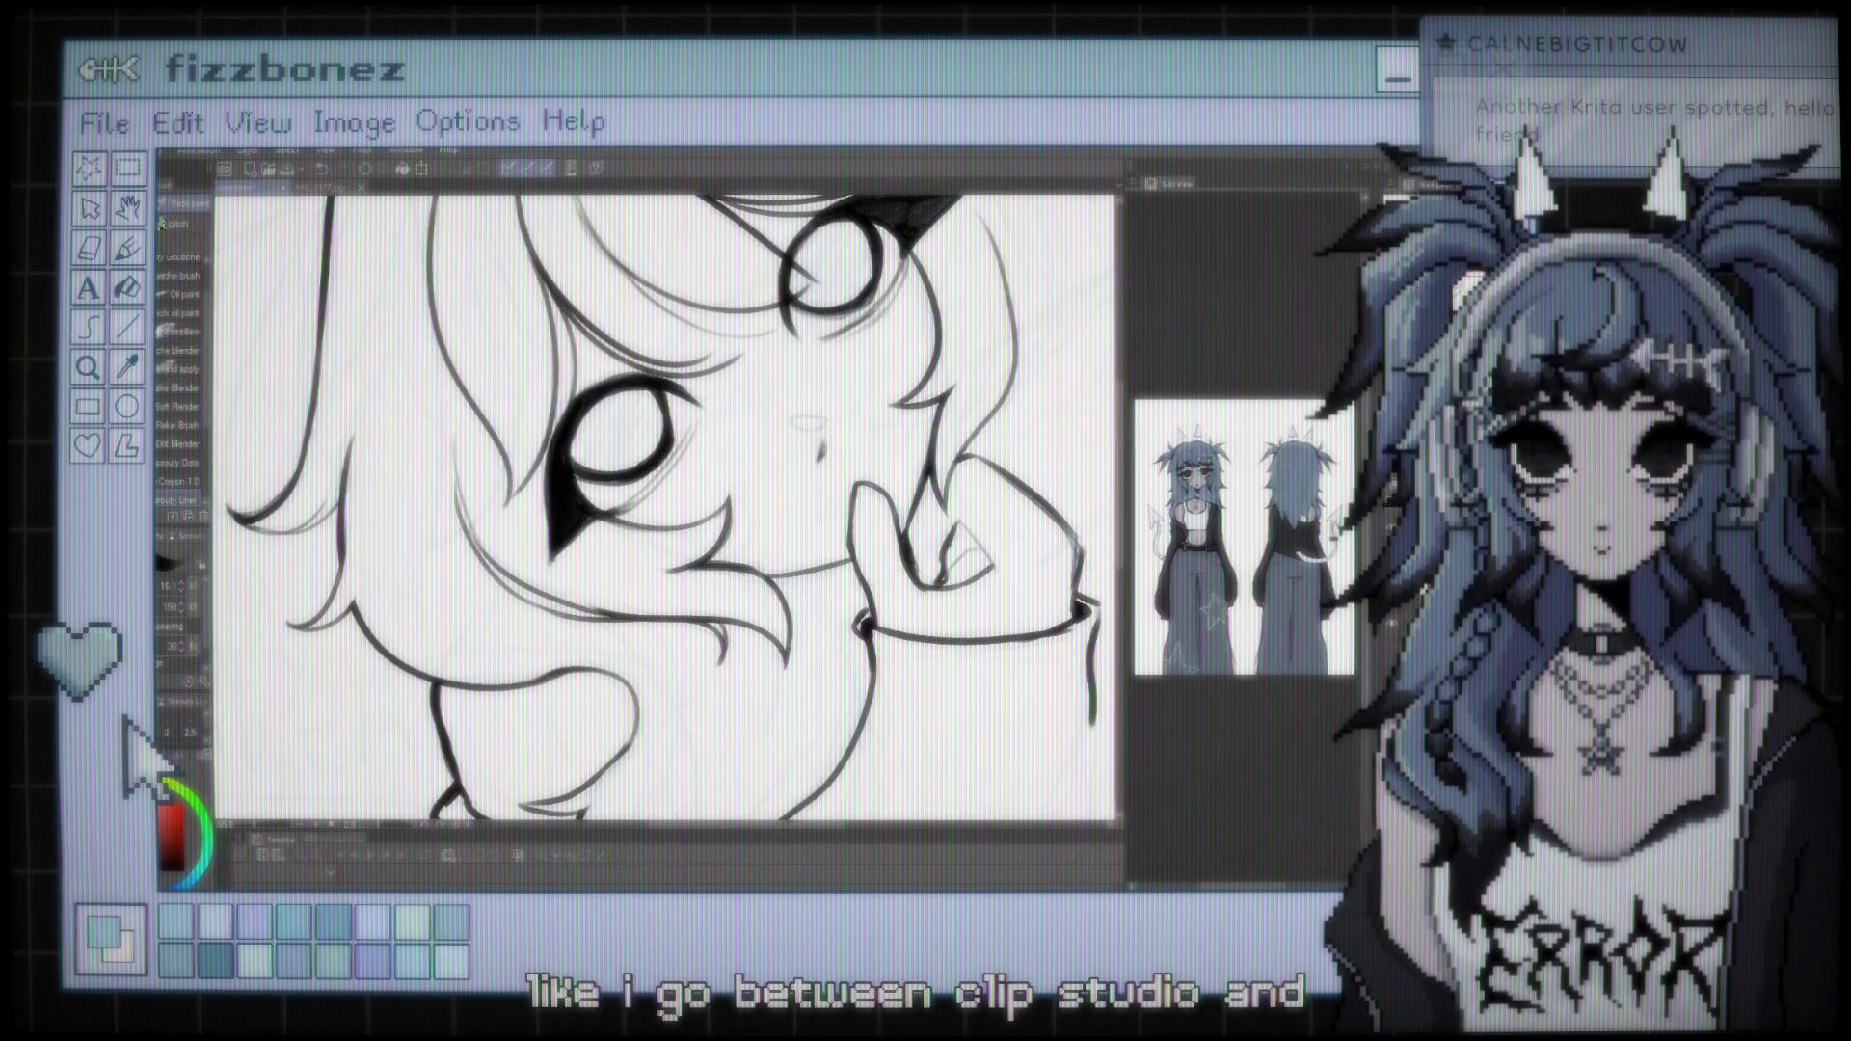
scroll(666, 511, down, 3)
scroll(665, 511, up, 3)
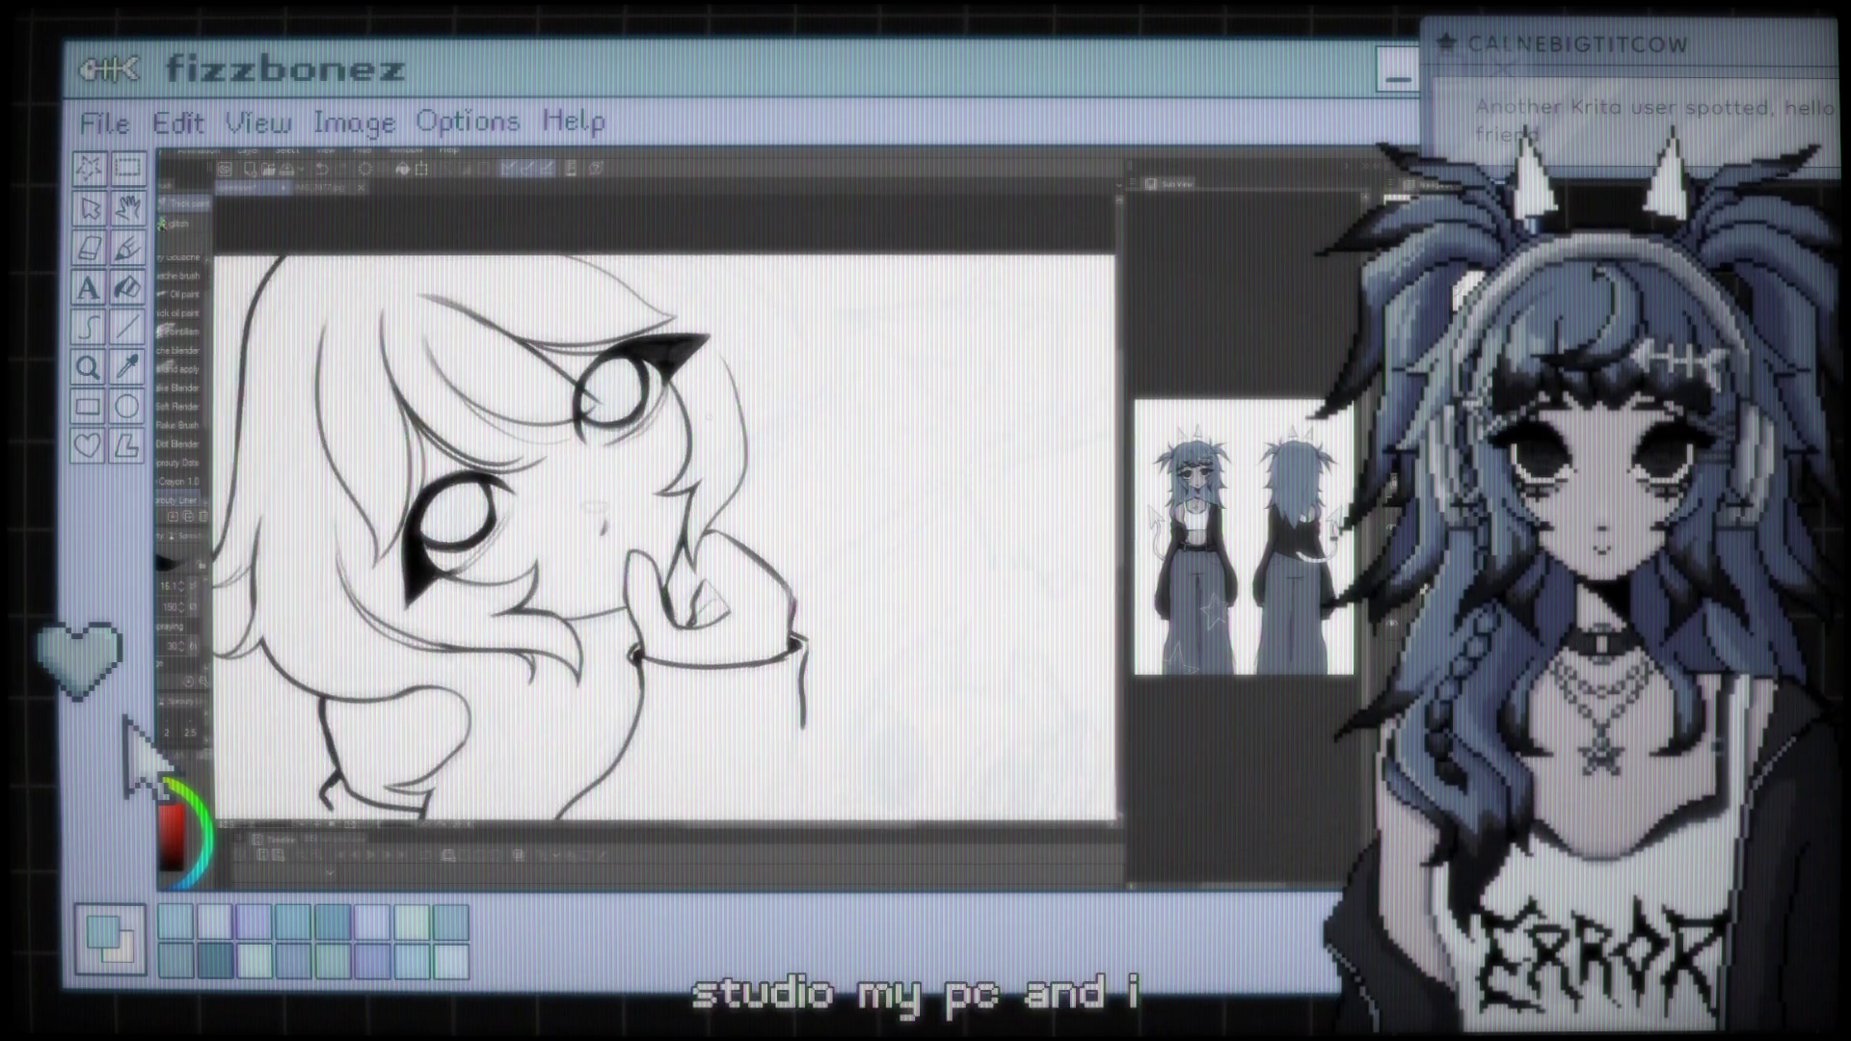
scroll(781, 395, up, 1)
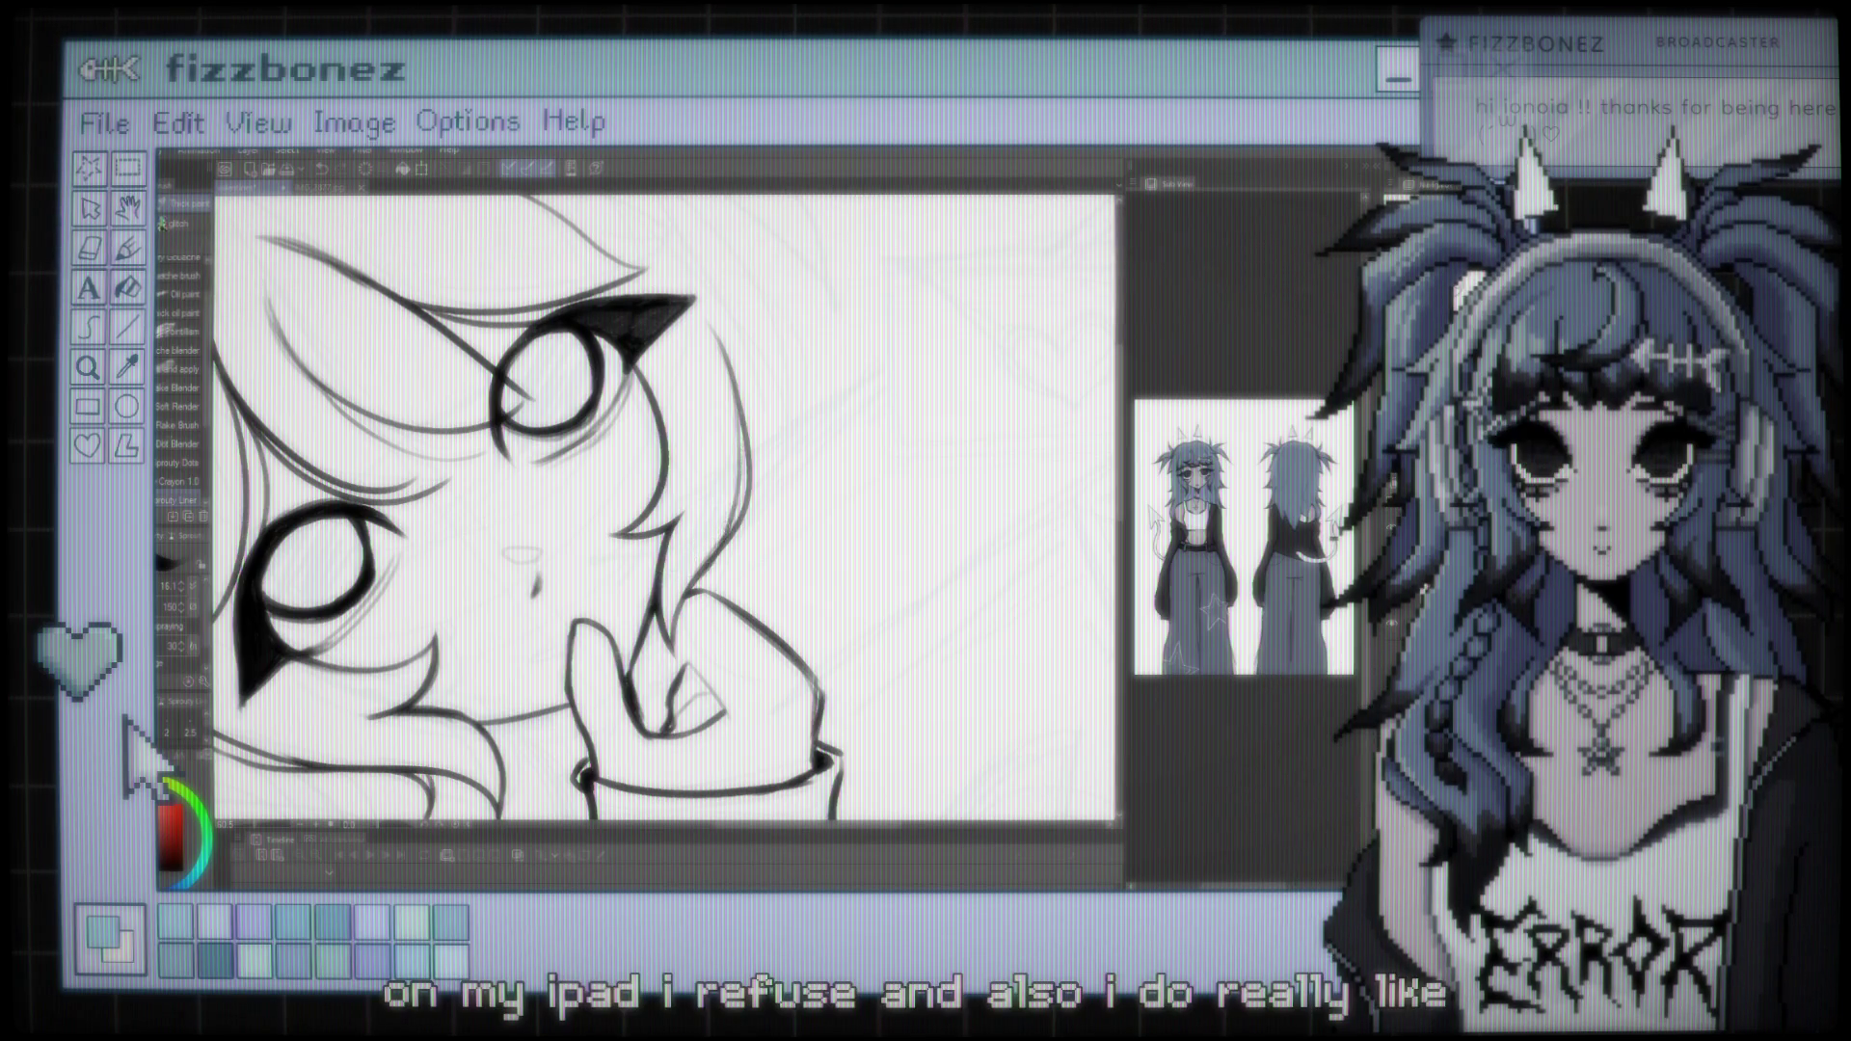
key(ctrl+minus)
key(ctrl+minus)
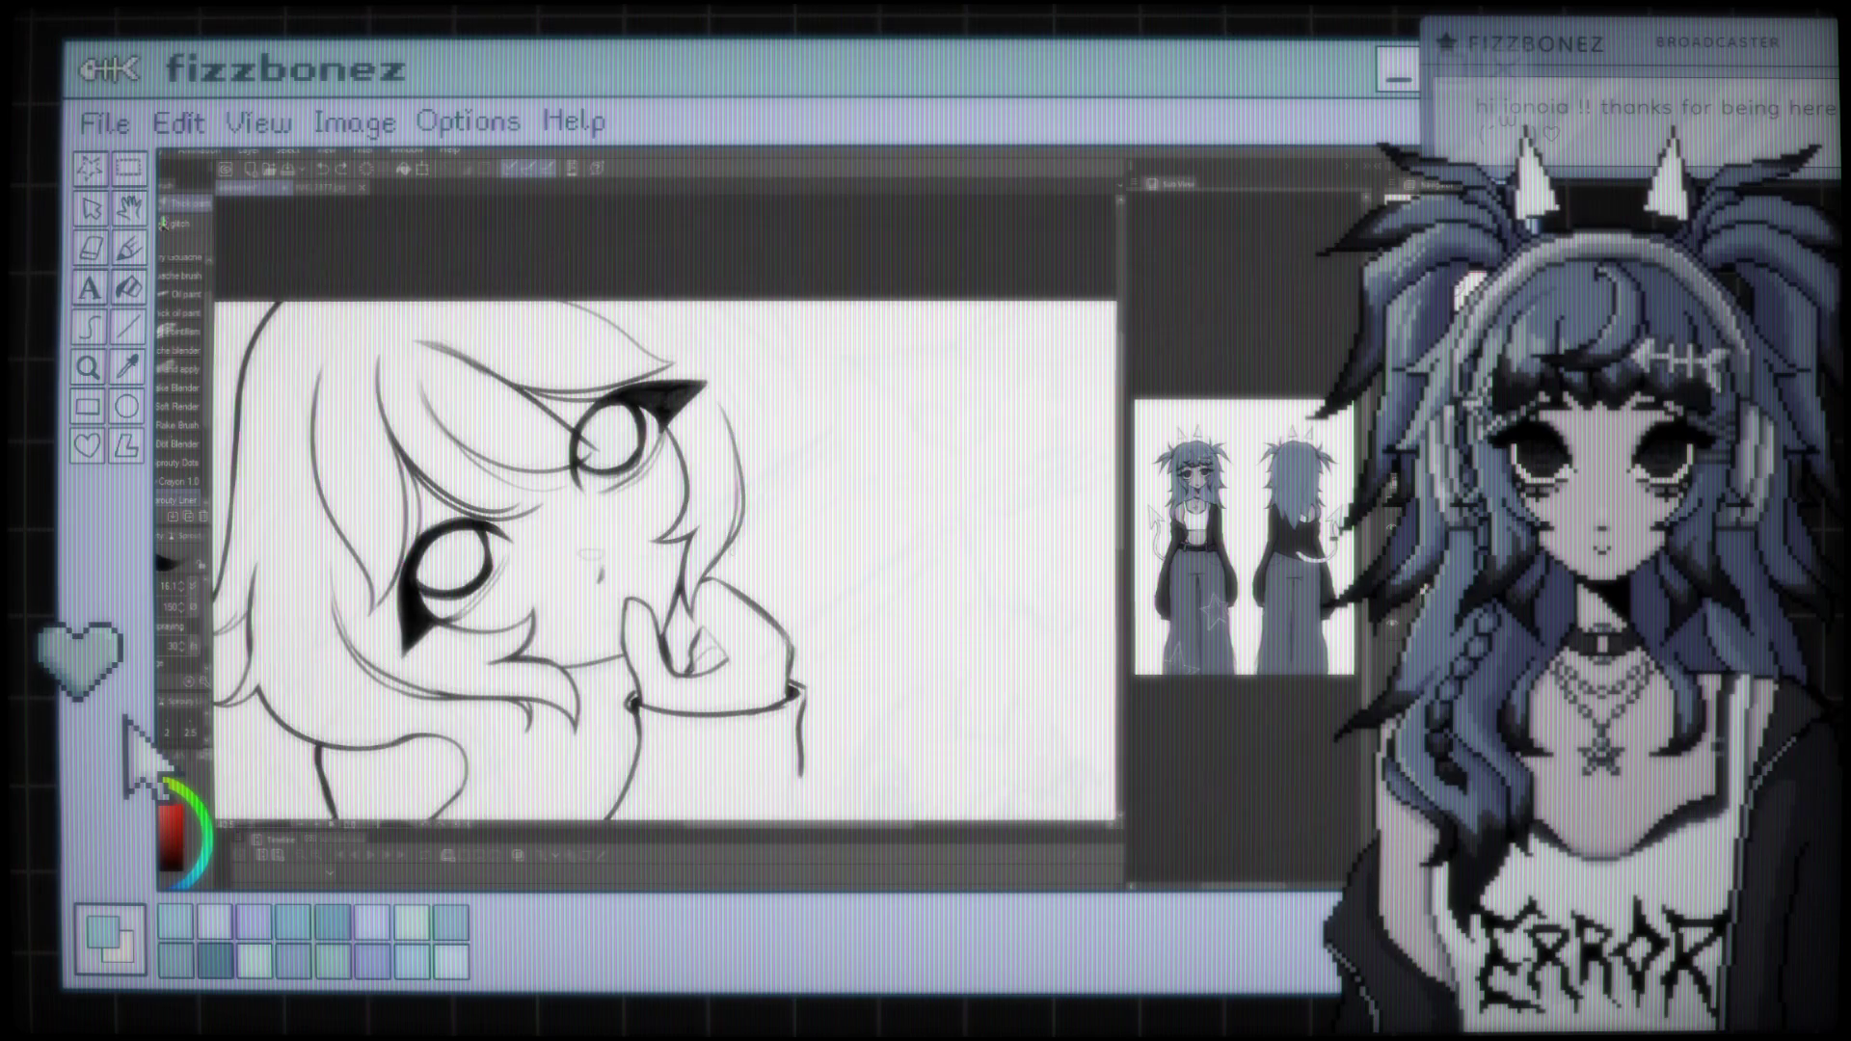
key(ctrl+plus)
key(ctrl+plus)
key(ctrl+plus)
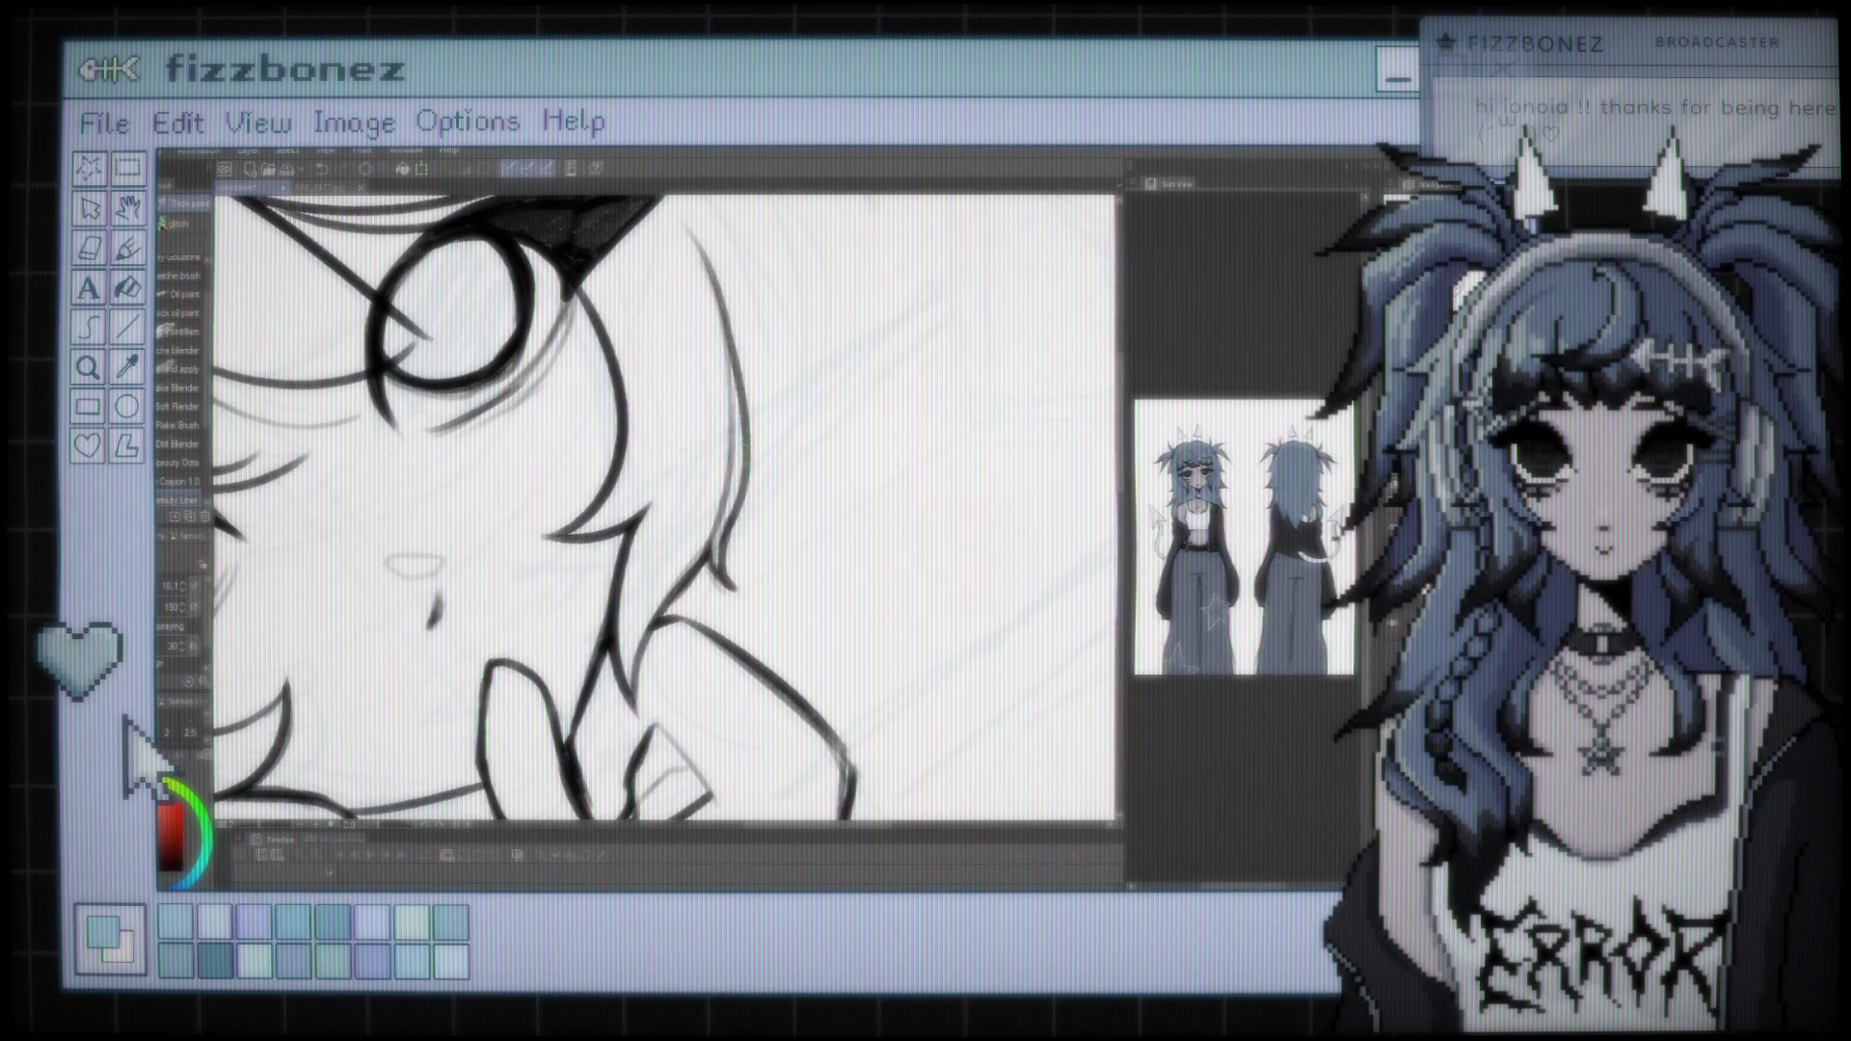
scroll(808, 540, down, 5)
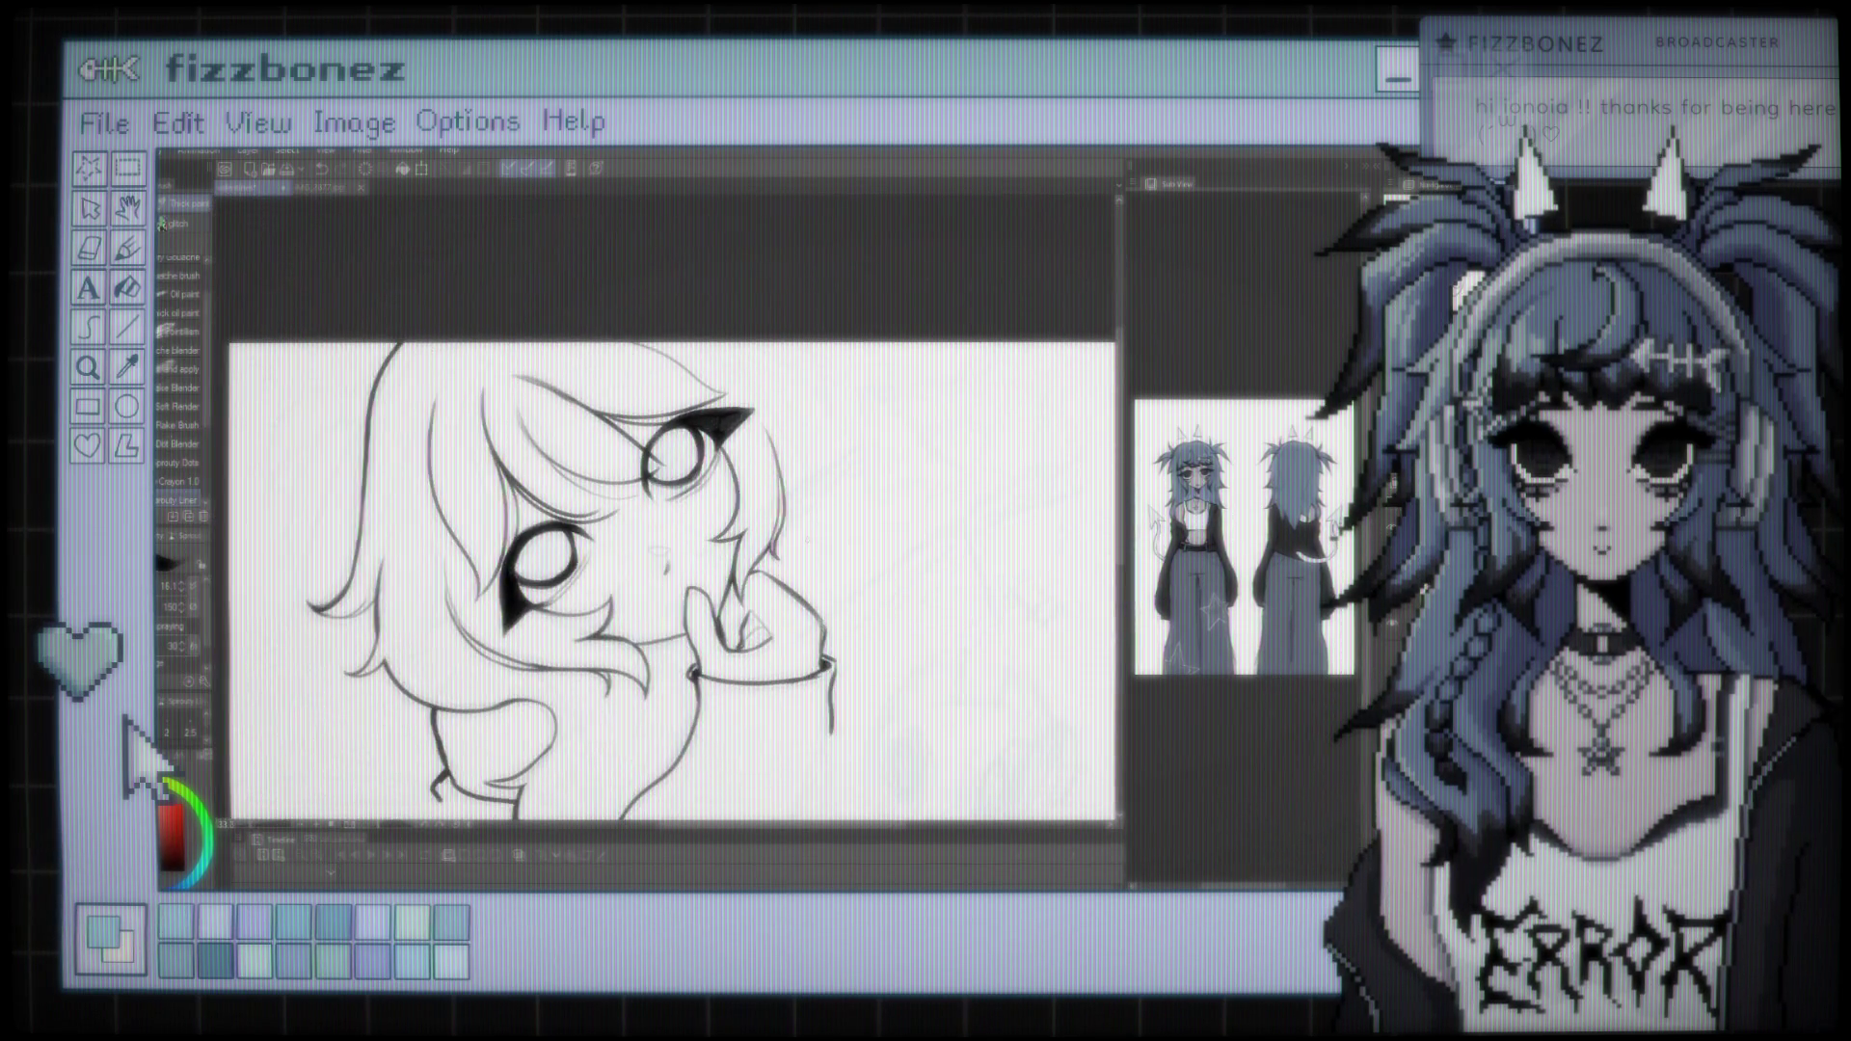
scroll(698, 315, up, 2)
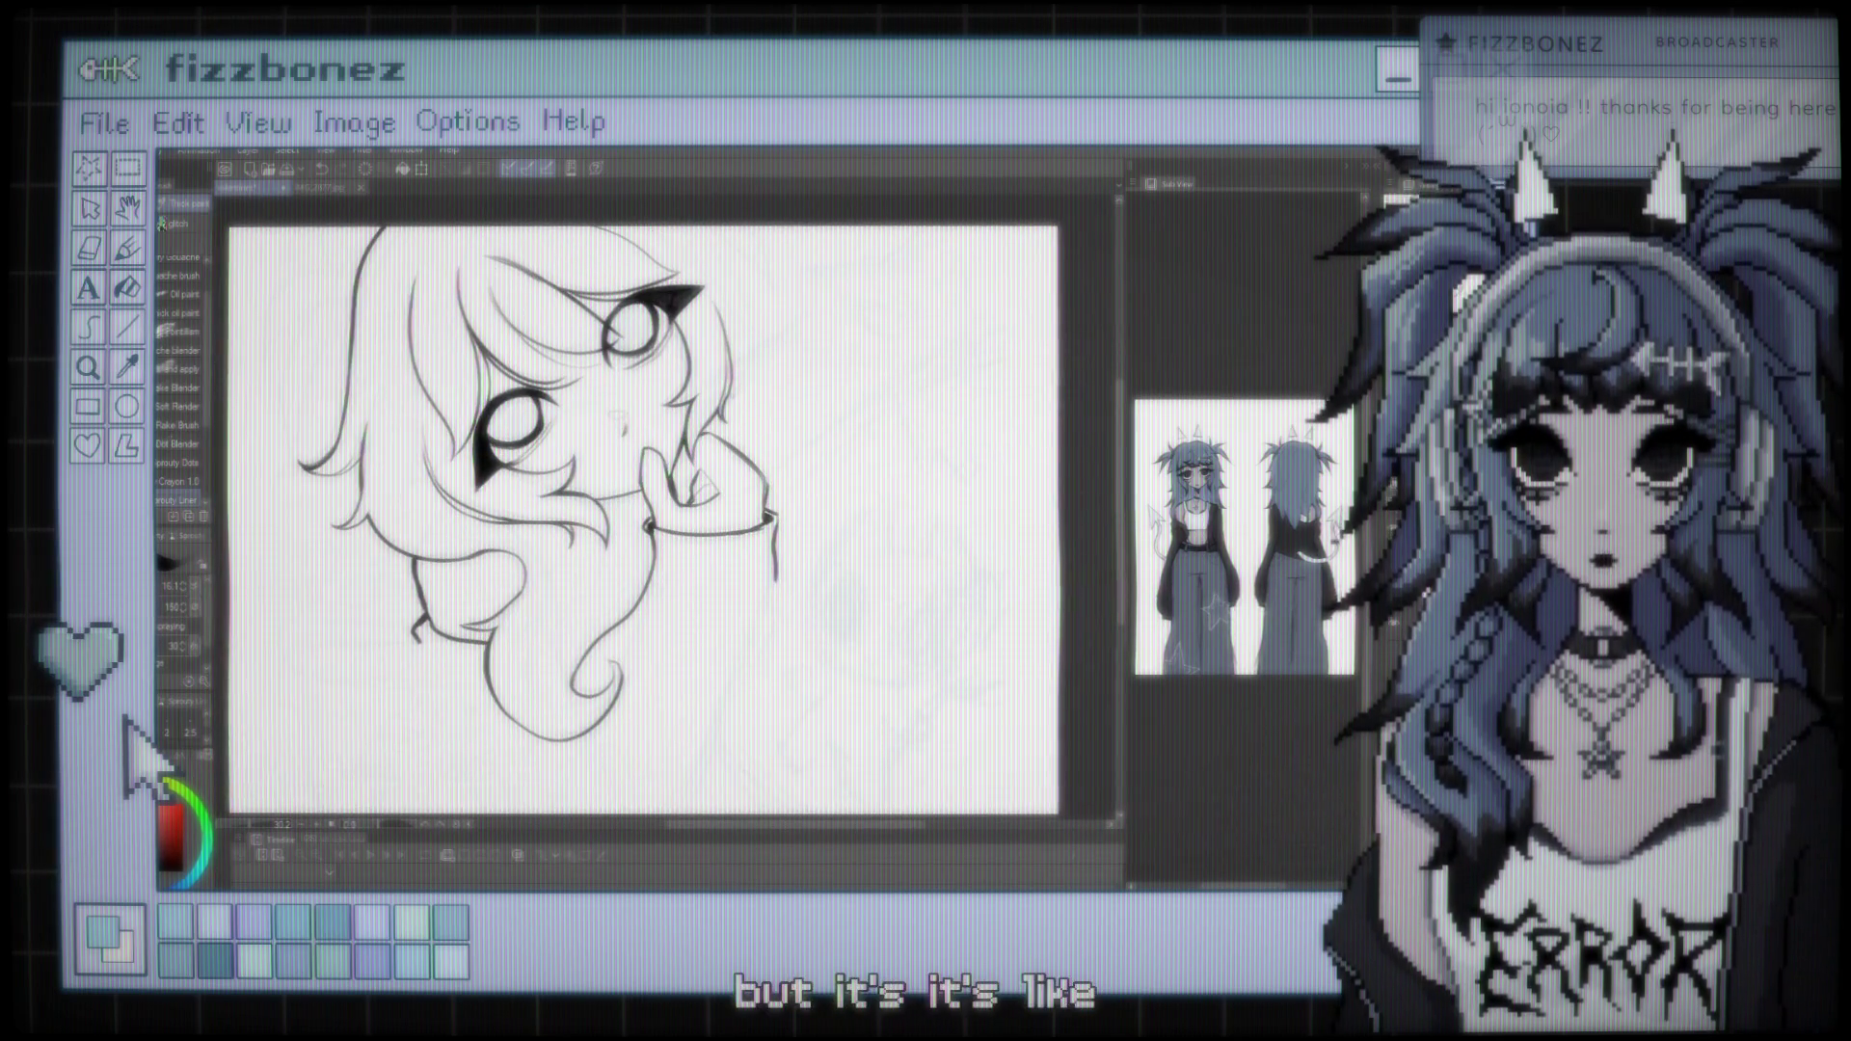
mouse_move(686, 511)
mouse_down()
mouse_move(662, 513)
mouse_move(698, 501)
mouse_move(682, 505)
mouse_up()
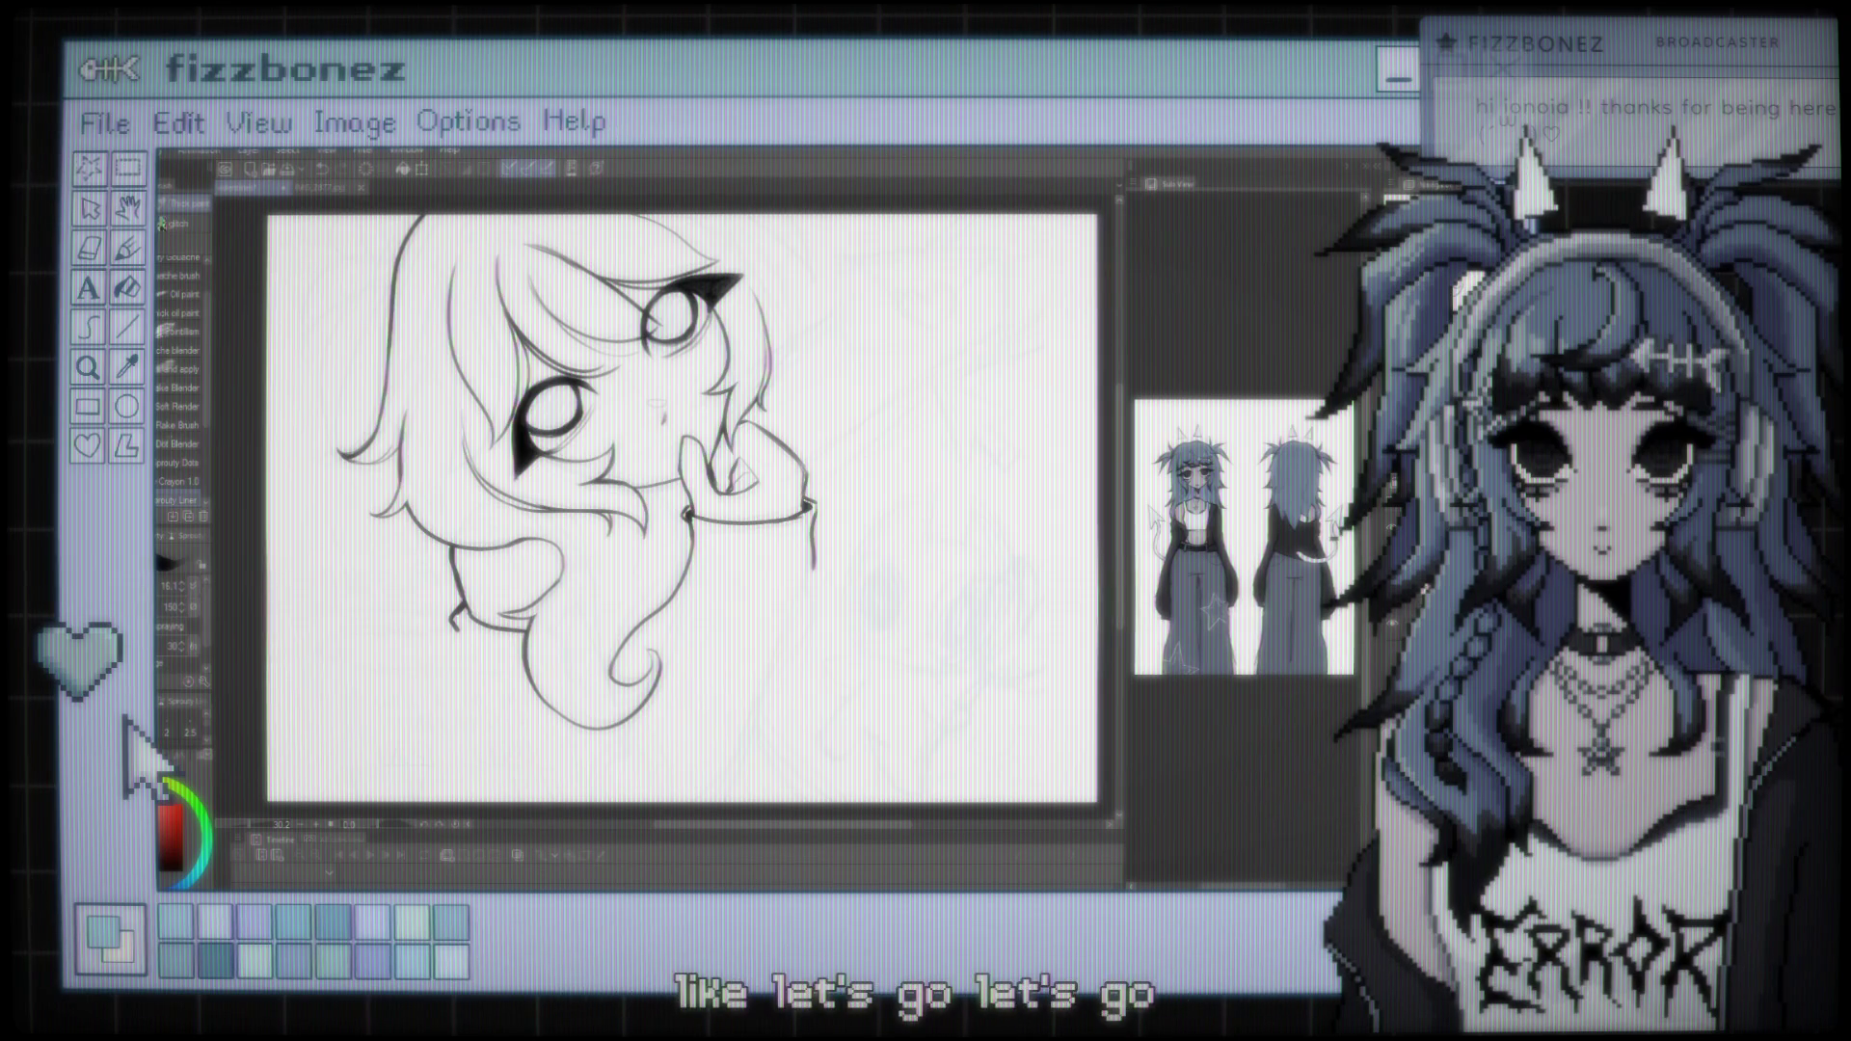
scroll(442, 451, up, 5)
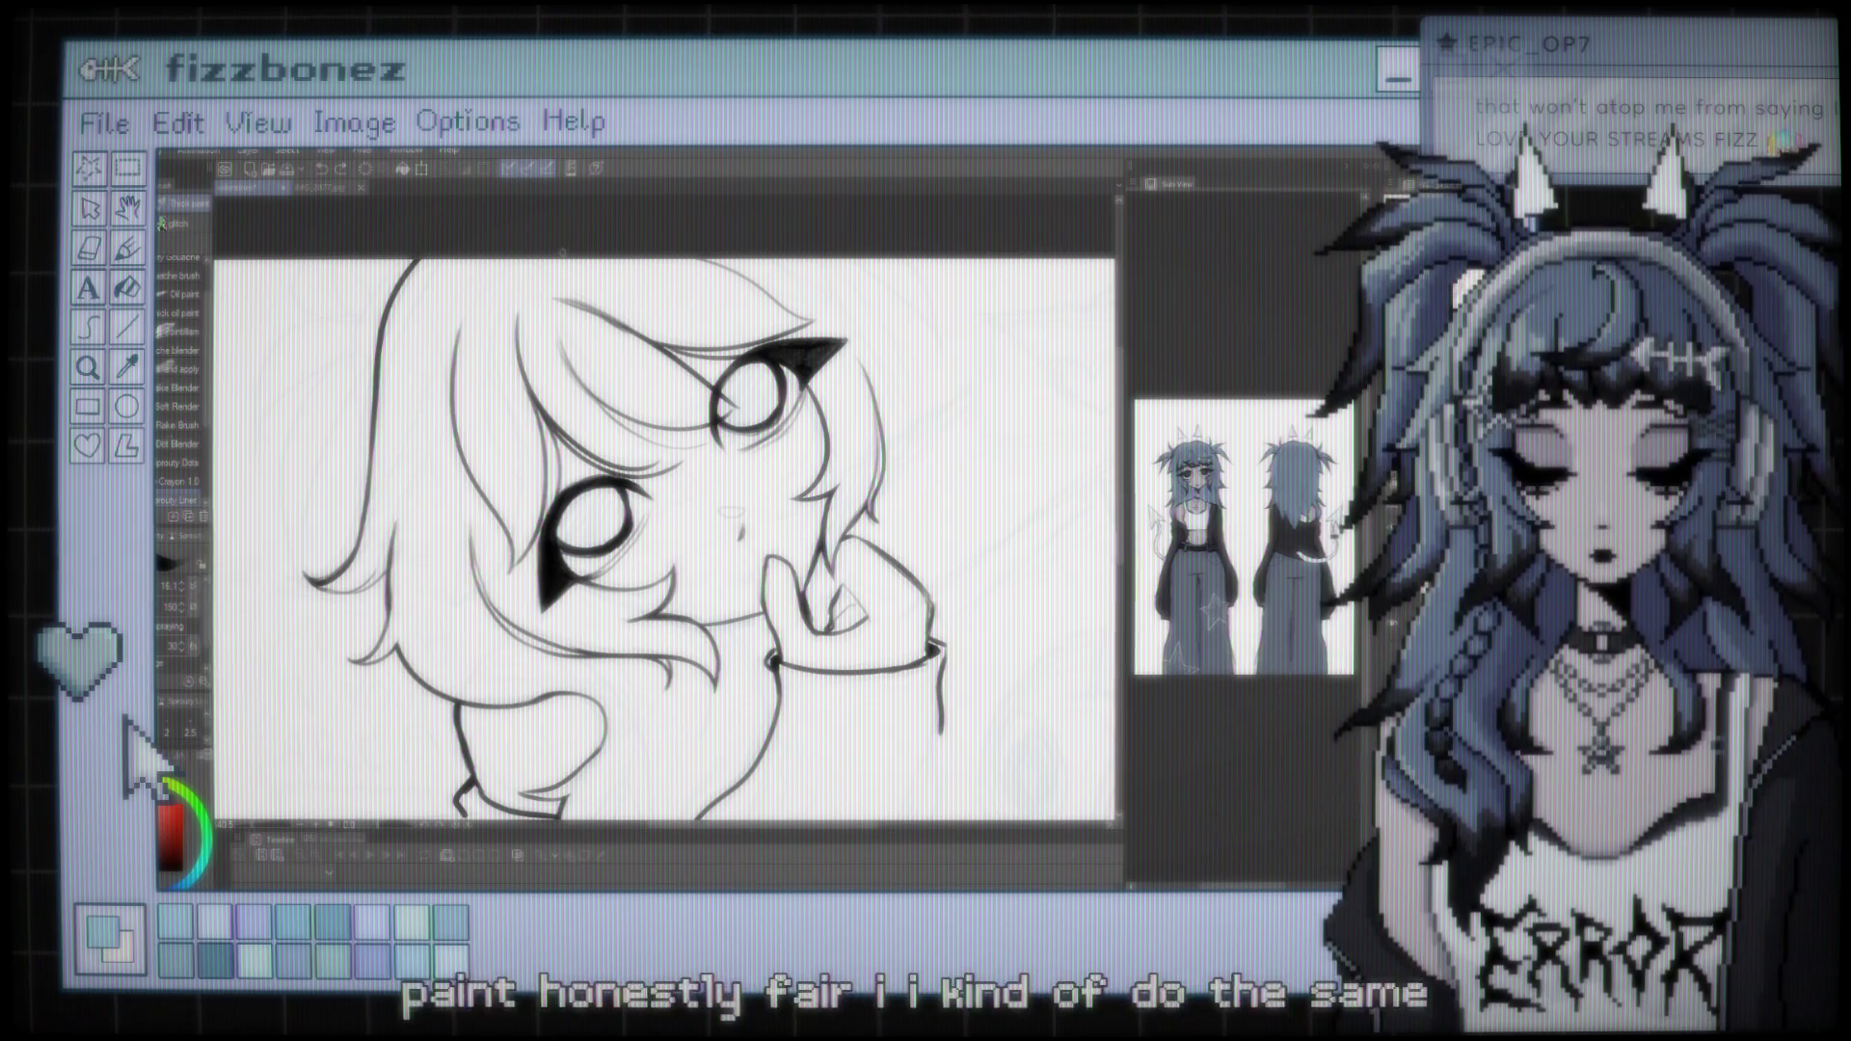
Pan and zoom the canvas so the head fills the view
scroll(665, 530, down, 4)
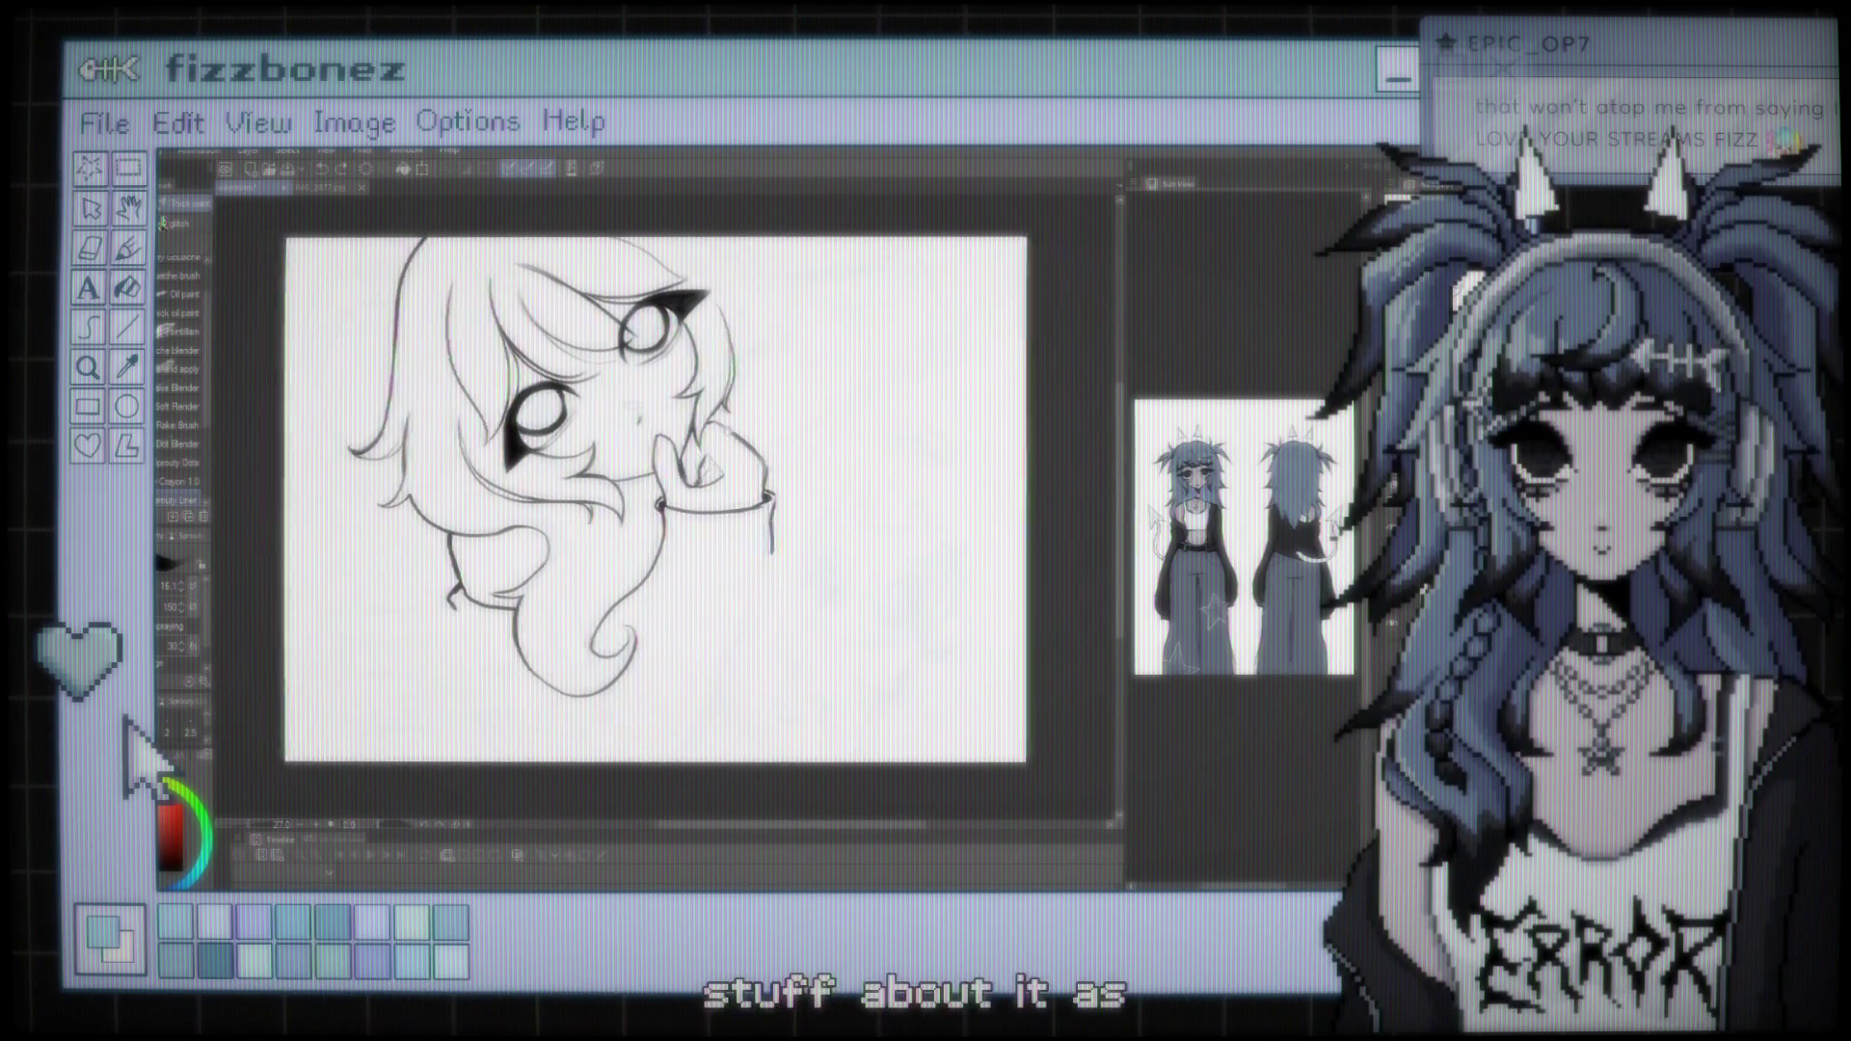
scroll(665, 501, up, 3)
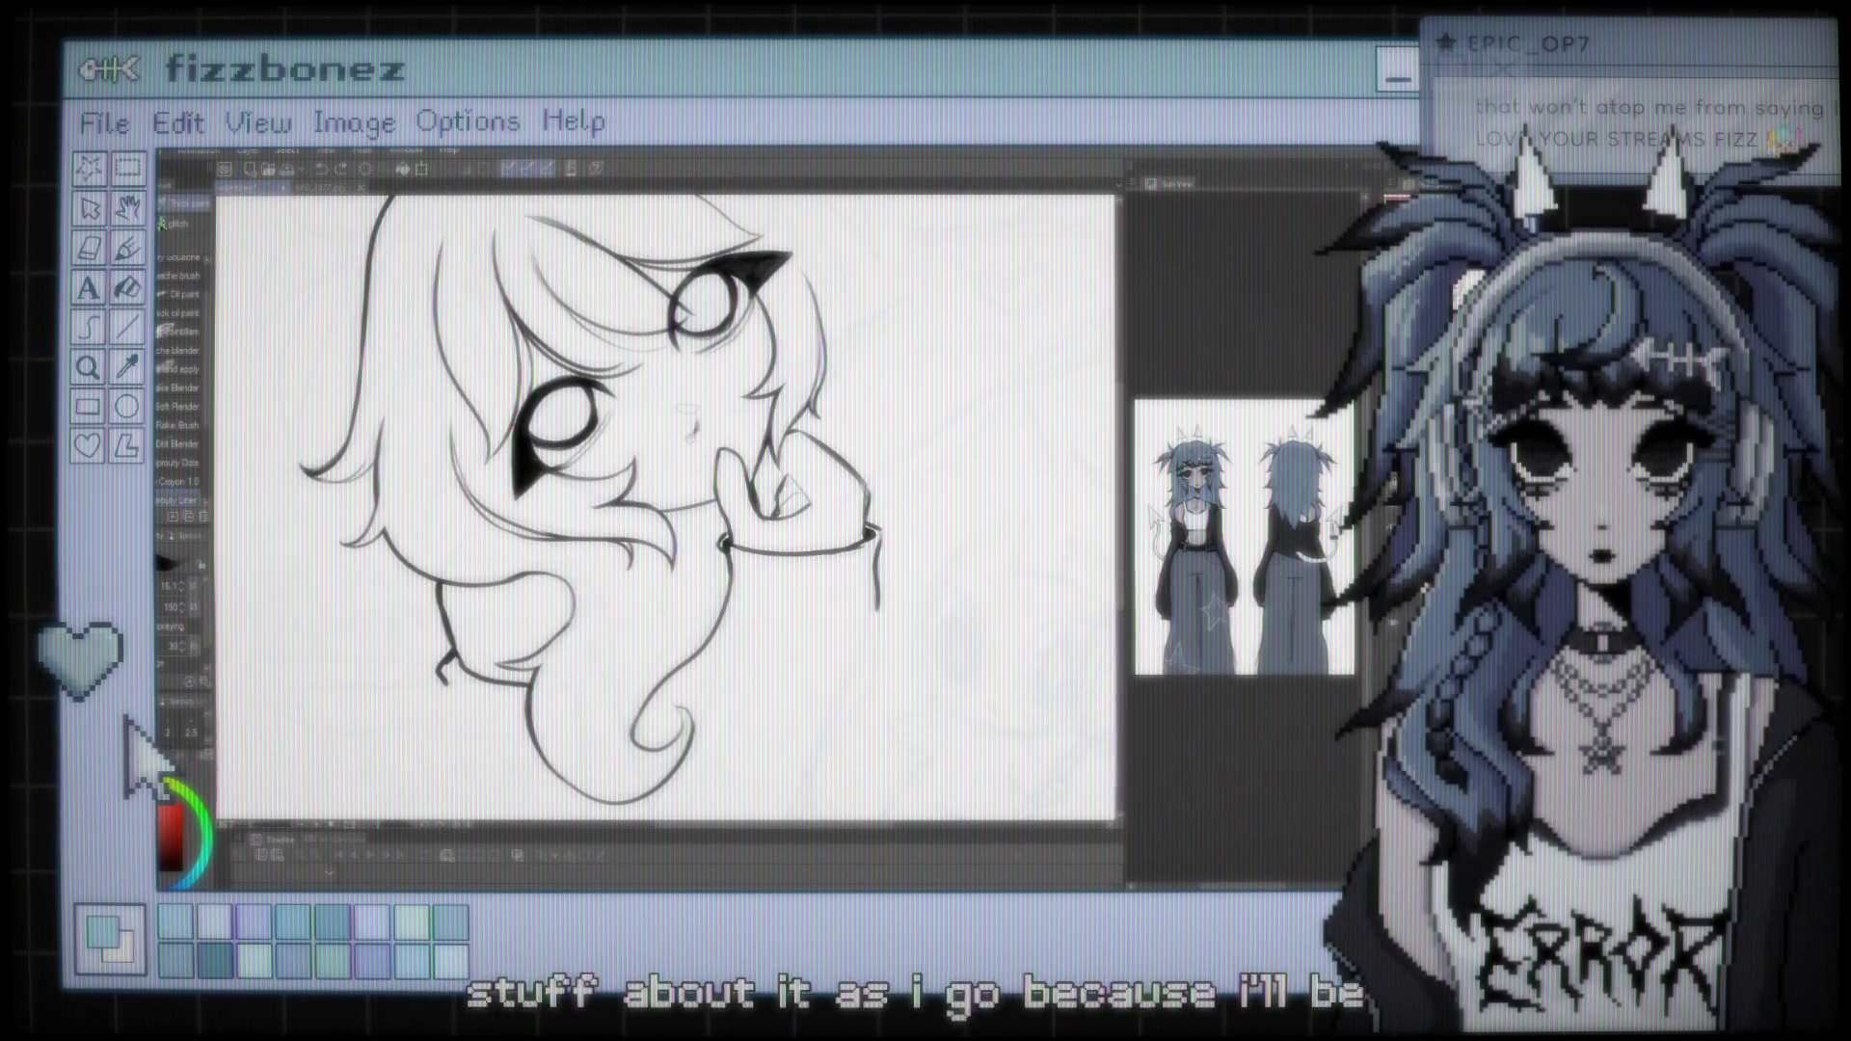
scroll(666, 502, up, 2)
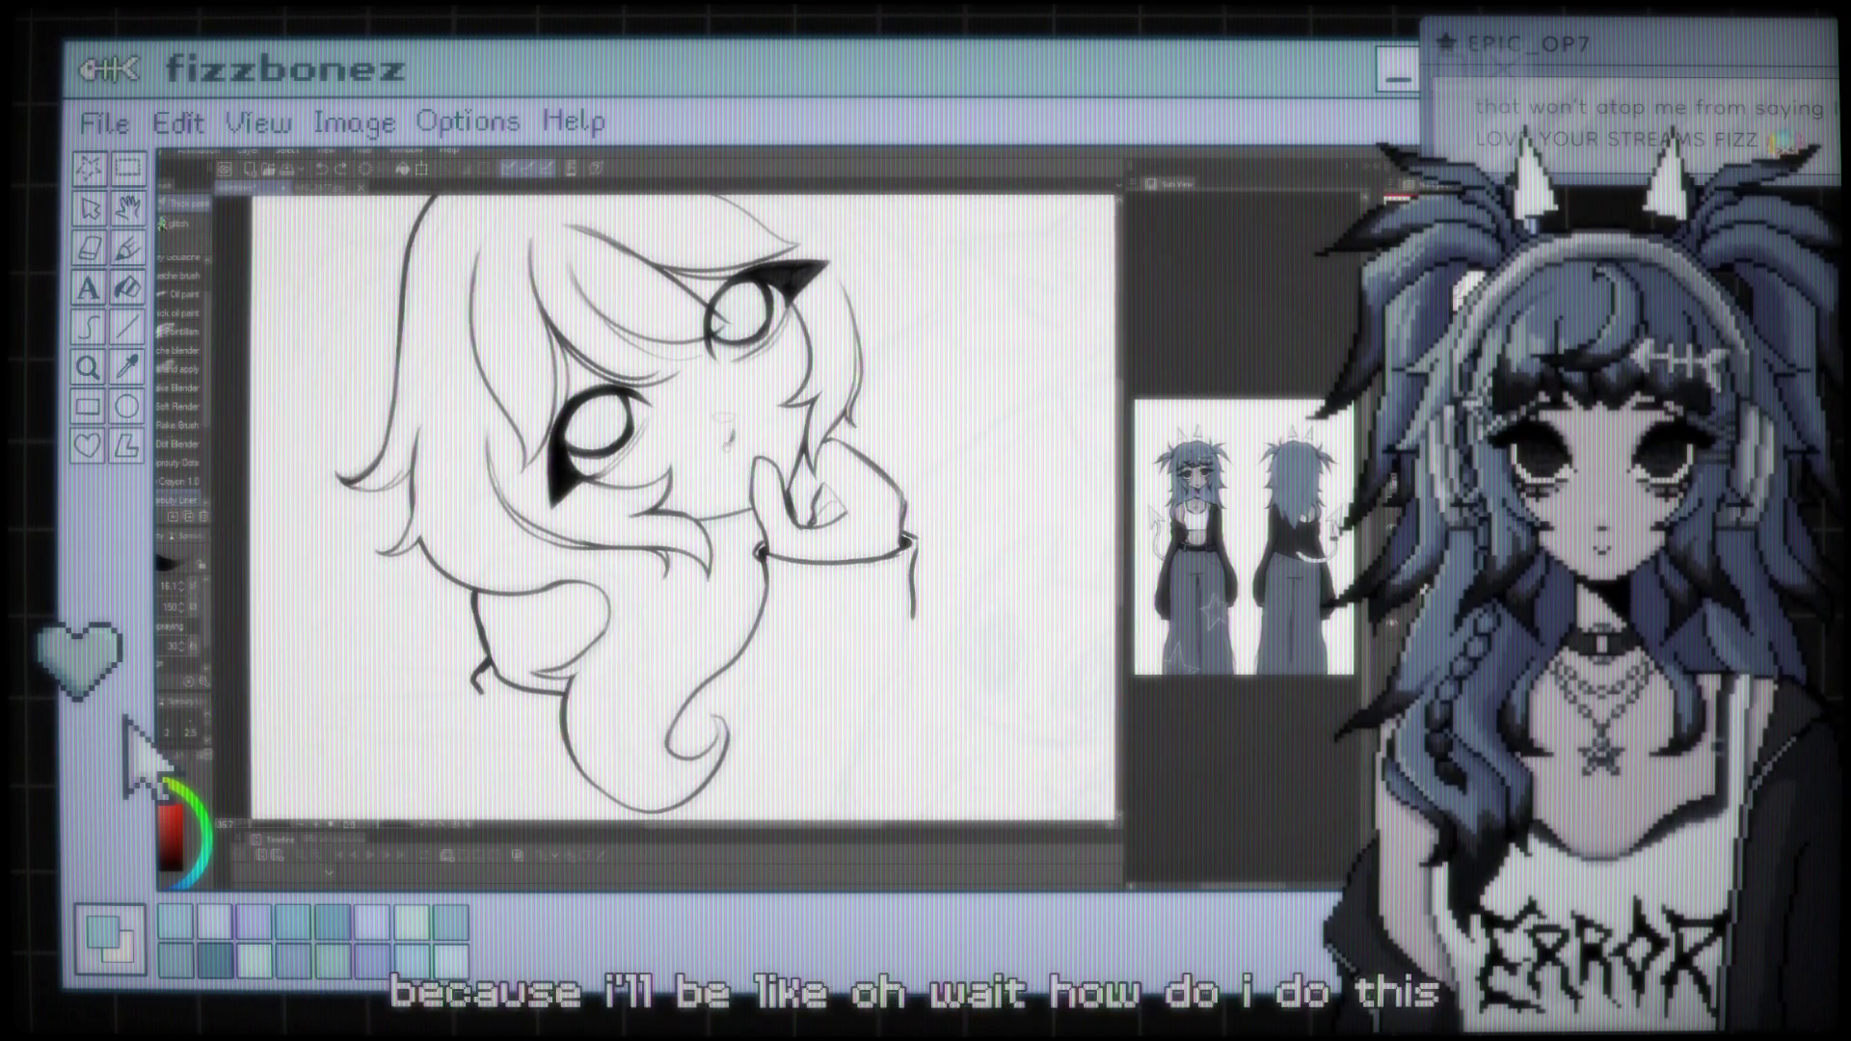
scroll(665, 501, down, 2)
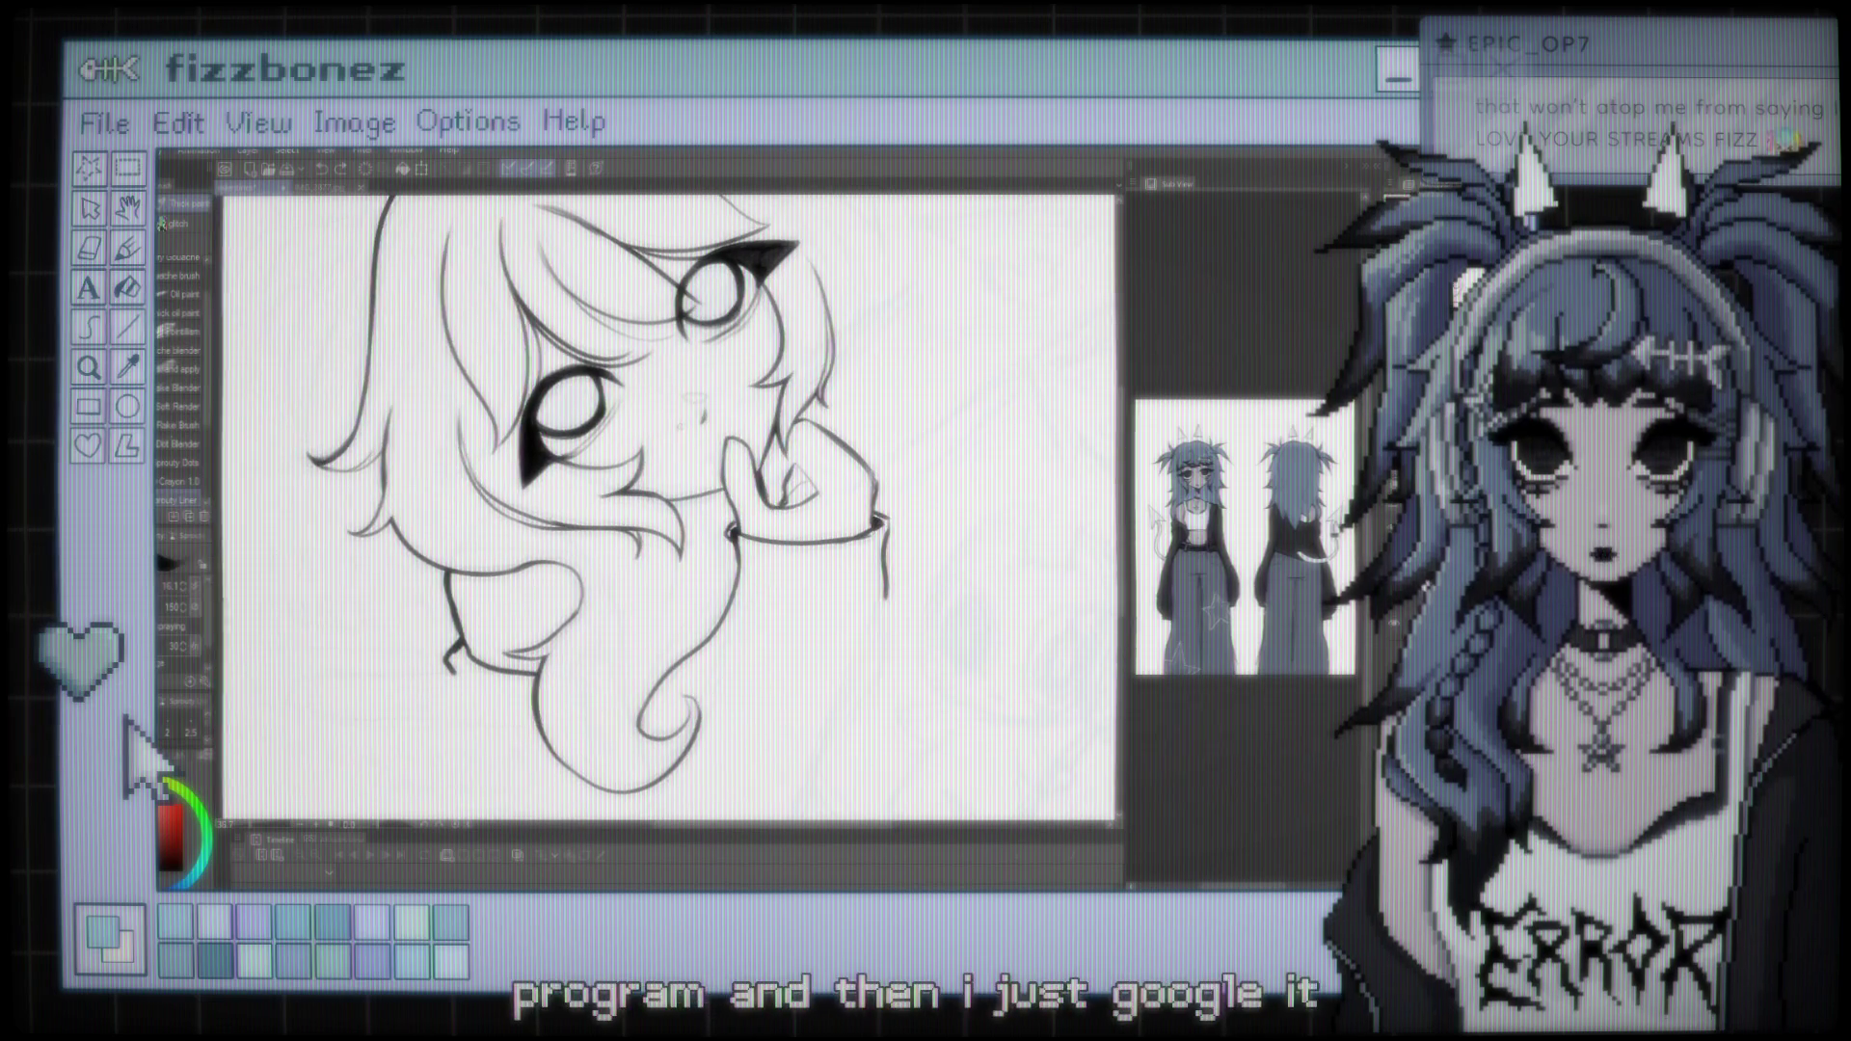
scroll(556, 601, up, 4)
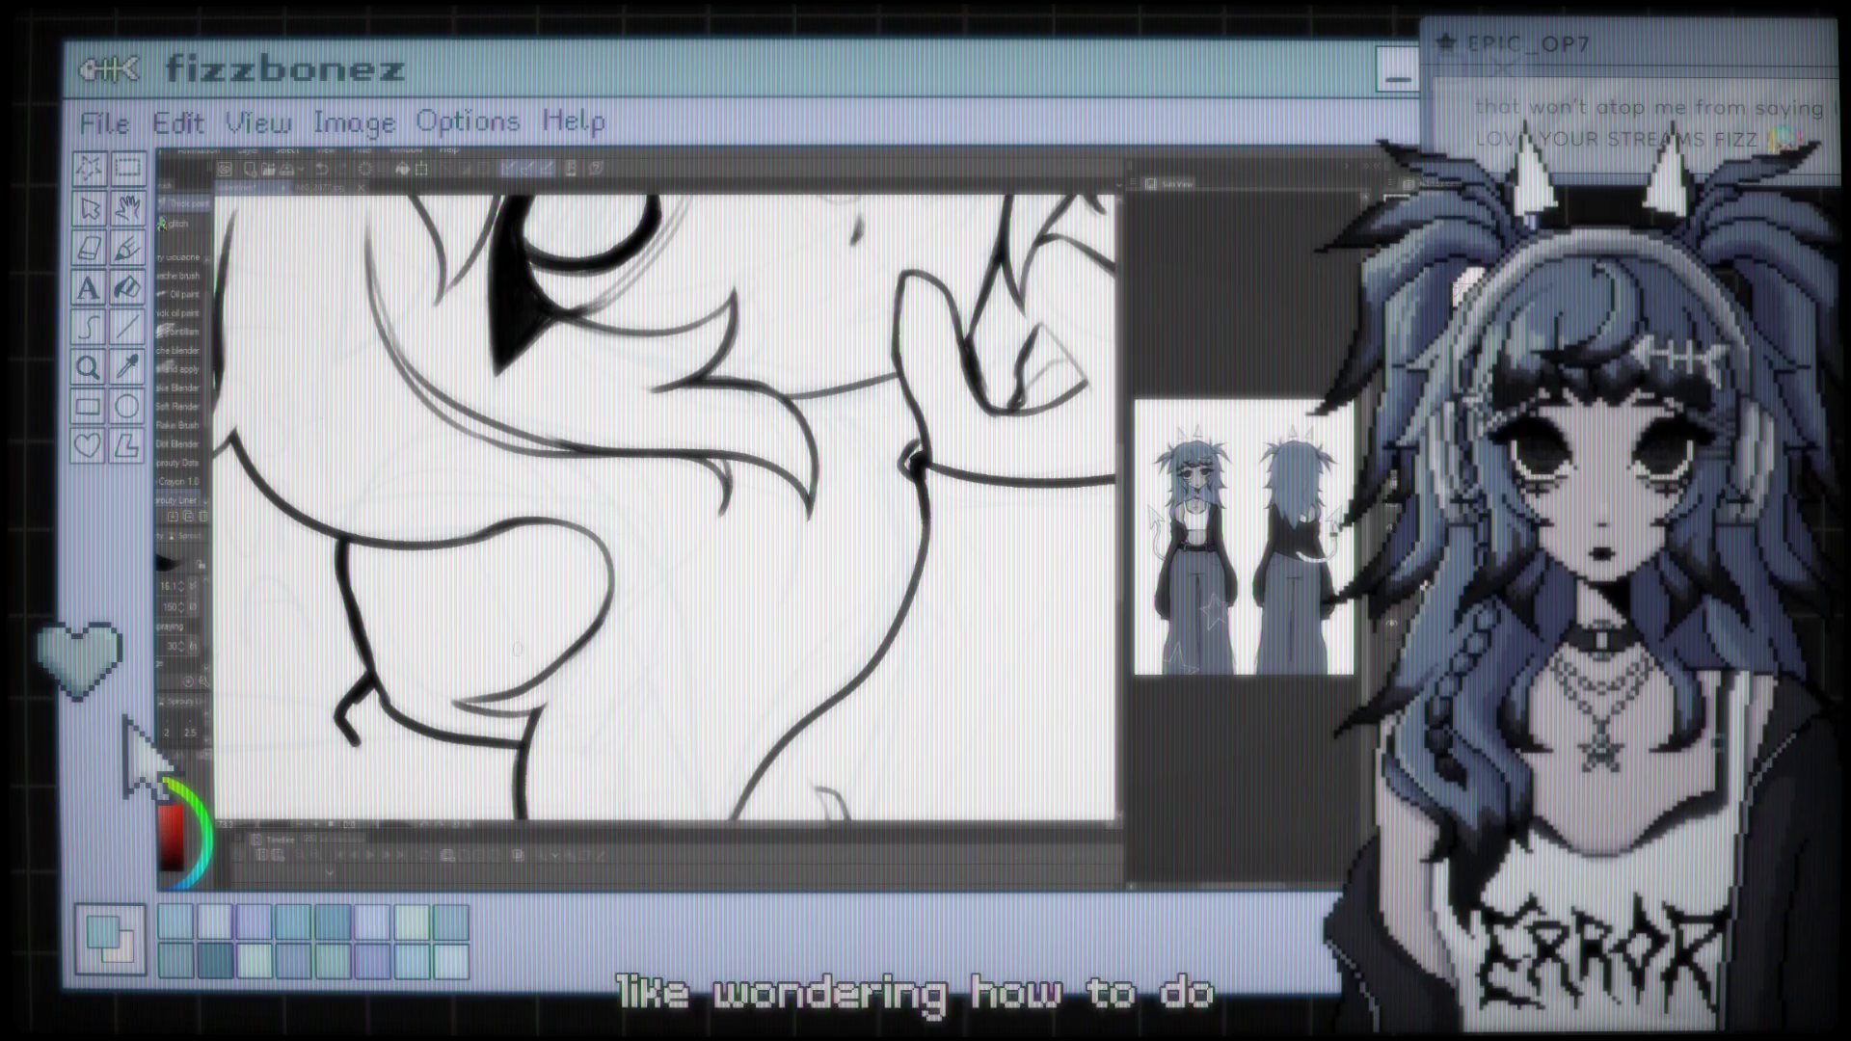
scroll(665, 506, down, 5)
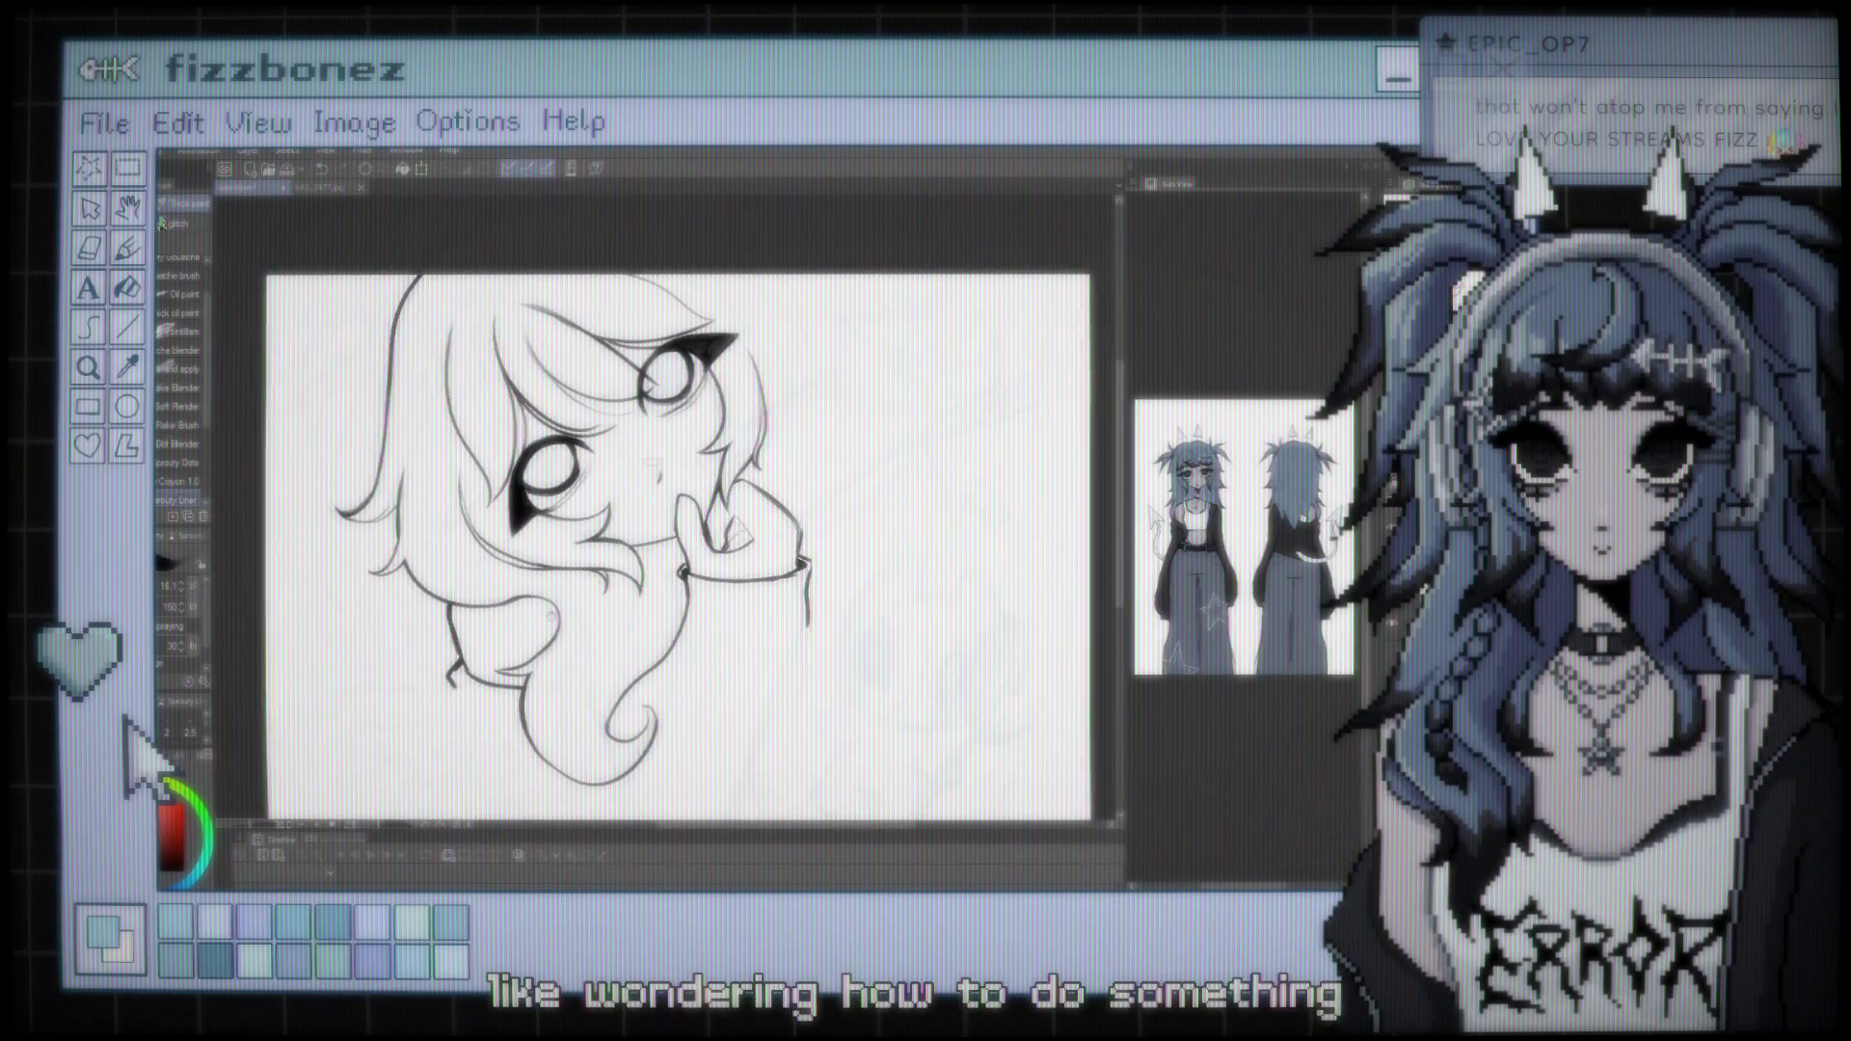
scroll(670, 545, right, 1)
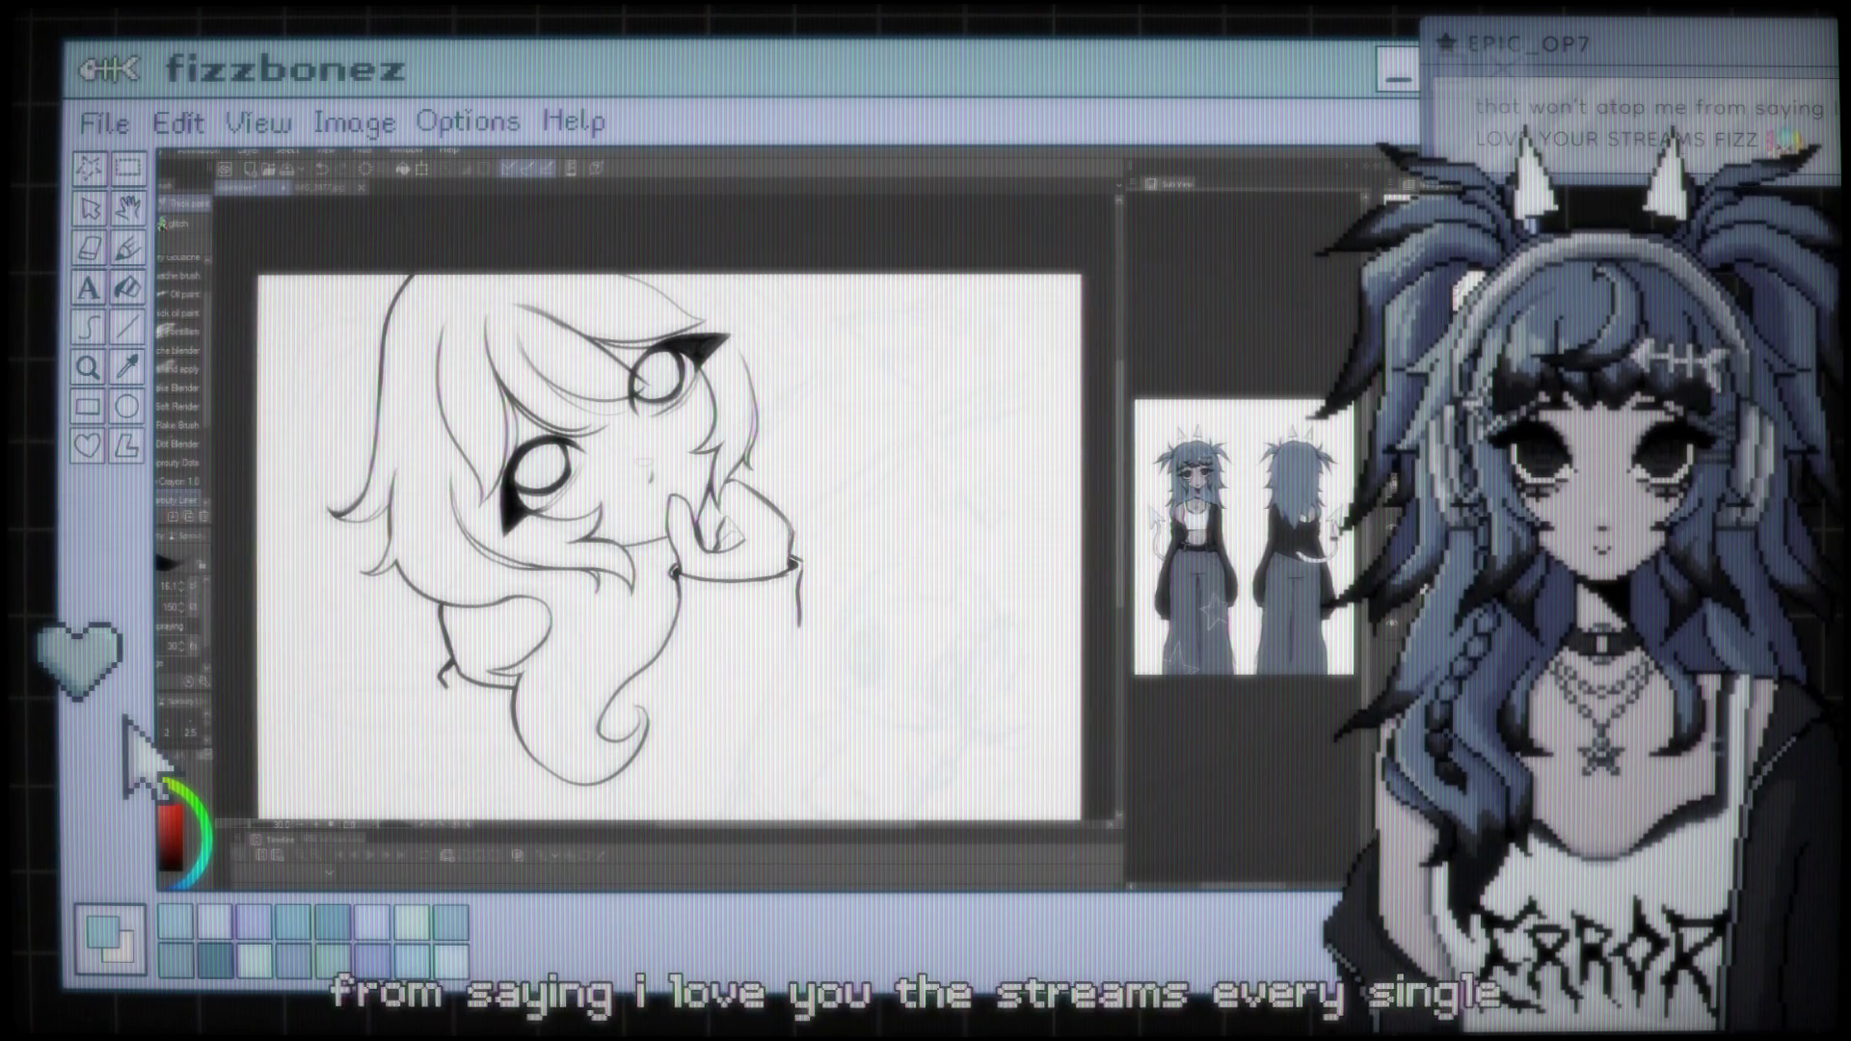
key(ctrl+minus)
key(ctrl+plus)
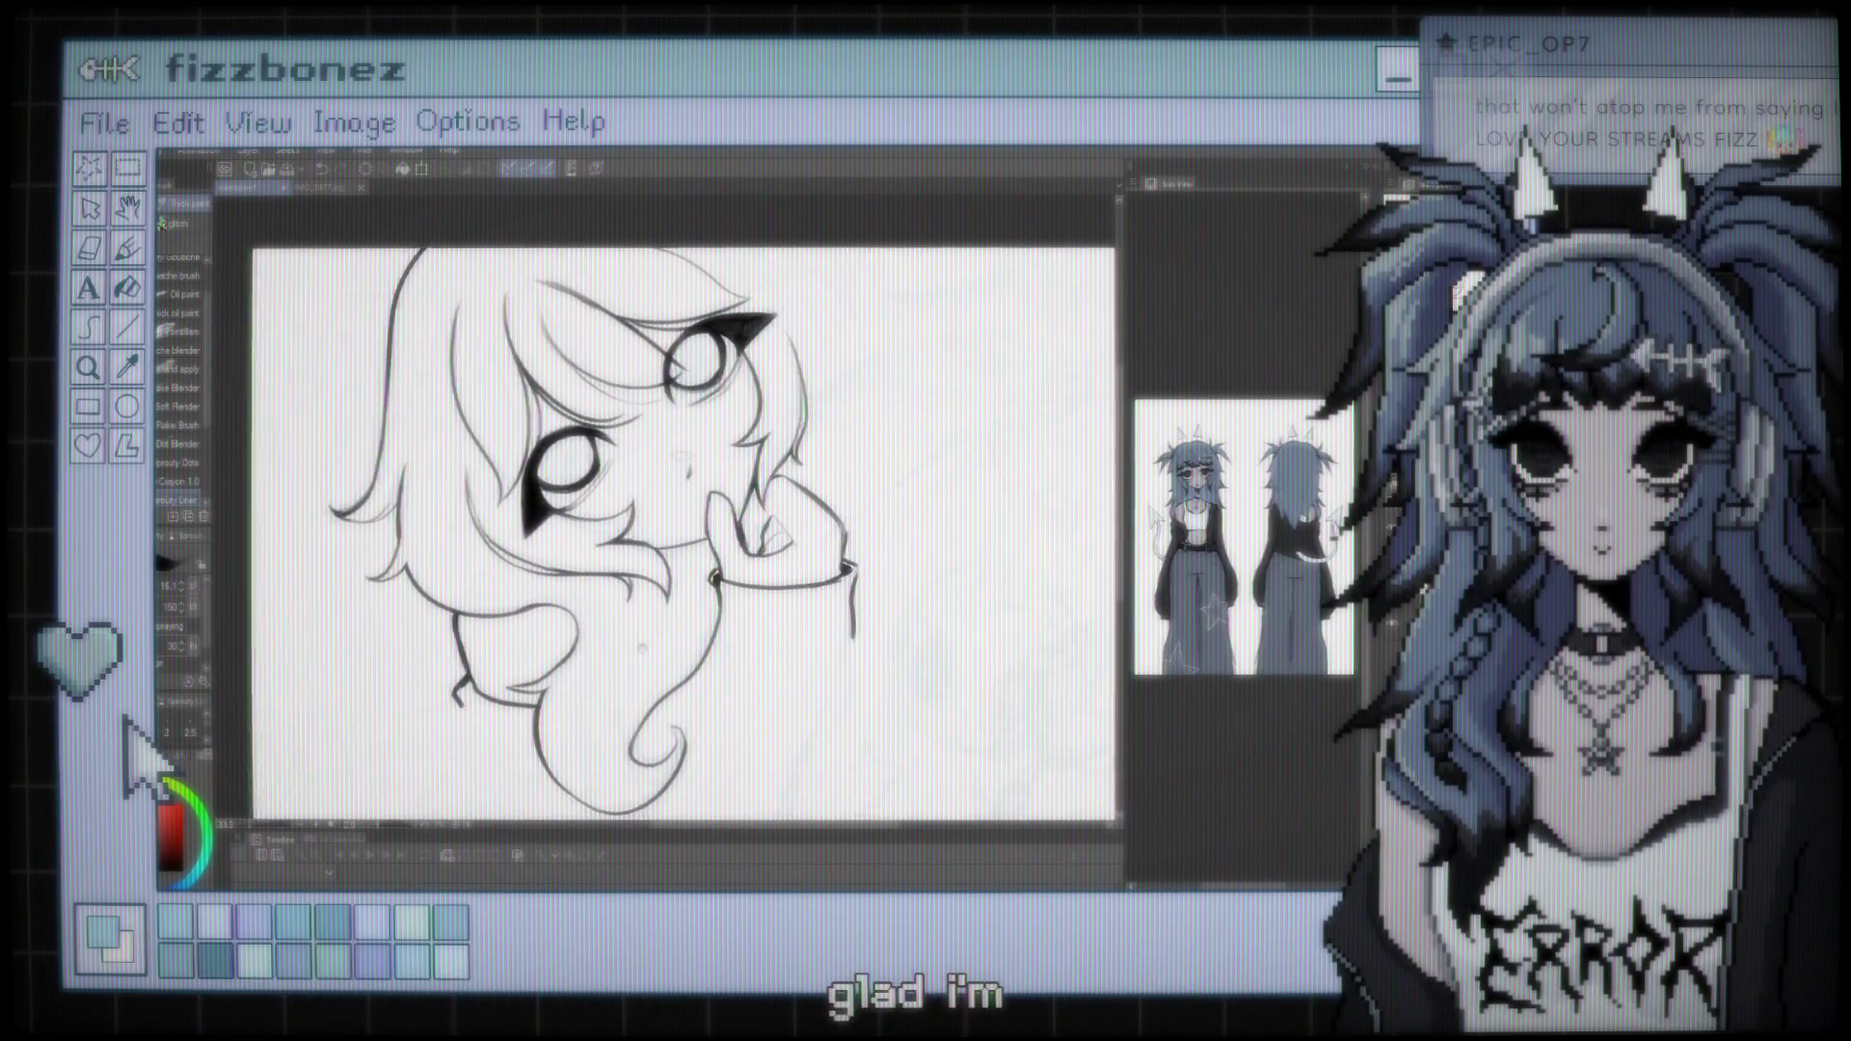
key(ctrl+minus)
key(ctrl+minus)
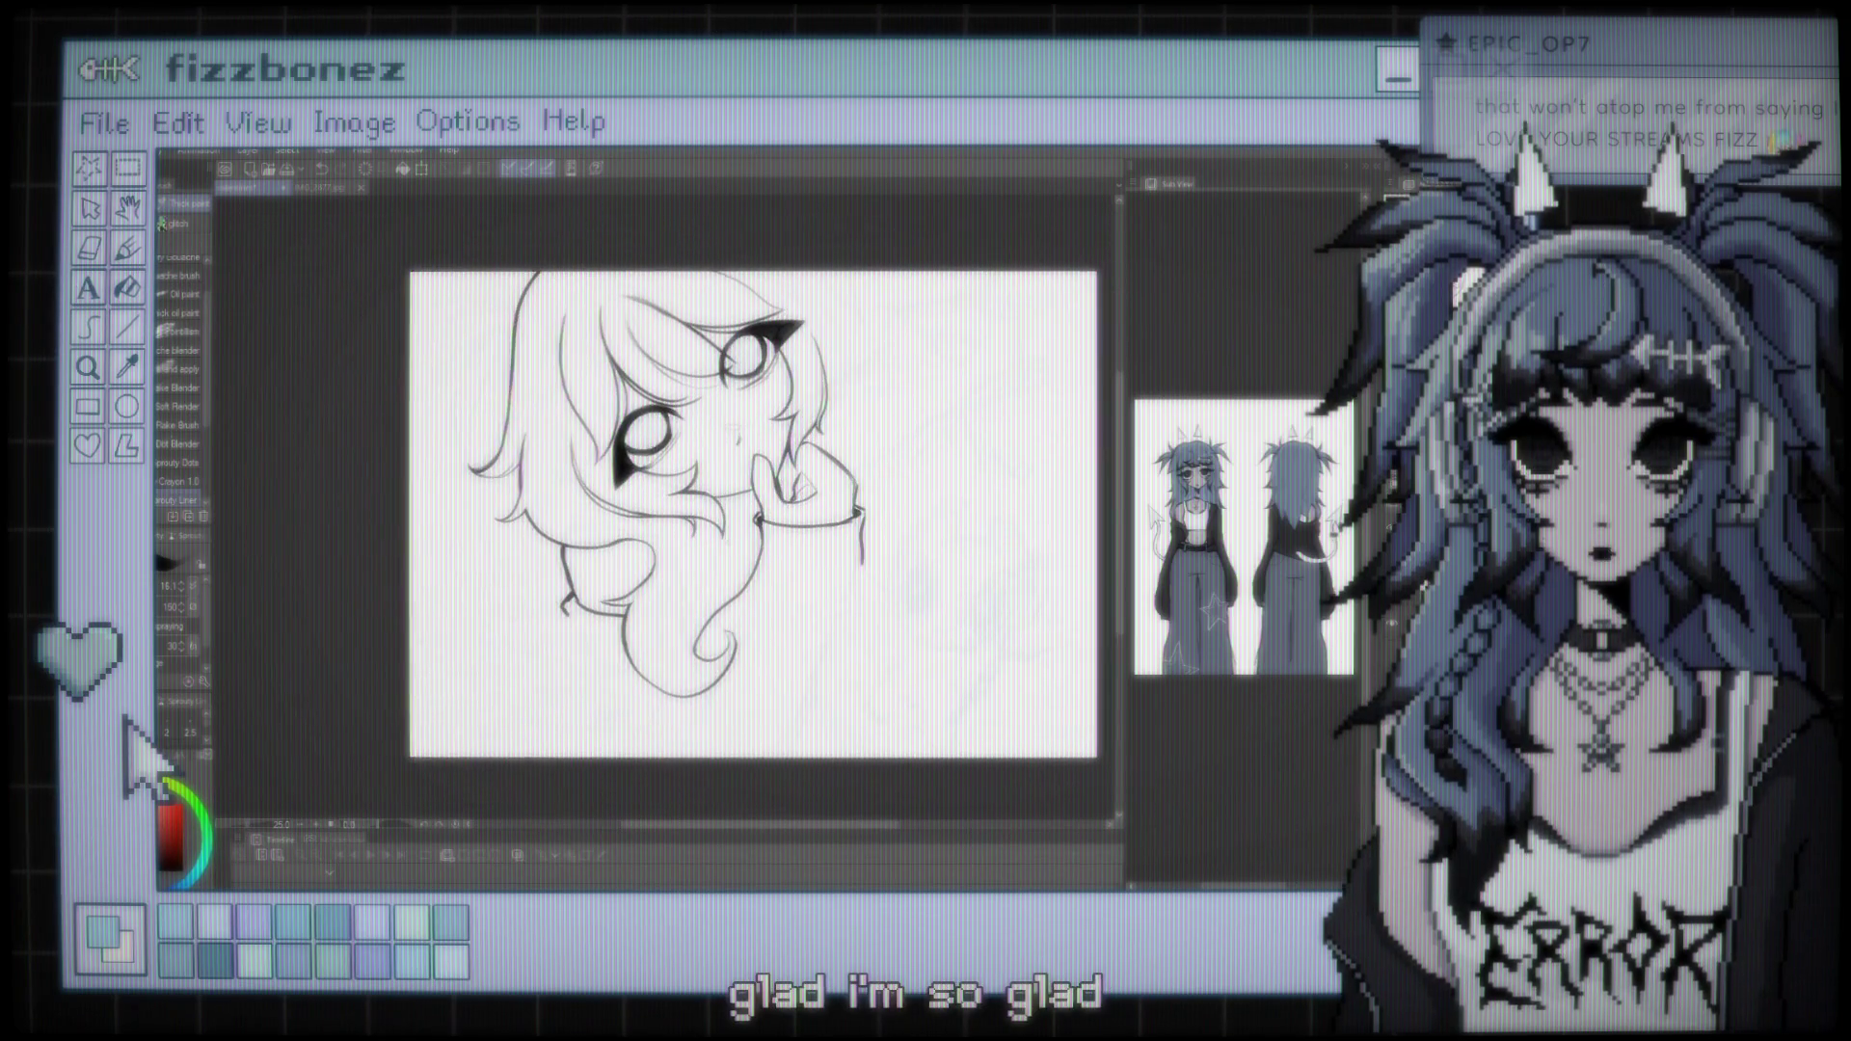
key(ctrl+plus)
key(ctrl+plus)
key(ctrl+plus)
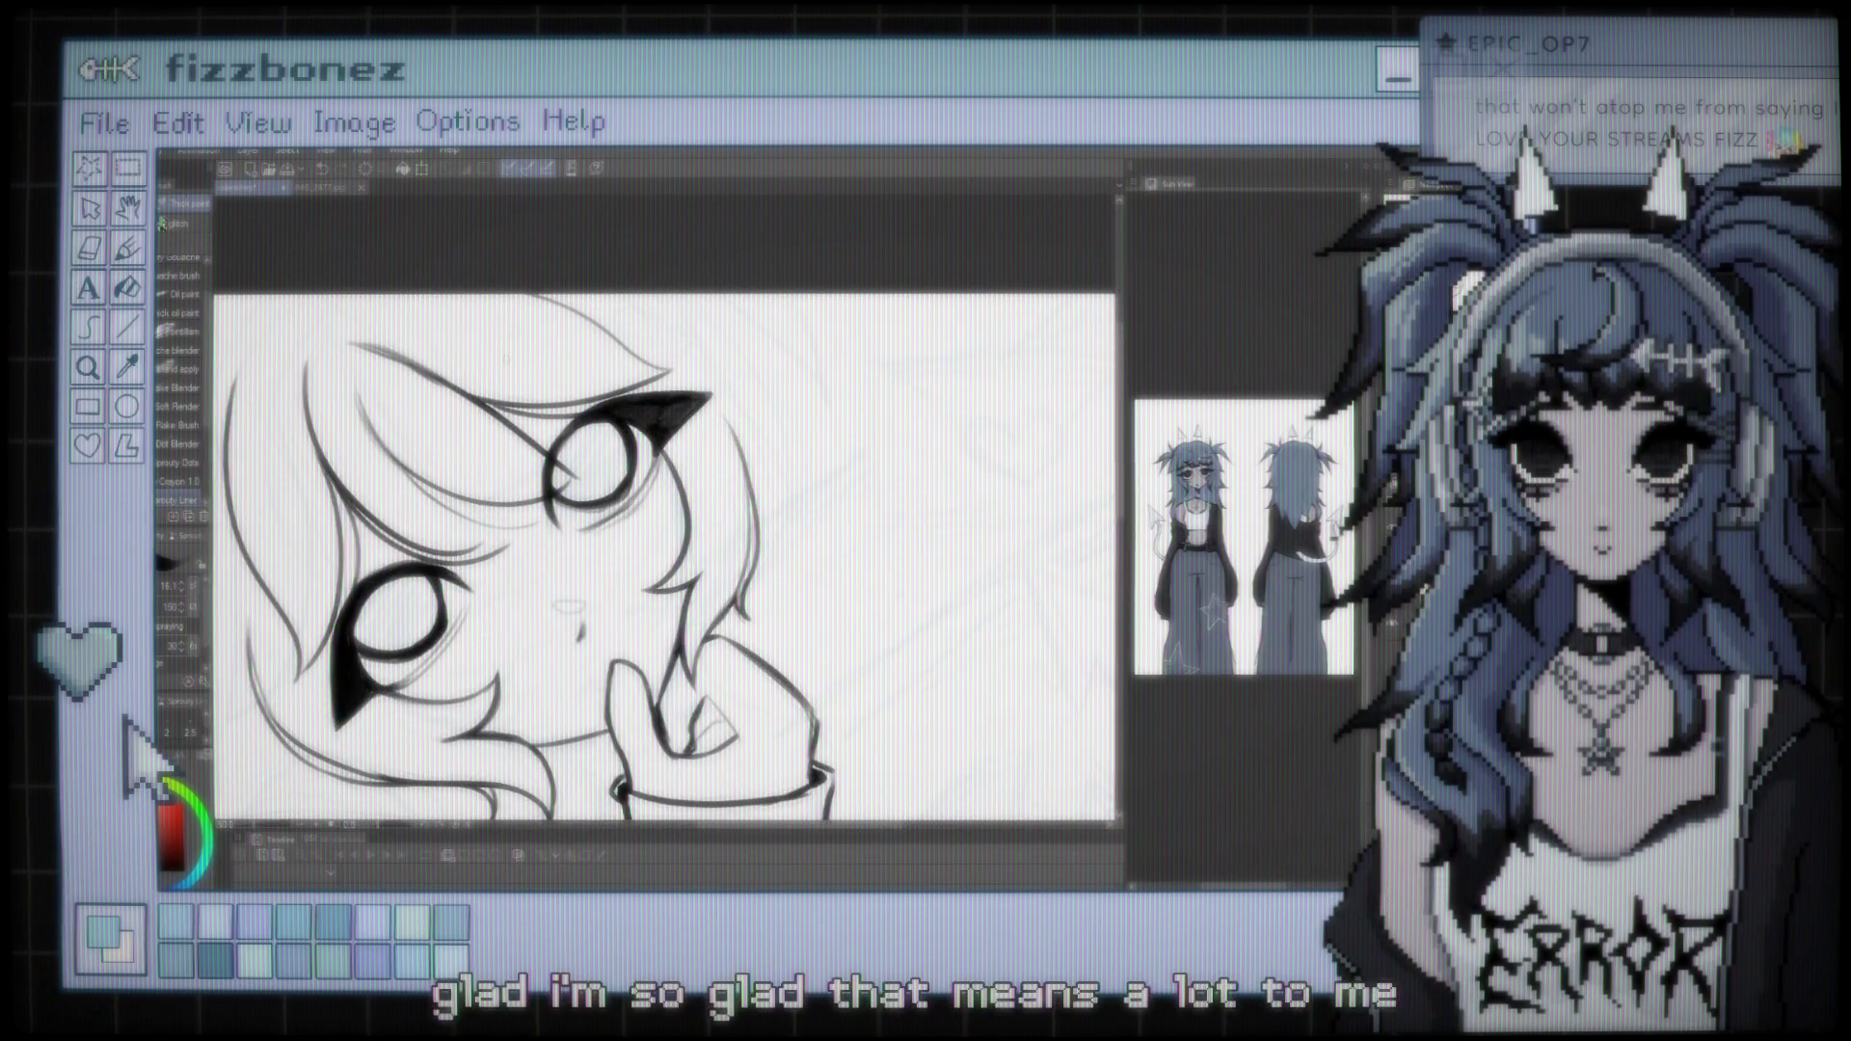
Draw two curved flowing strokes along the right side of the hair
drag(644, 294, 786, 482)
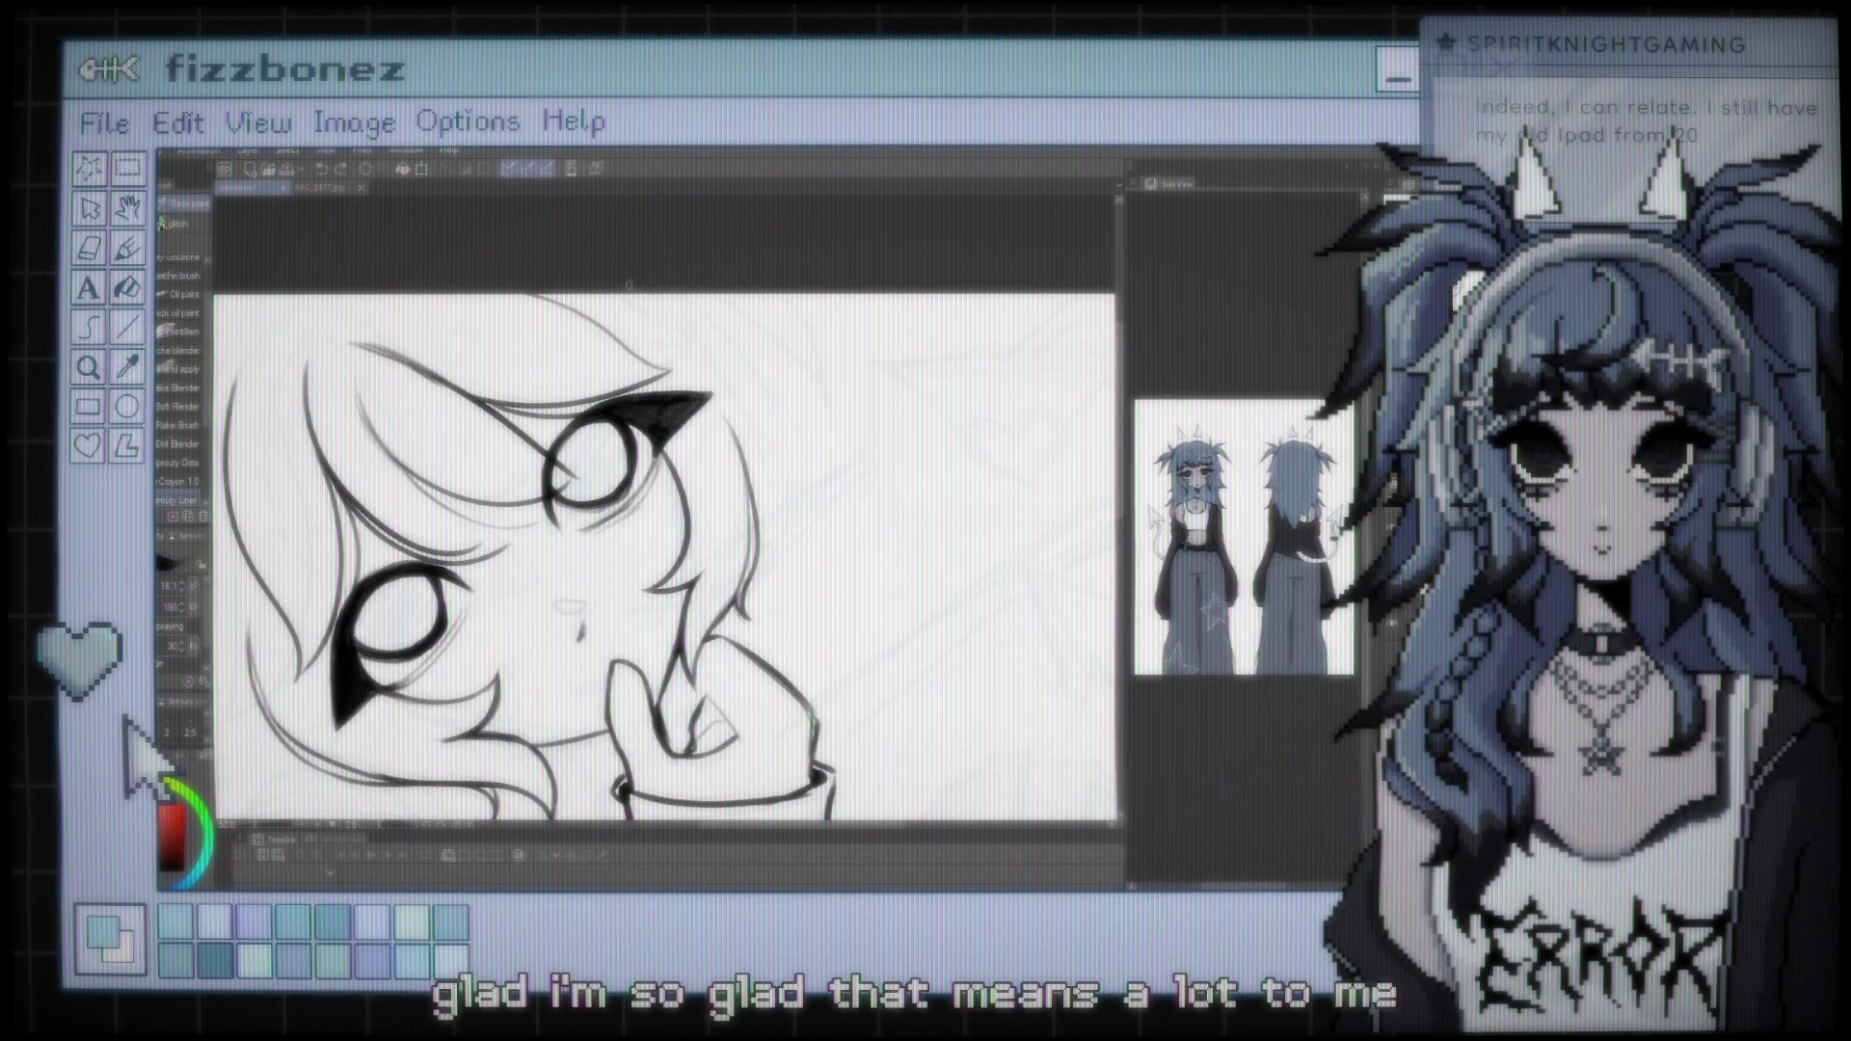
drag(659, 294, 783, 482)
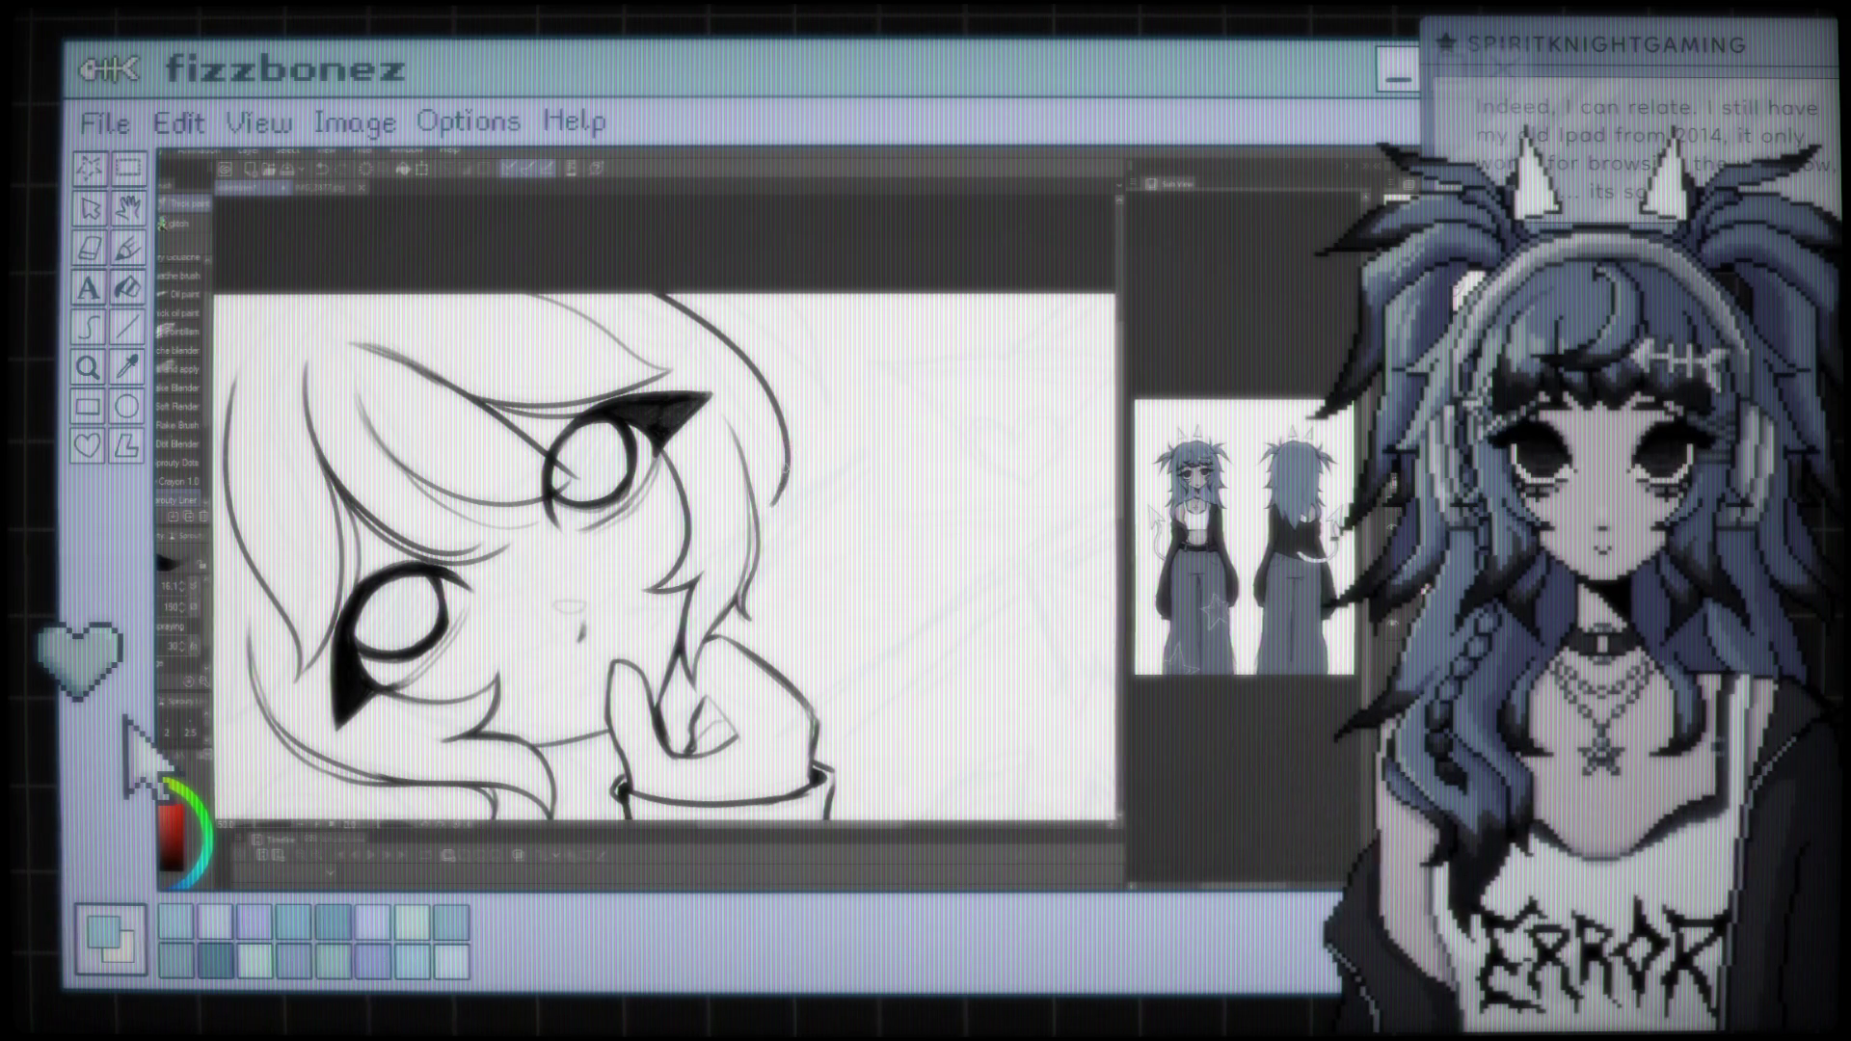
key(ctrl+minus)
key(ctrl+minus)
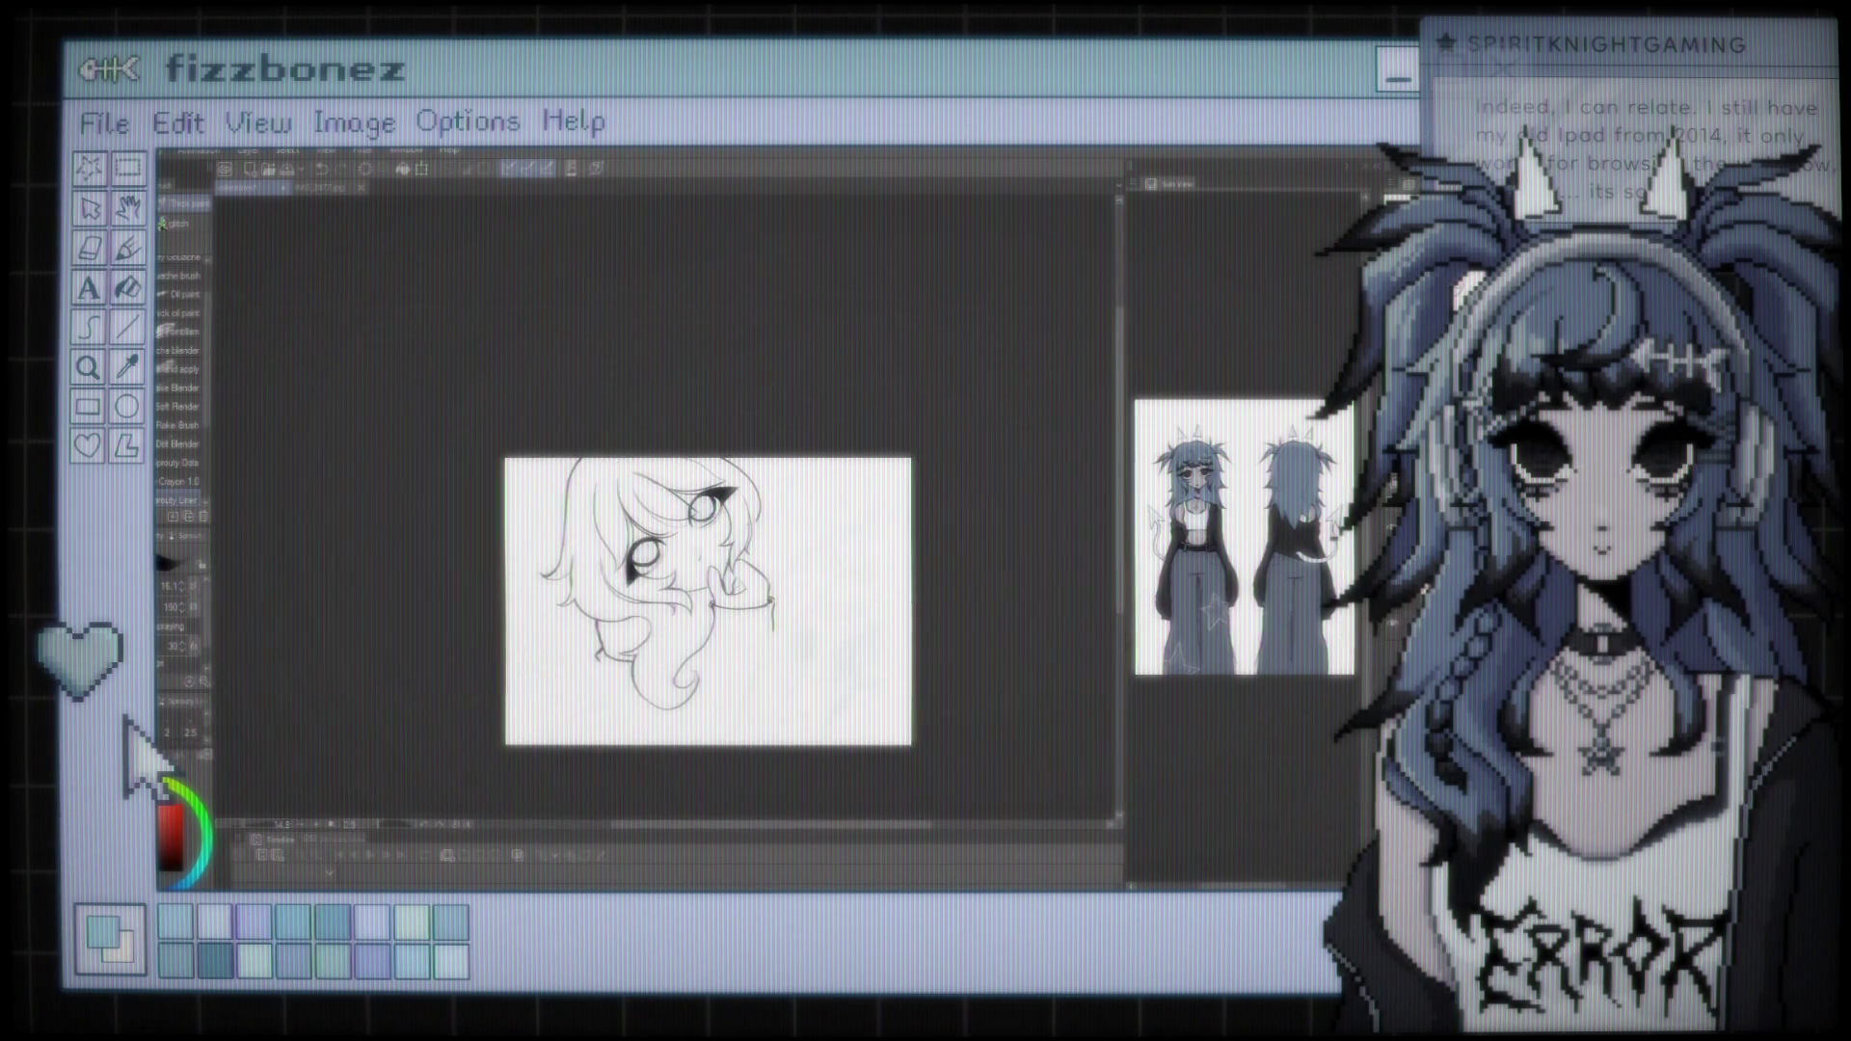
drag(708, 598, 667, 572)
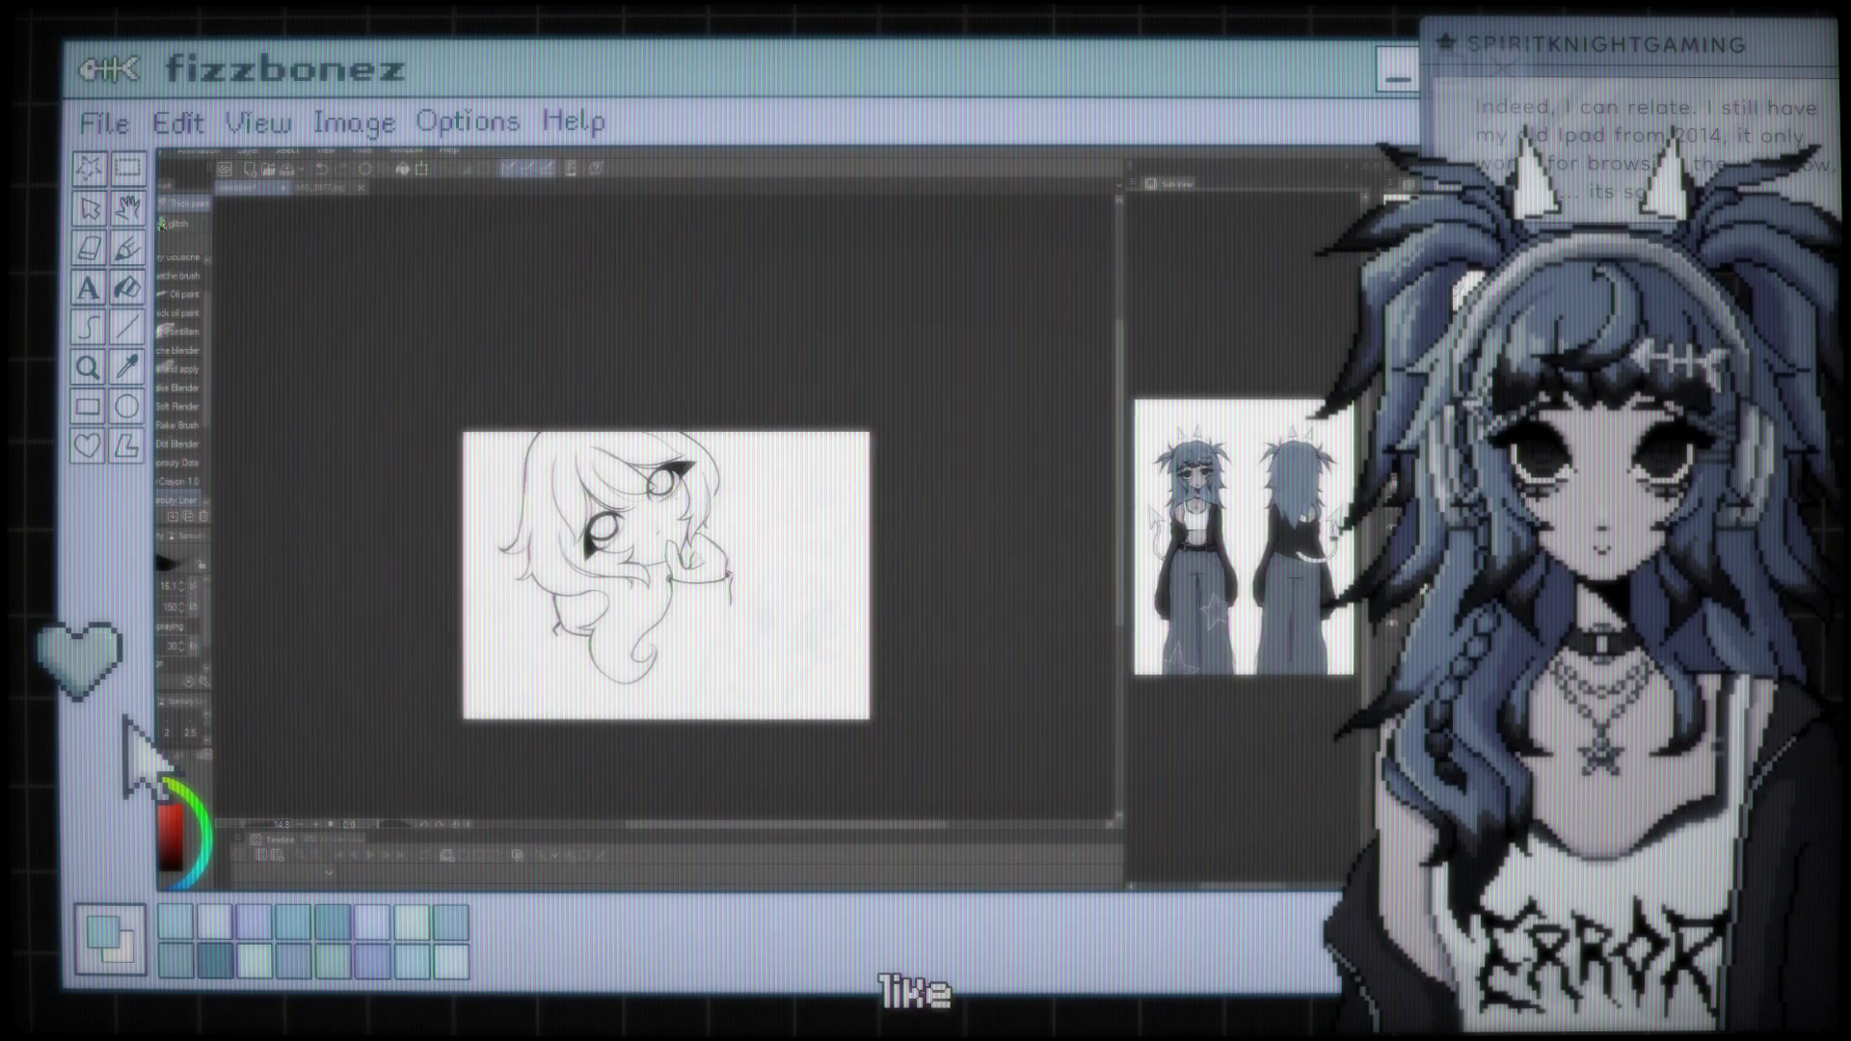
key(ctrl+plus)
key(ctrl+plus)
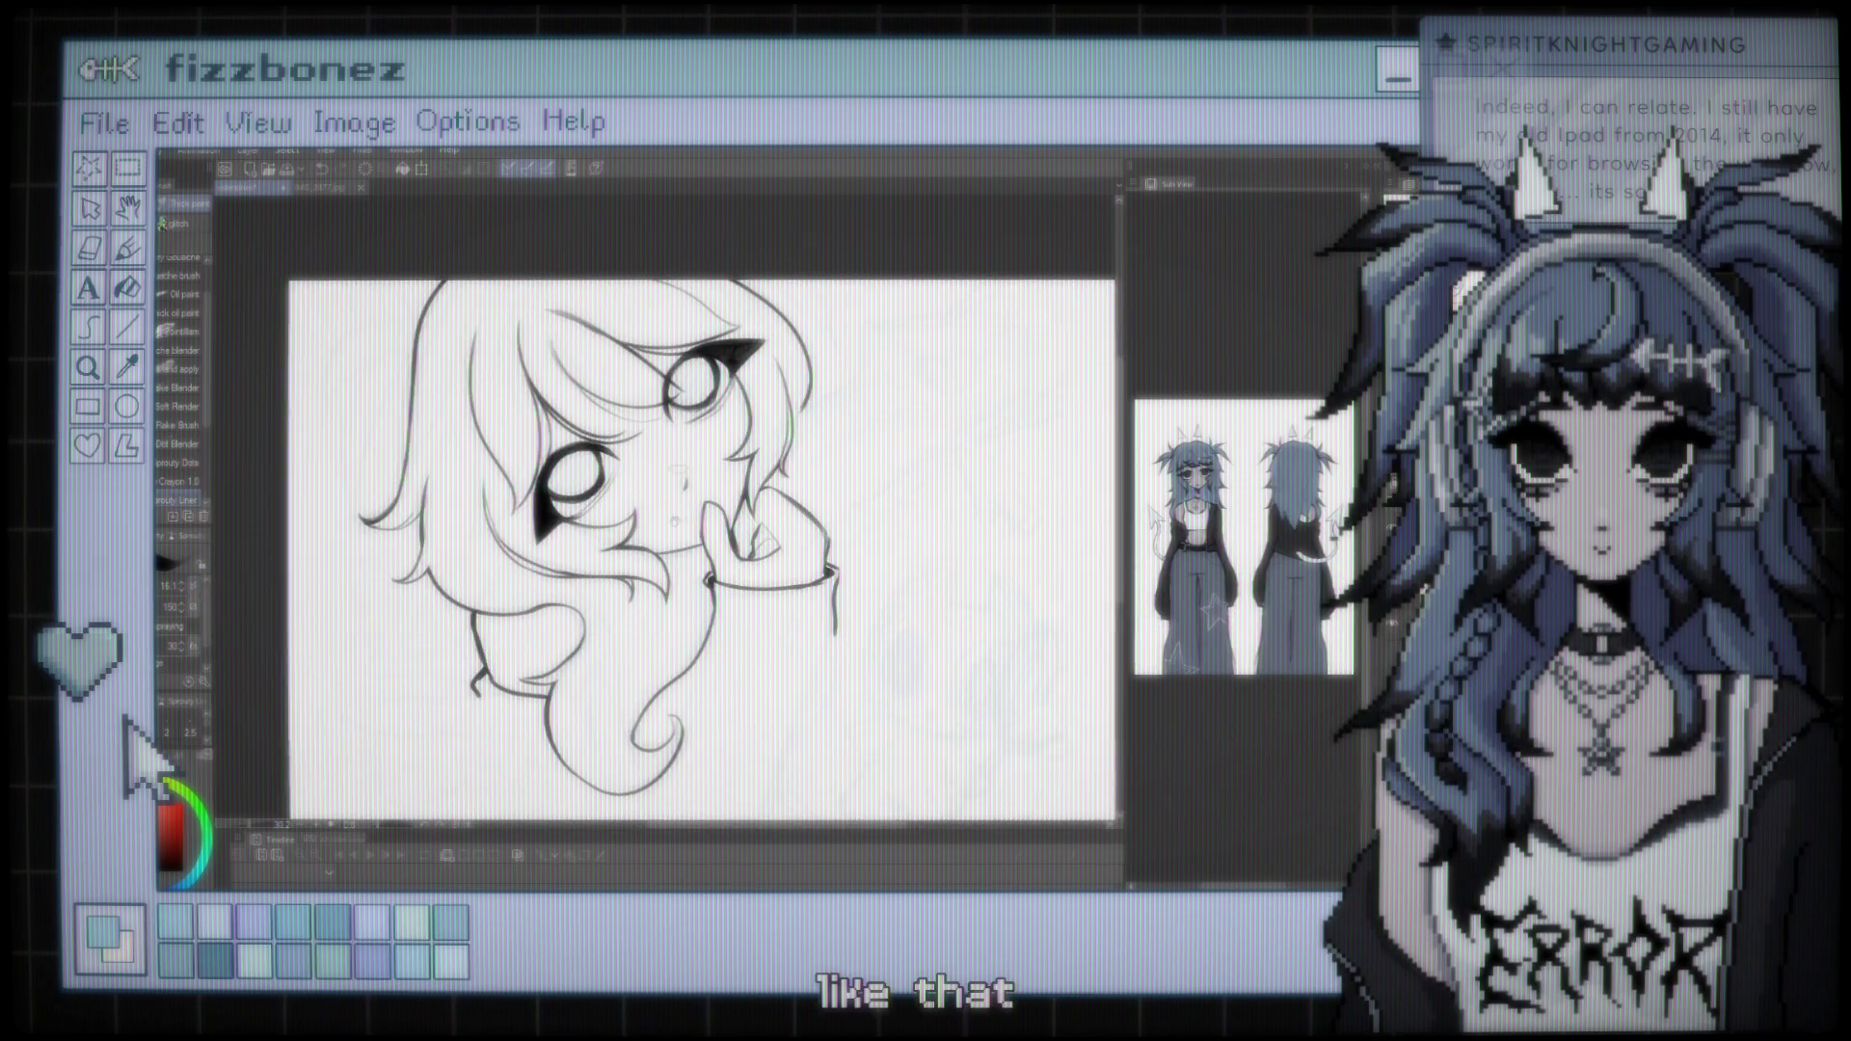
key(ctrl+minus)
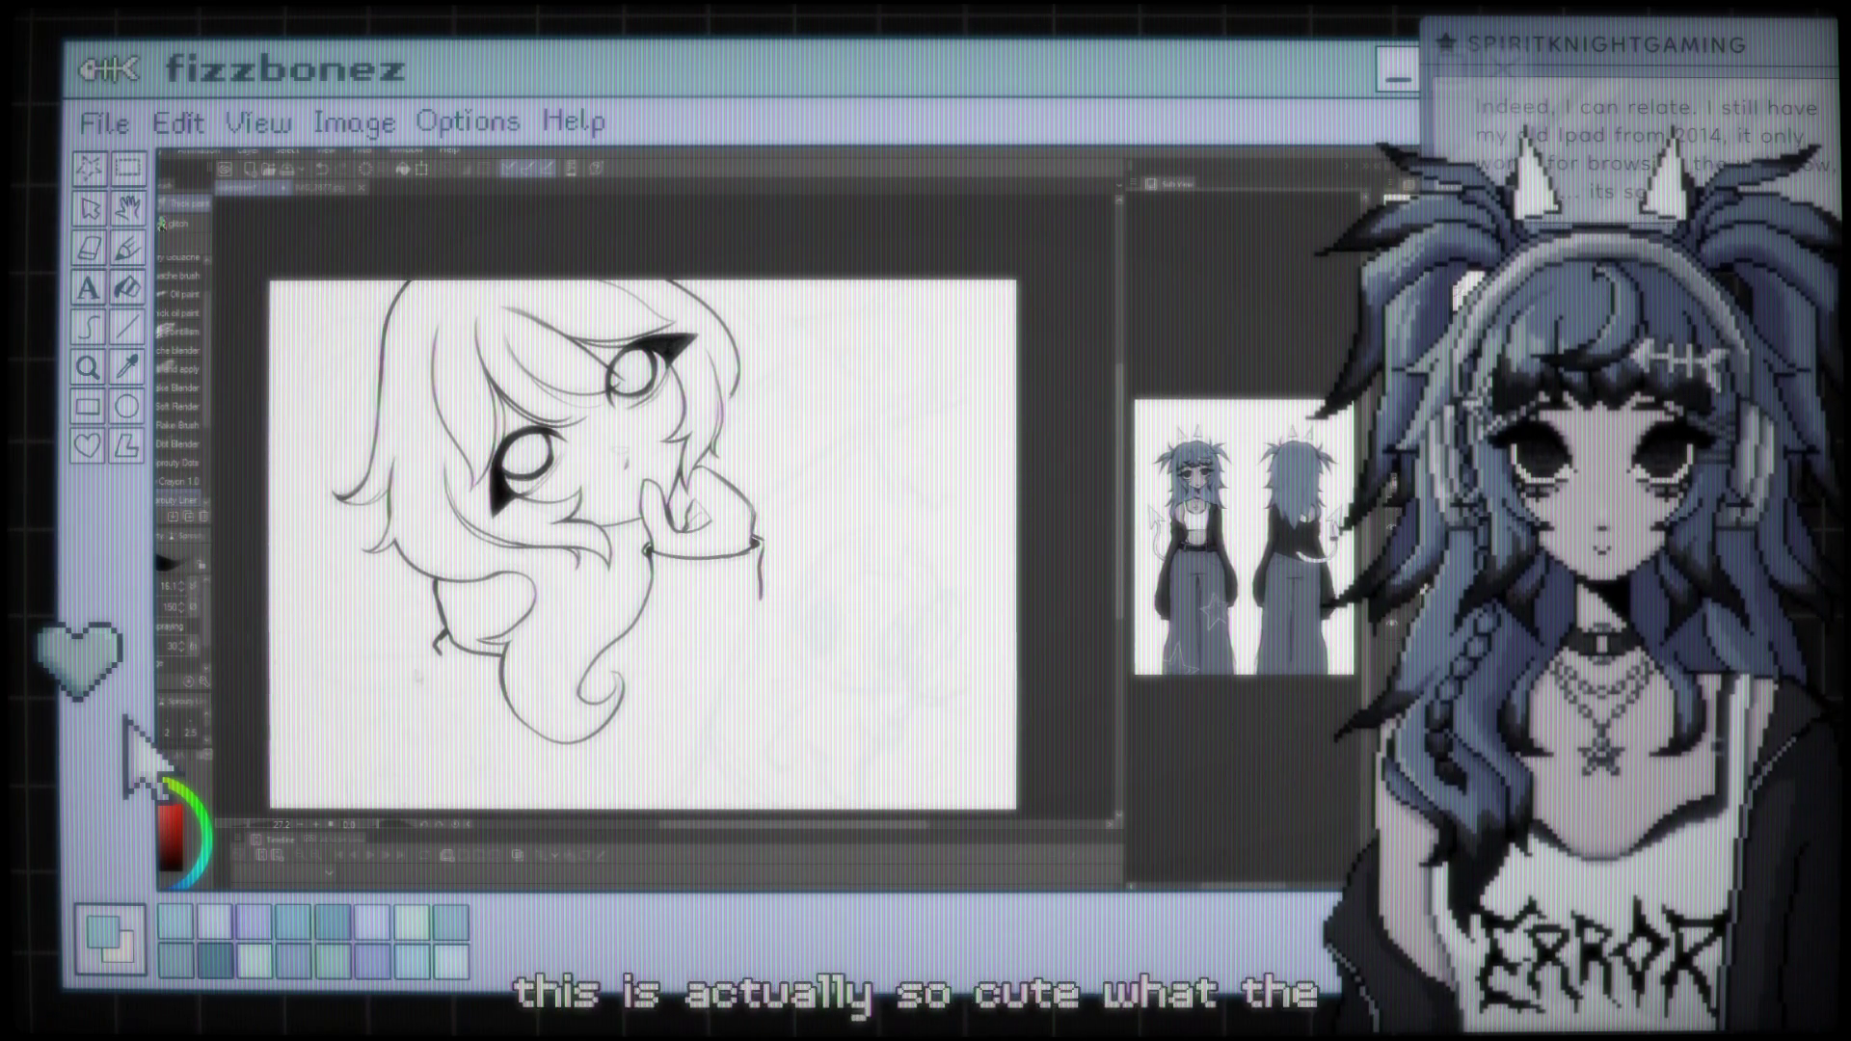
key(h)
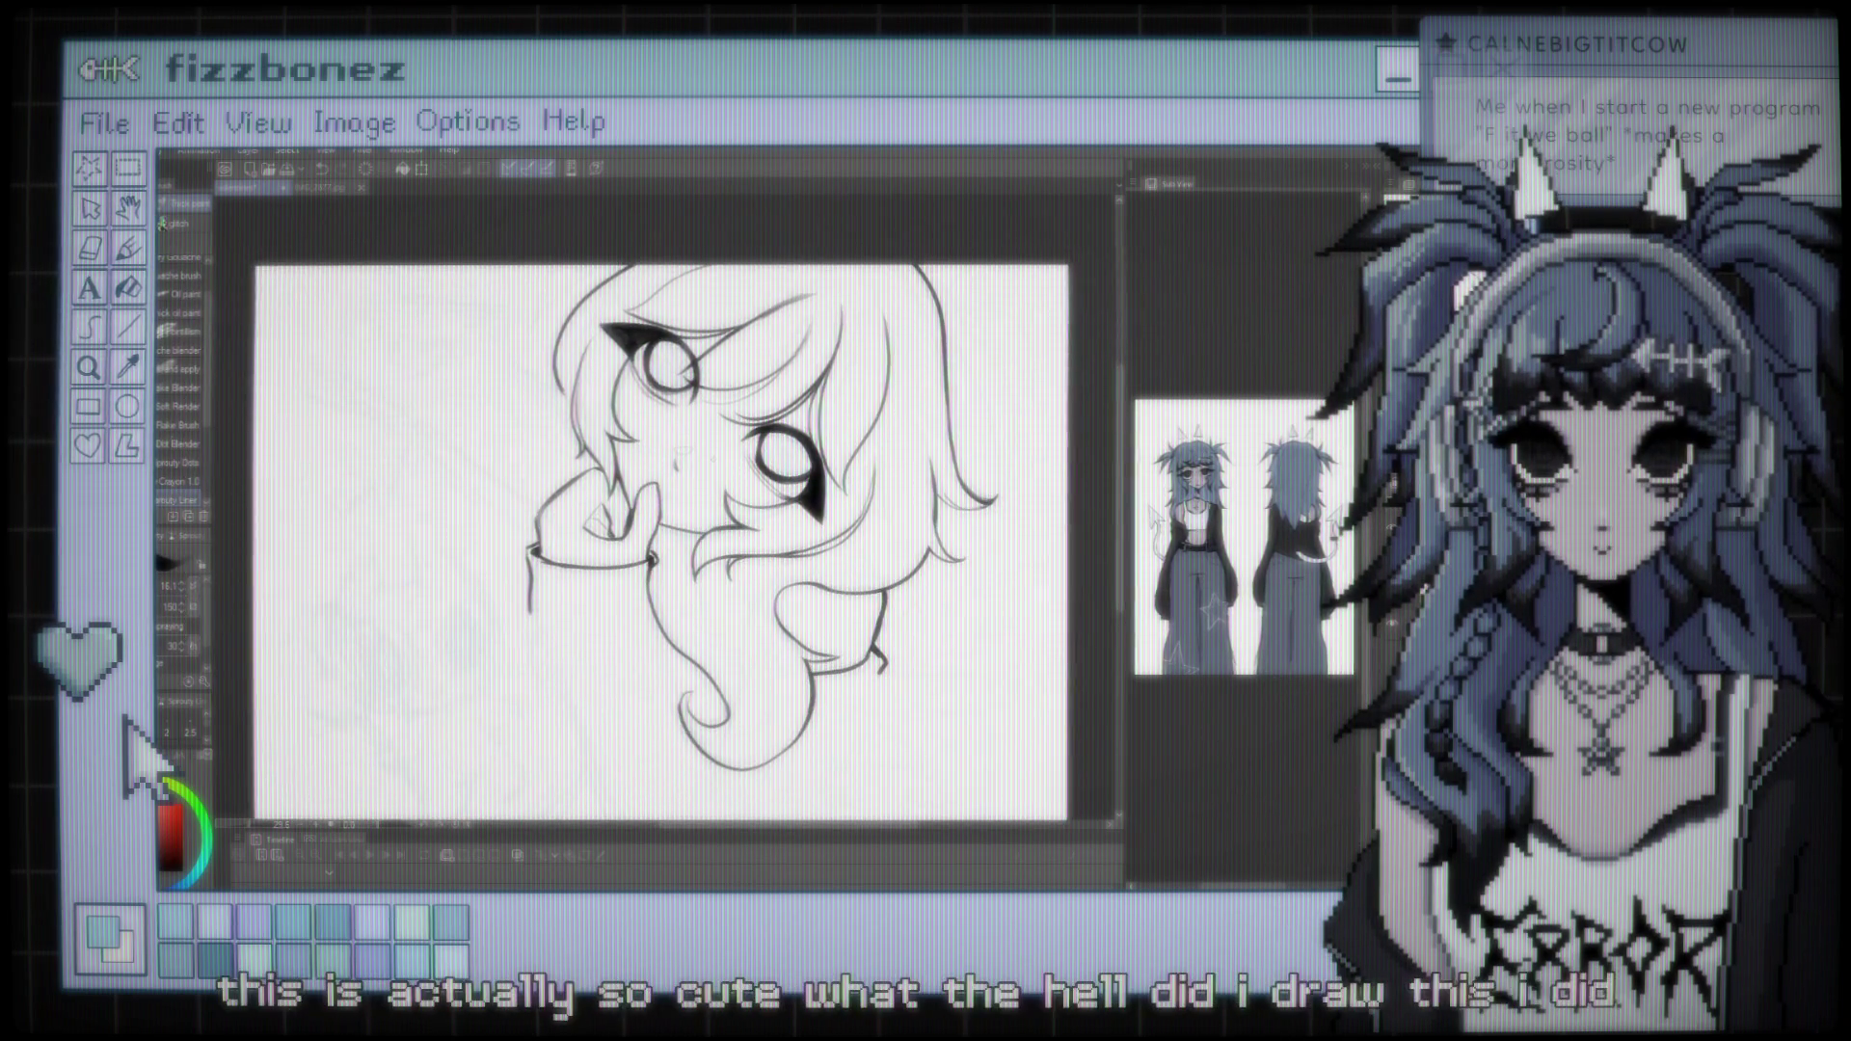
key(h)
key(h)
key(h)
key(ctrl+minus)
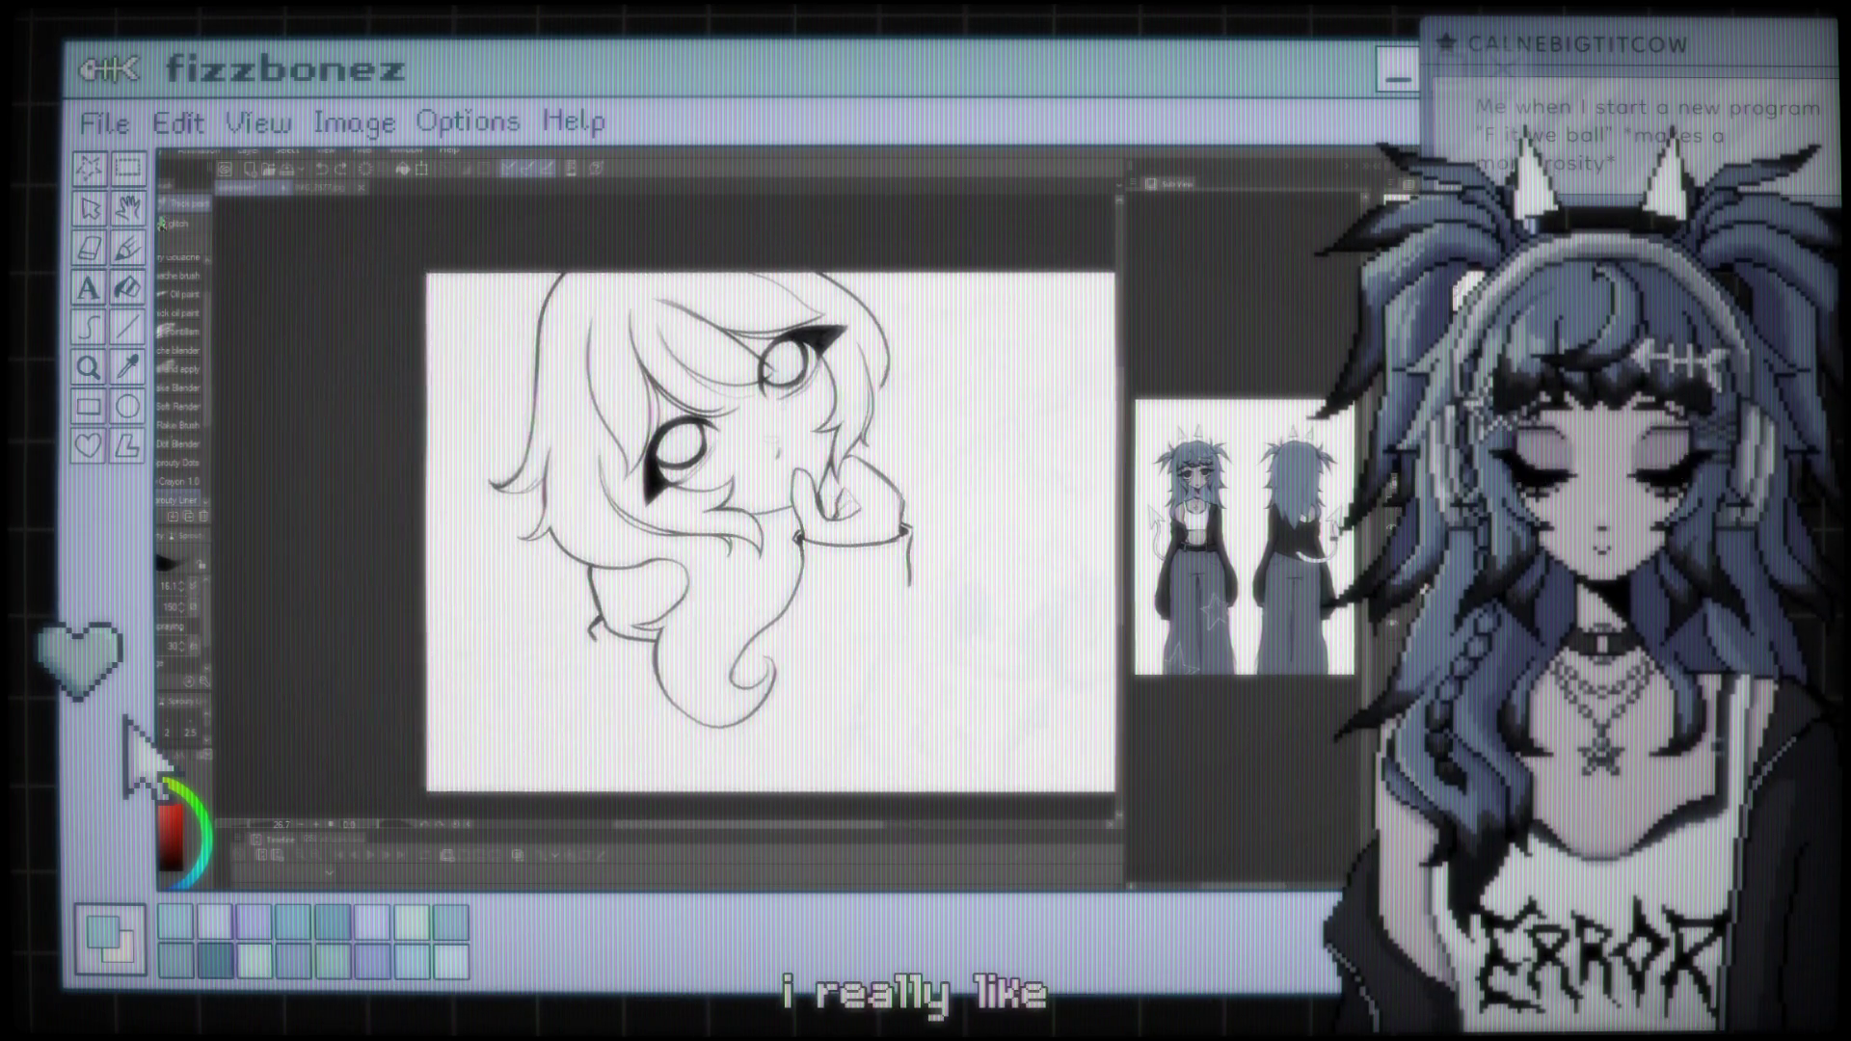
key(ctrl+plus)
key(ctrl+plus)
key(ctrl+plus)
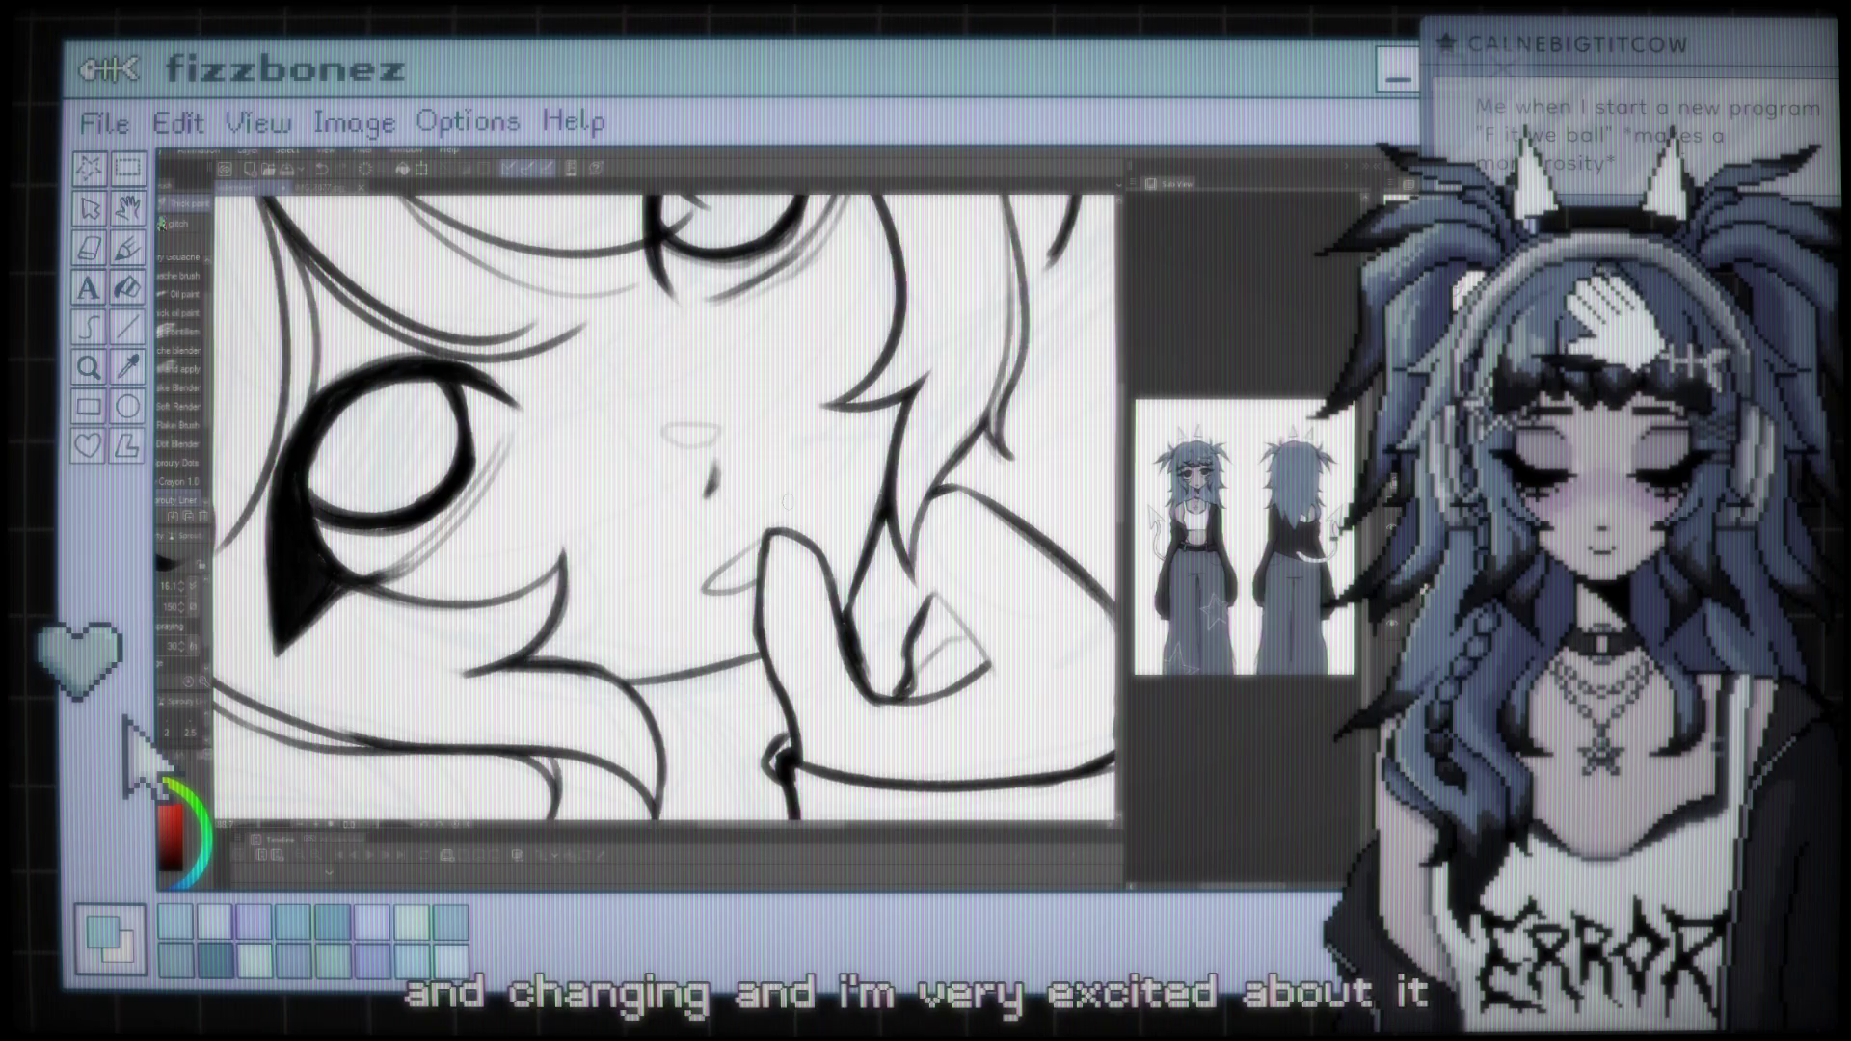
scroll(788, 501, down, 5)
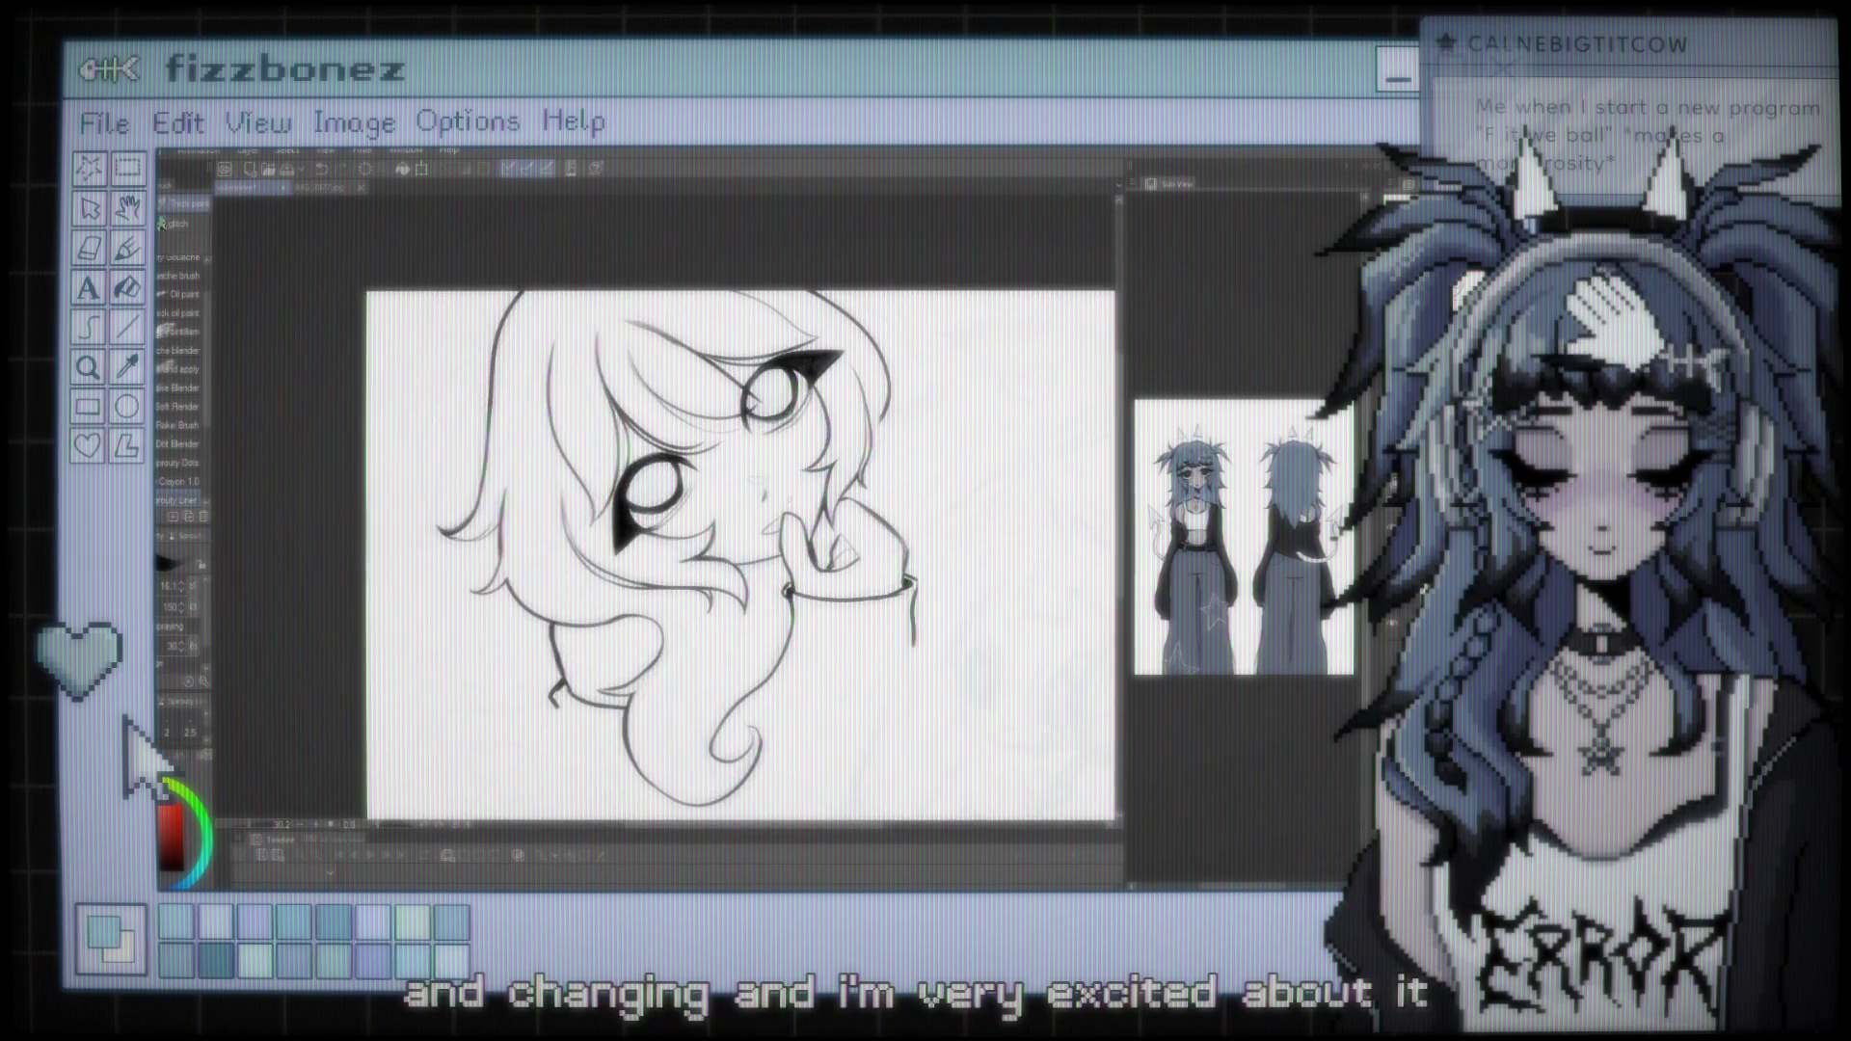
scroll(794, 510, up, 3)
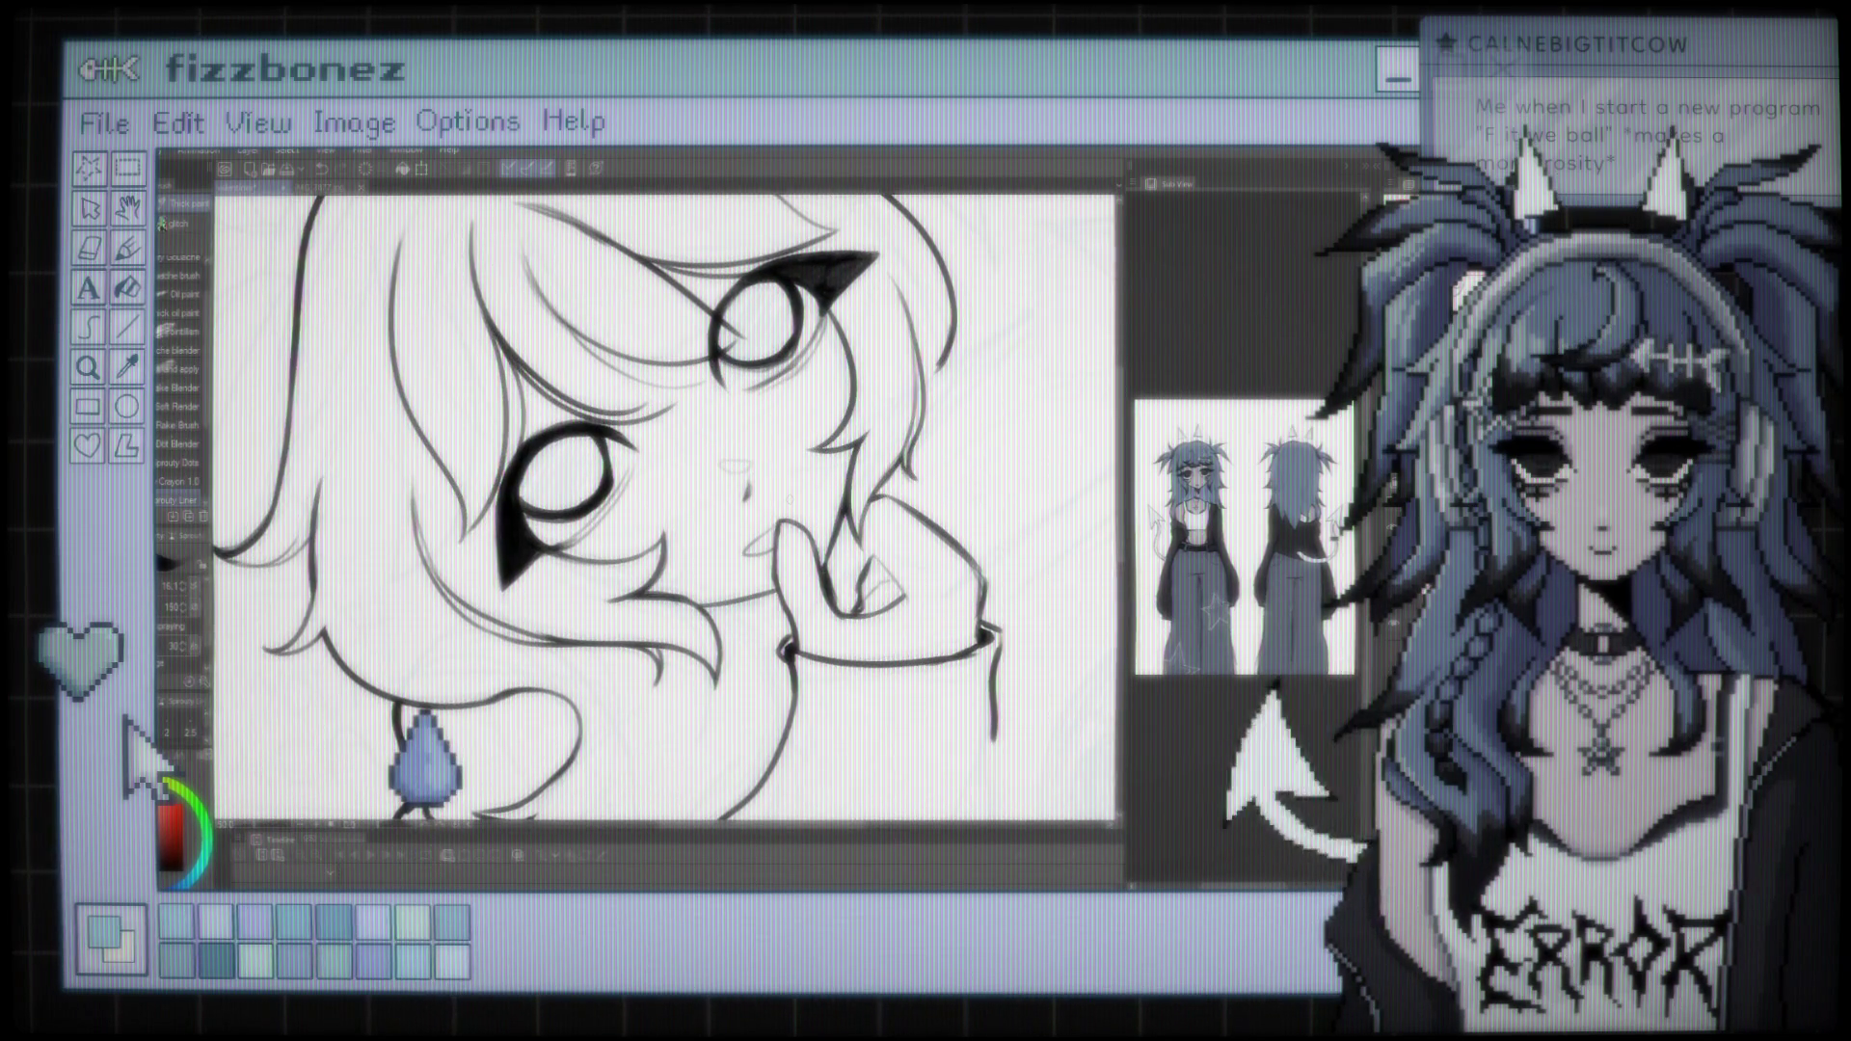
scroll(801, 507, down, 2)
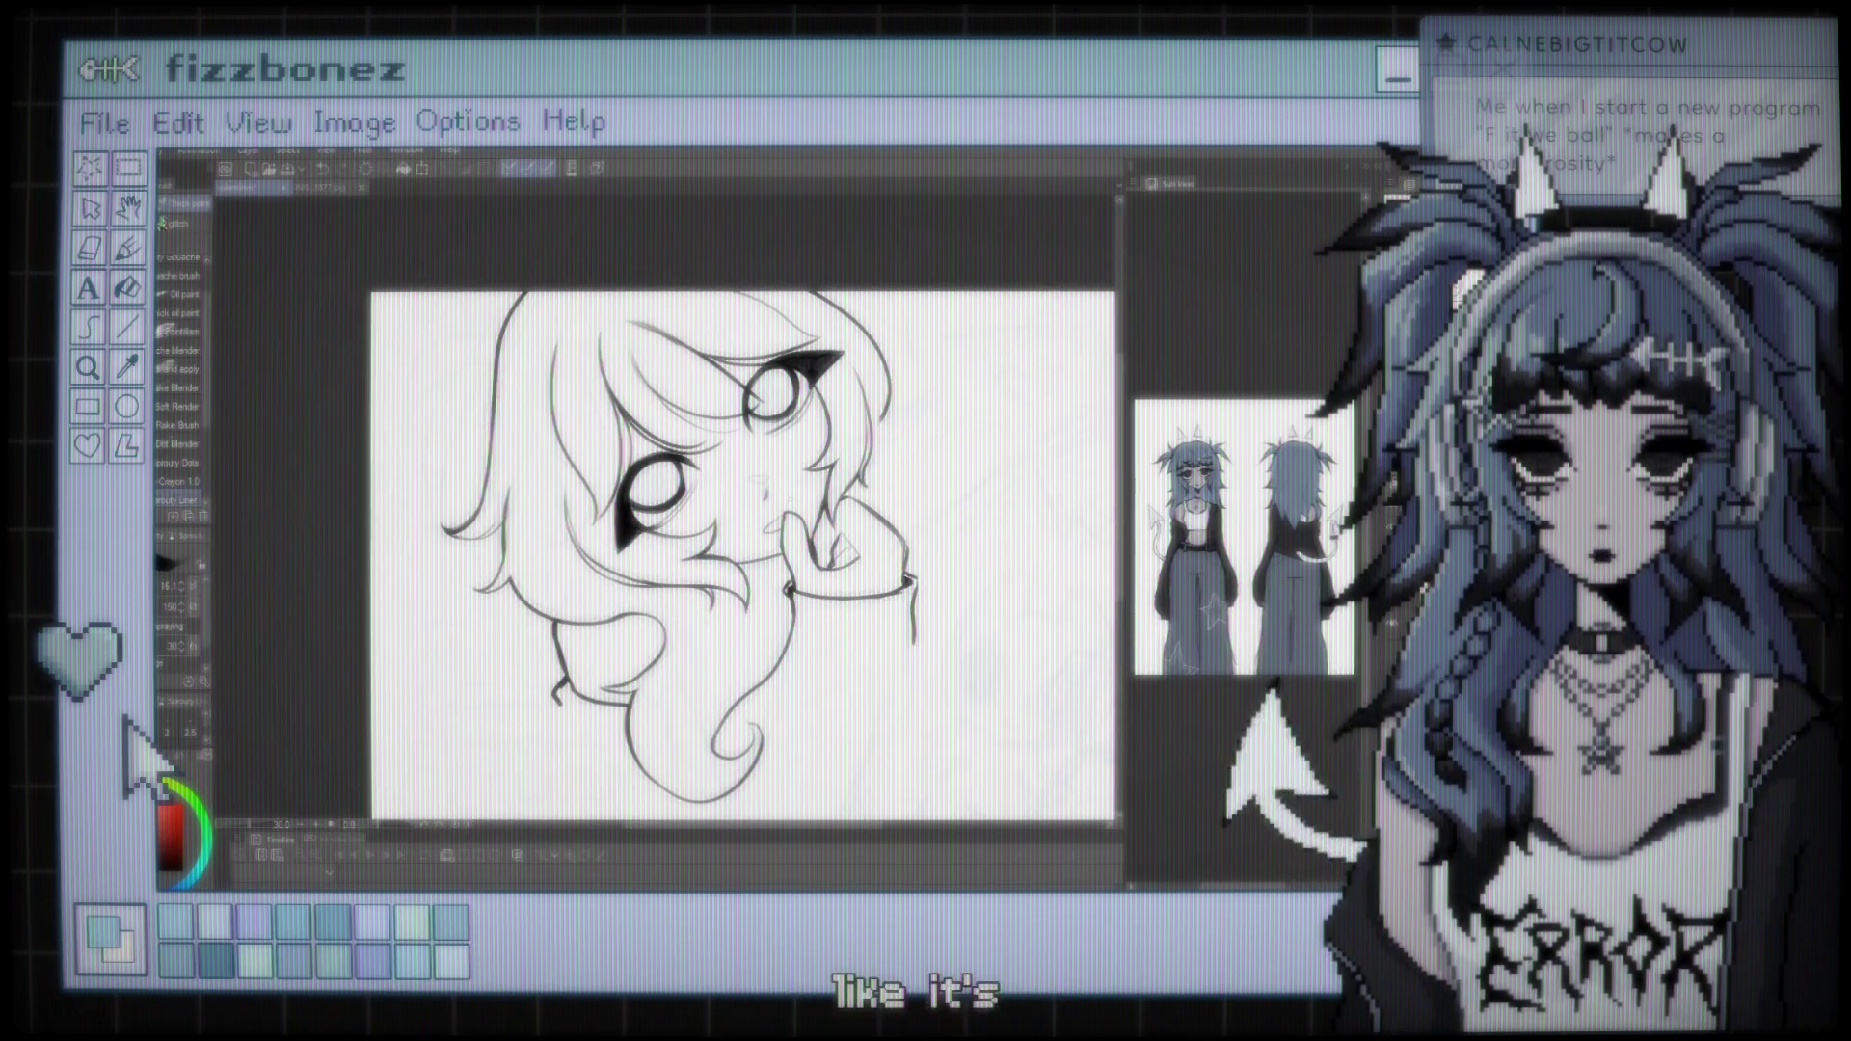
scroll(818, 463, up, 1)
scroll(836, 471, up, 4)
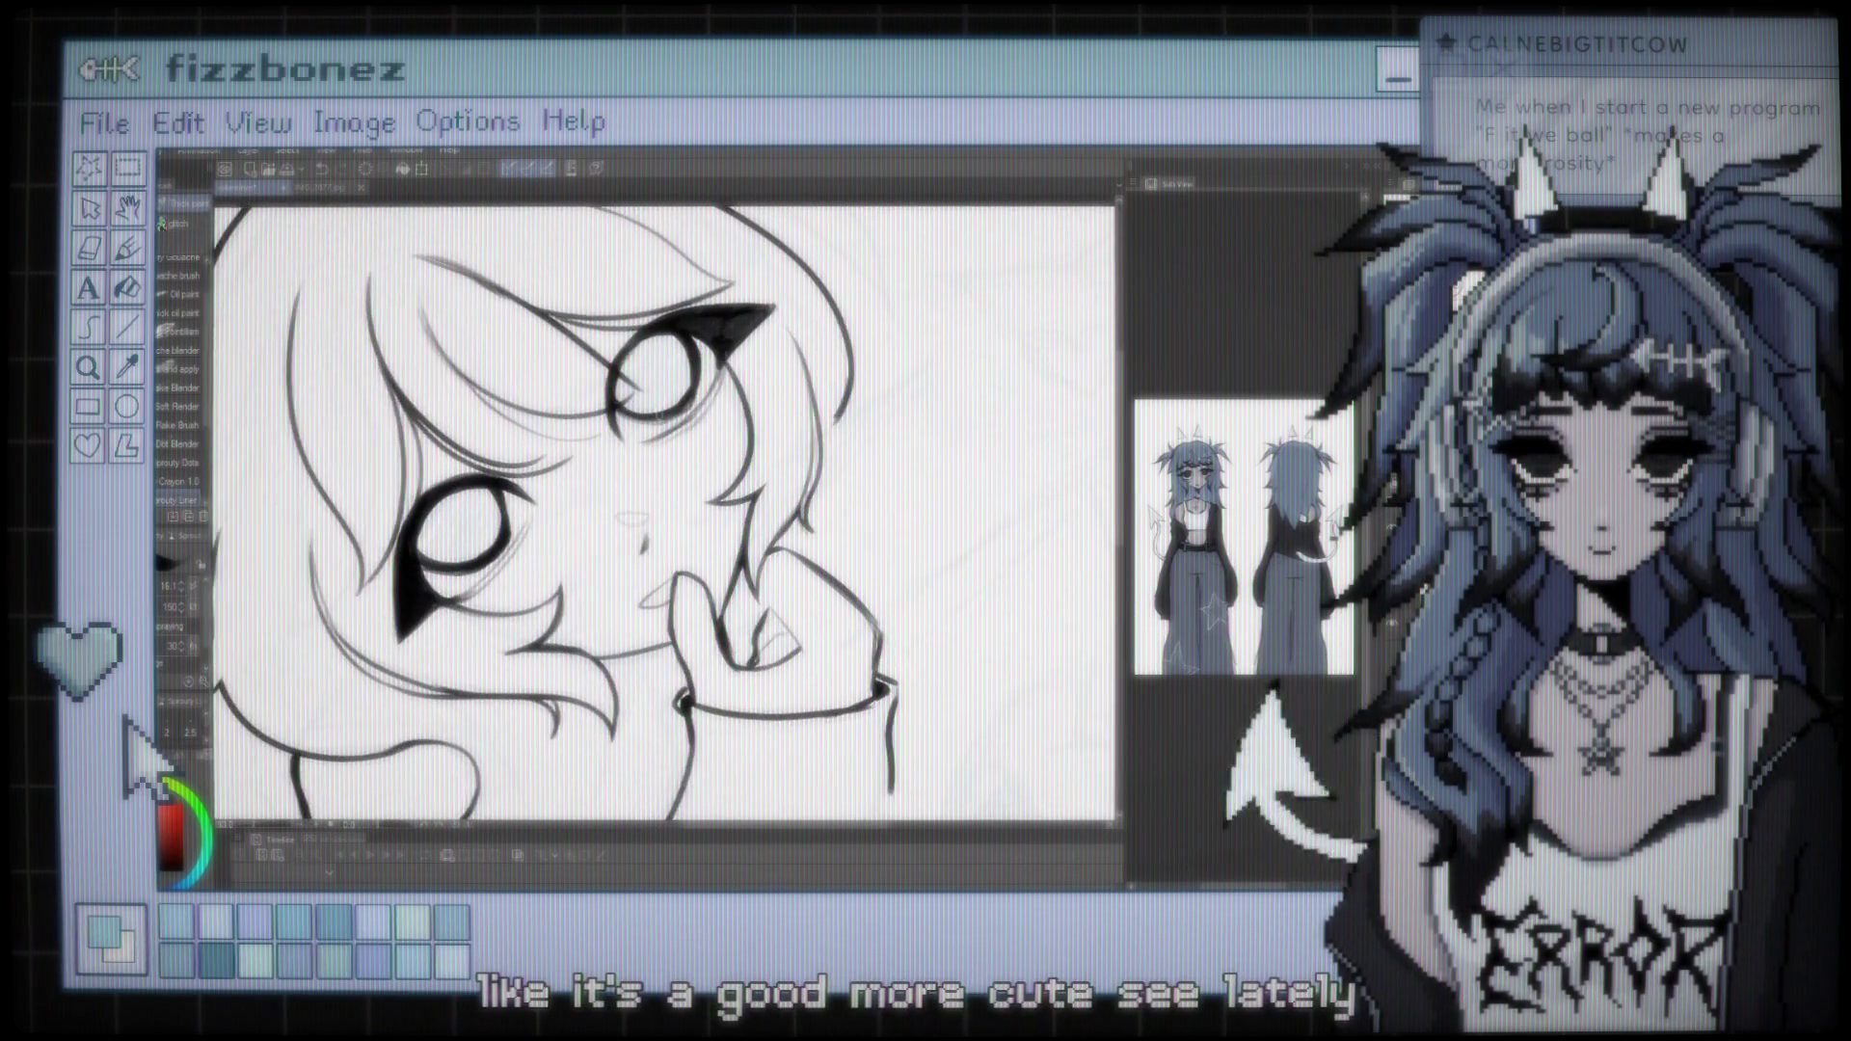
scroll(742, 468, down, 5)
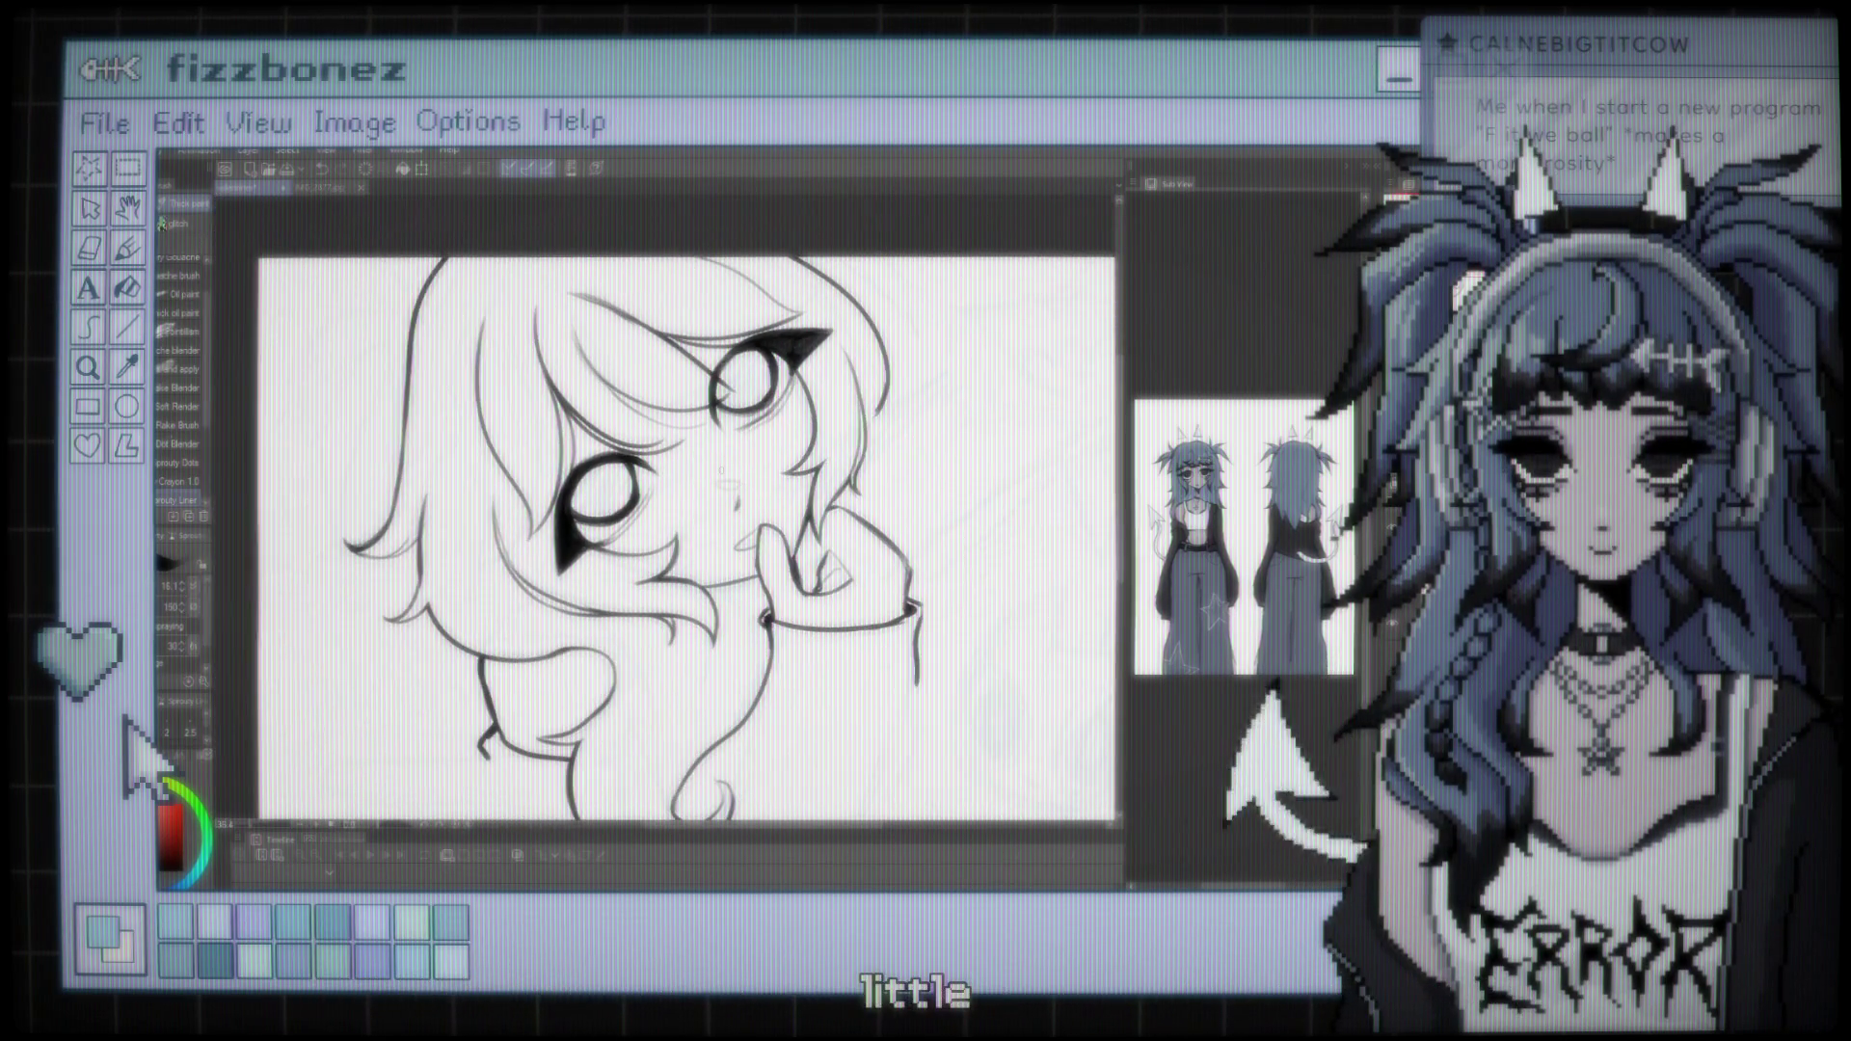
scroll(726, 462, up, 5)
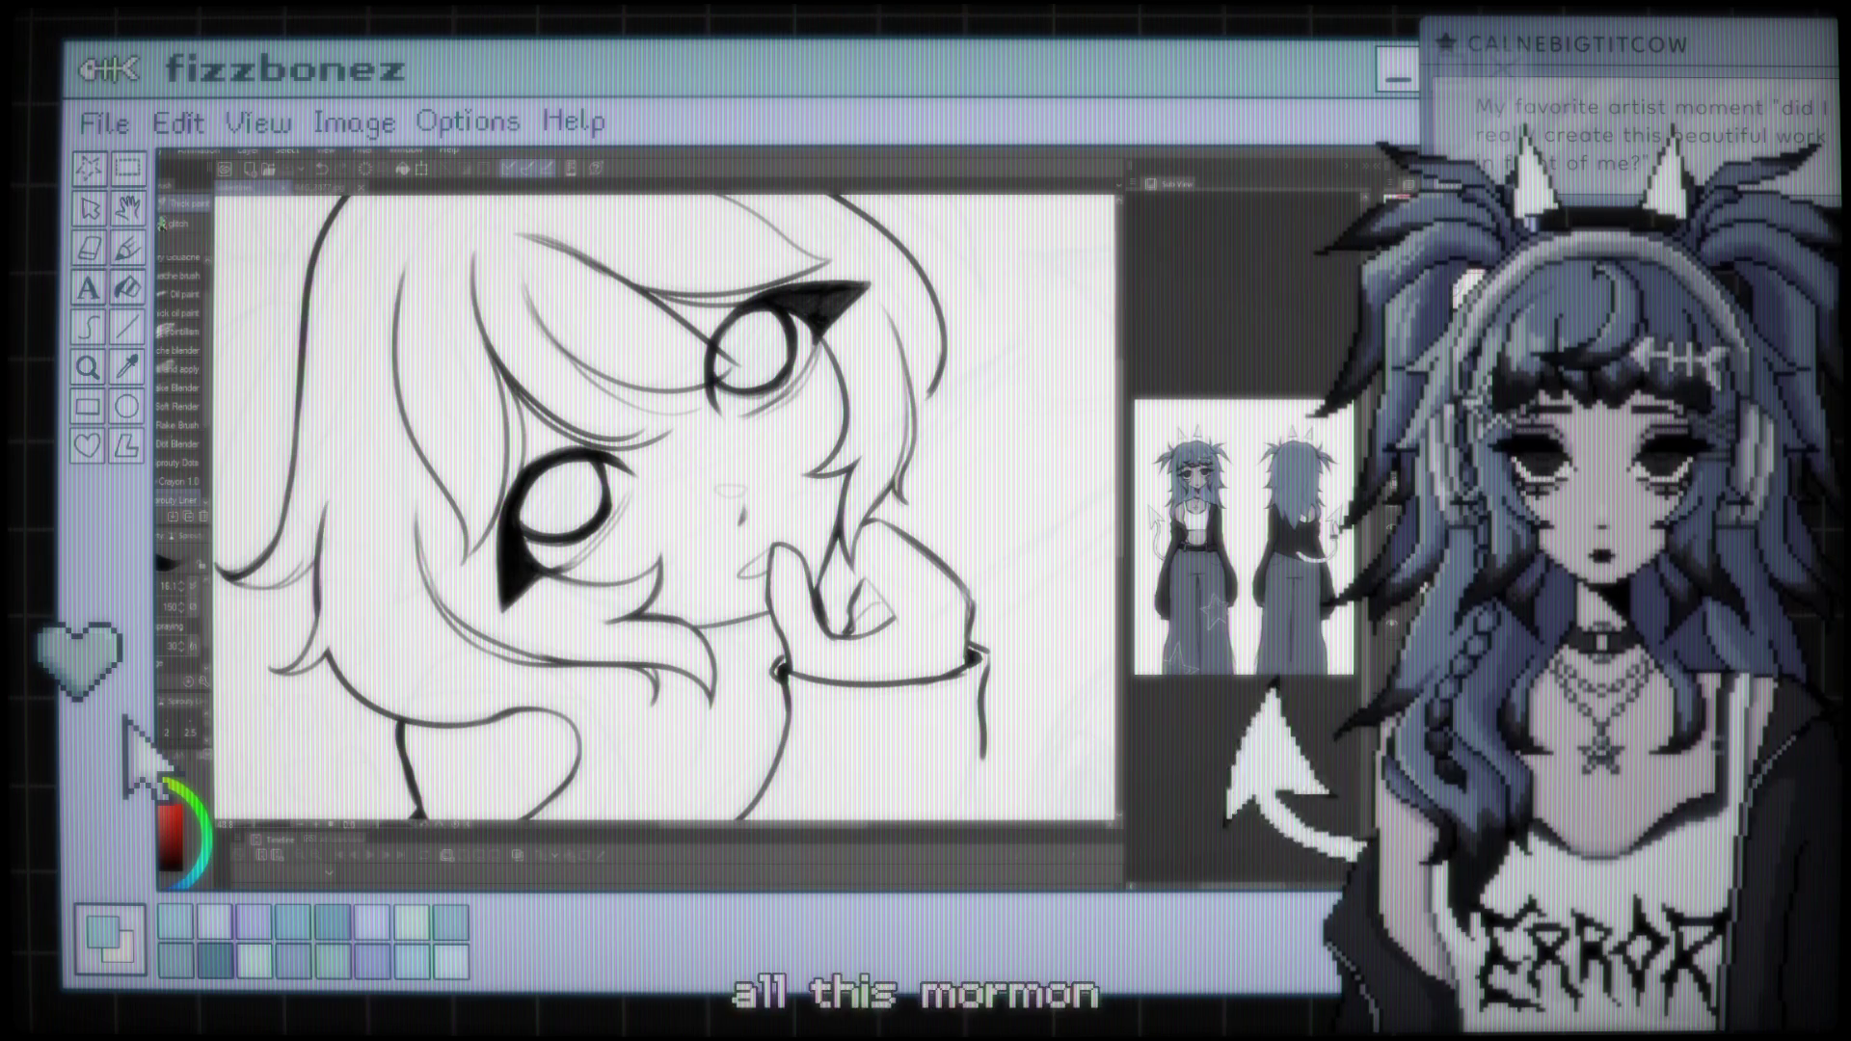
key(ctrl+minus)
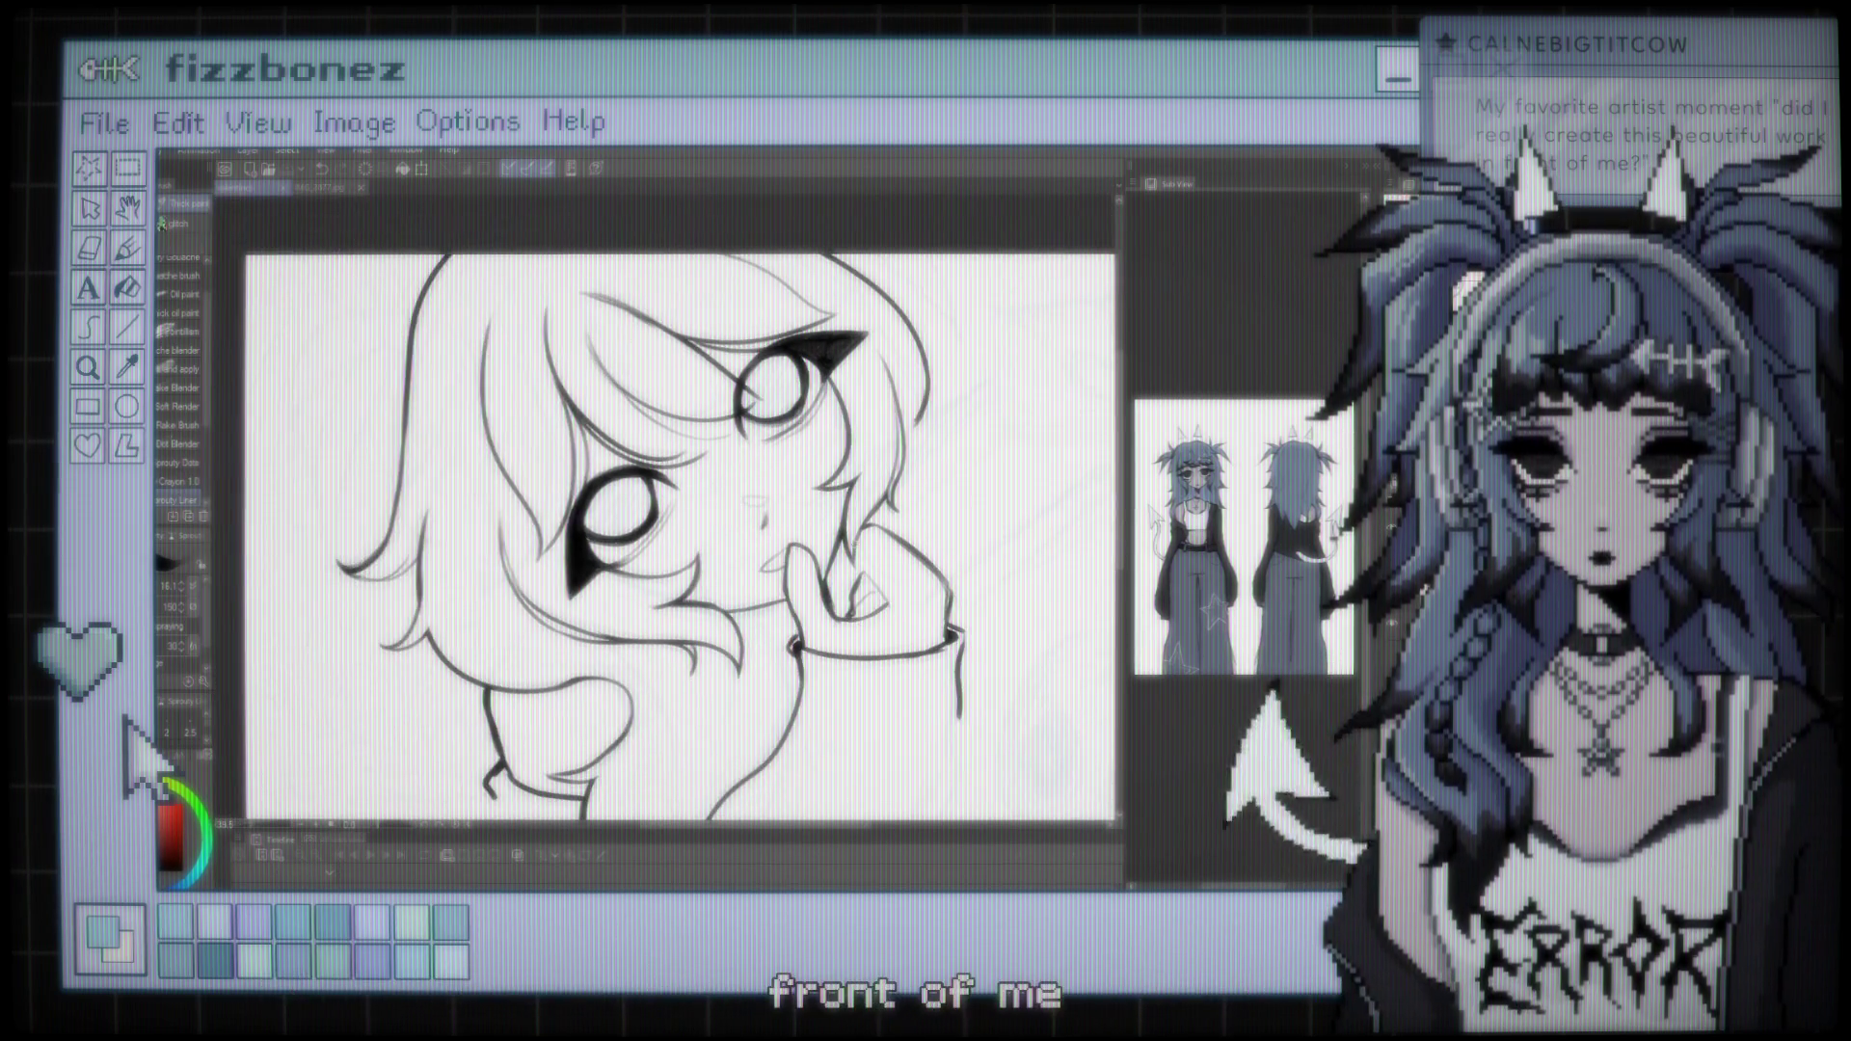
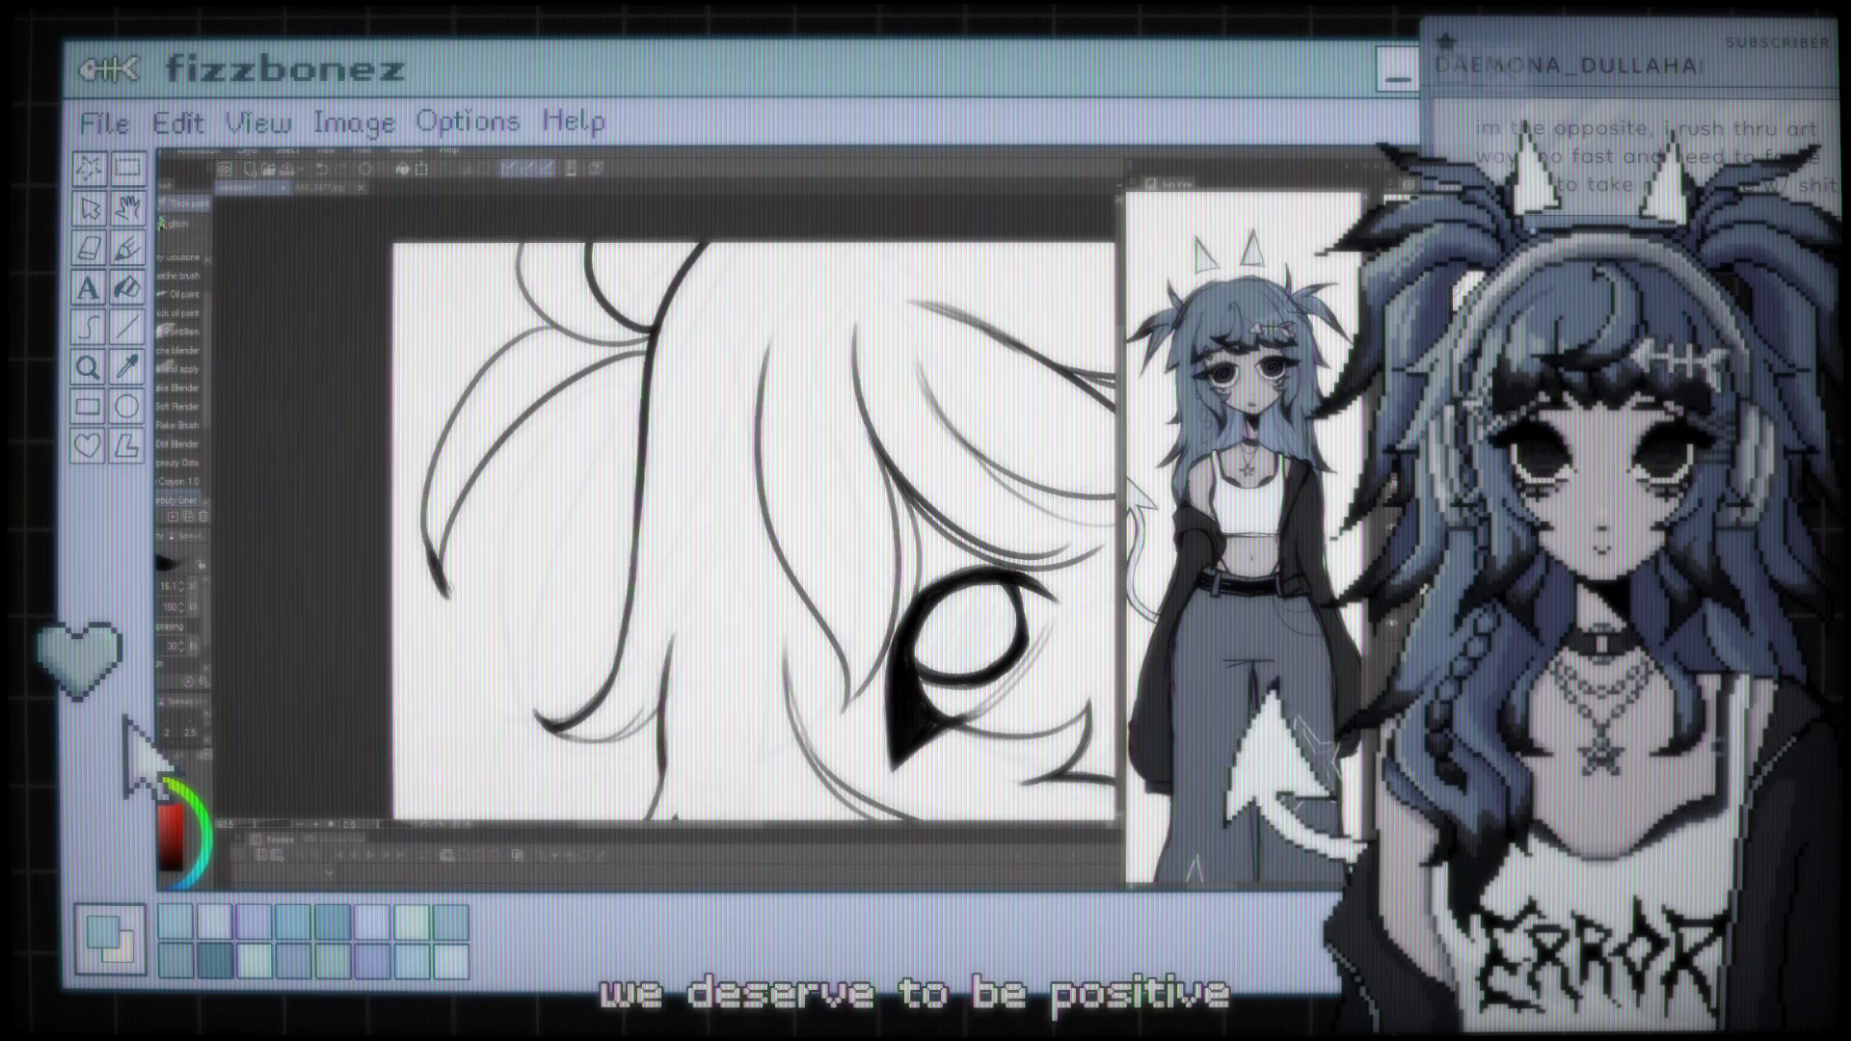
Frame the view close on the girl's hair and eyes
key(ctrl+minus)
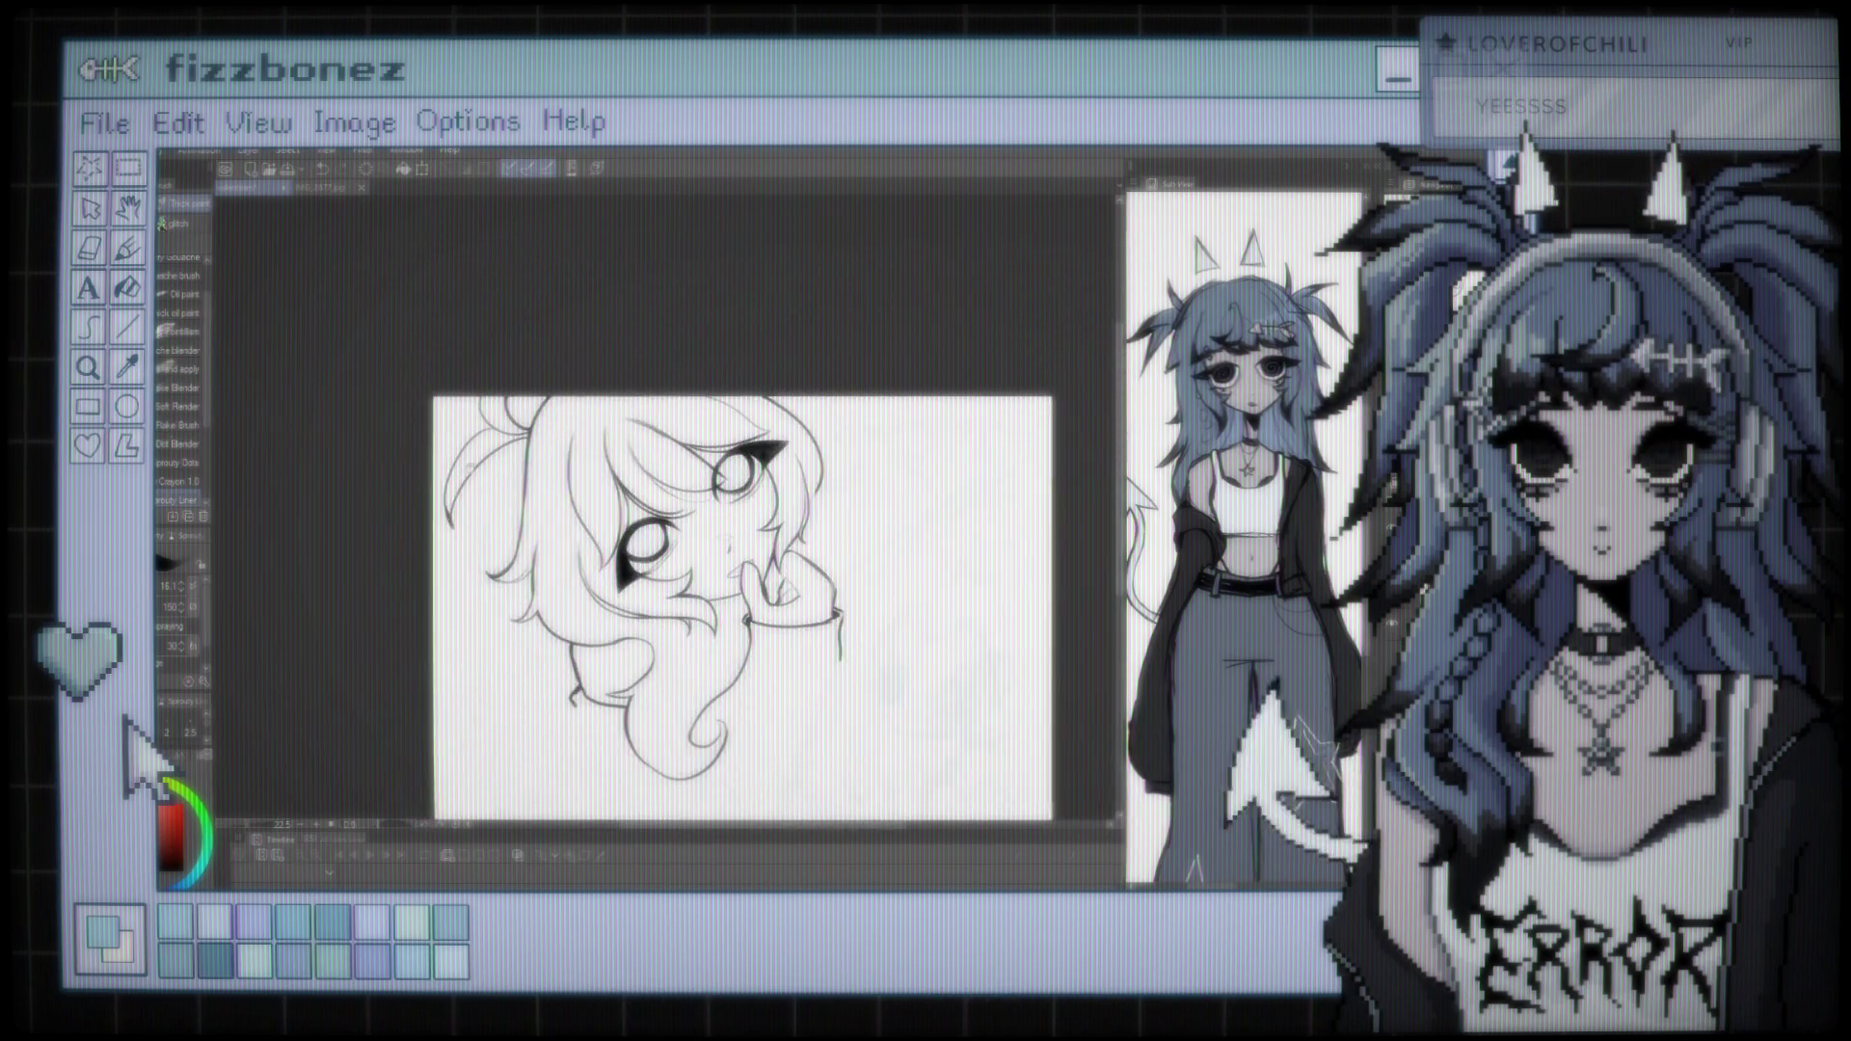
drag(743, 608, 776, 415)
key(ctrl+plus)
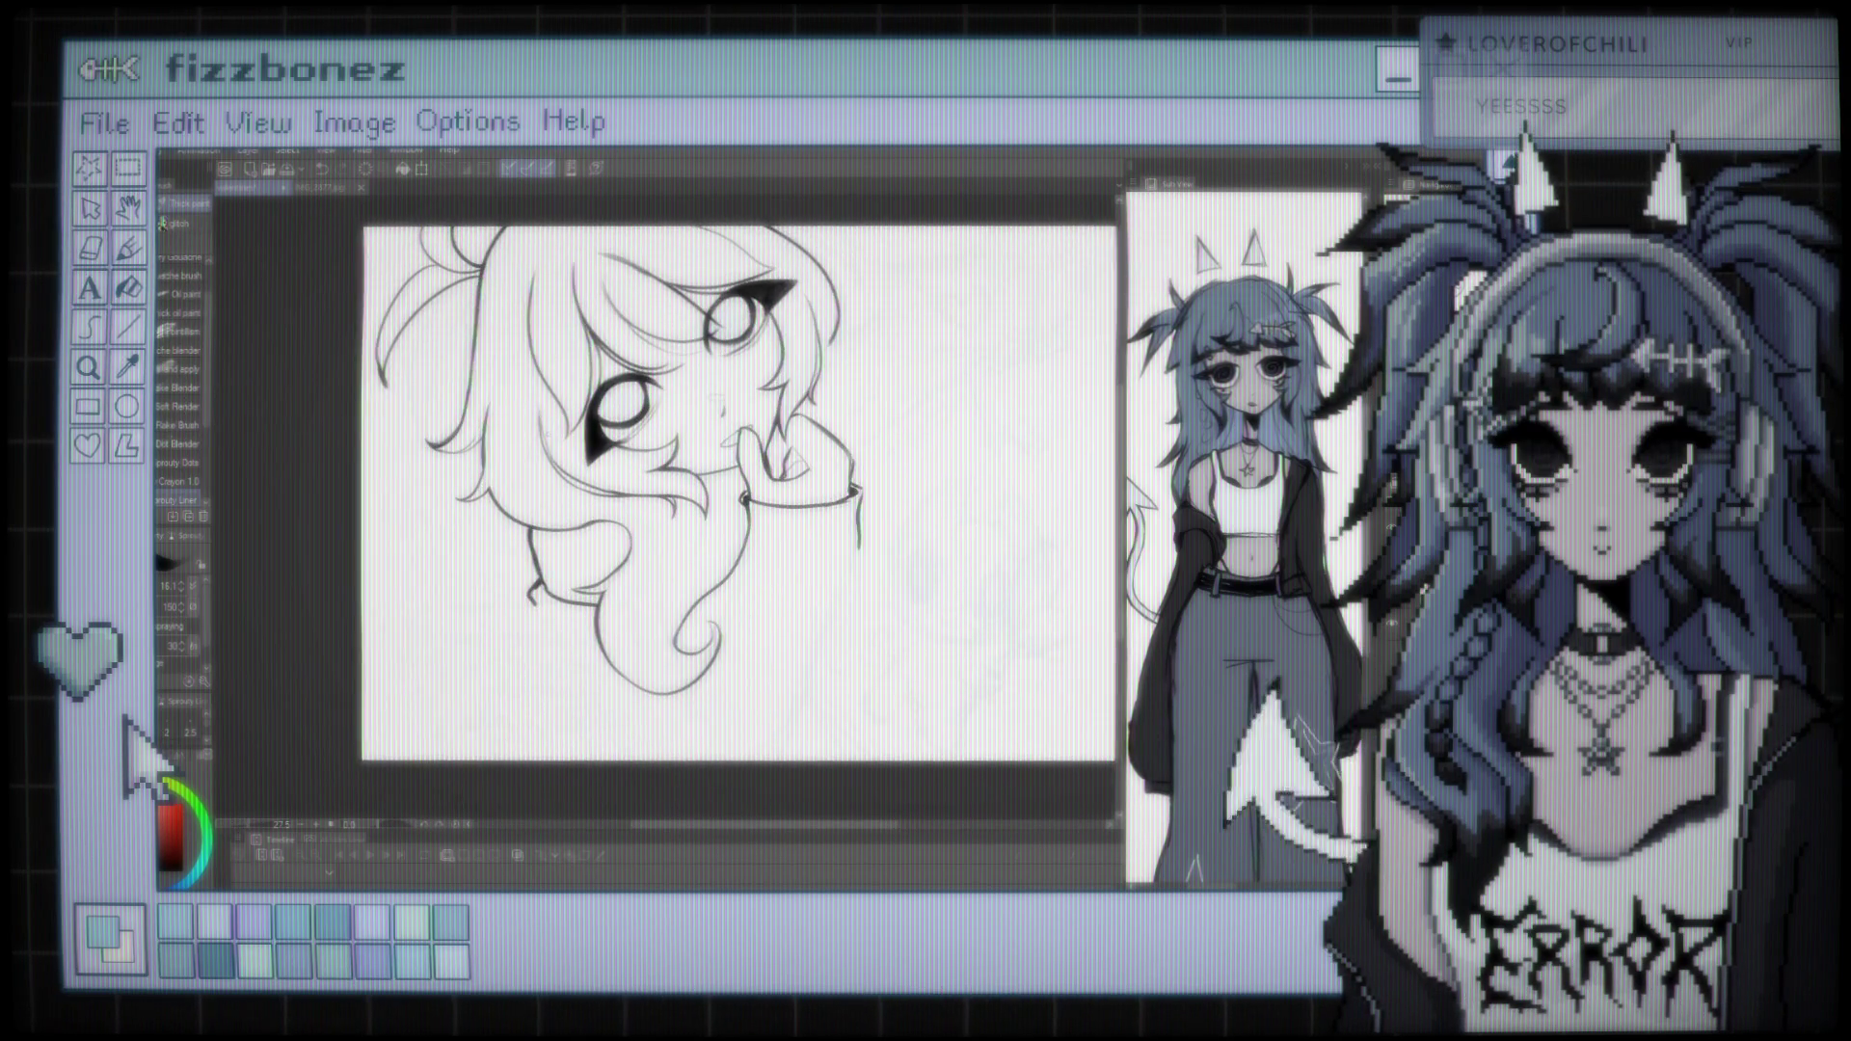
key(ctrl+plus)
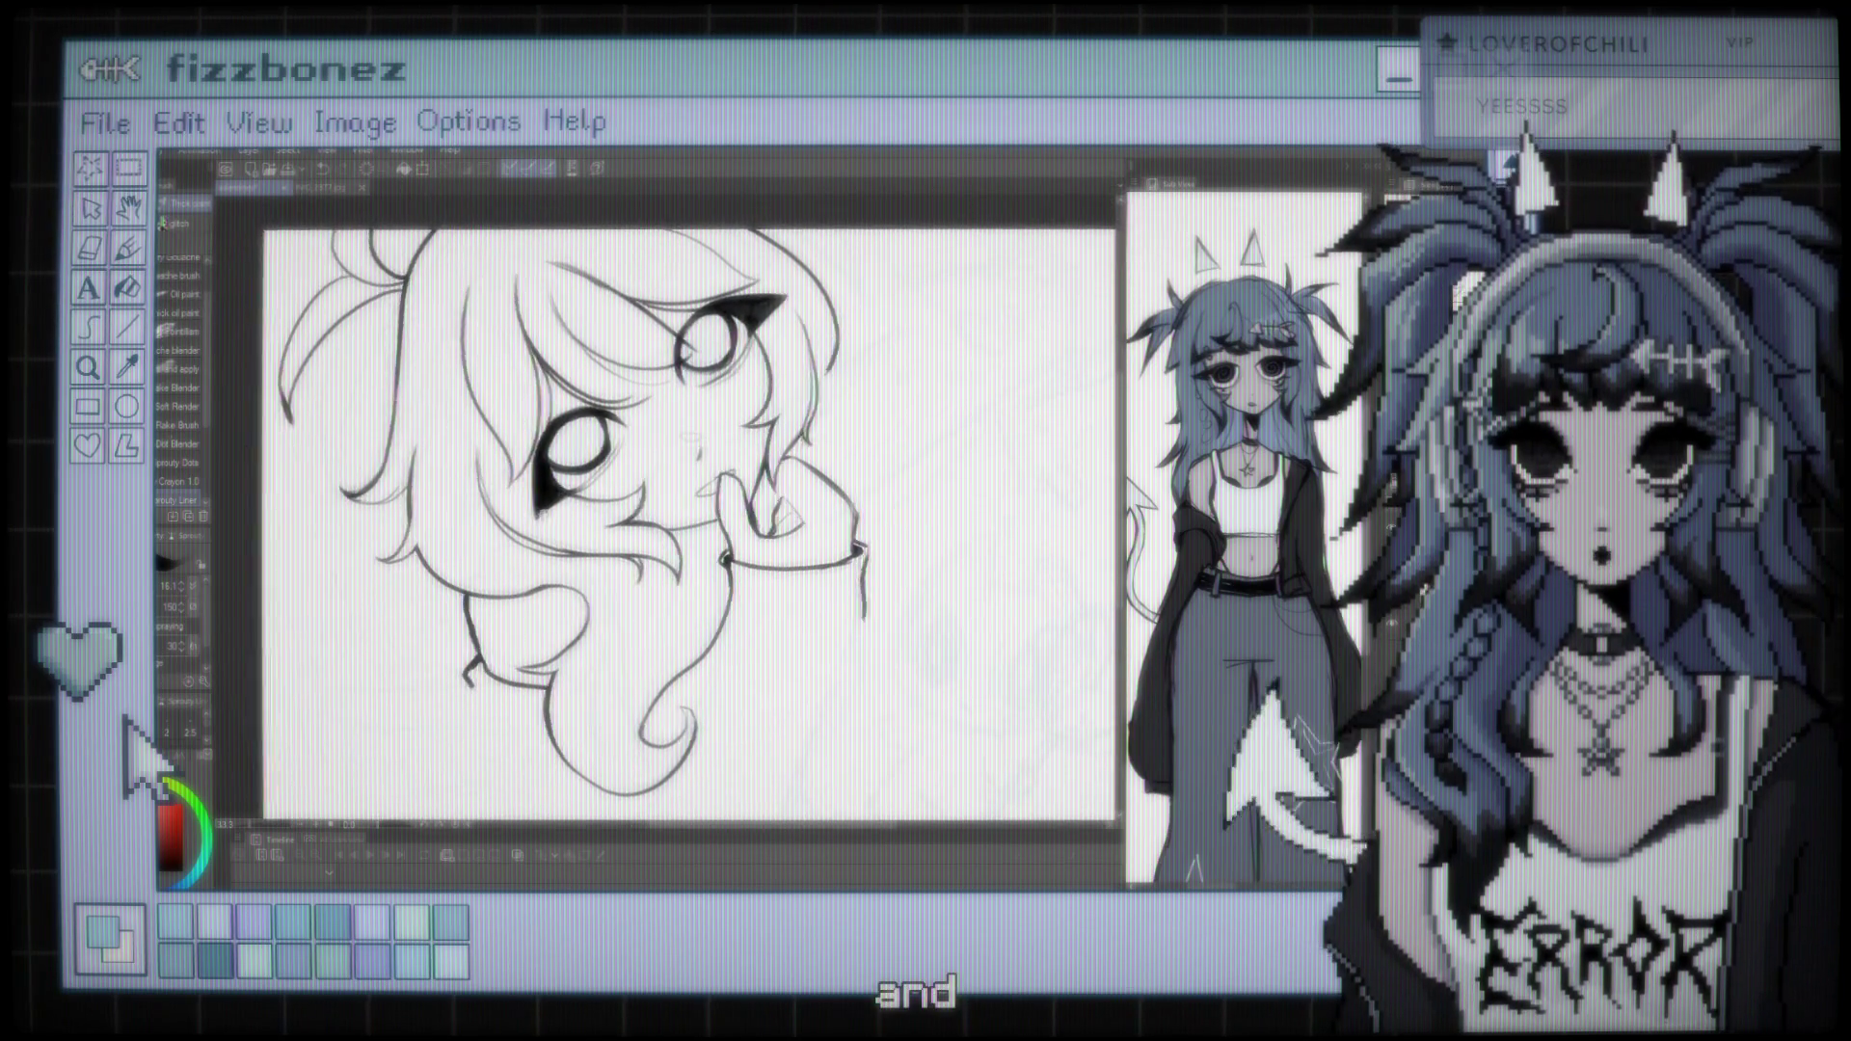
drag(675, 530, 472, 526)
key(ctrl+plus)
key(ctrl+plus)
key(ctrl+plus)
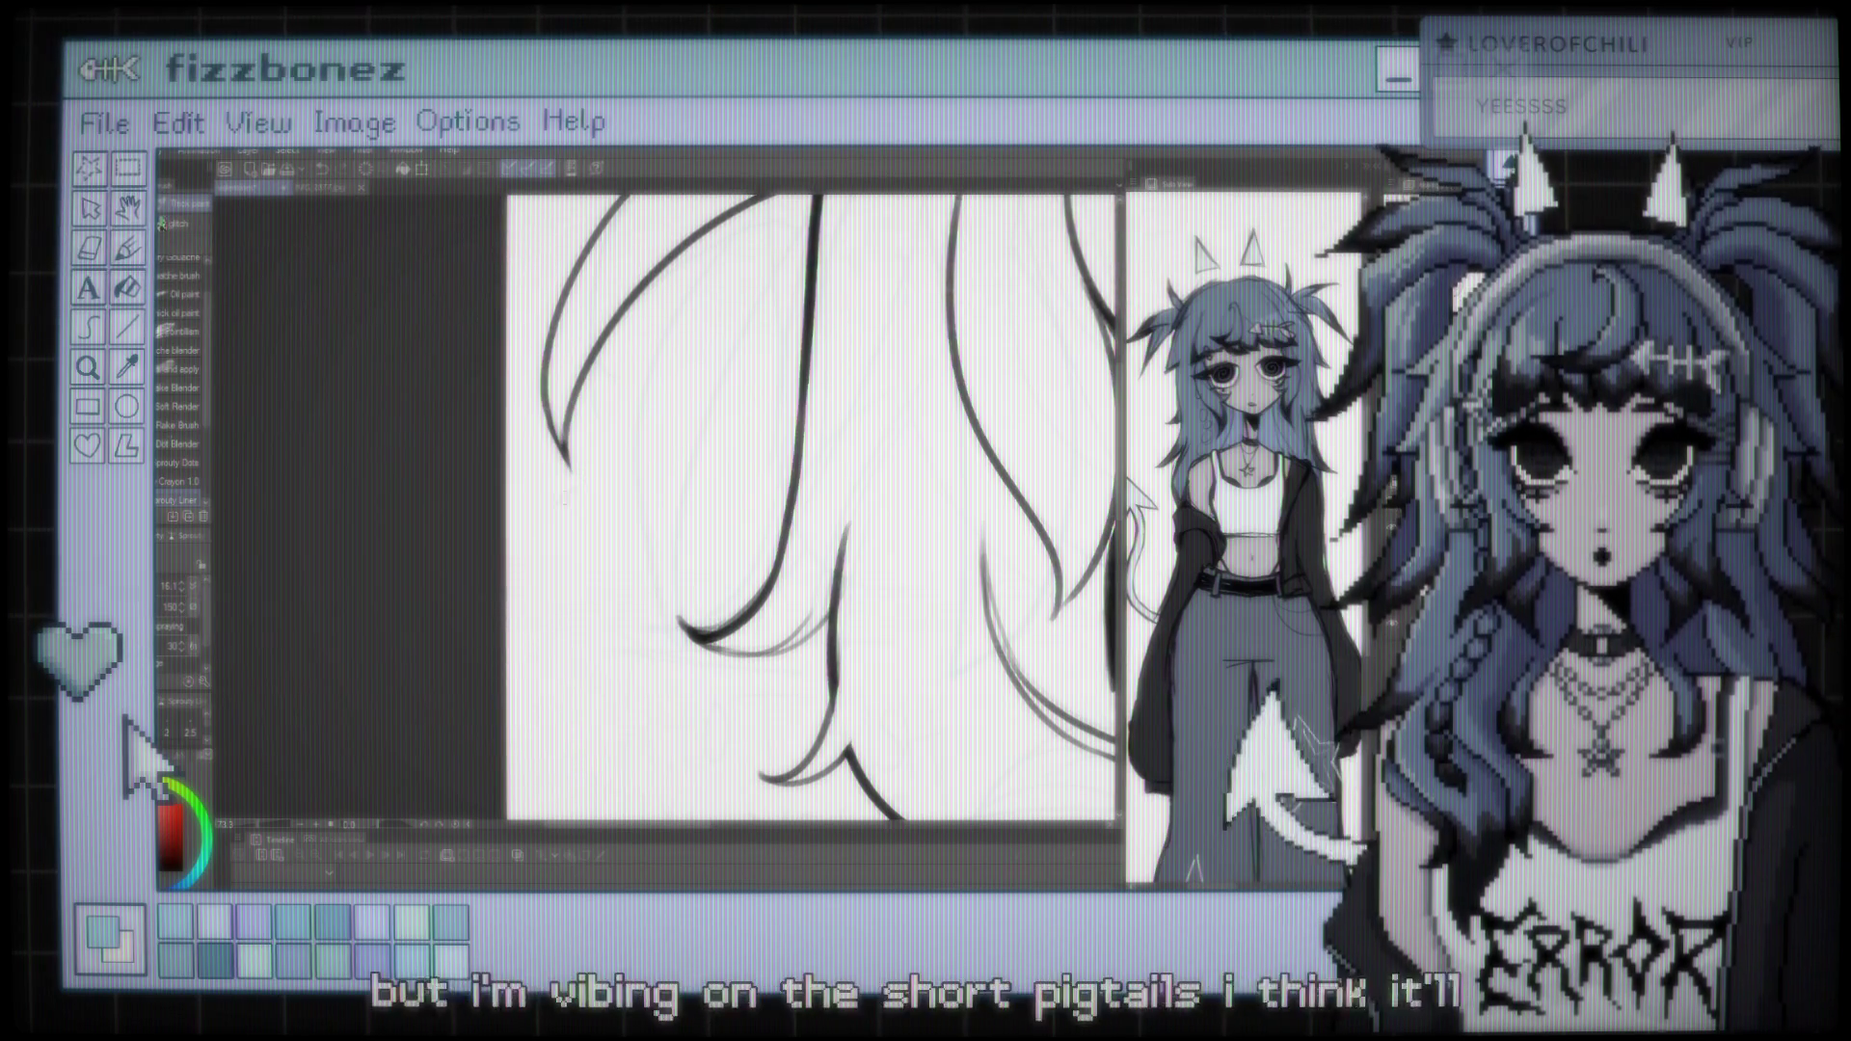
scroll(810, 511, up, 5)
scroll(810, 555, down, 2)
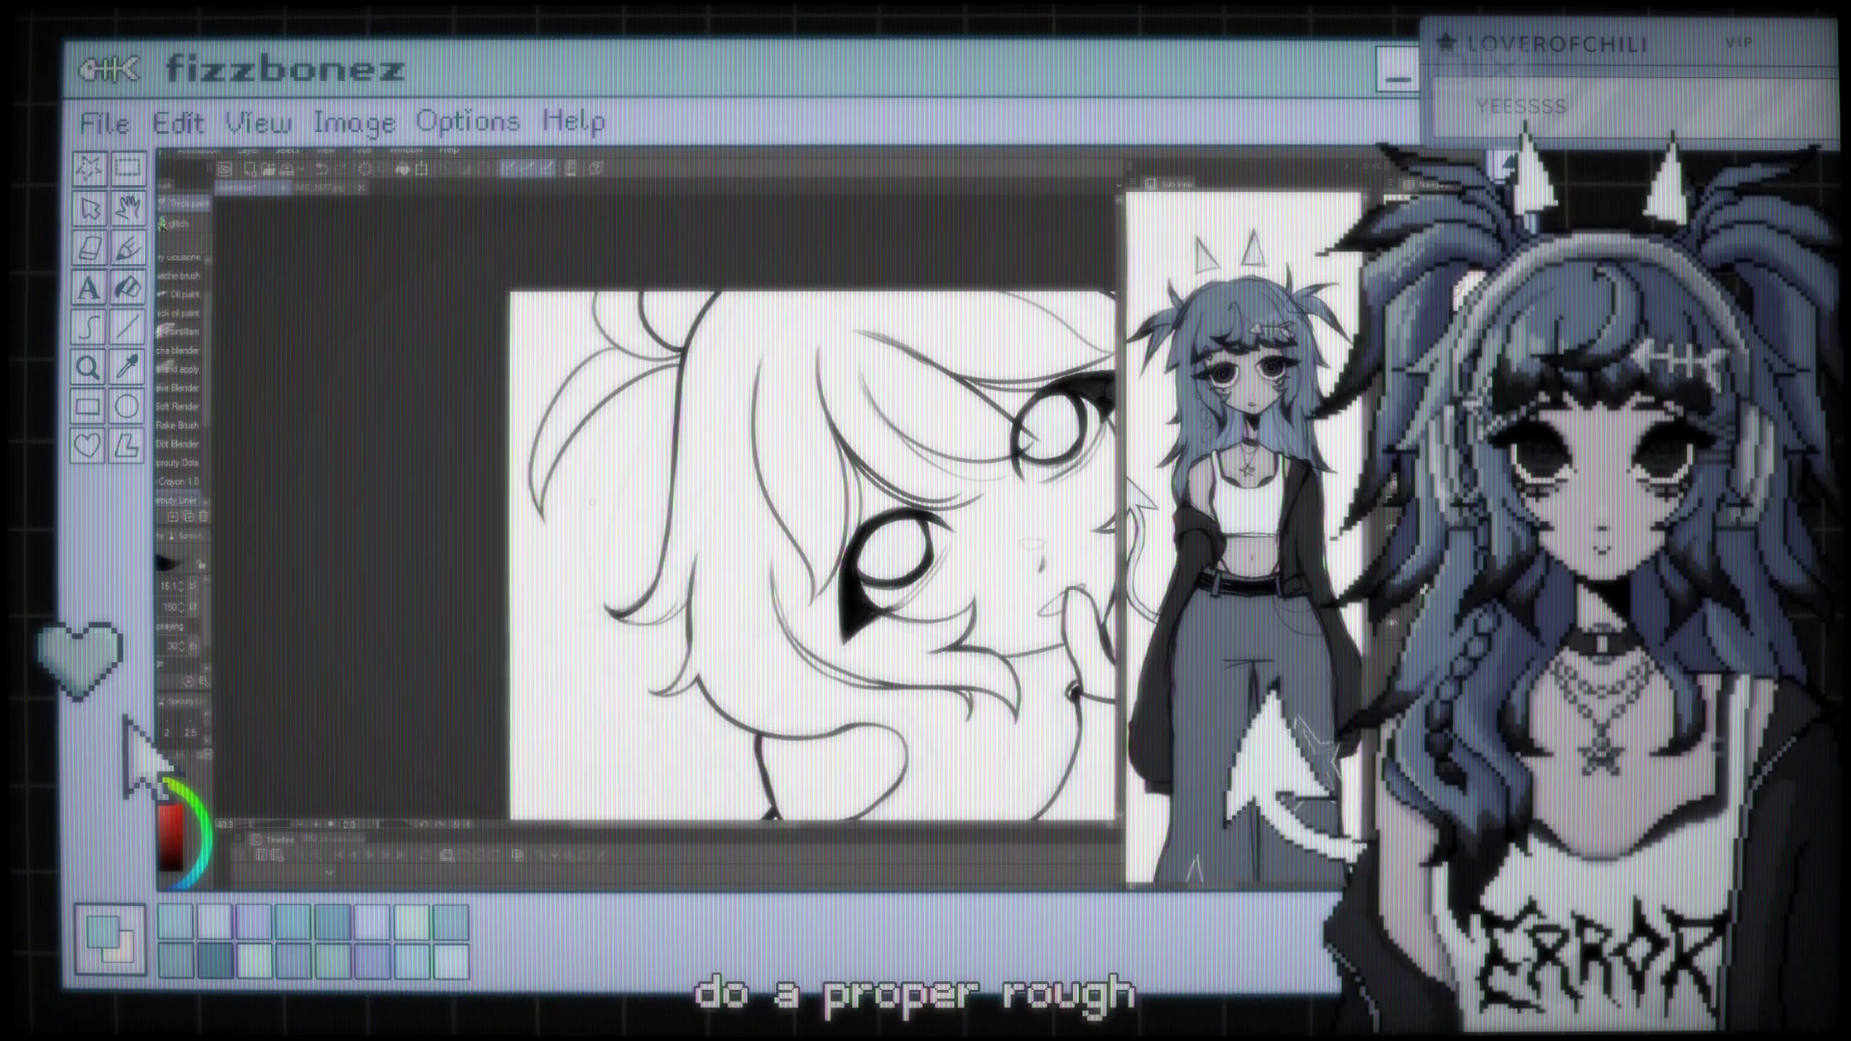
scroll(719, 554, down, 3)
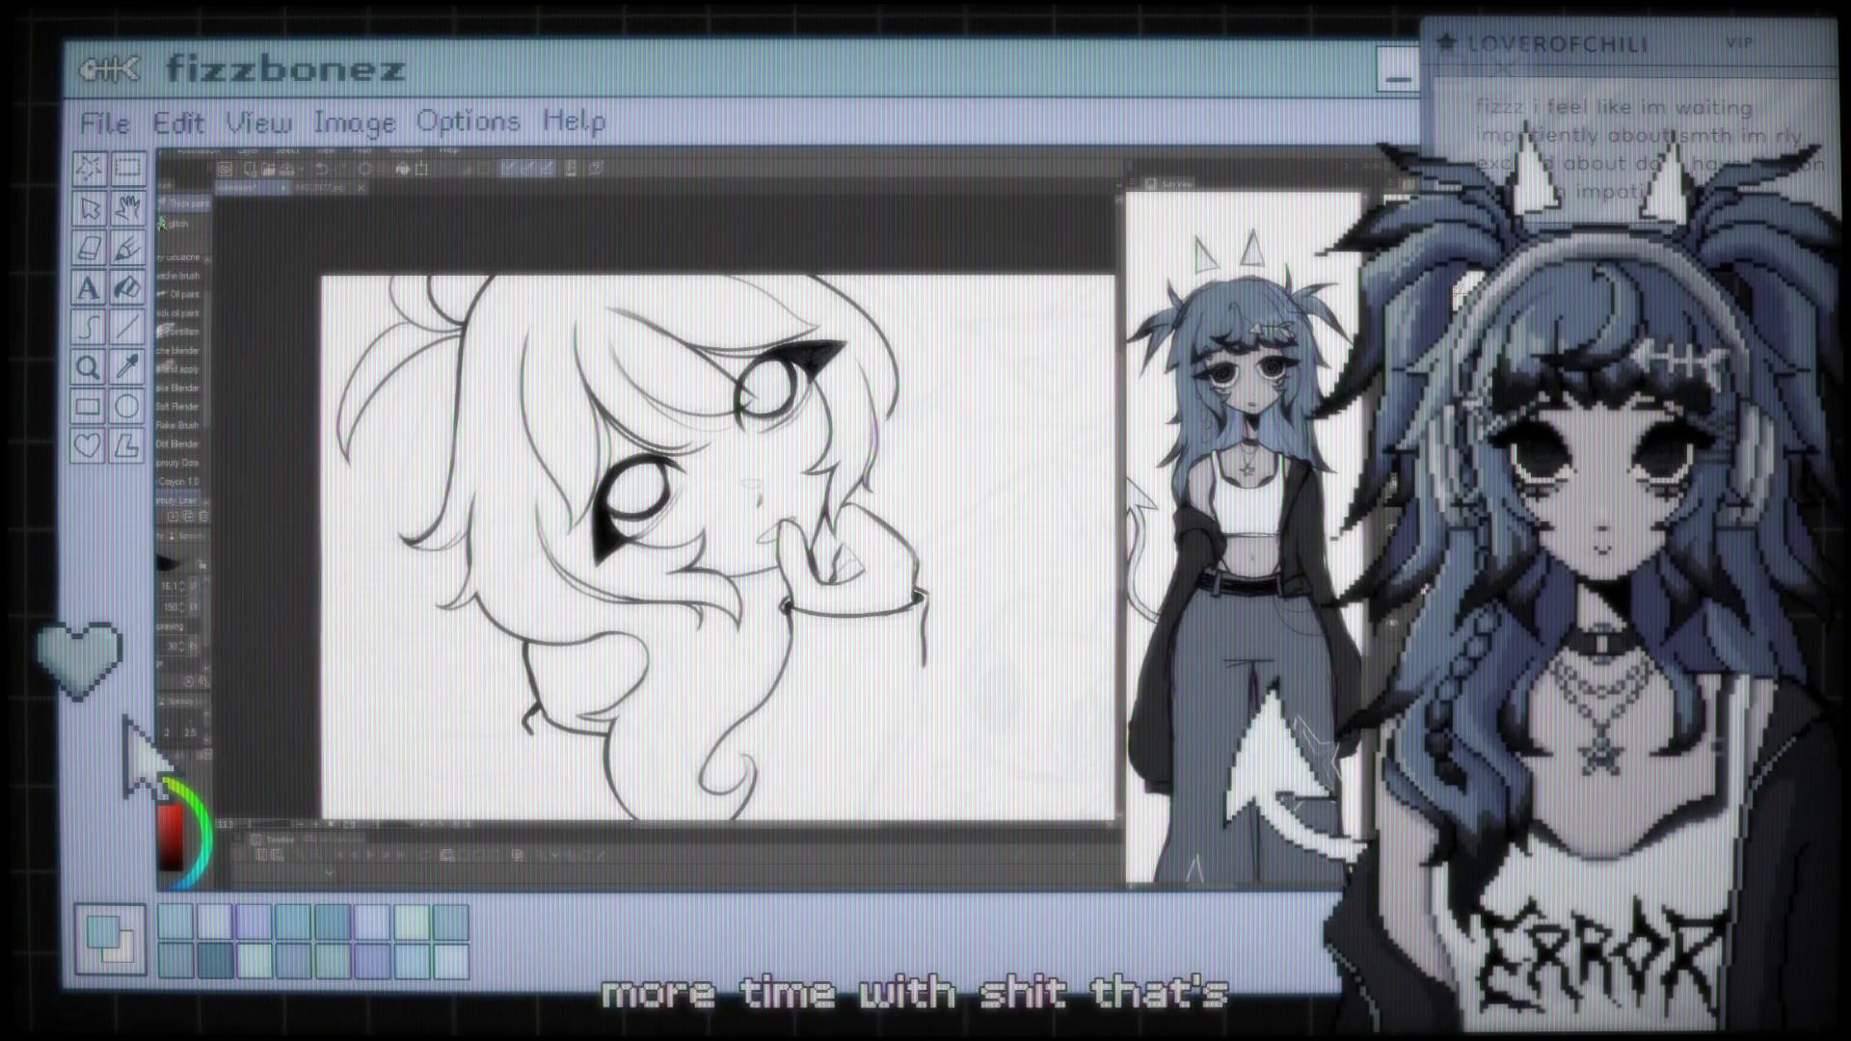
scroll(718, 550, up, 2)
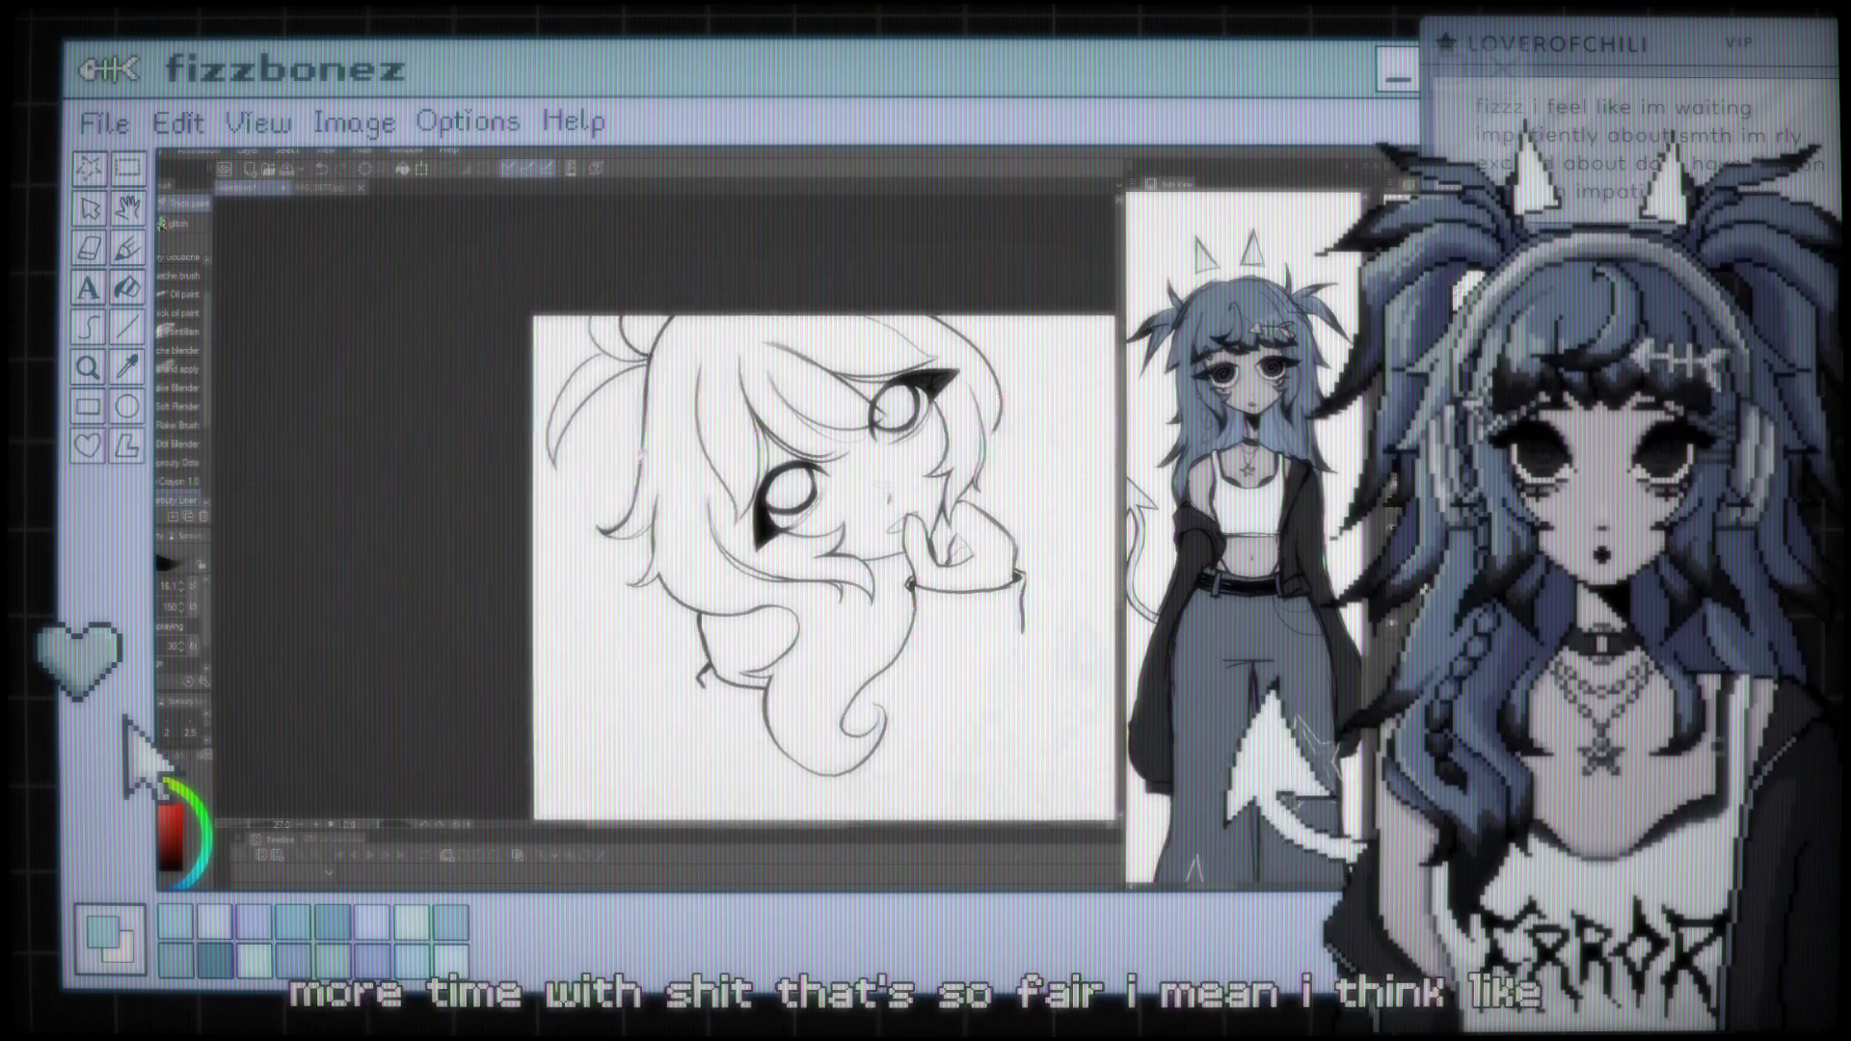
scroll(540, 415, up, 2)
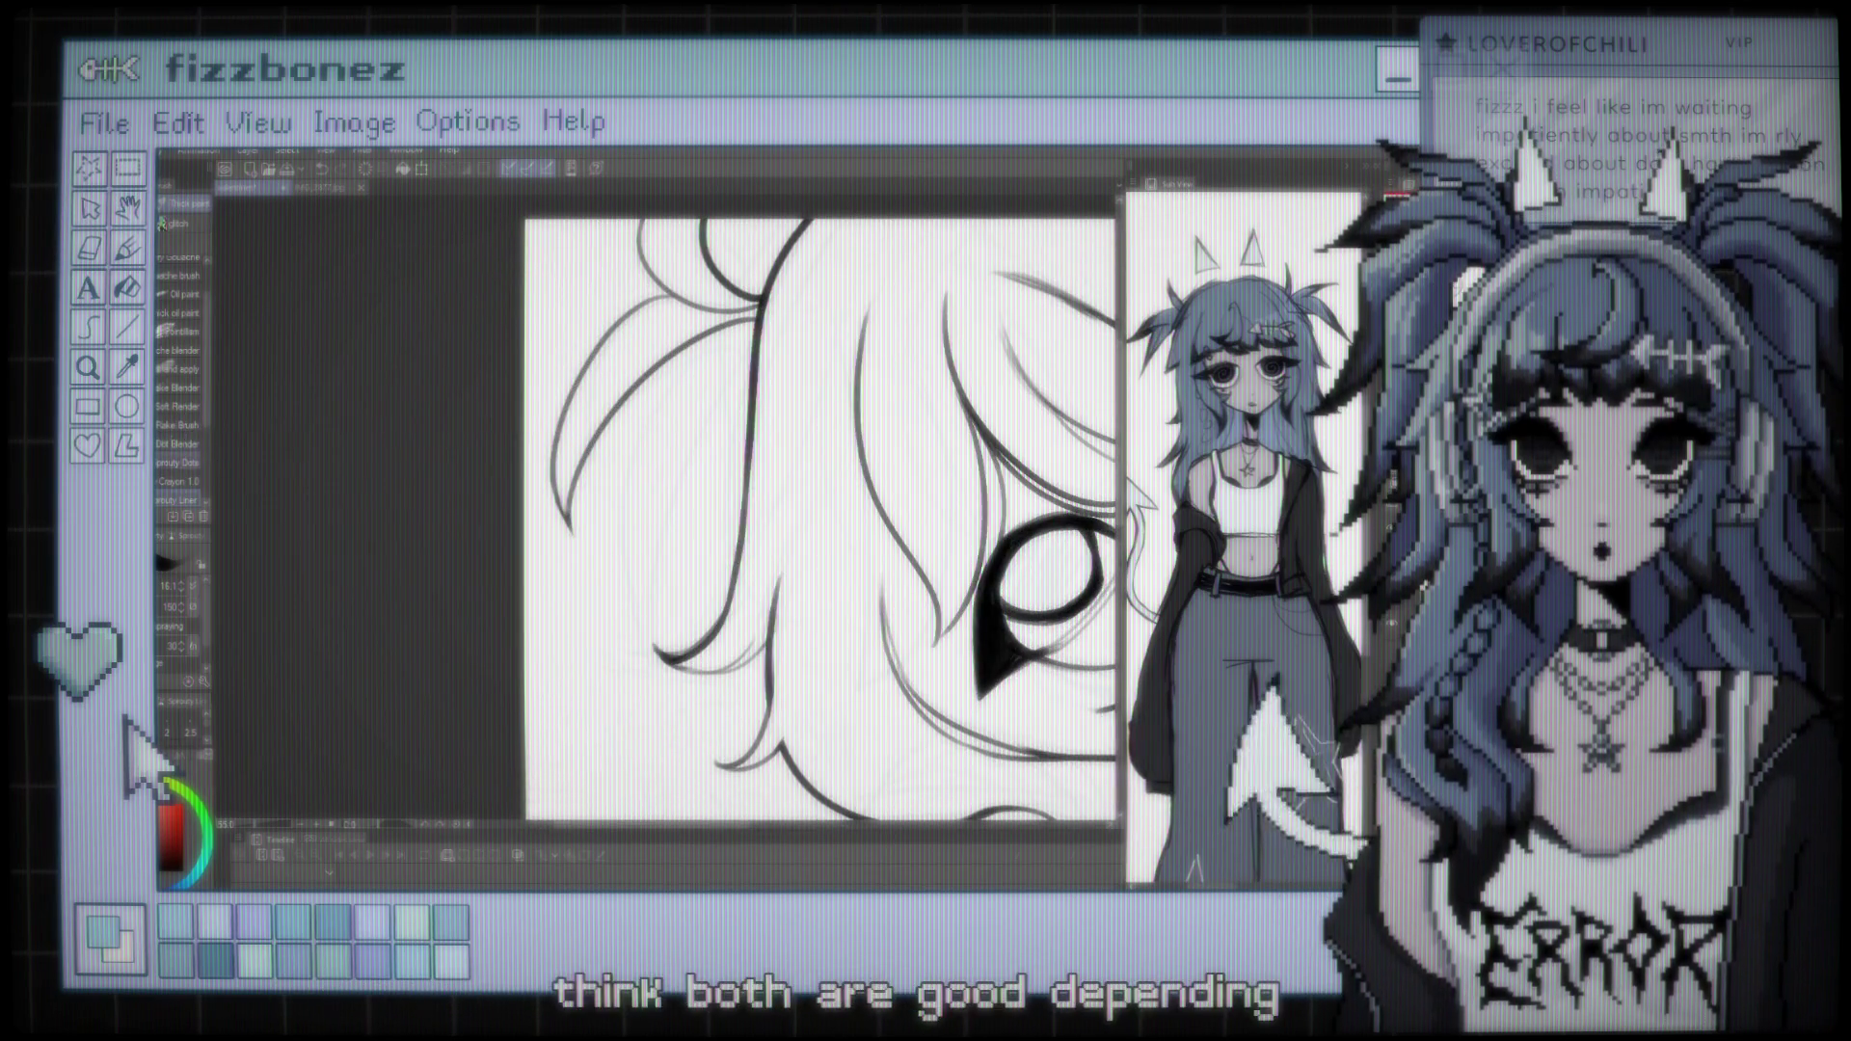
With Liquify, push the hair strands beside the eye slightly to the right
key(j)
drag(548, 471, 557, 463)
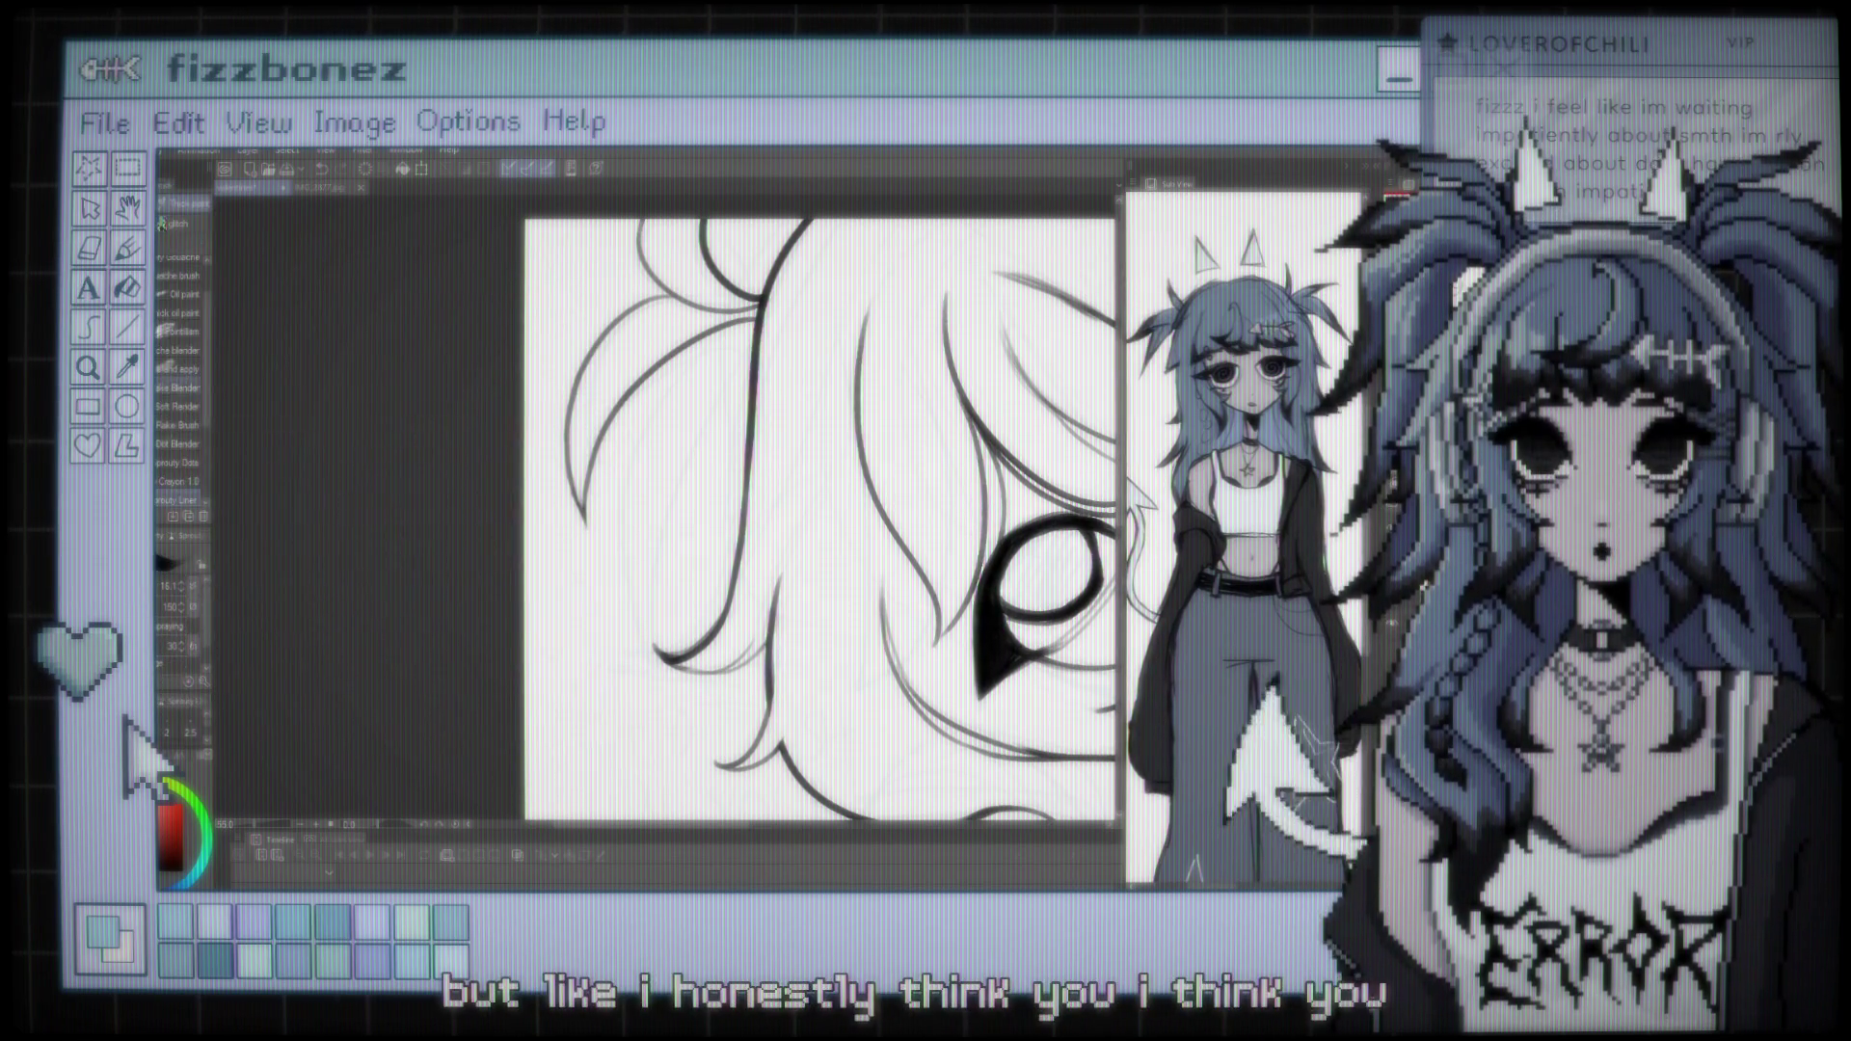
scroll(231, 414, down, 4)
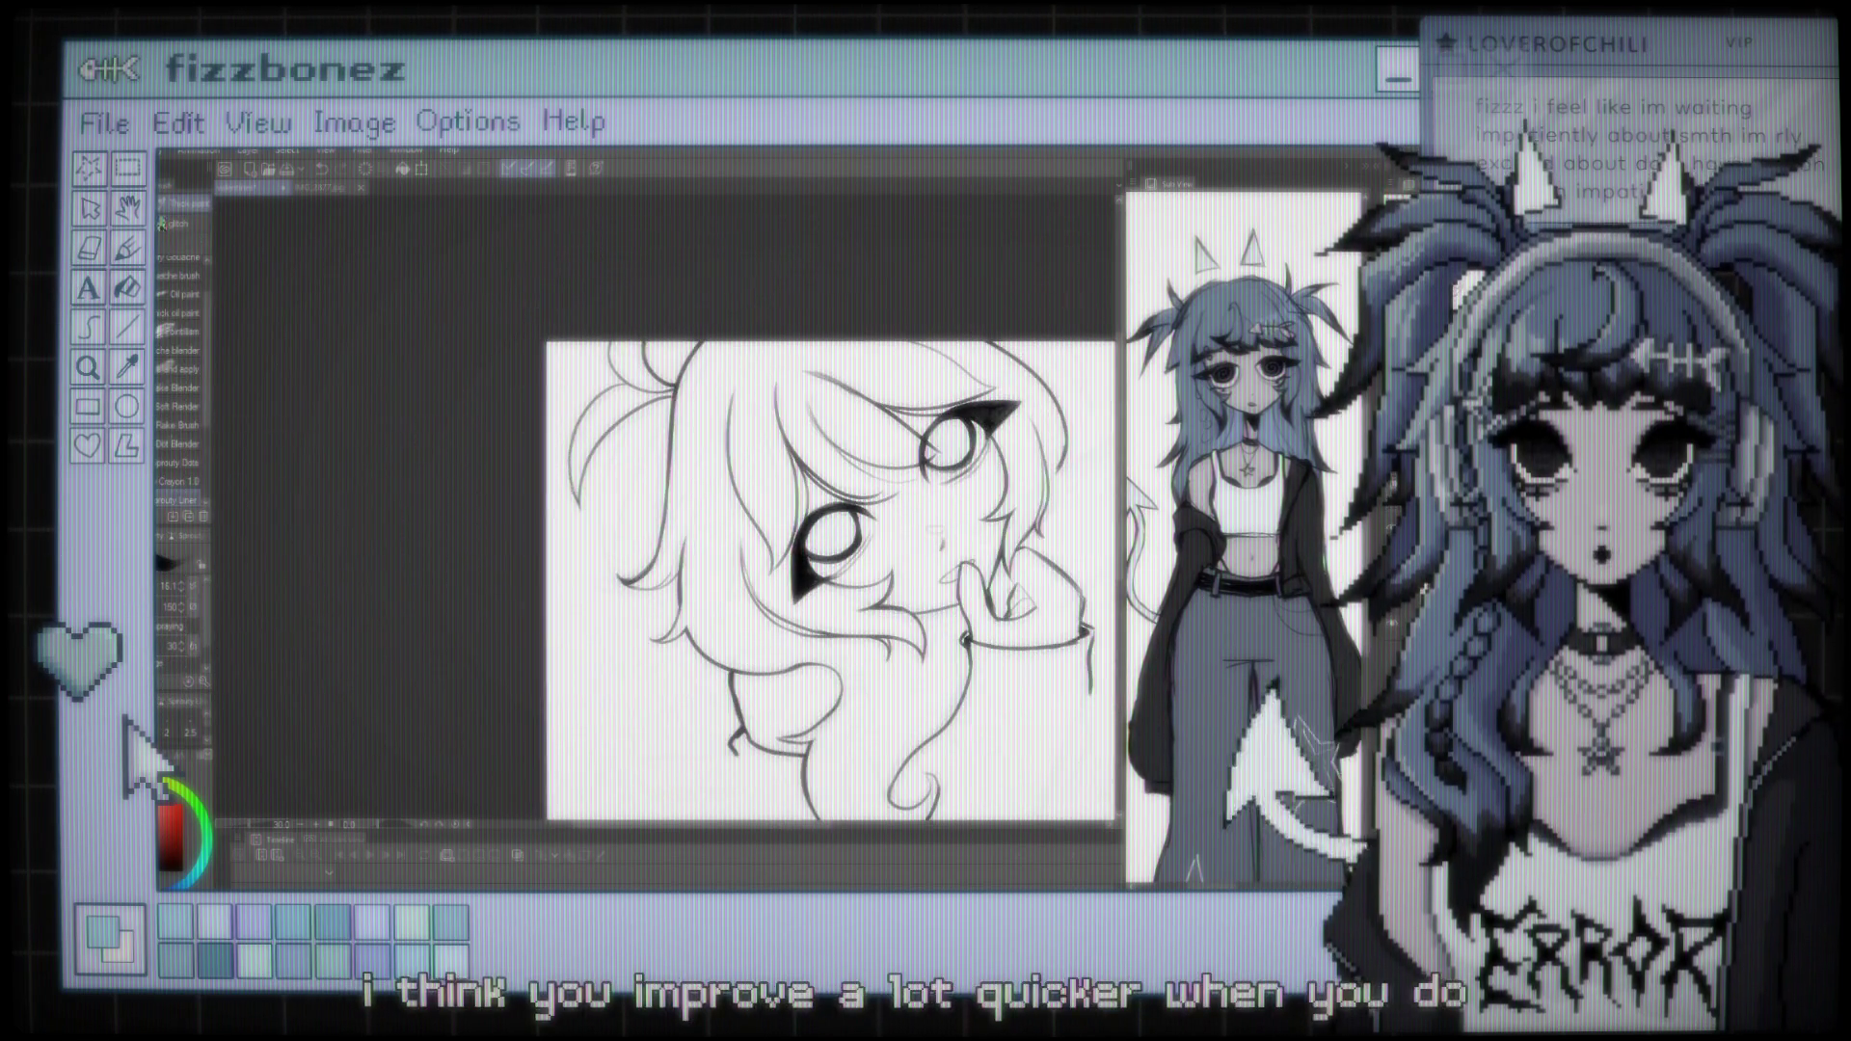
scroll(231, 415, up, 3)
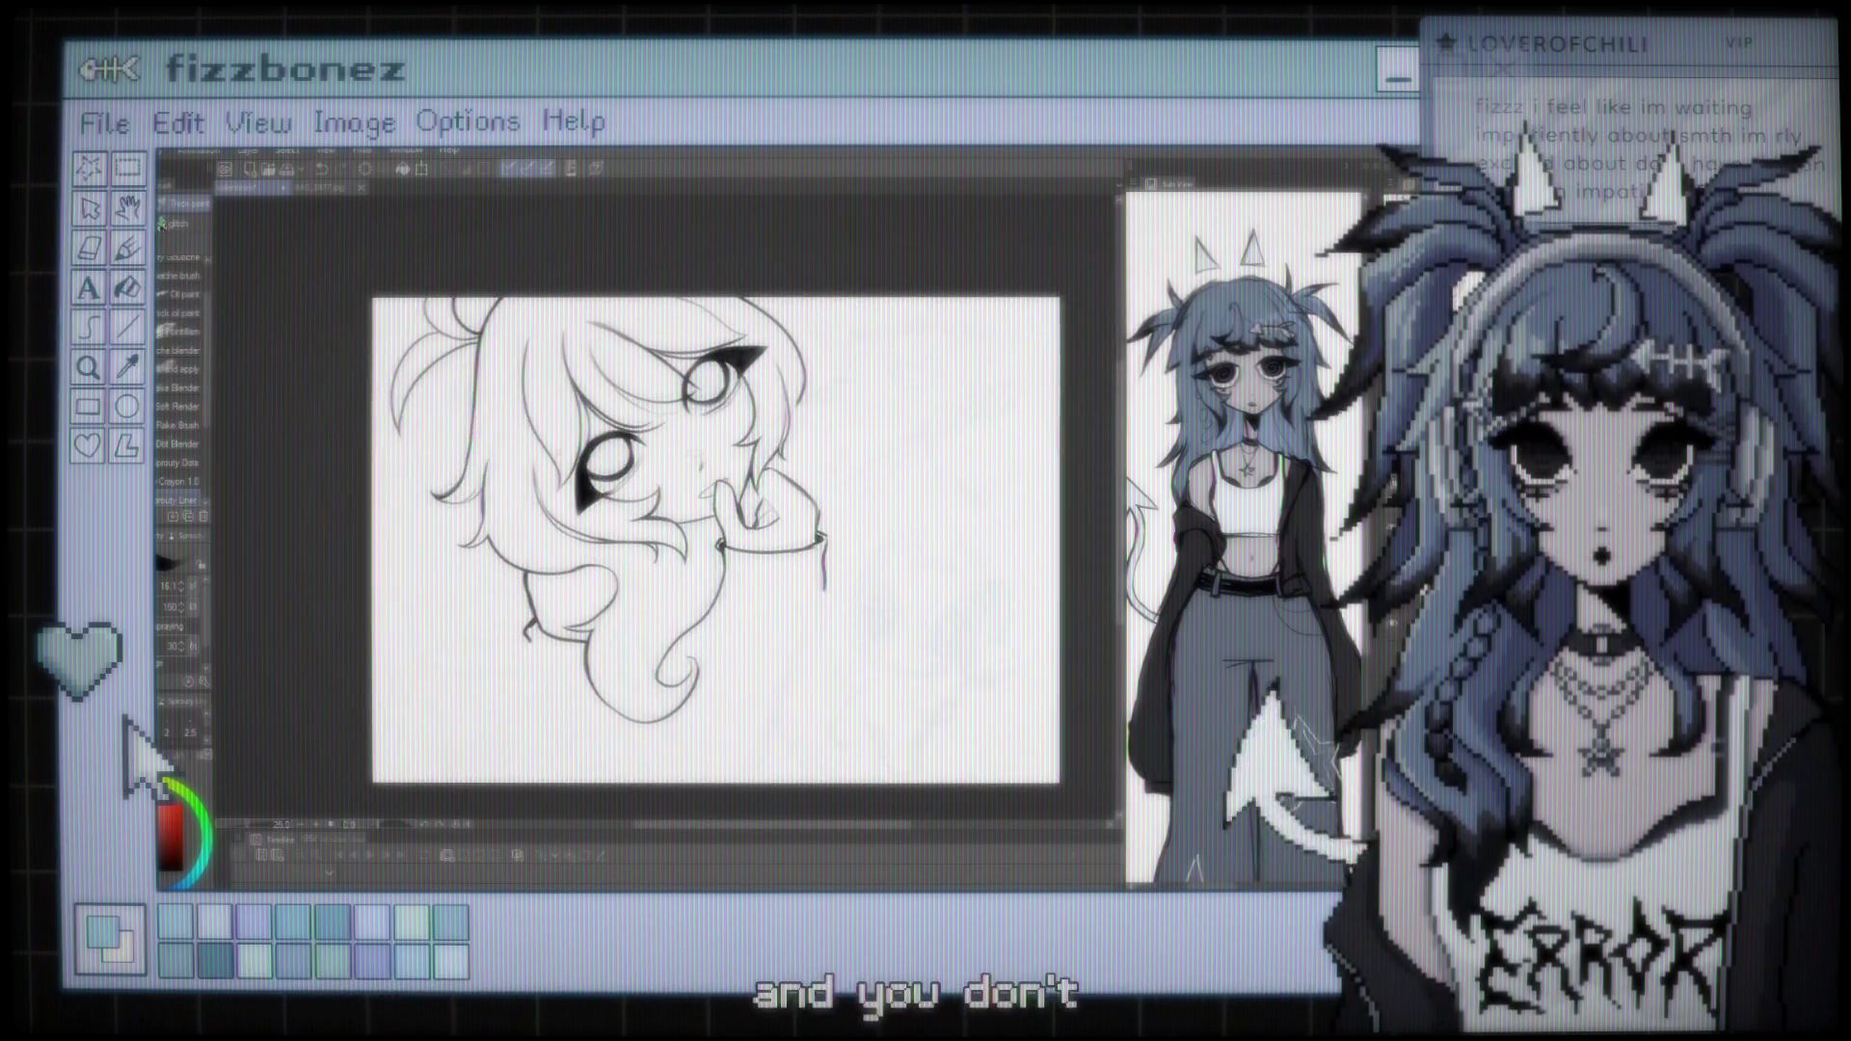
scroll(741, 522, up, 4)
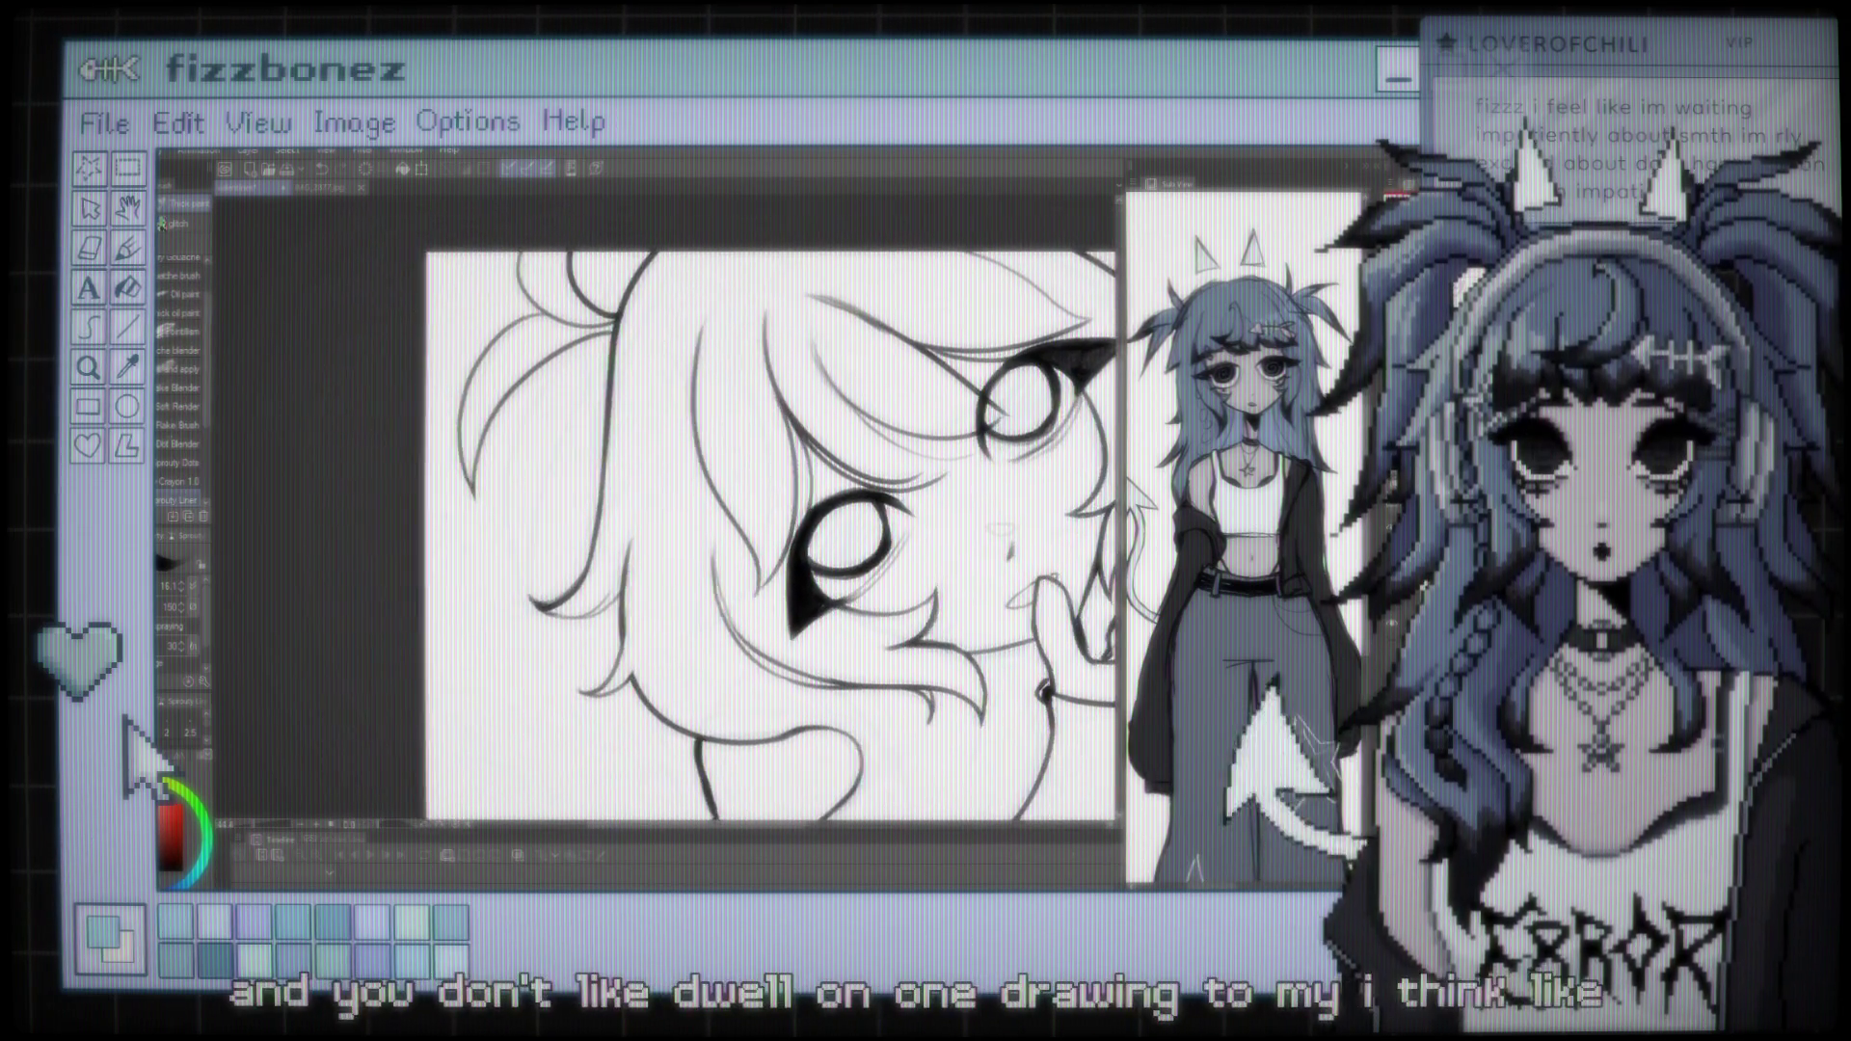
scroll(573, 436, up, 2)
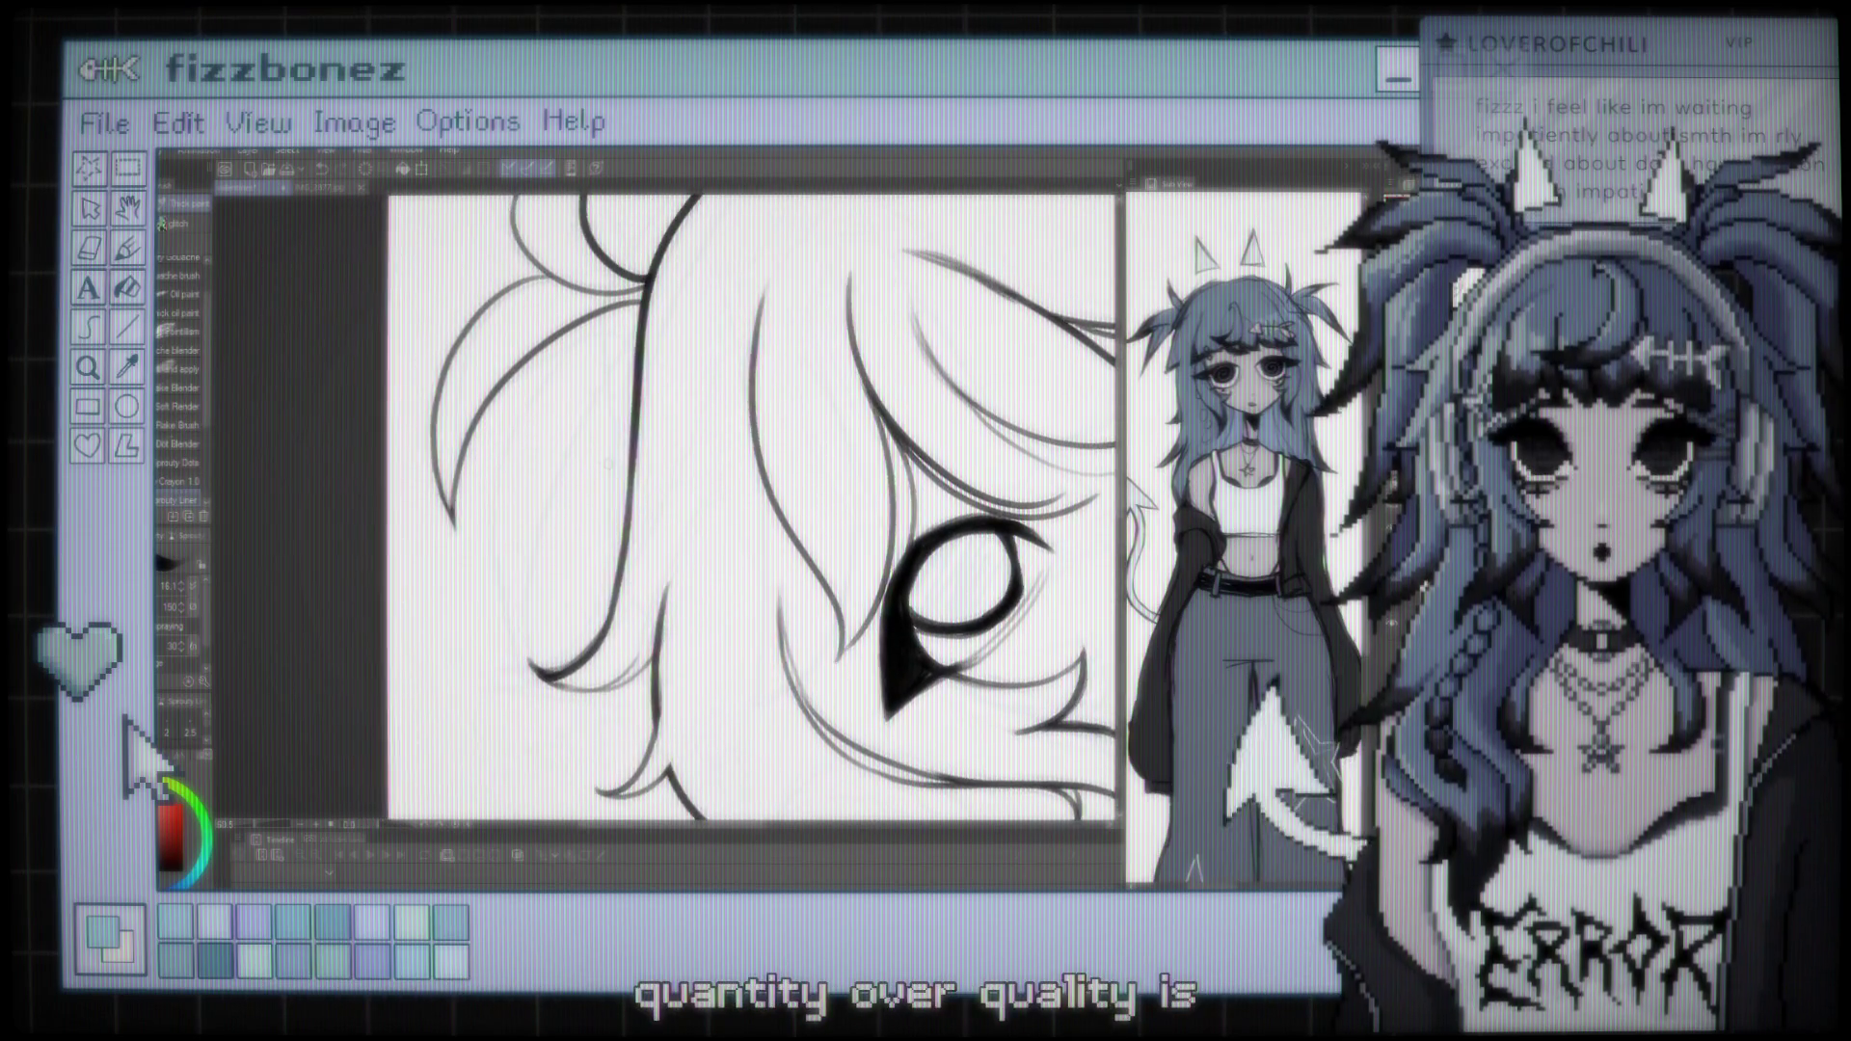
key(j)
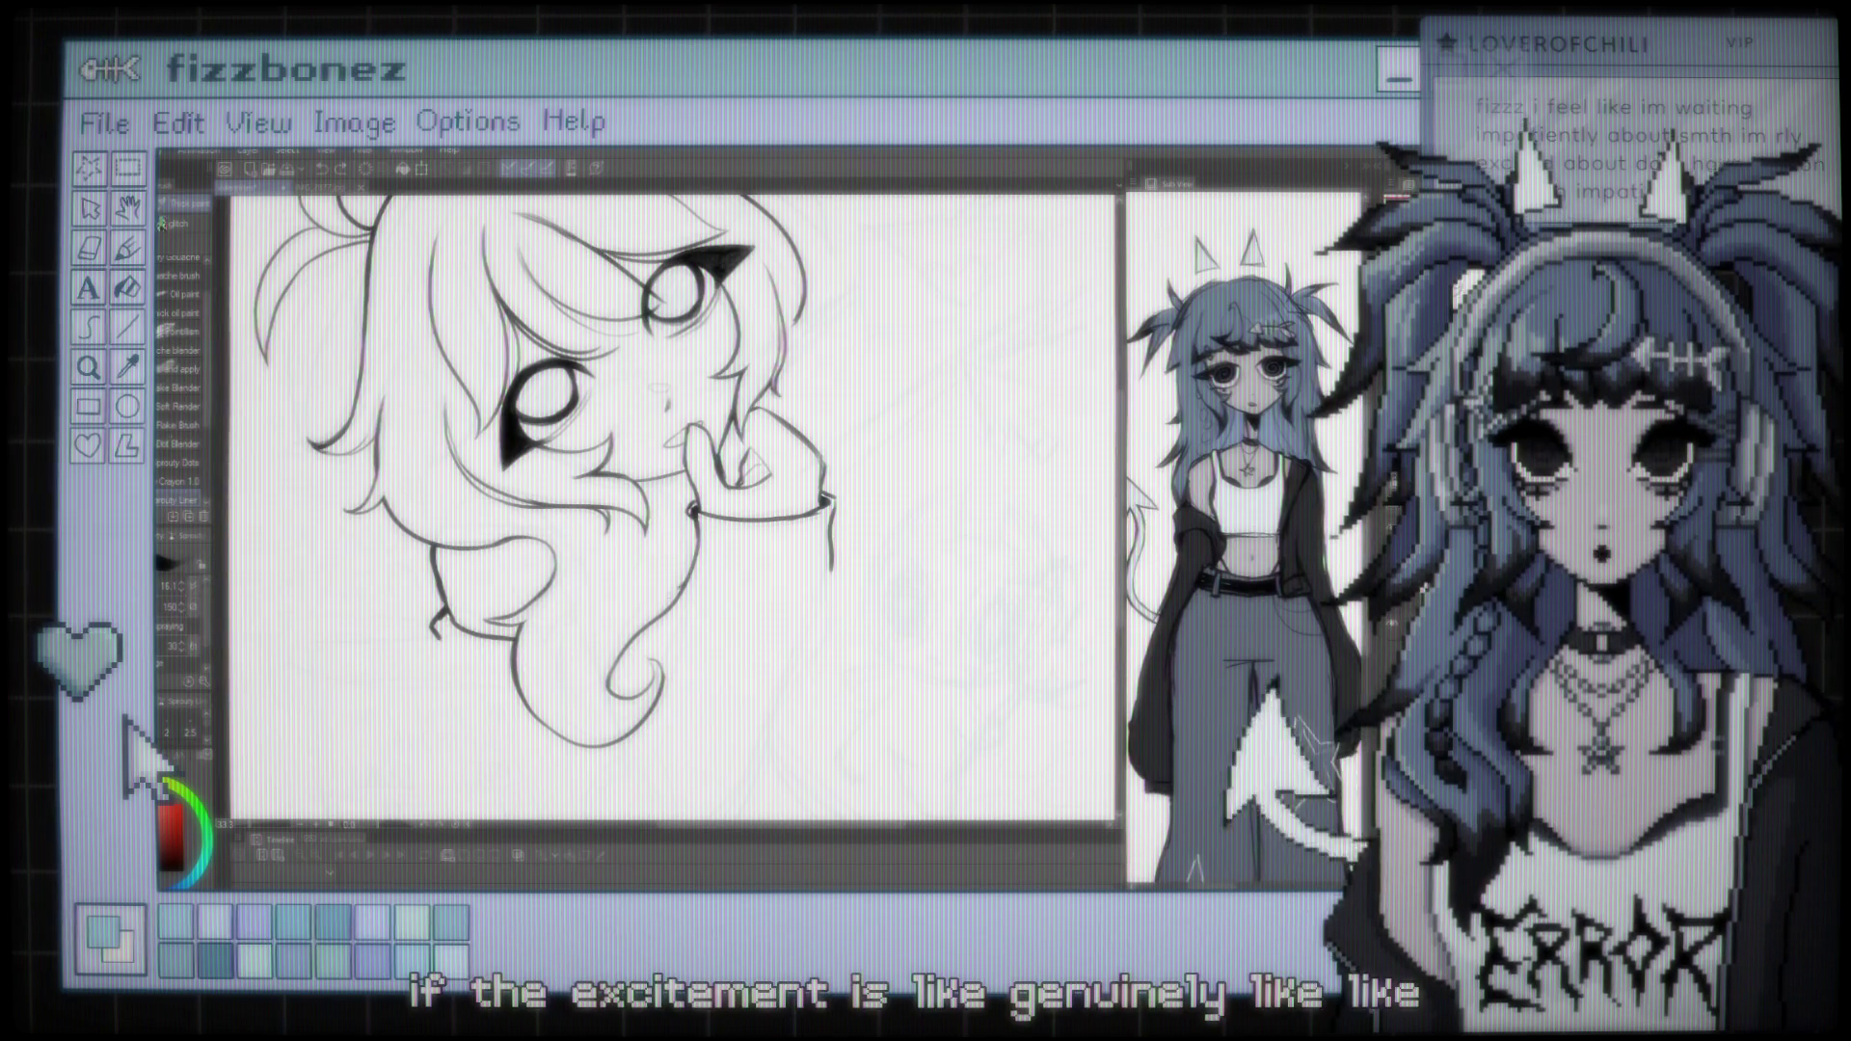
key(ctrl+minus)
key(ctrl+minus)
key(ctrl+minus)
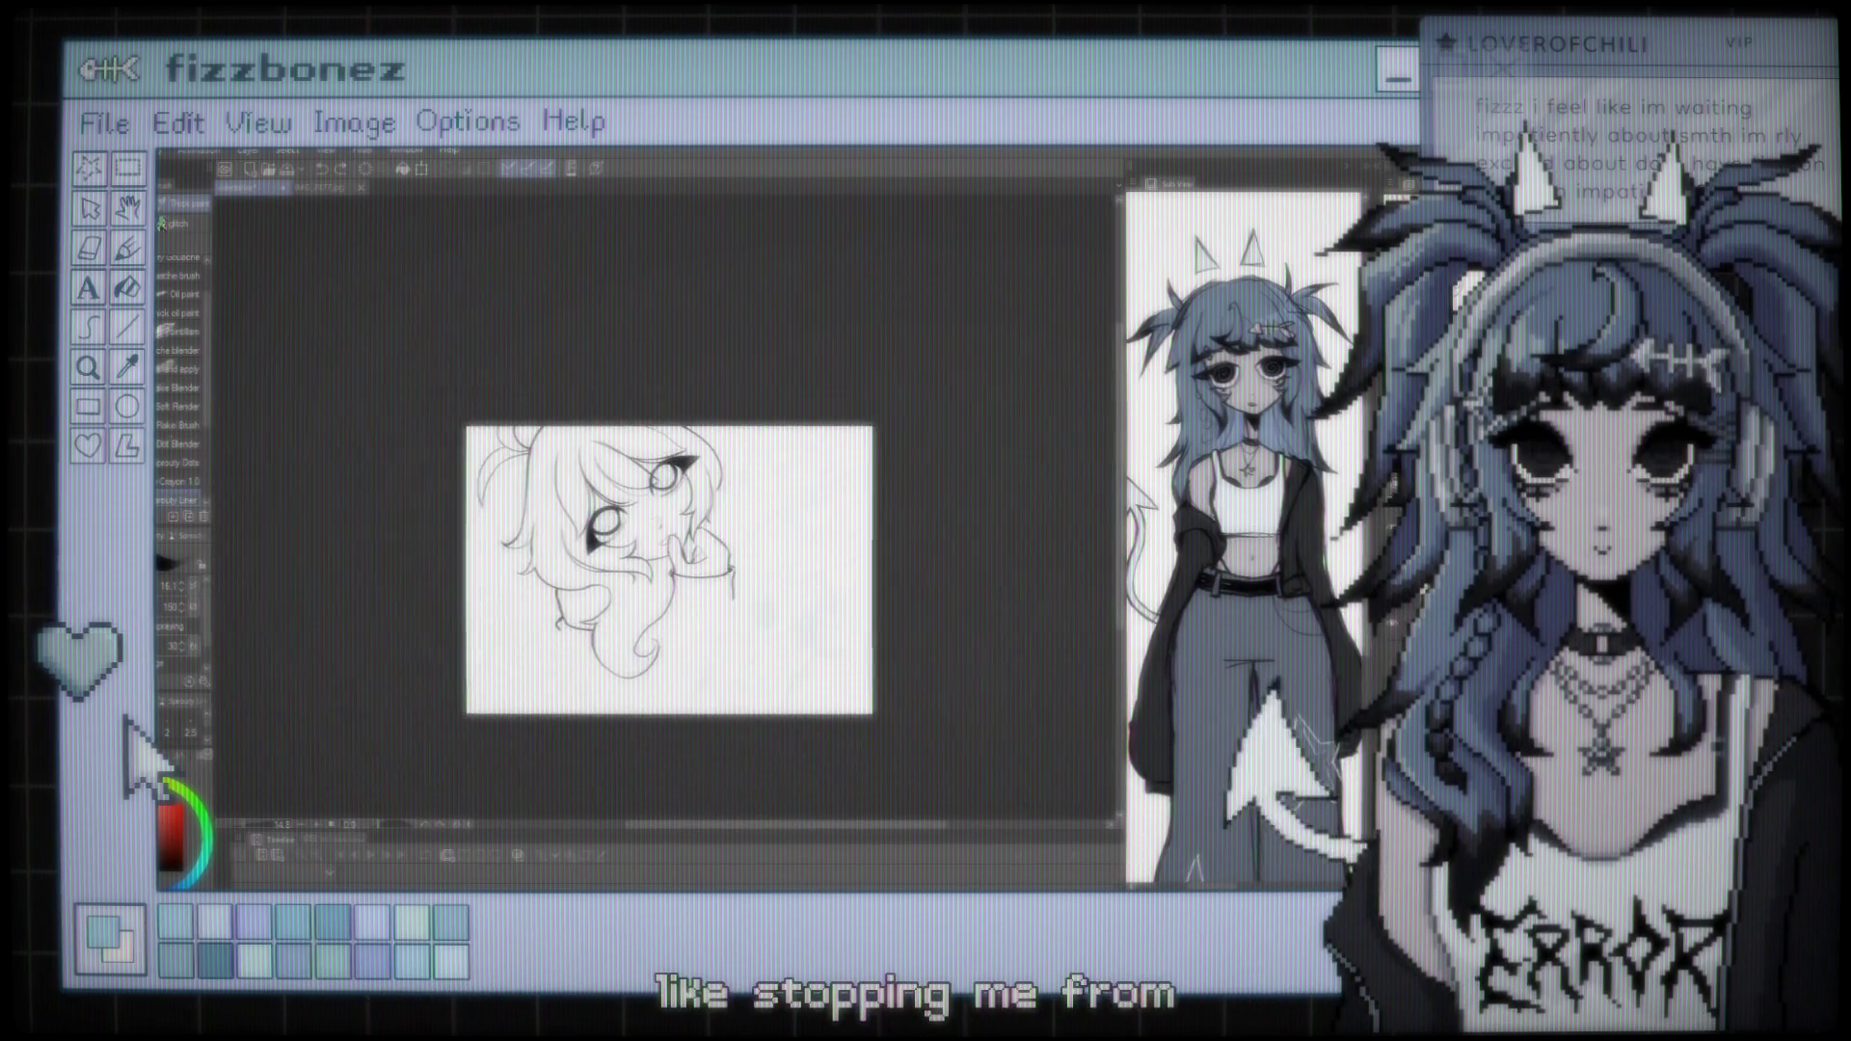
key(ctrl+plus)
key(ctrl+plus)
key(ctrl+plus)
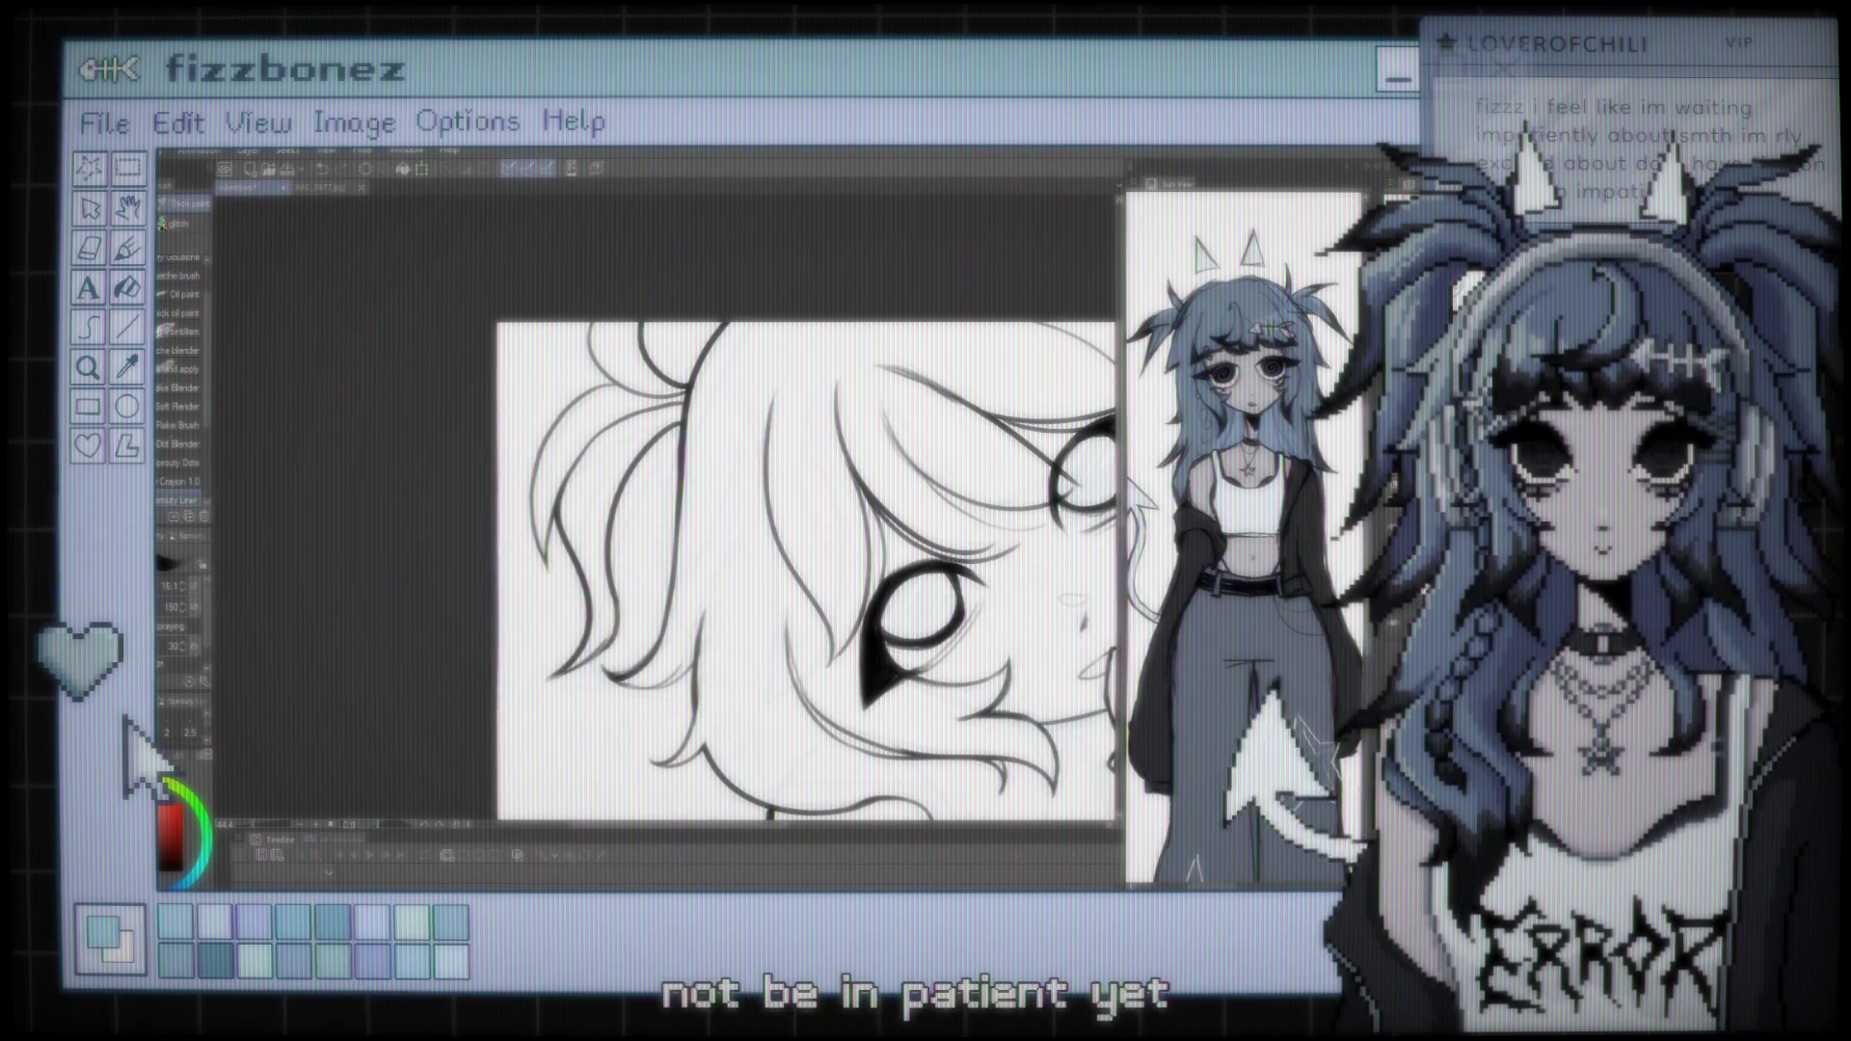
scroll(762, 579, down, 4)
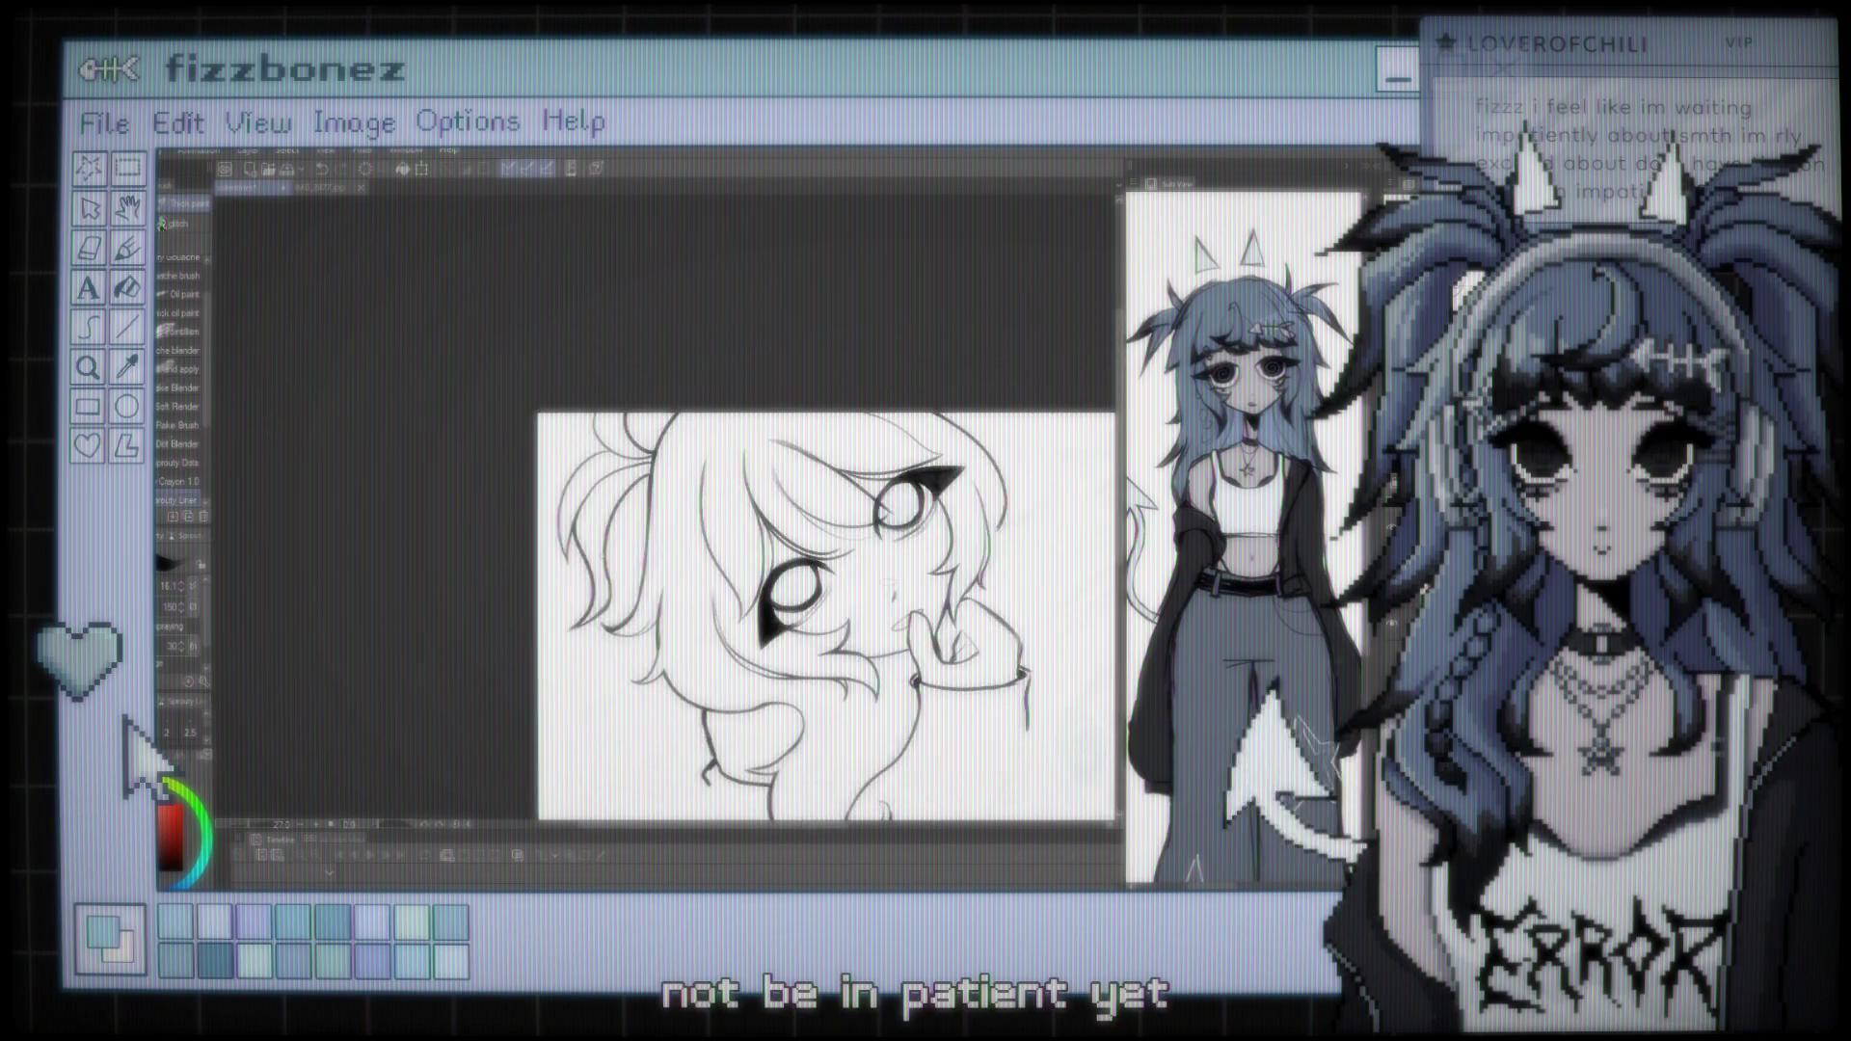
scroll(733, 578, up, 4)
scroll(762, 540, up, 3)
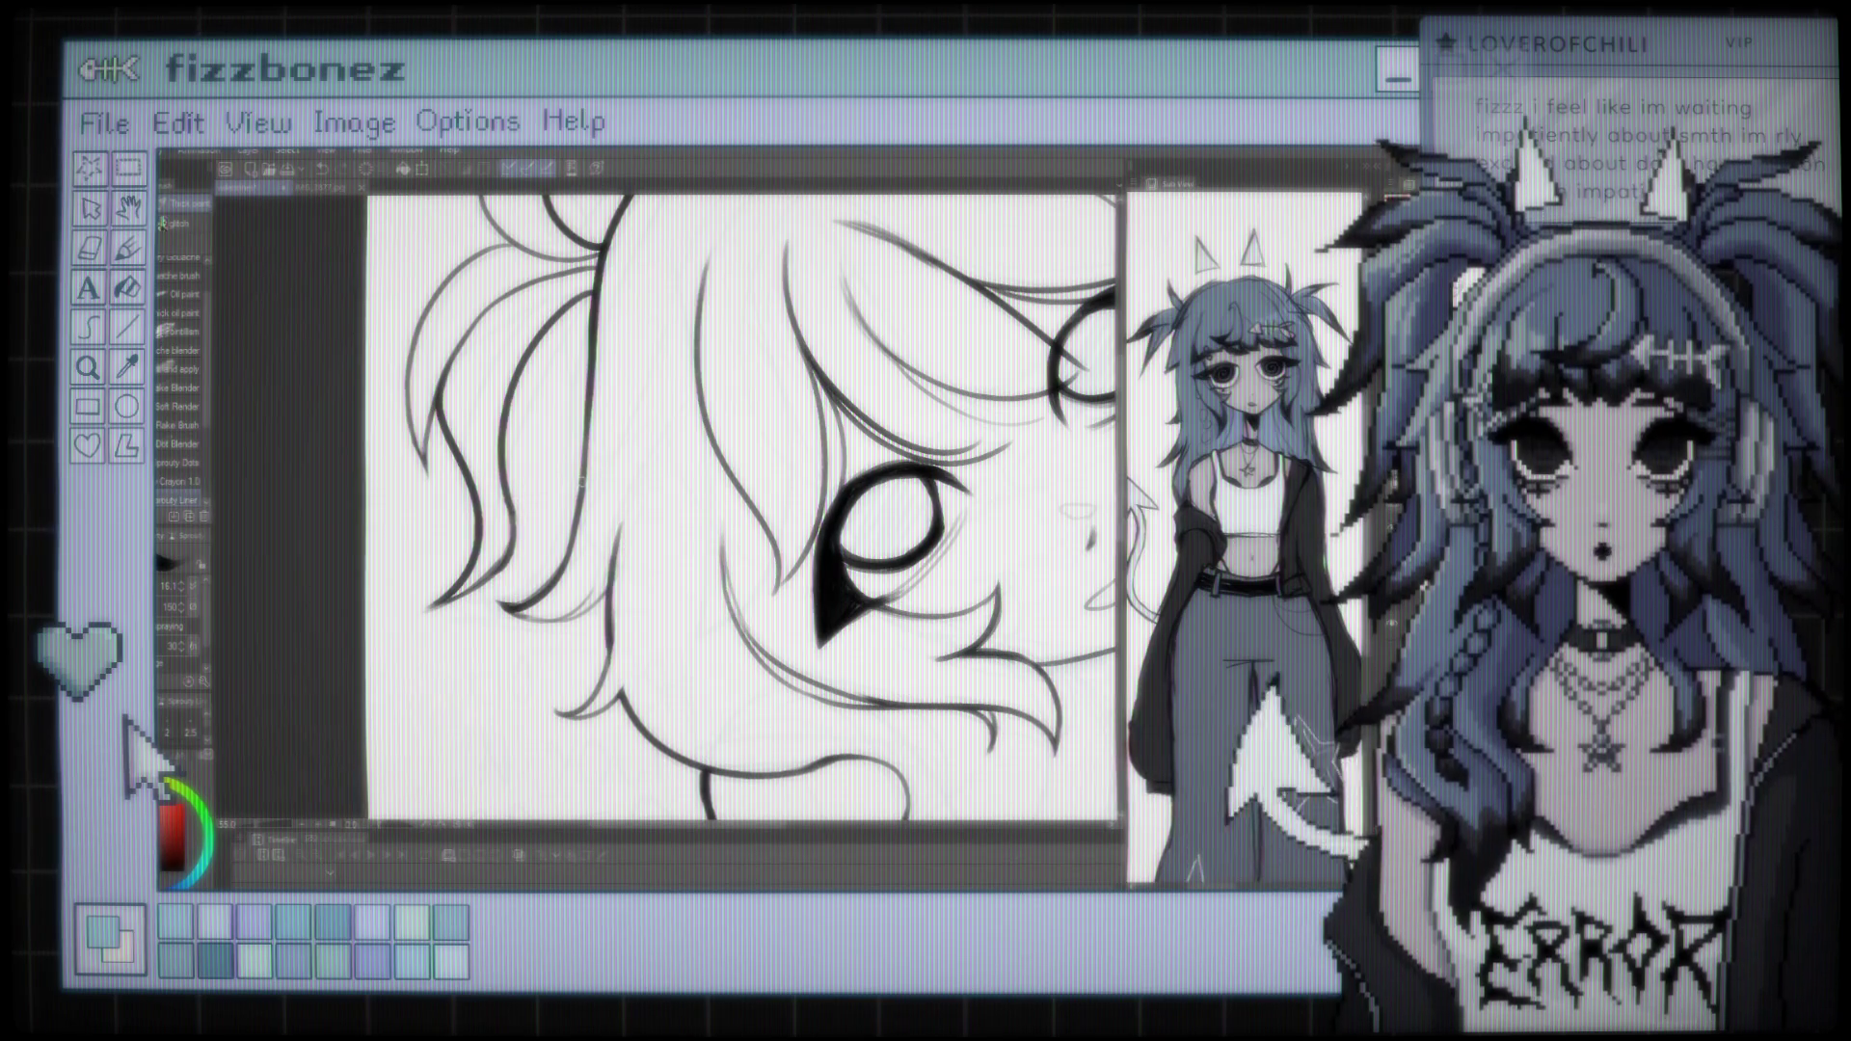
scroll(761, 540, down, 5)
scroll(665, 511, up, 6)
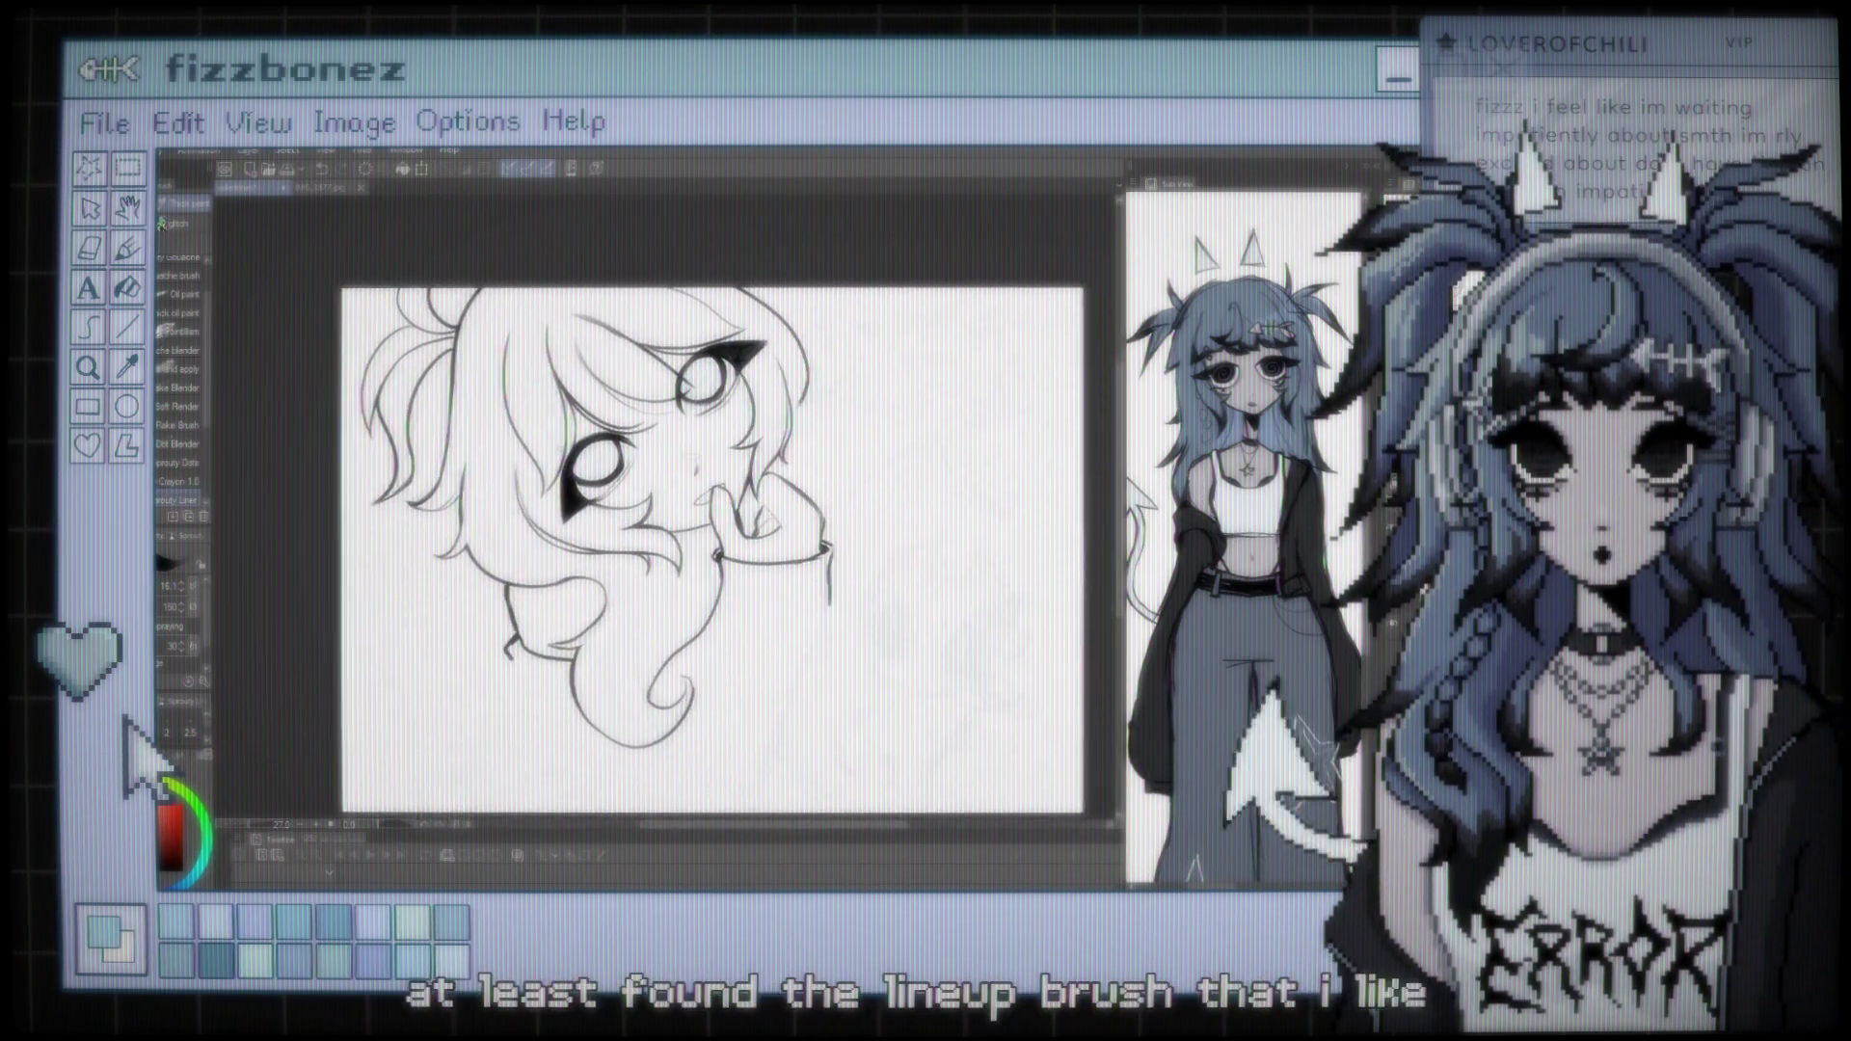
scroll(616, 476, up, 6)
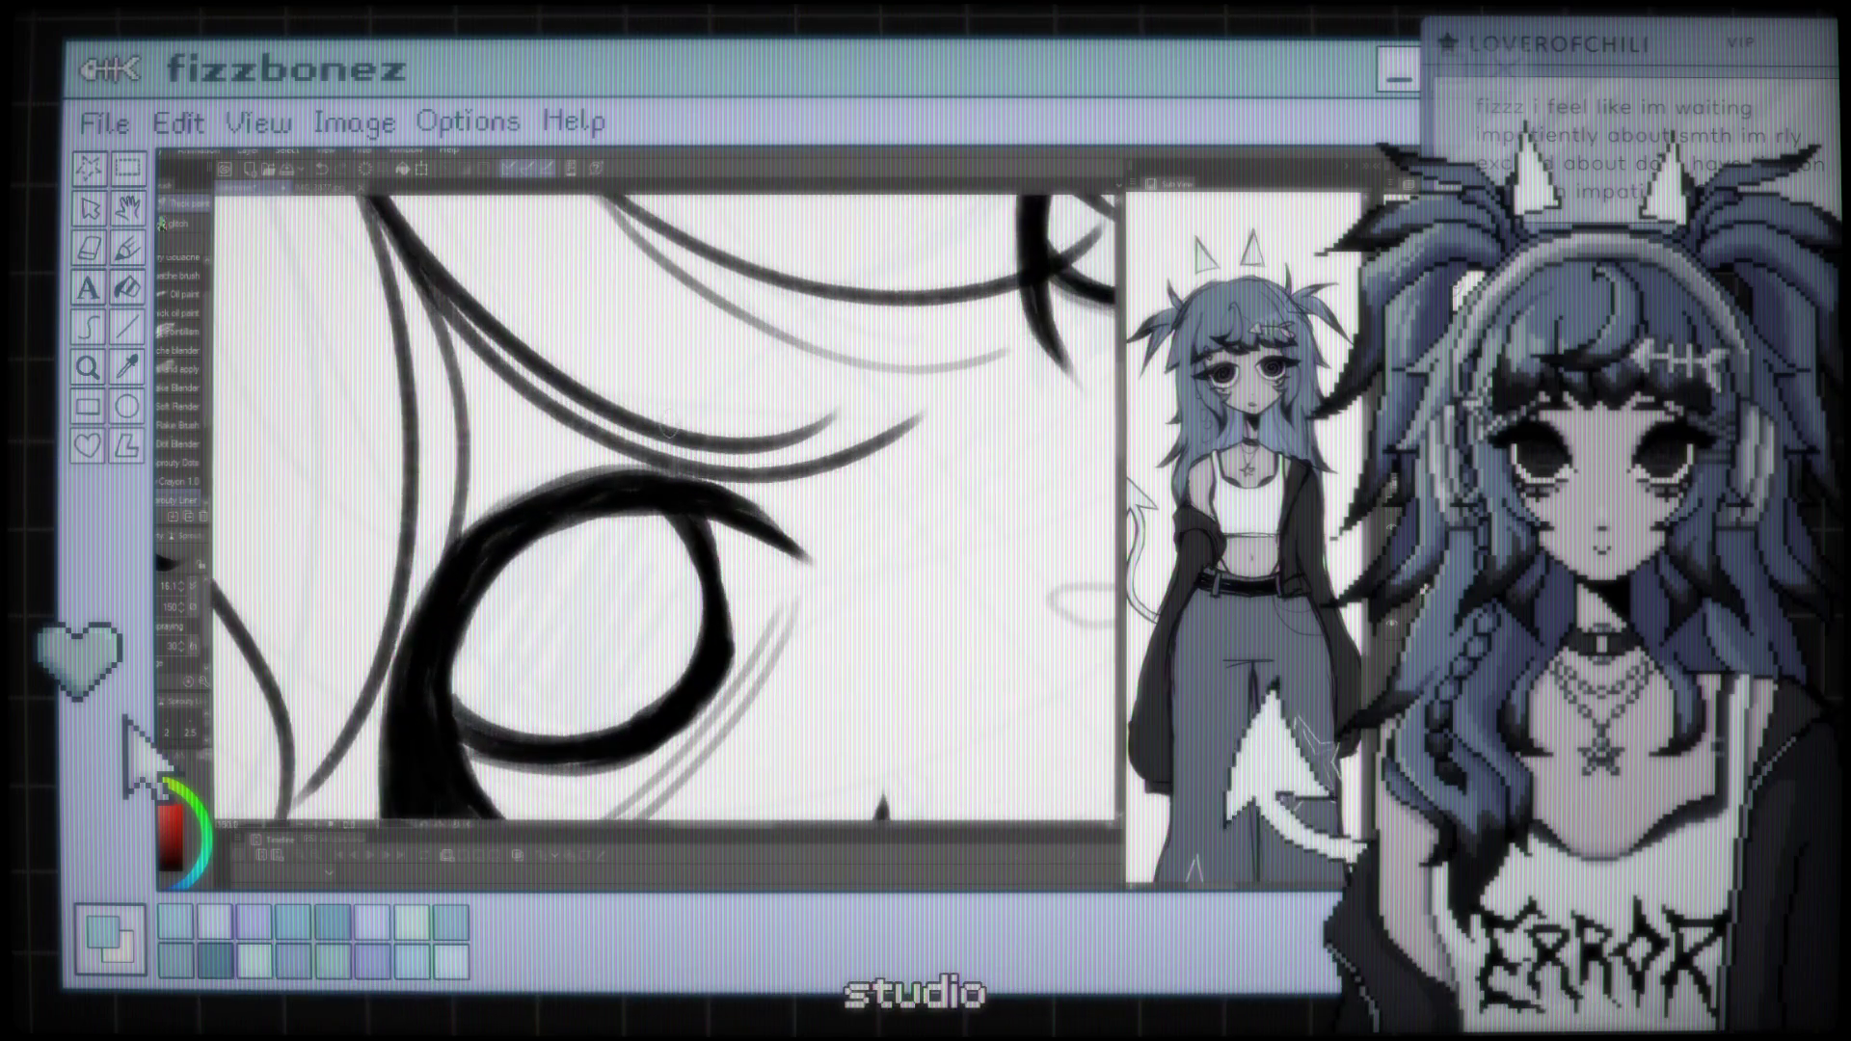
scroll(616, 476, down, 4)
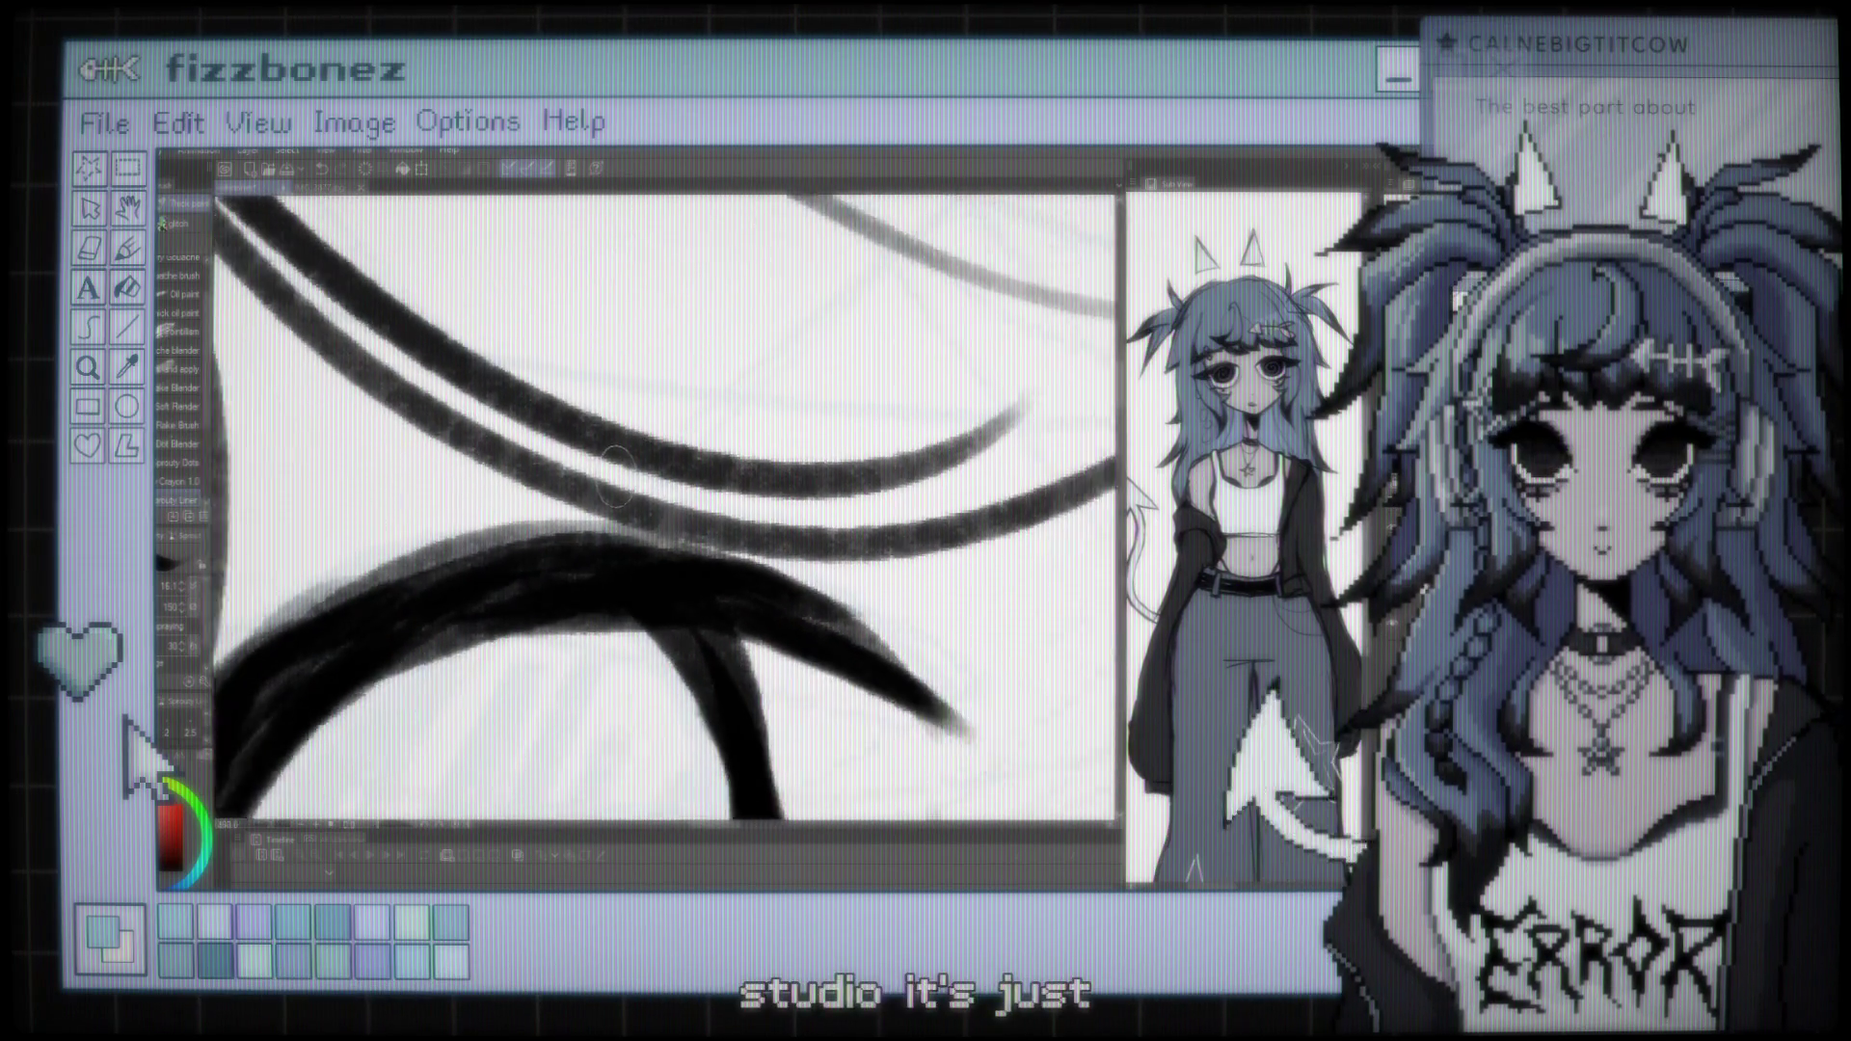
scroll(618, 474, down, 5)
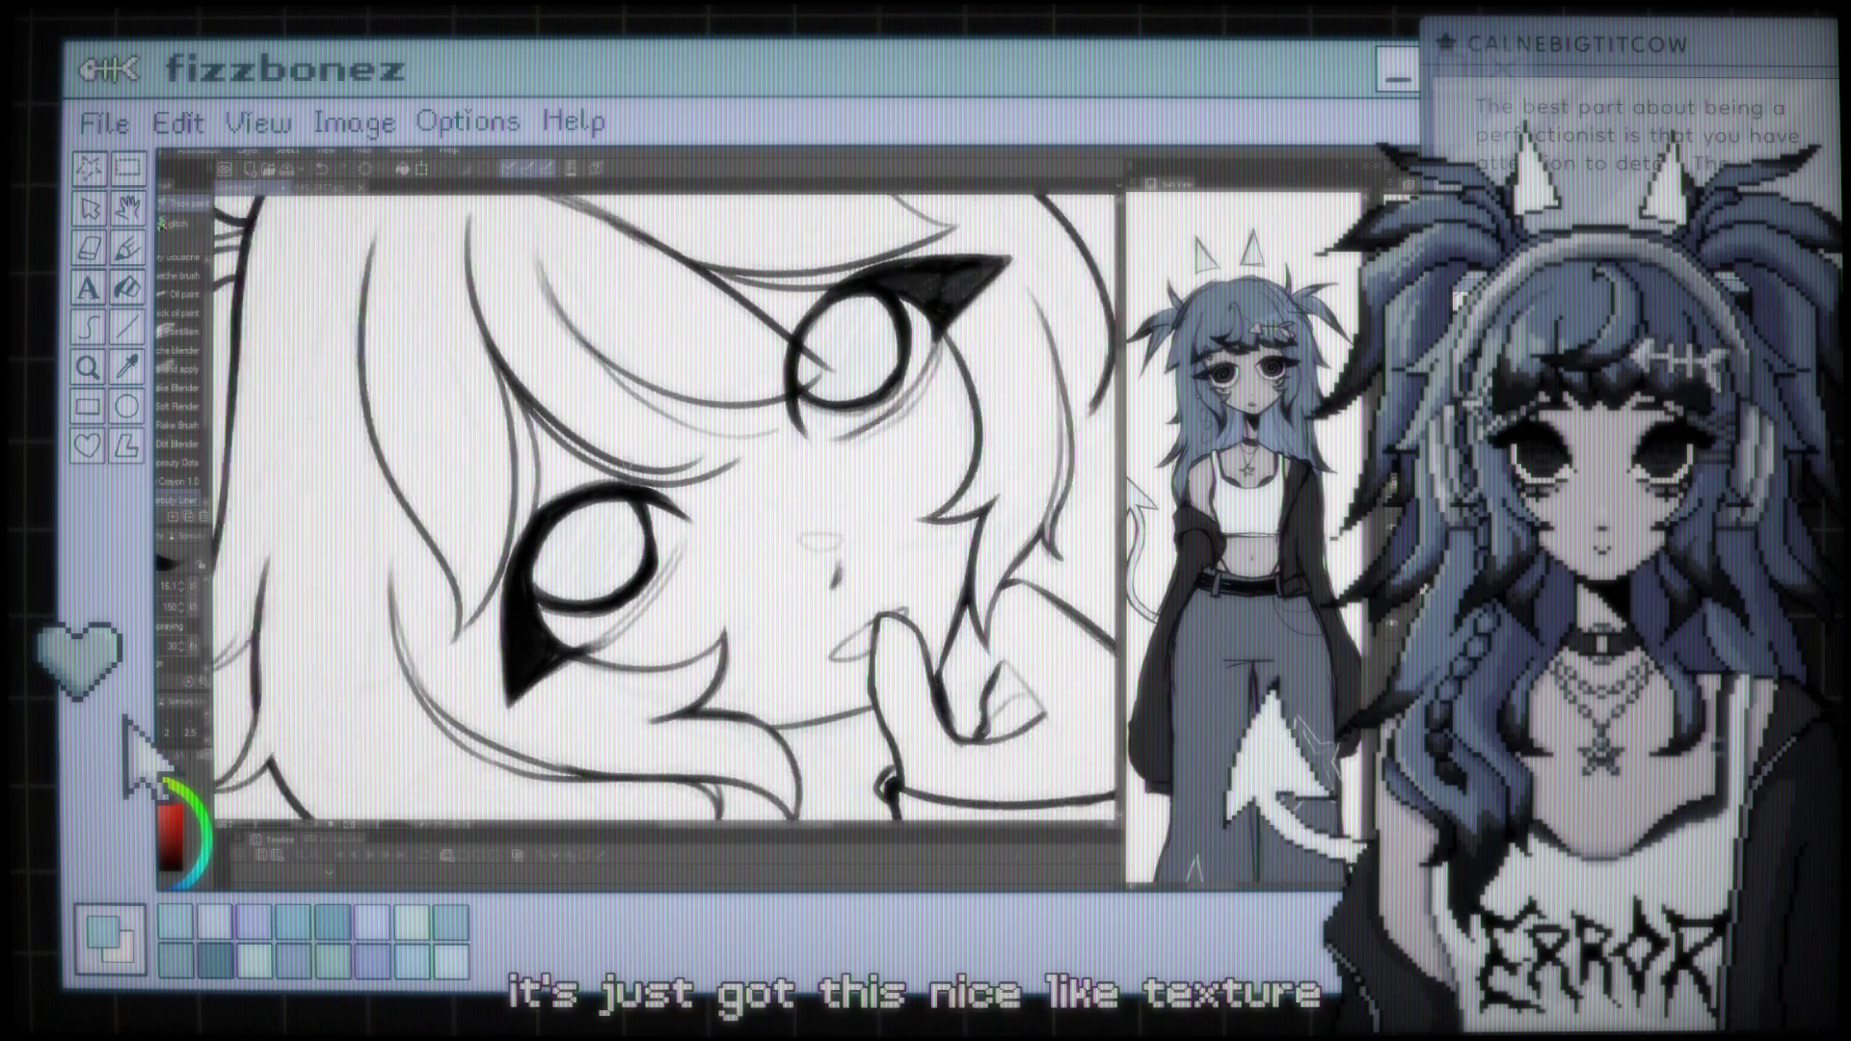
scroll(617, 475, down, 5)
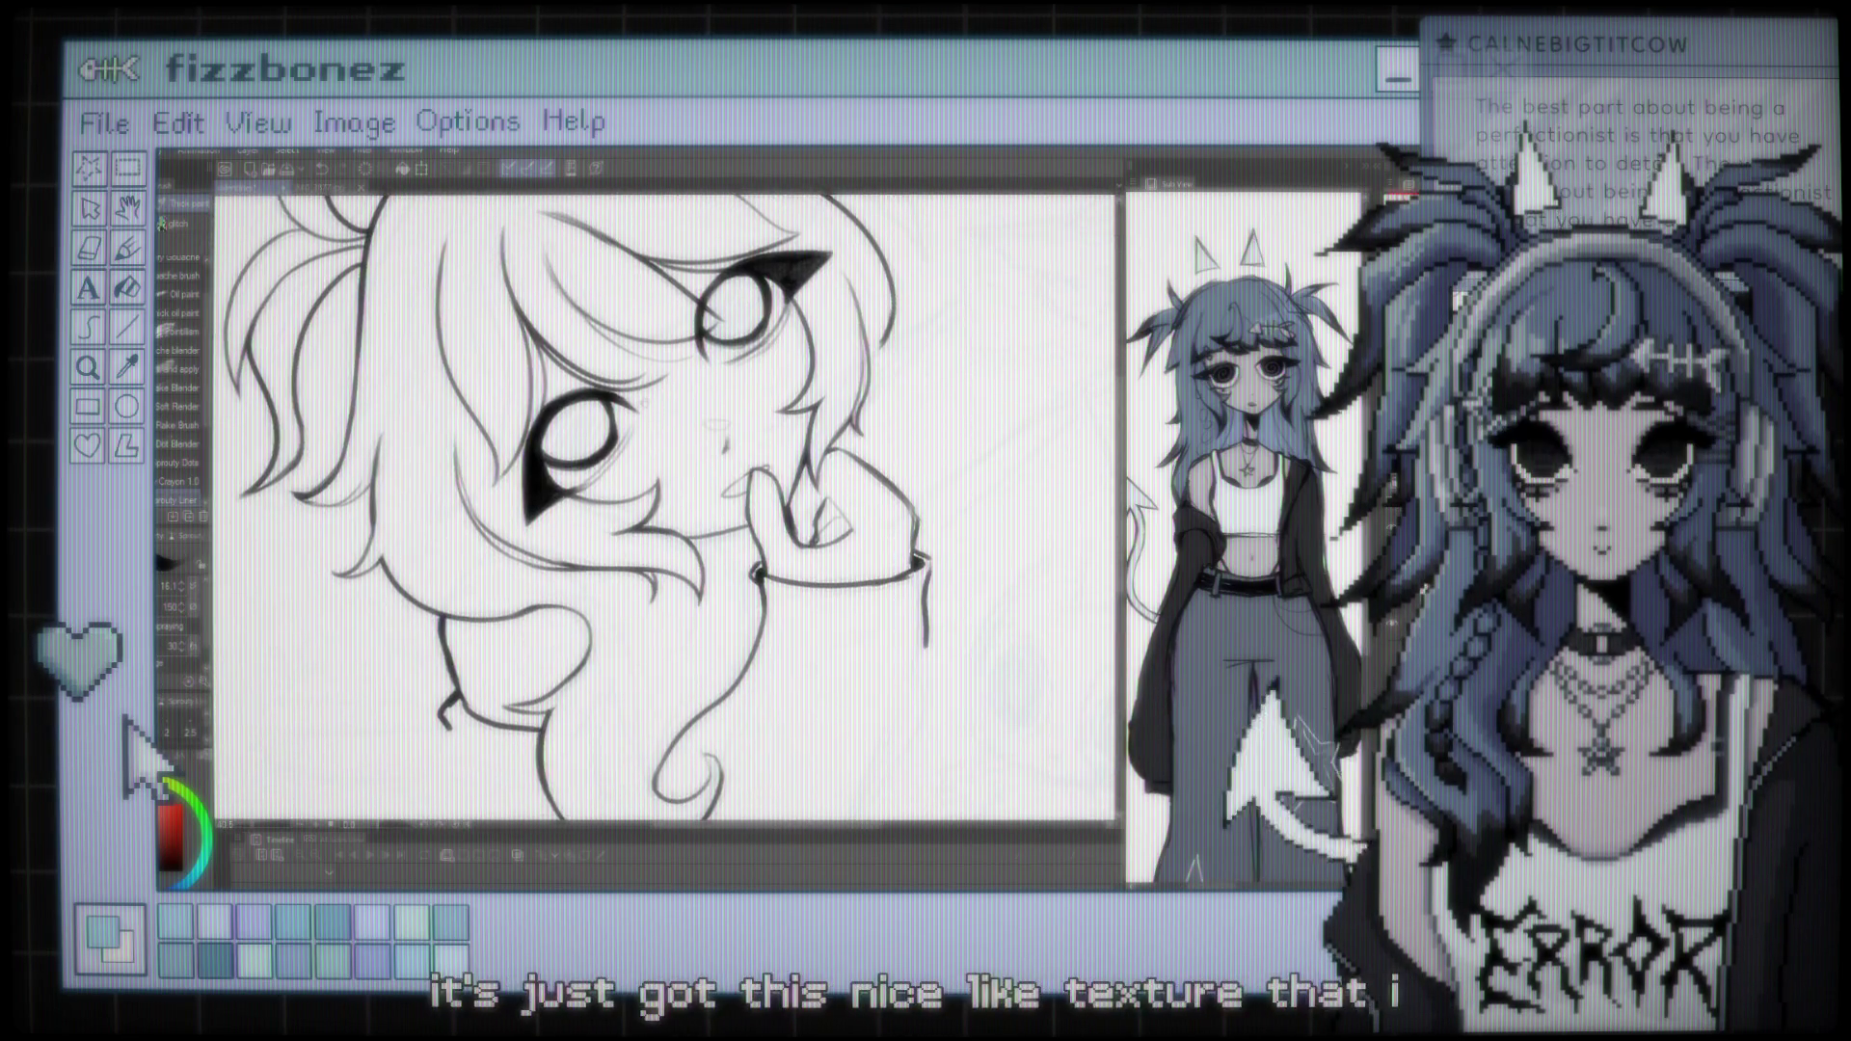
scroll(617, 475, up, 6)
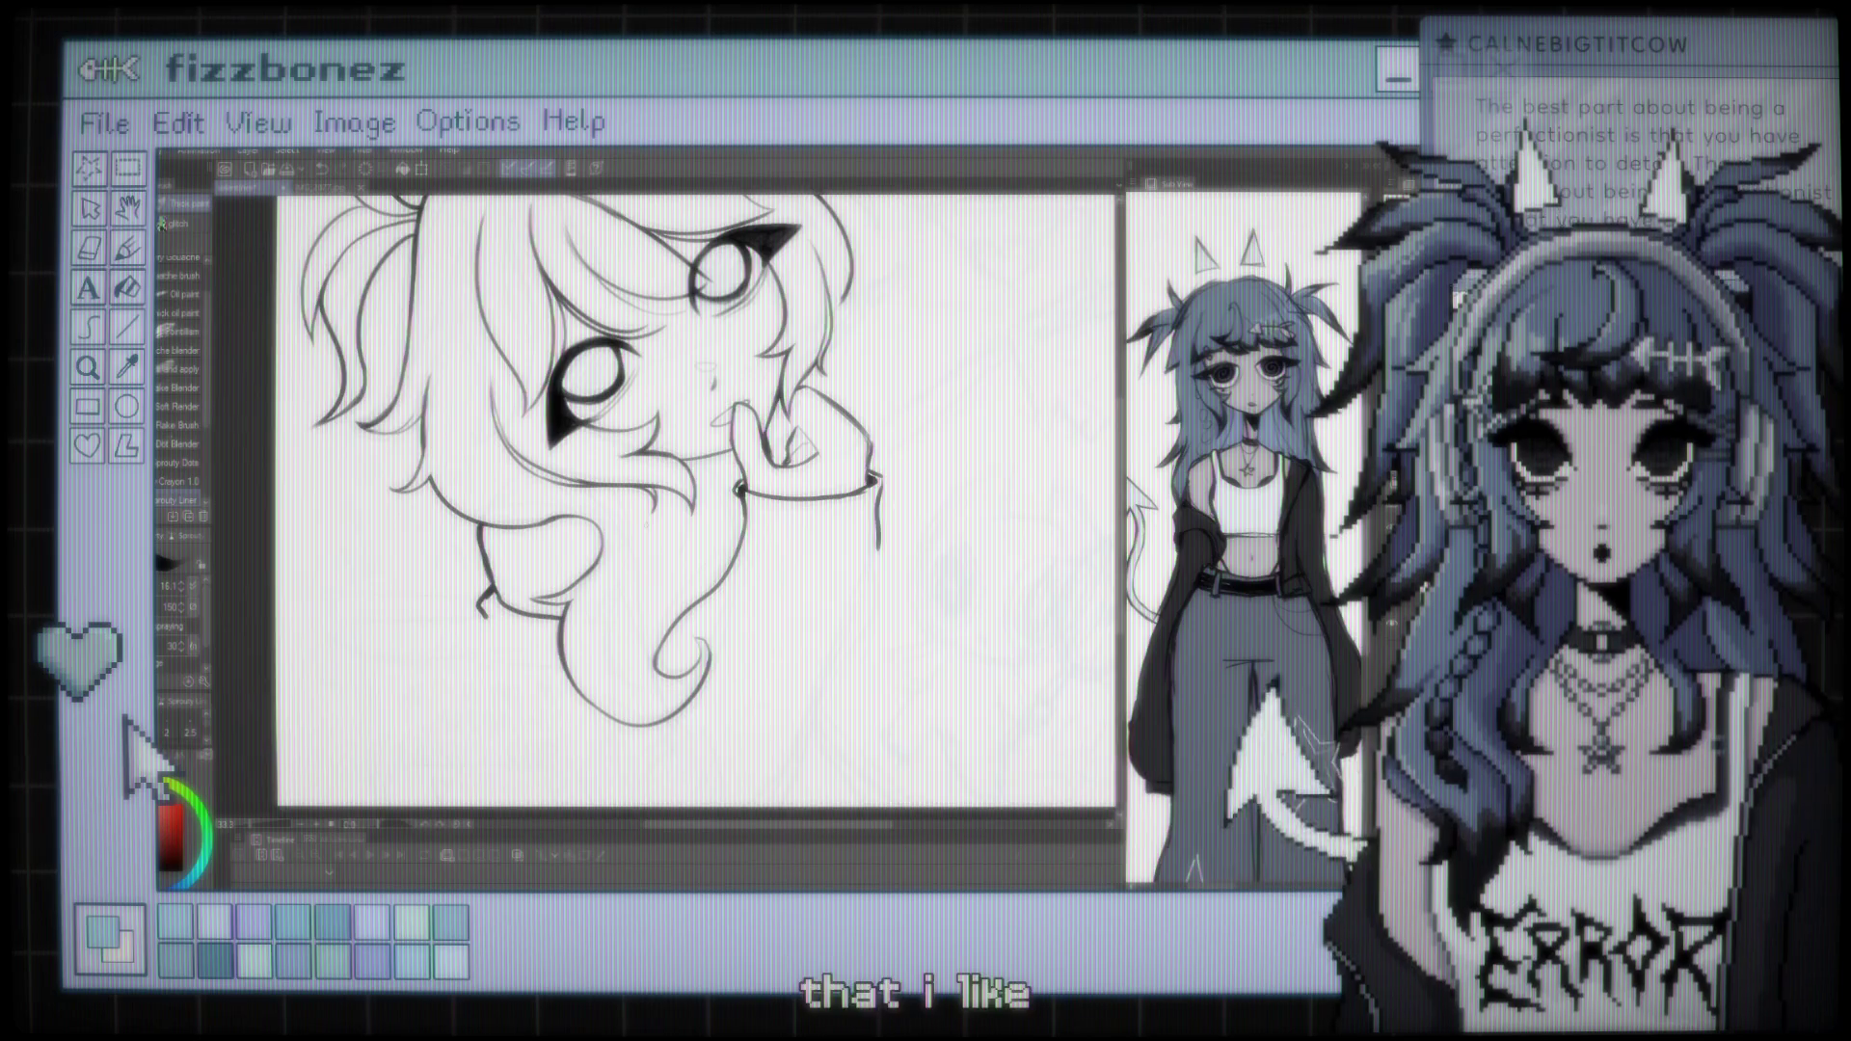
scroll(617, 475, down, 5)
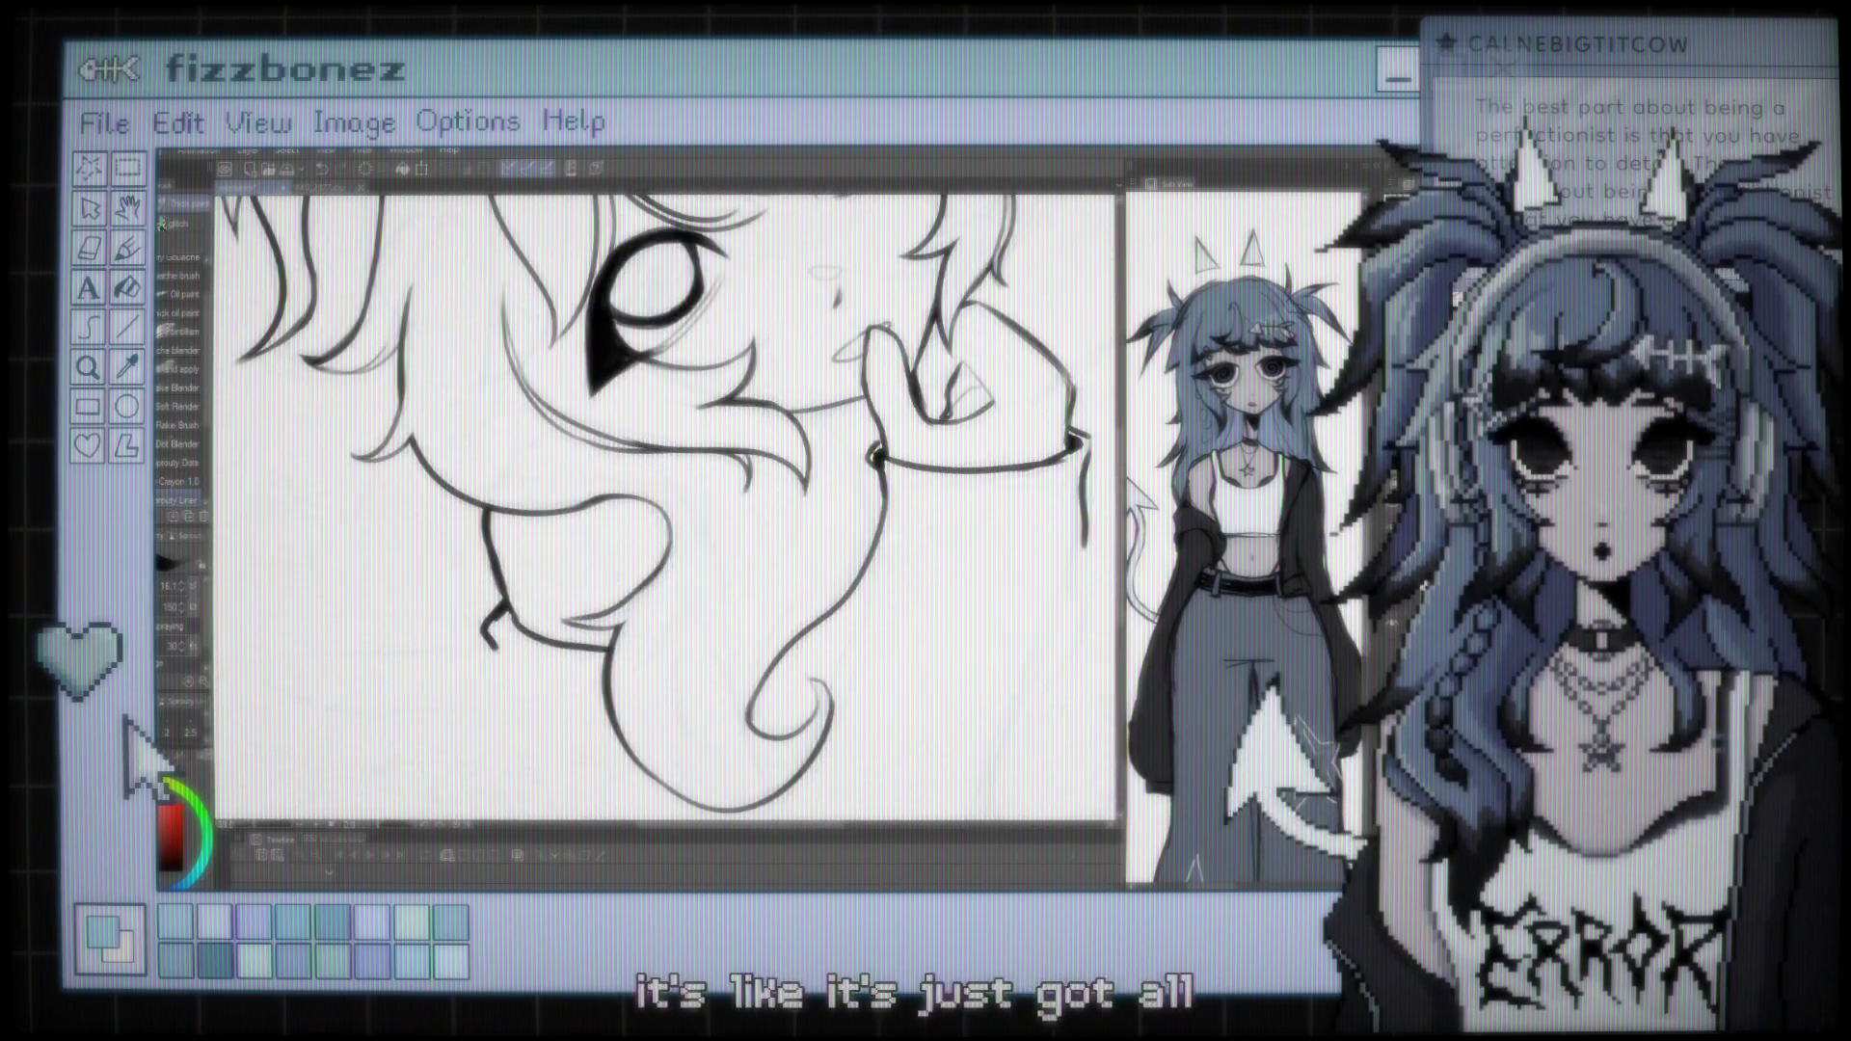
scroll(617, 474, up, 1)
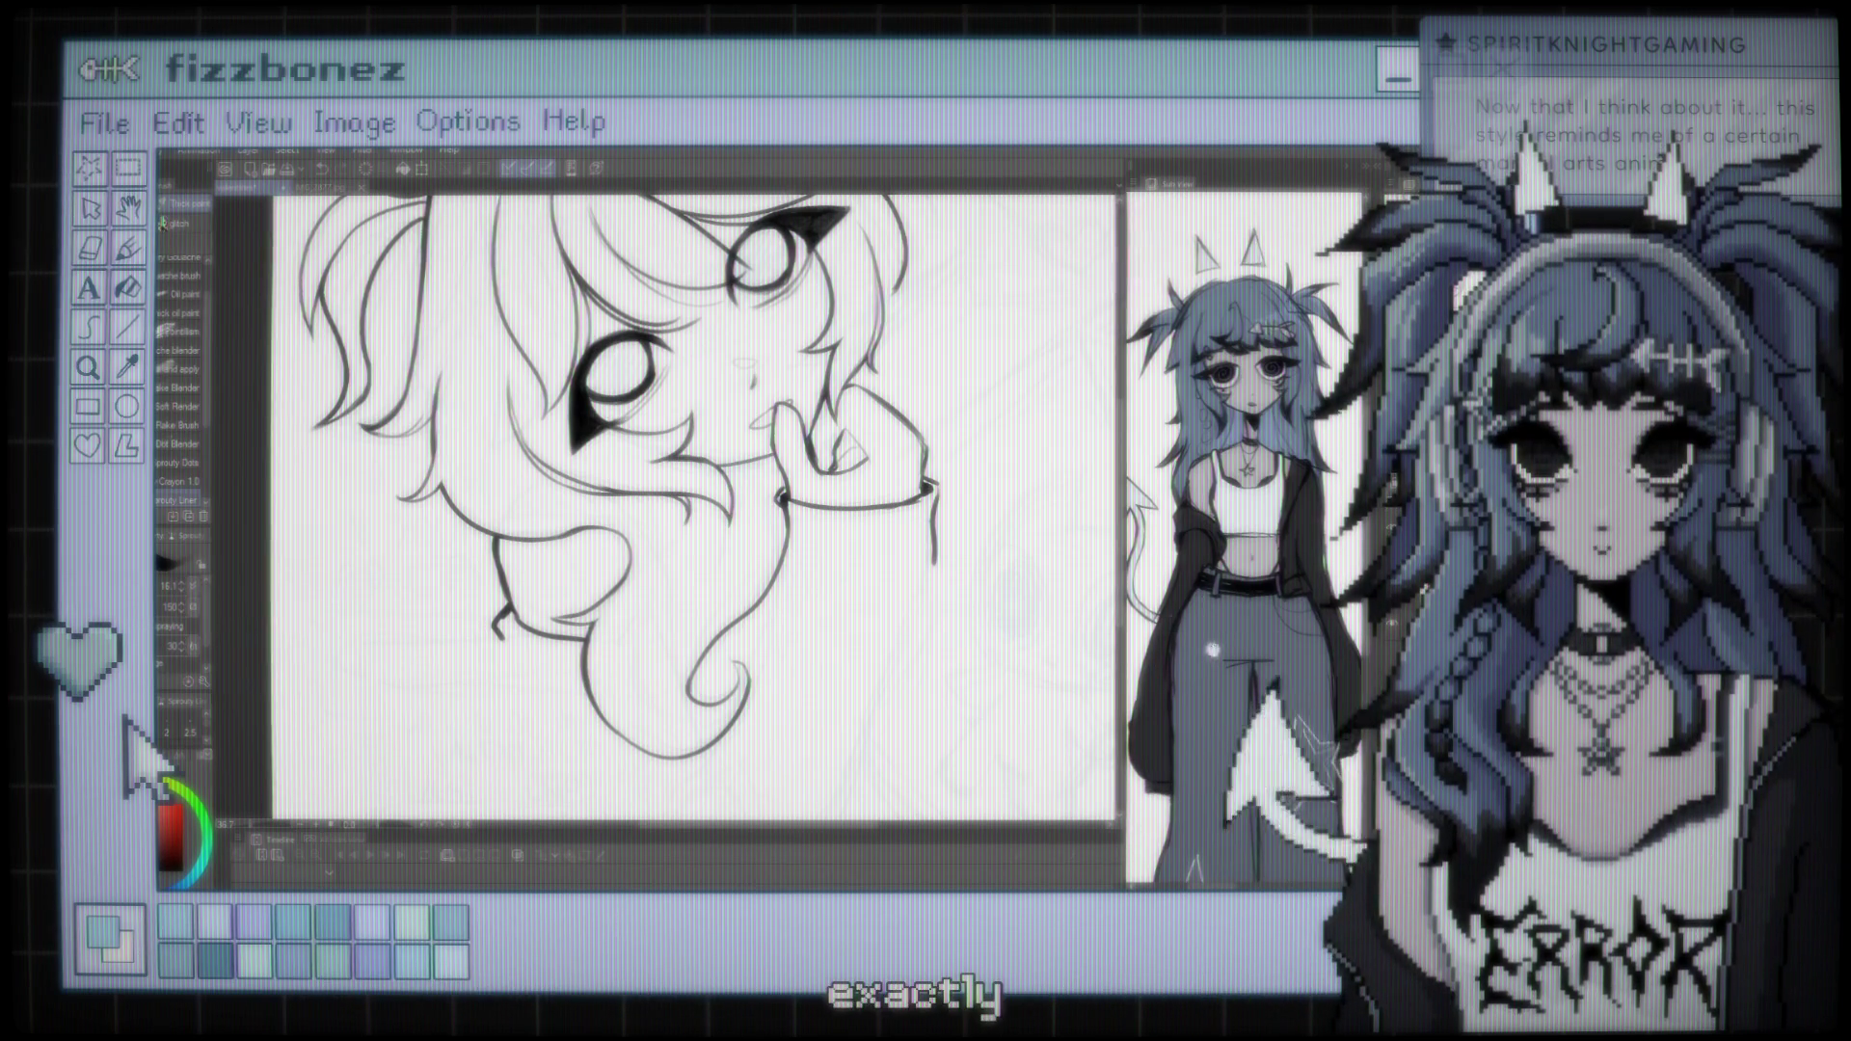
scroll(675, 526, down, 4)
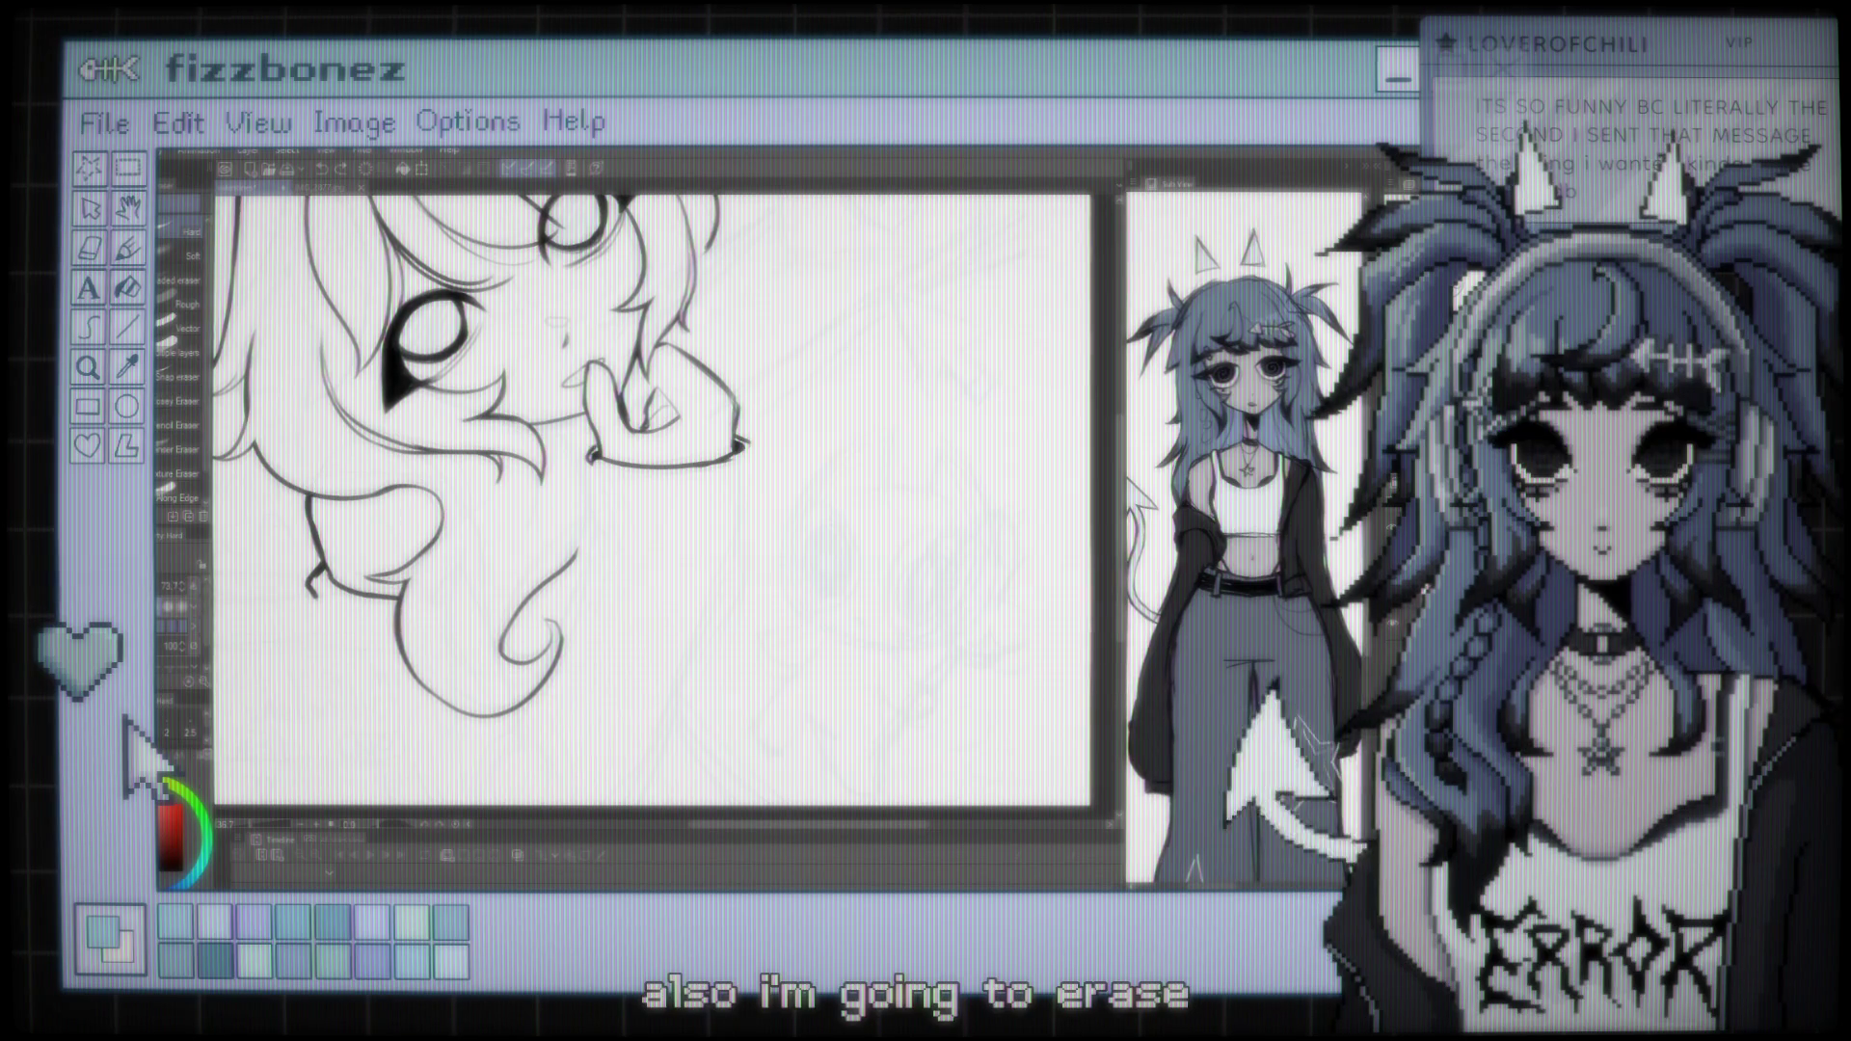
Return to the brush sub-tools, ink small ribbing ticks along the sleeve cuff, and view the full page
key(b)
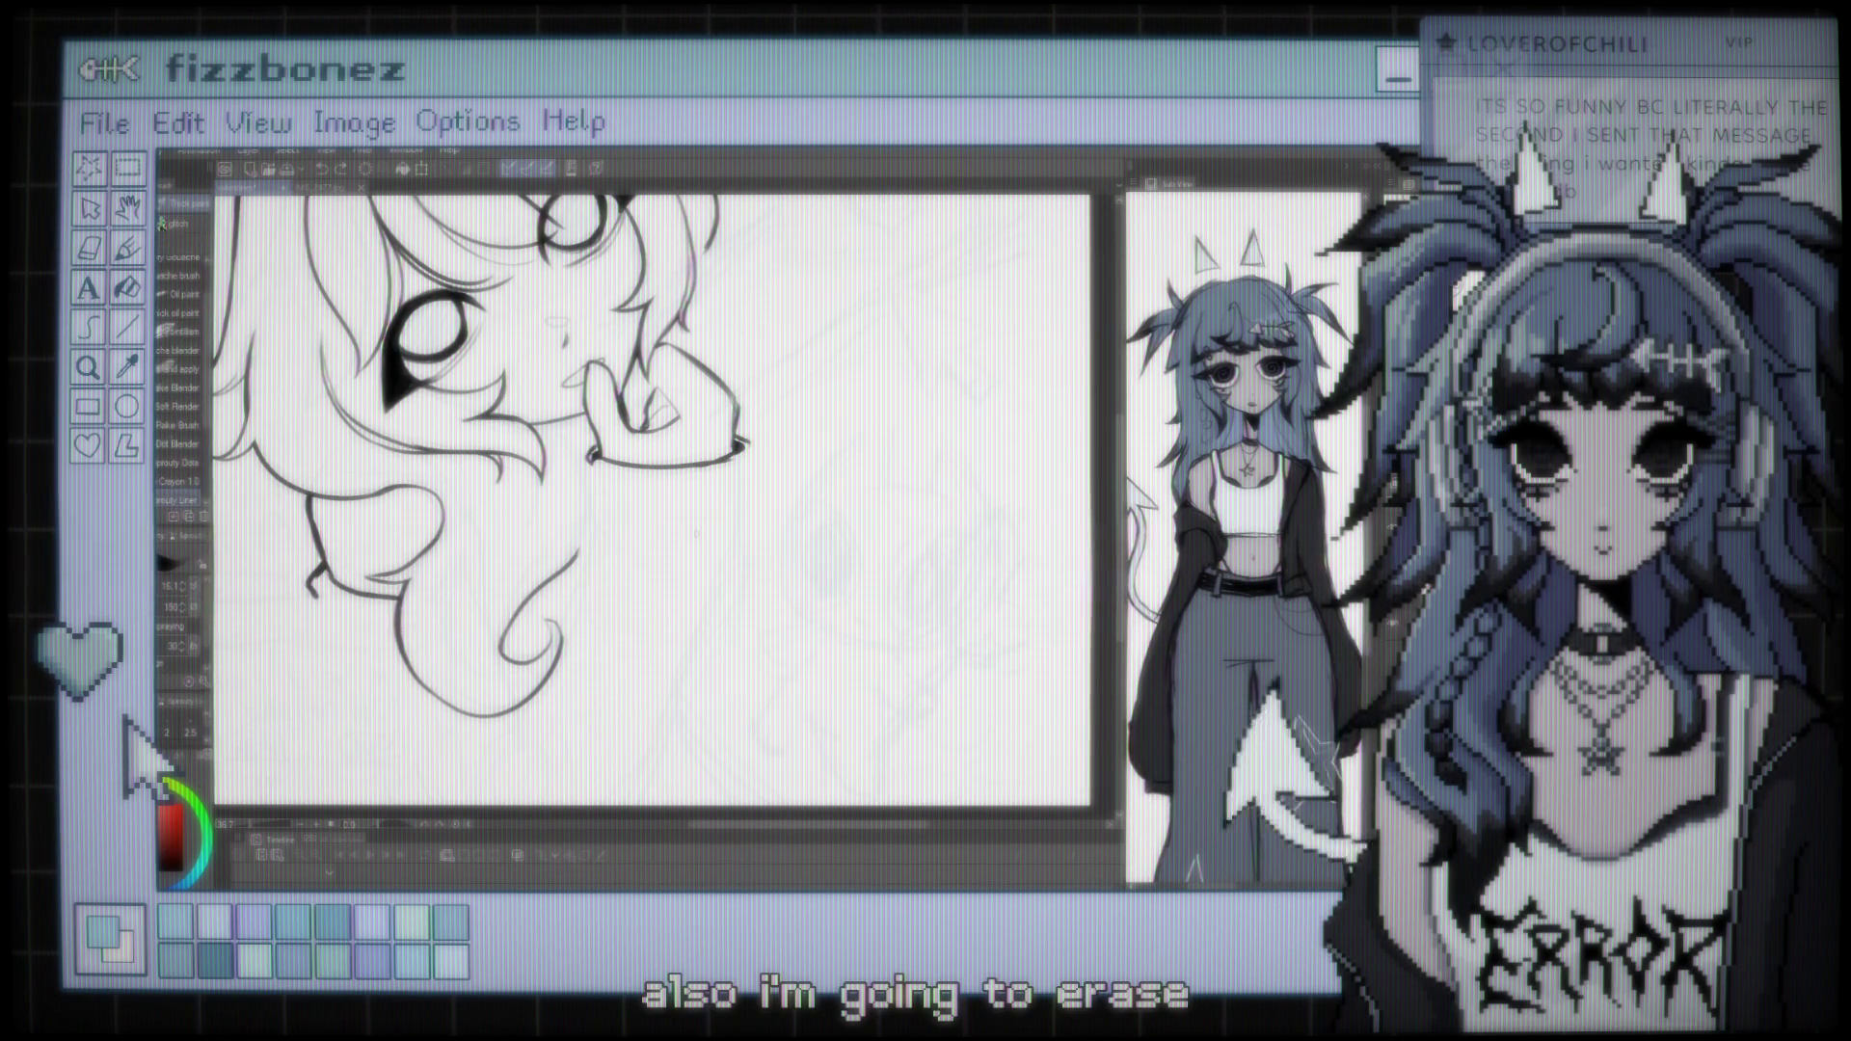
key(ctrl+plus)
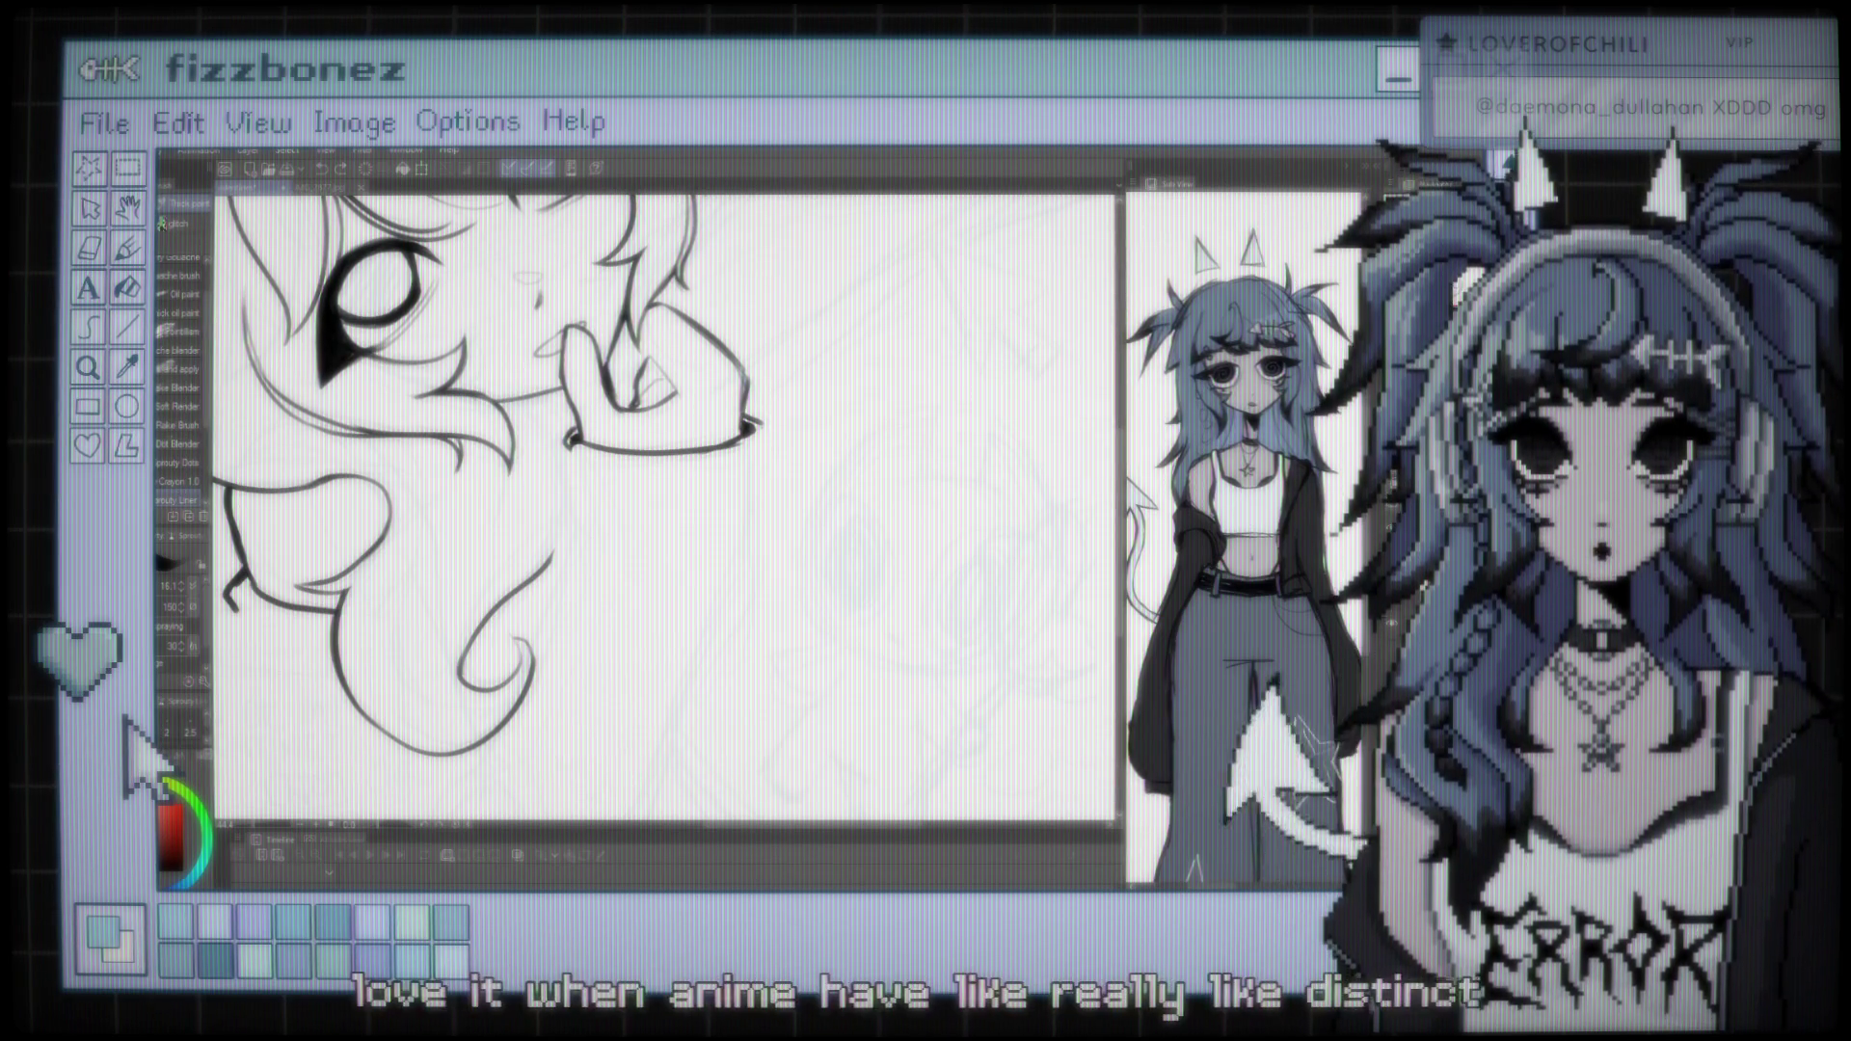
key(ctrl+minus)
key(ctrl+minus)
key(ctrl+minus)
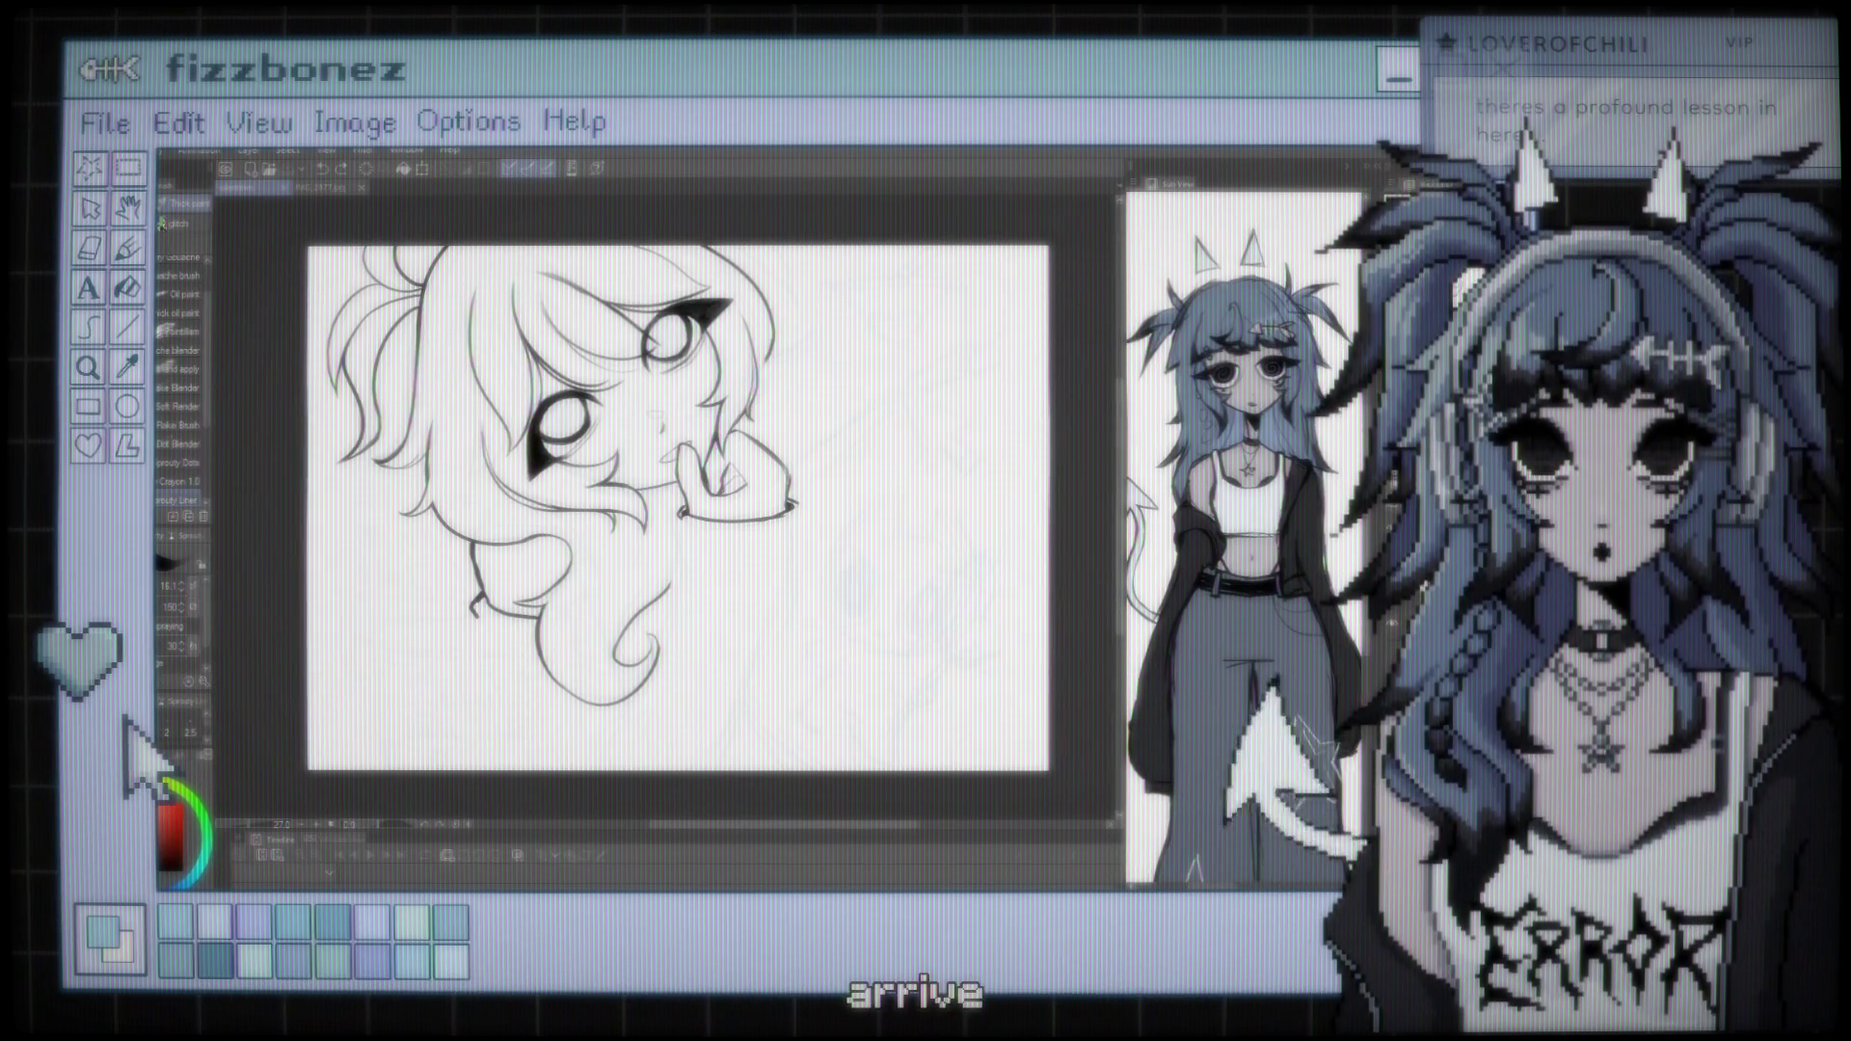
scroll(678, 509, up, 1)
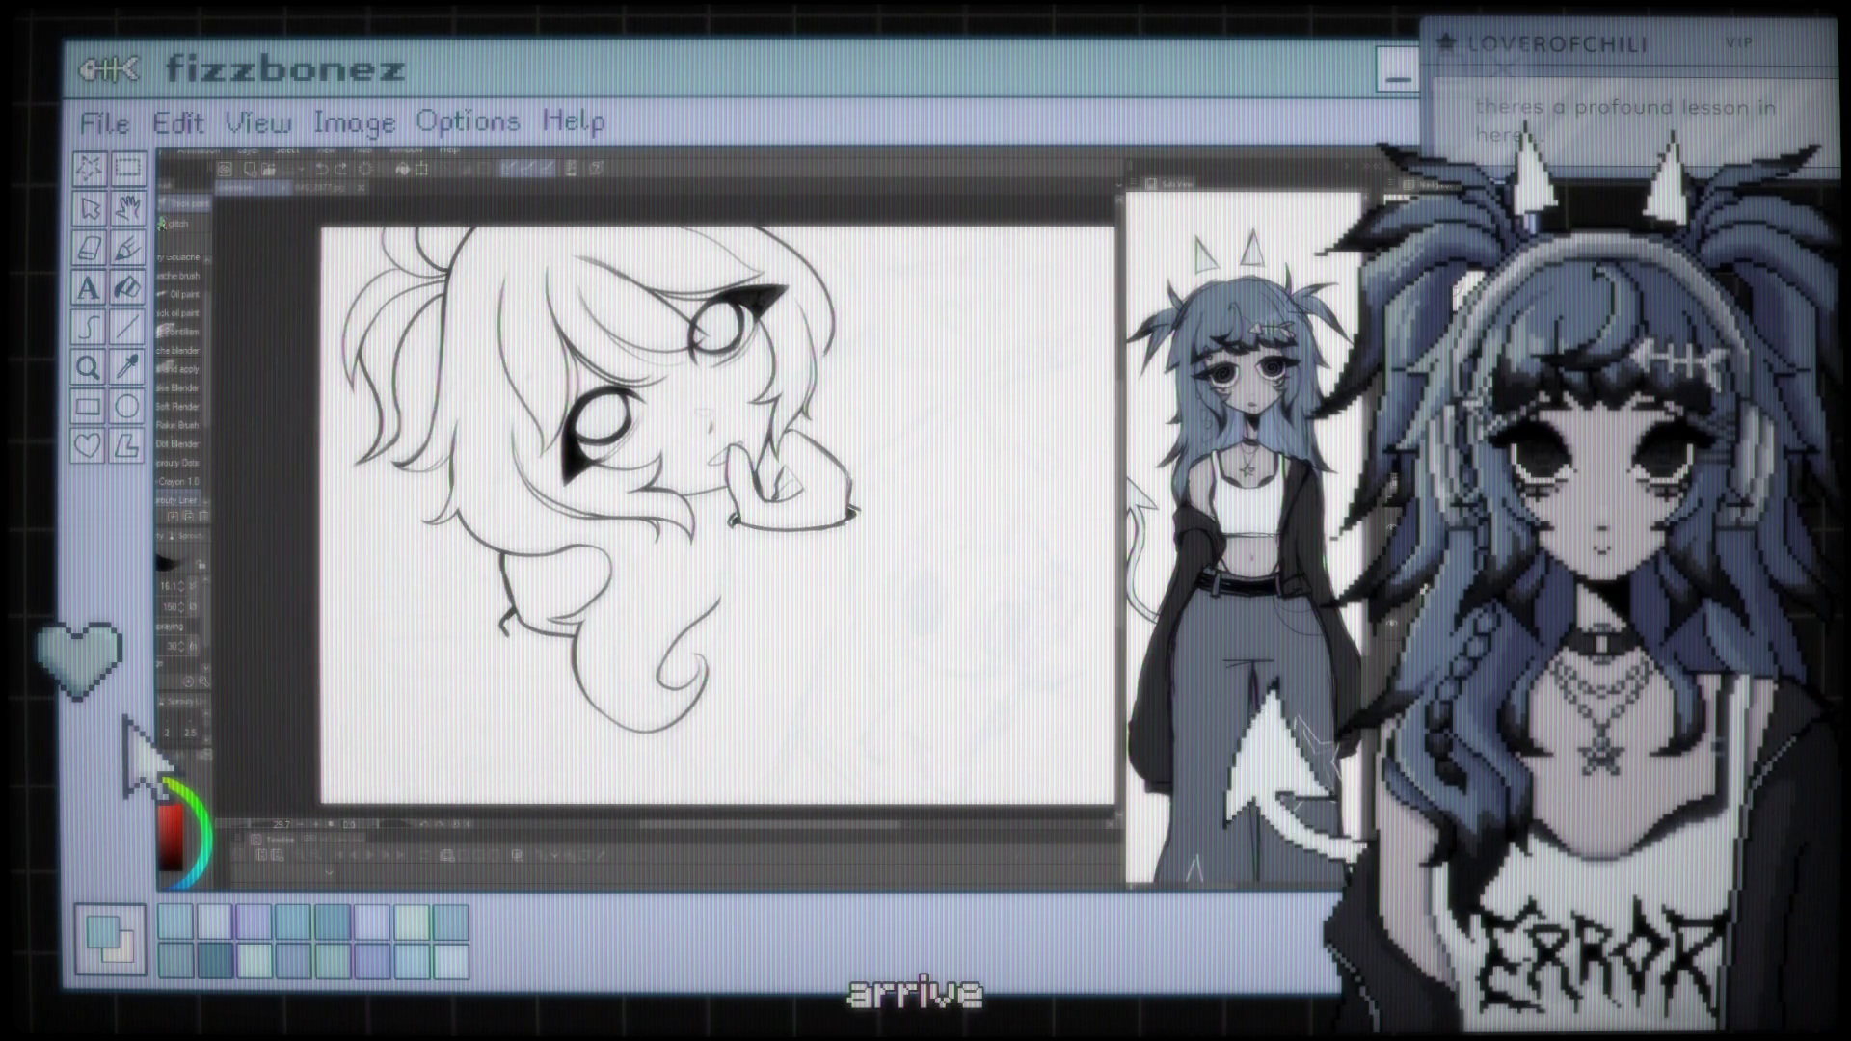
scroll(703, 516, up, 2)
scroll(767, 525, down, 2)
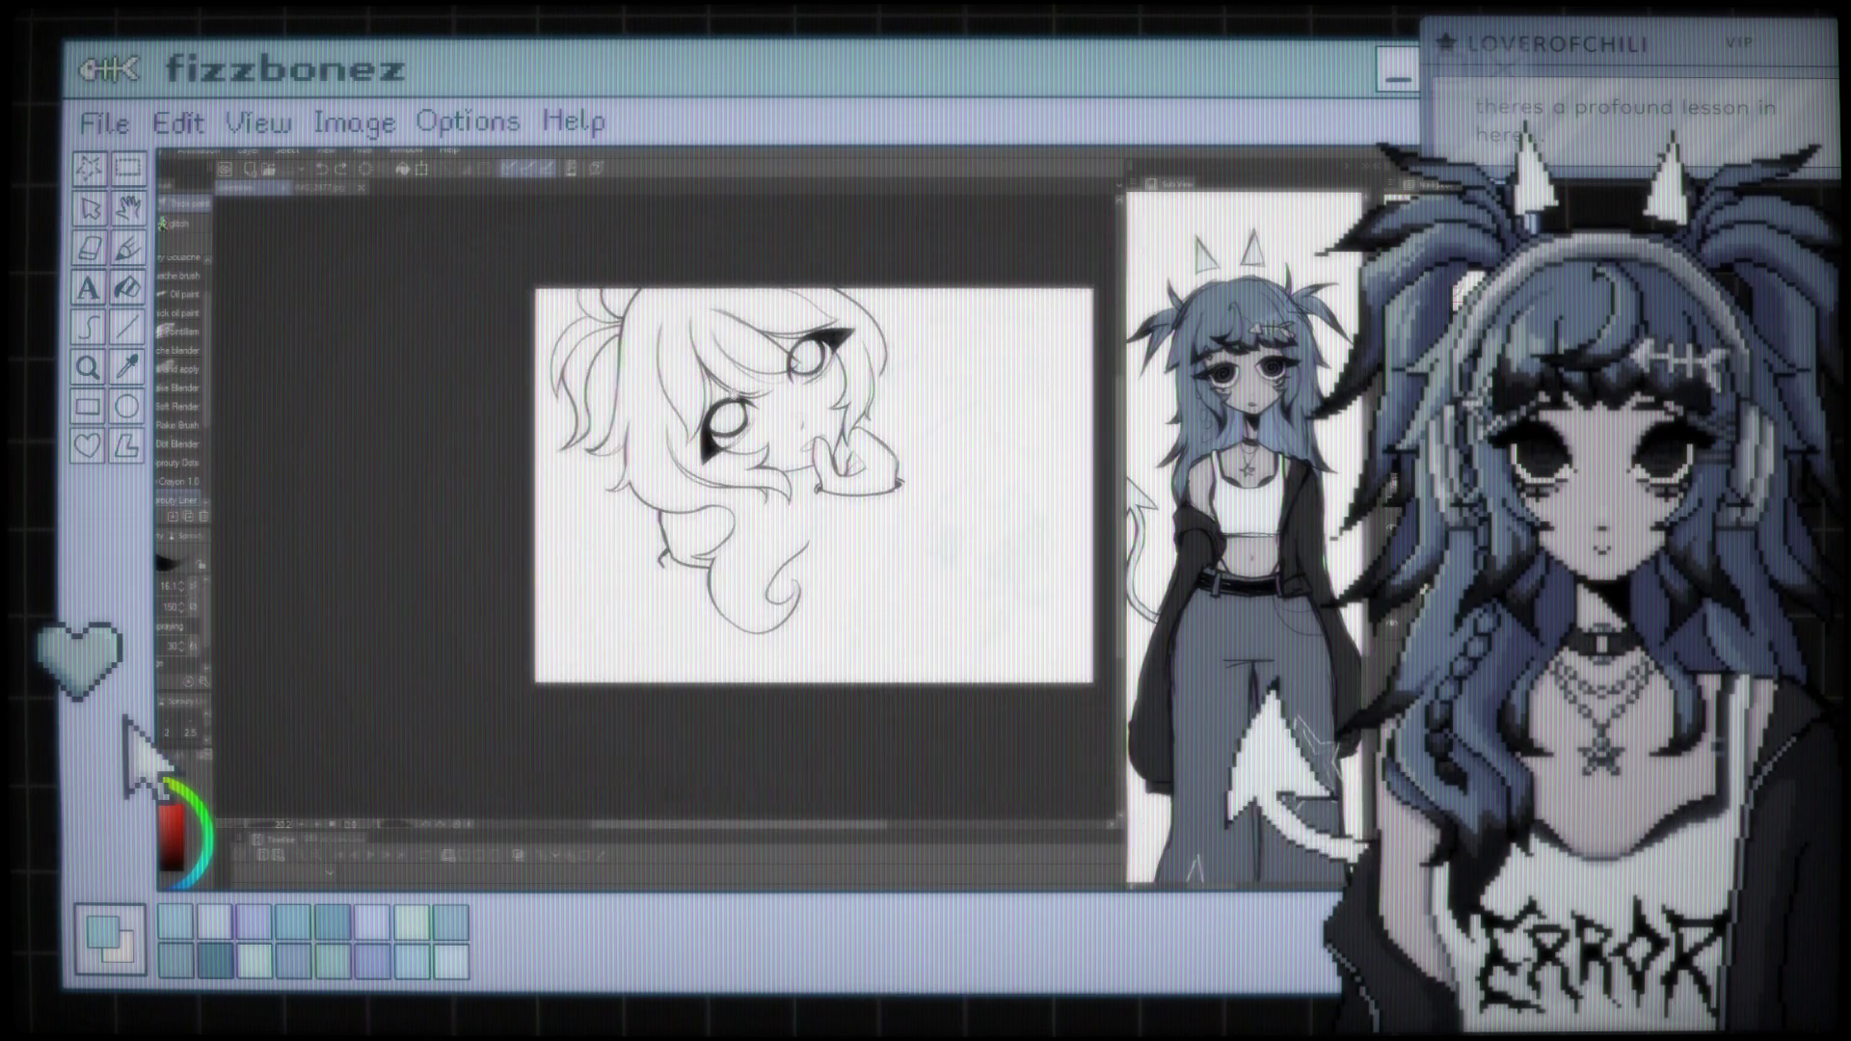
scroll(708, 472, right, 3)
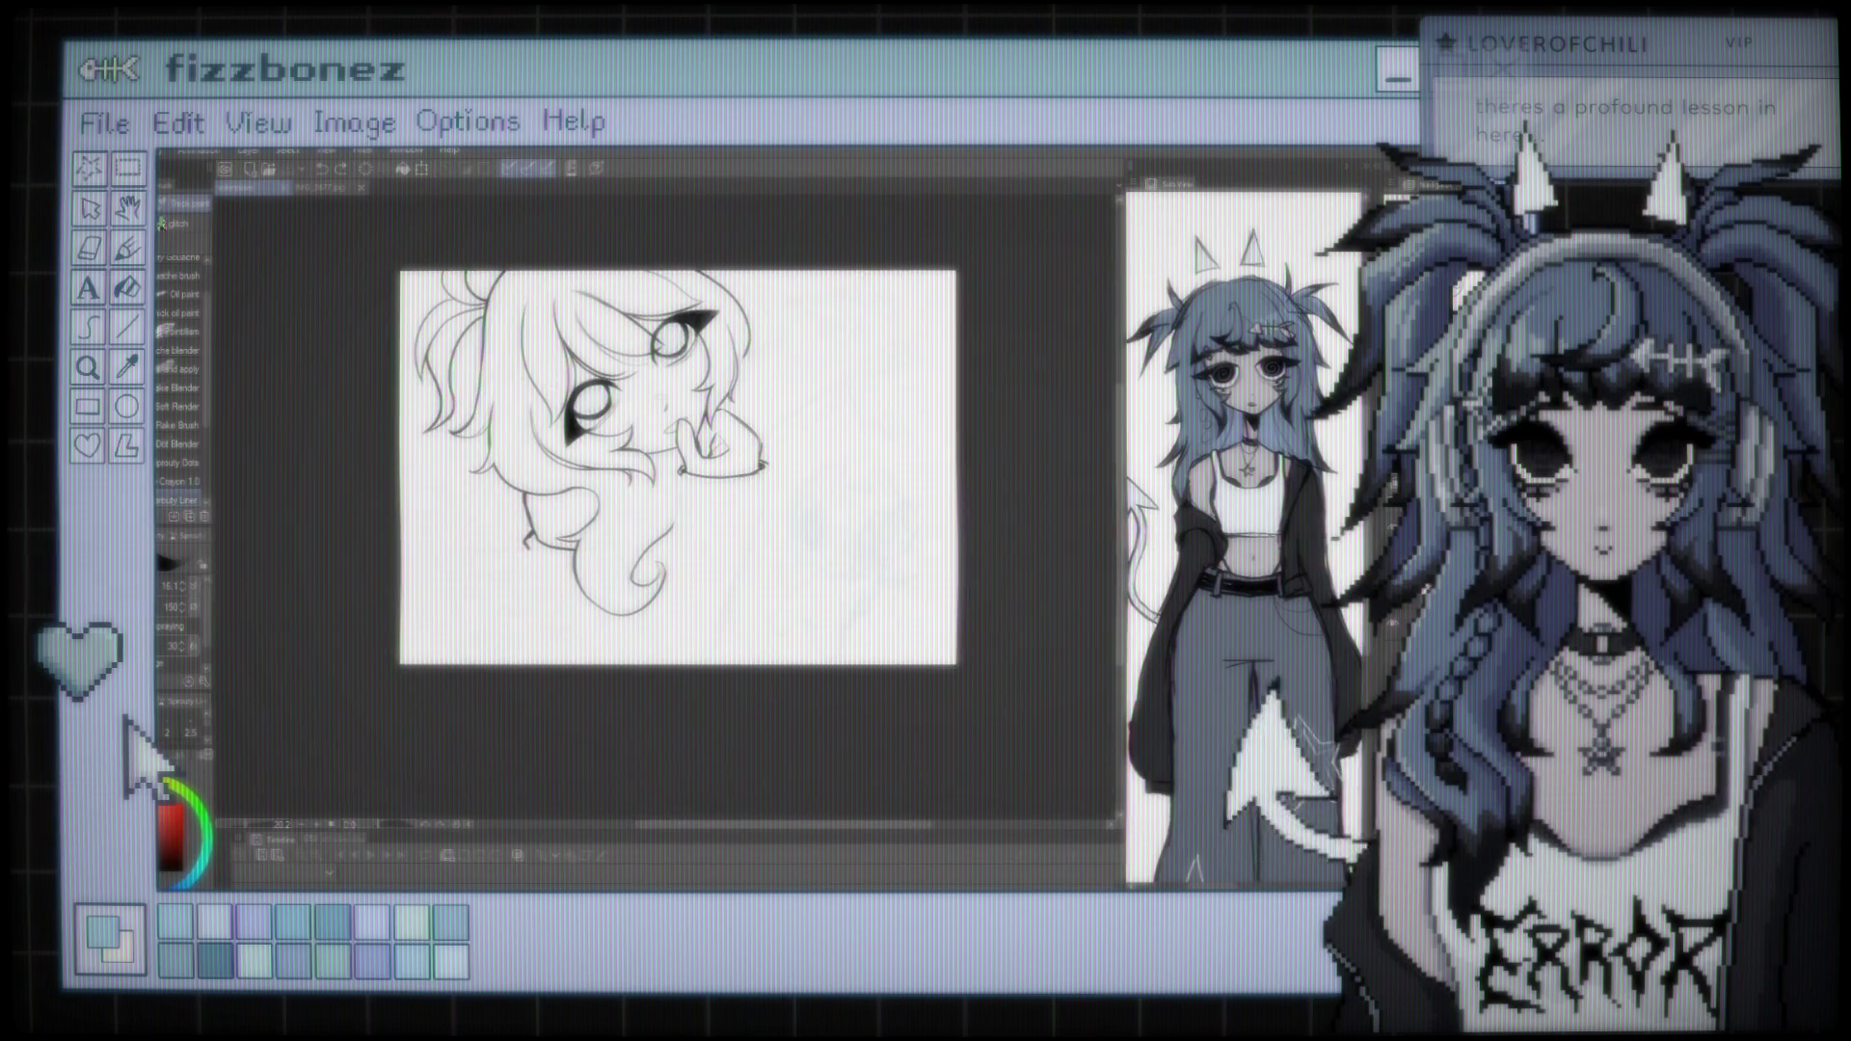
scroll(720, 385, up, 2)
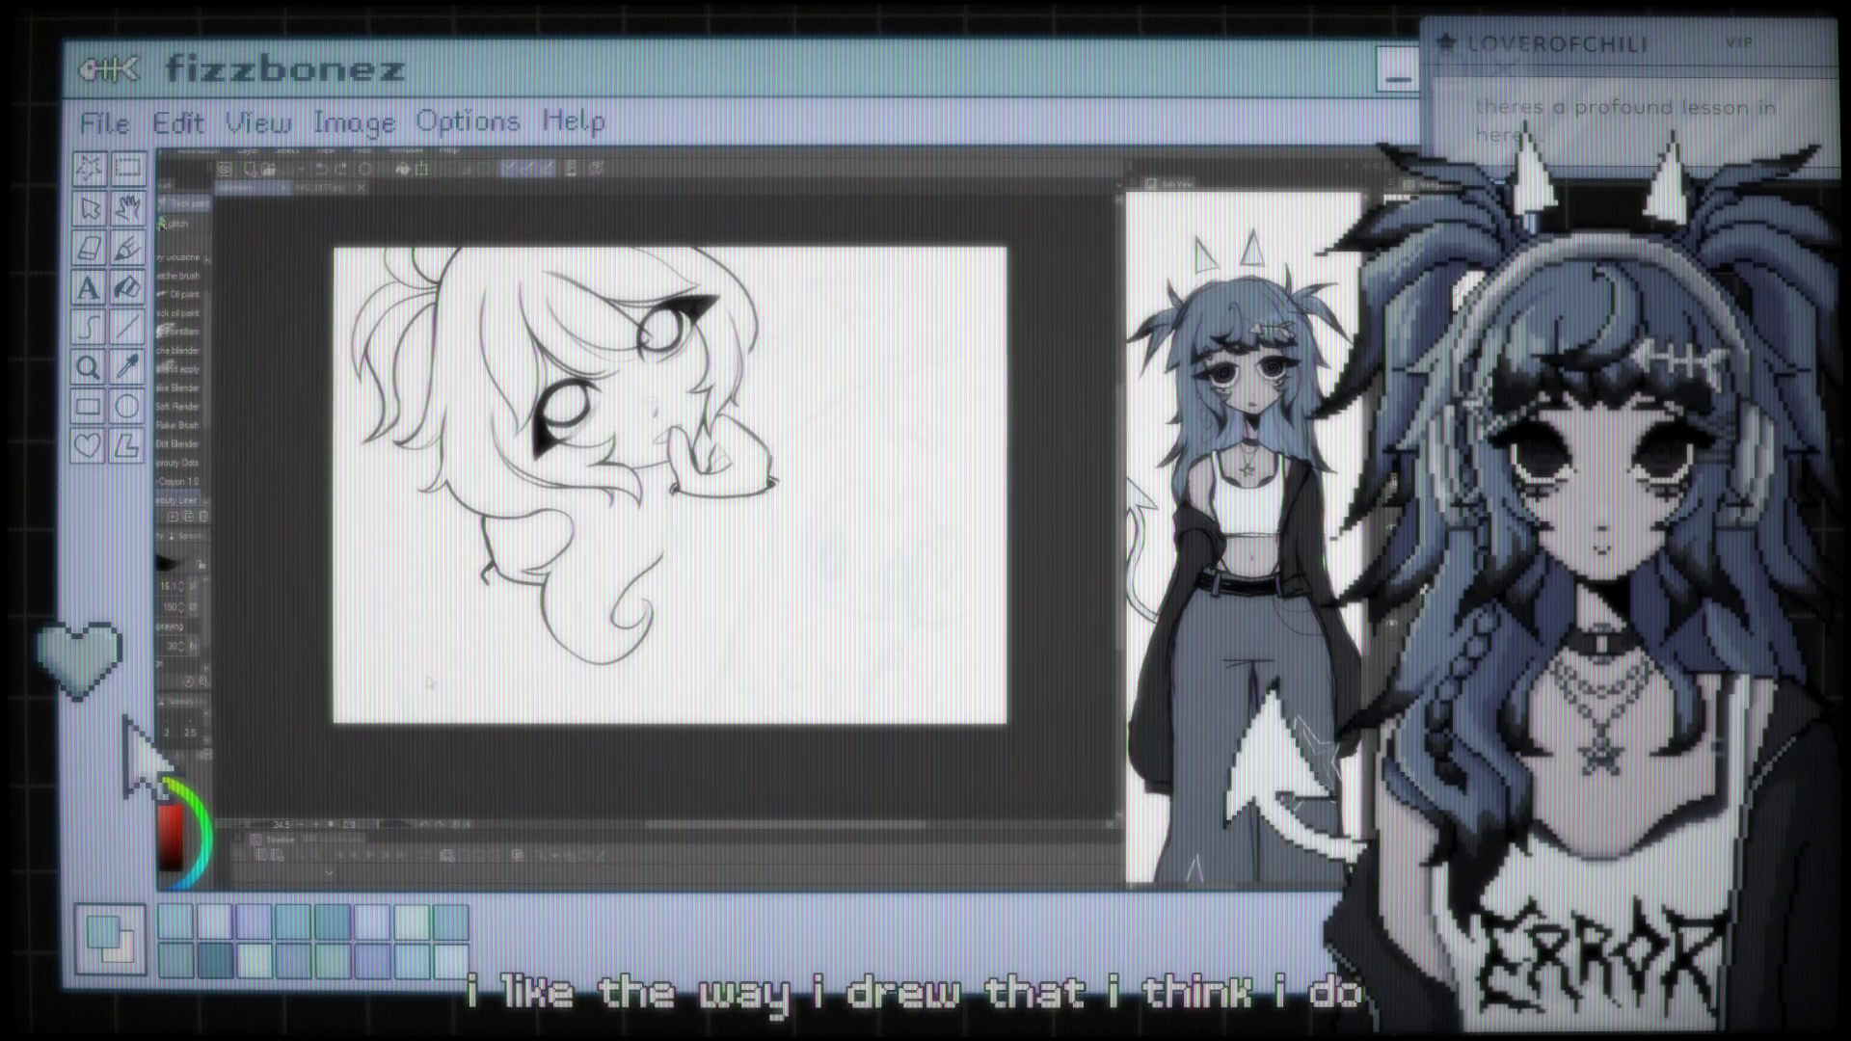
key(h)
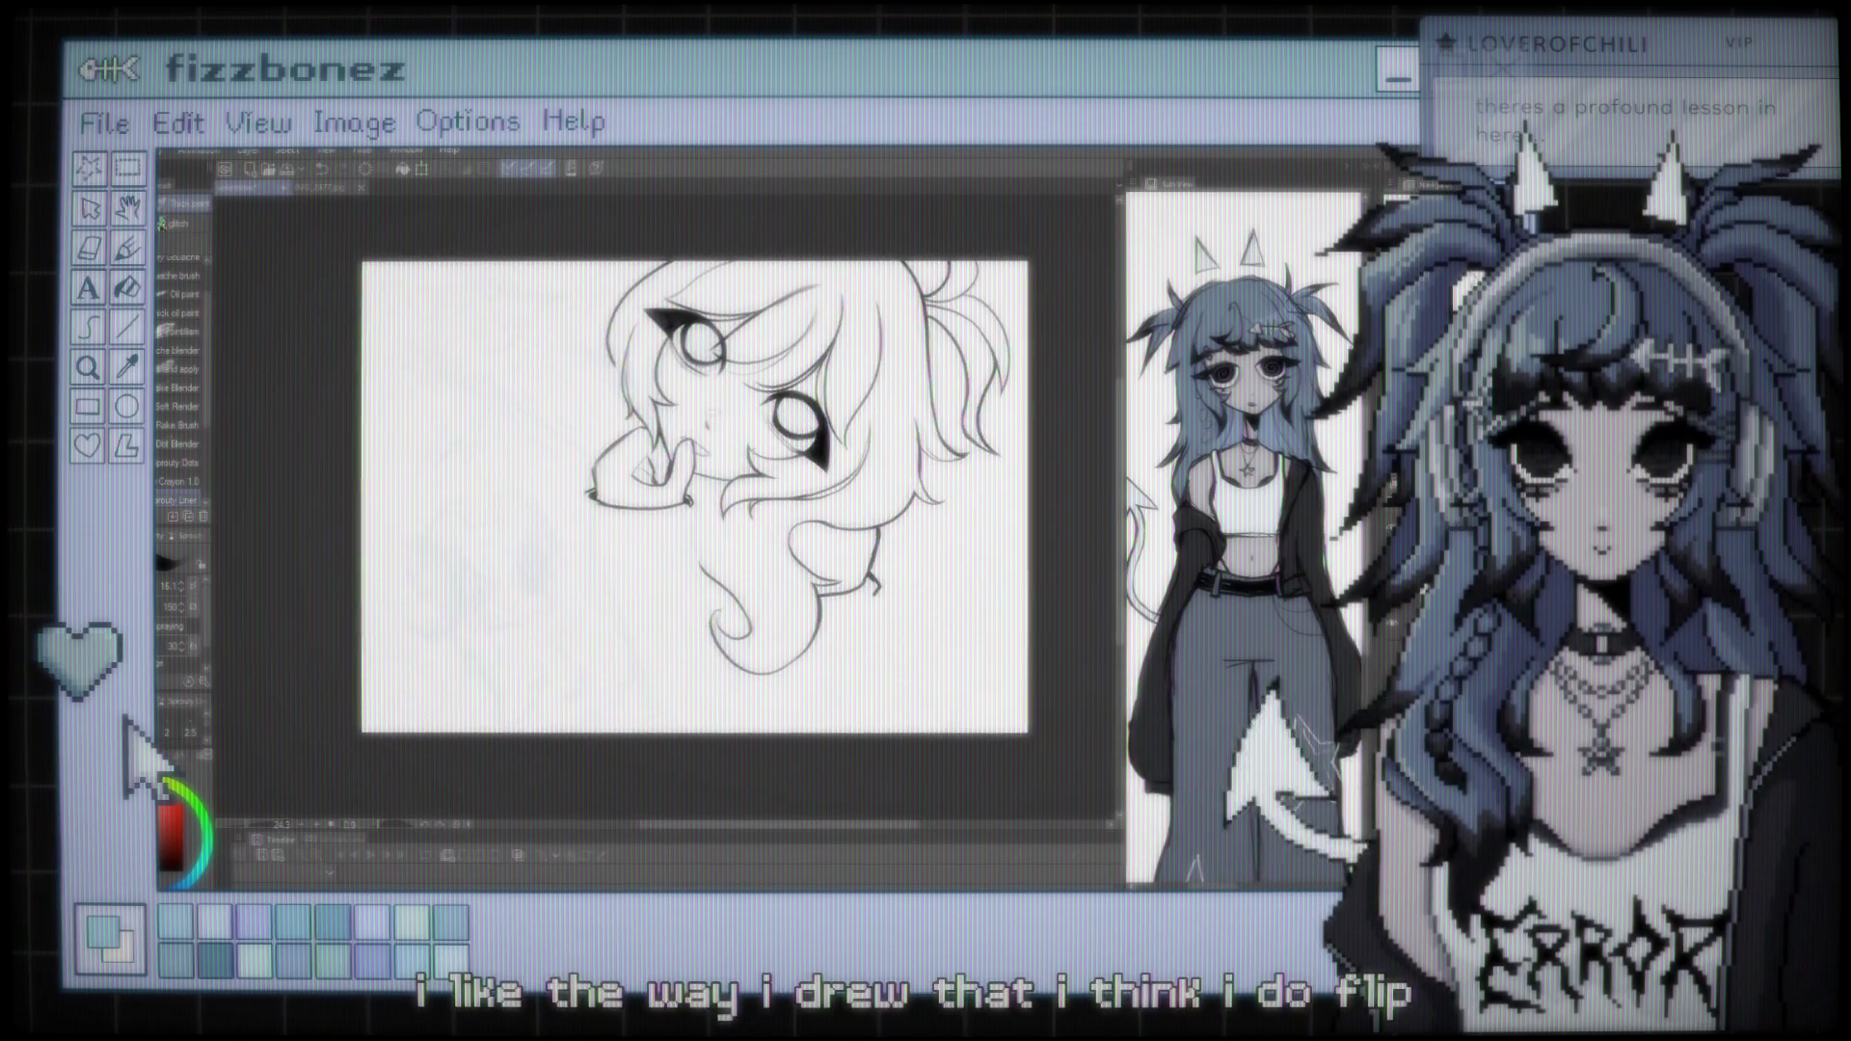
key(ctrl+equal)
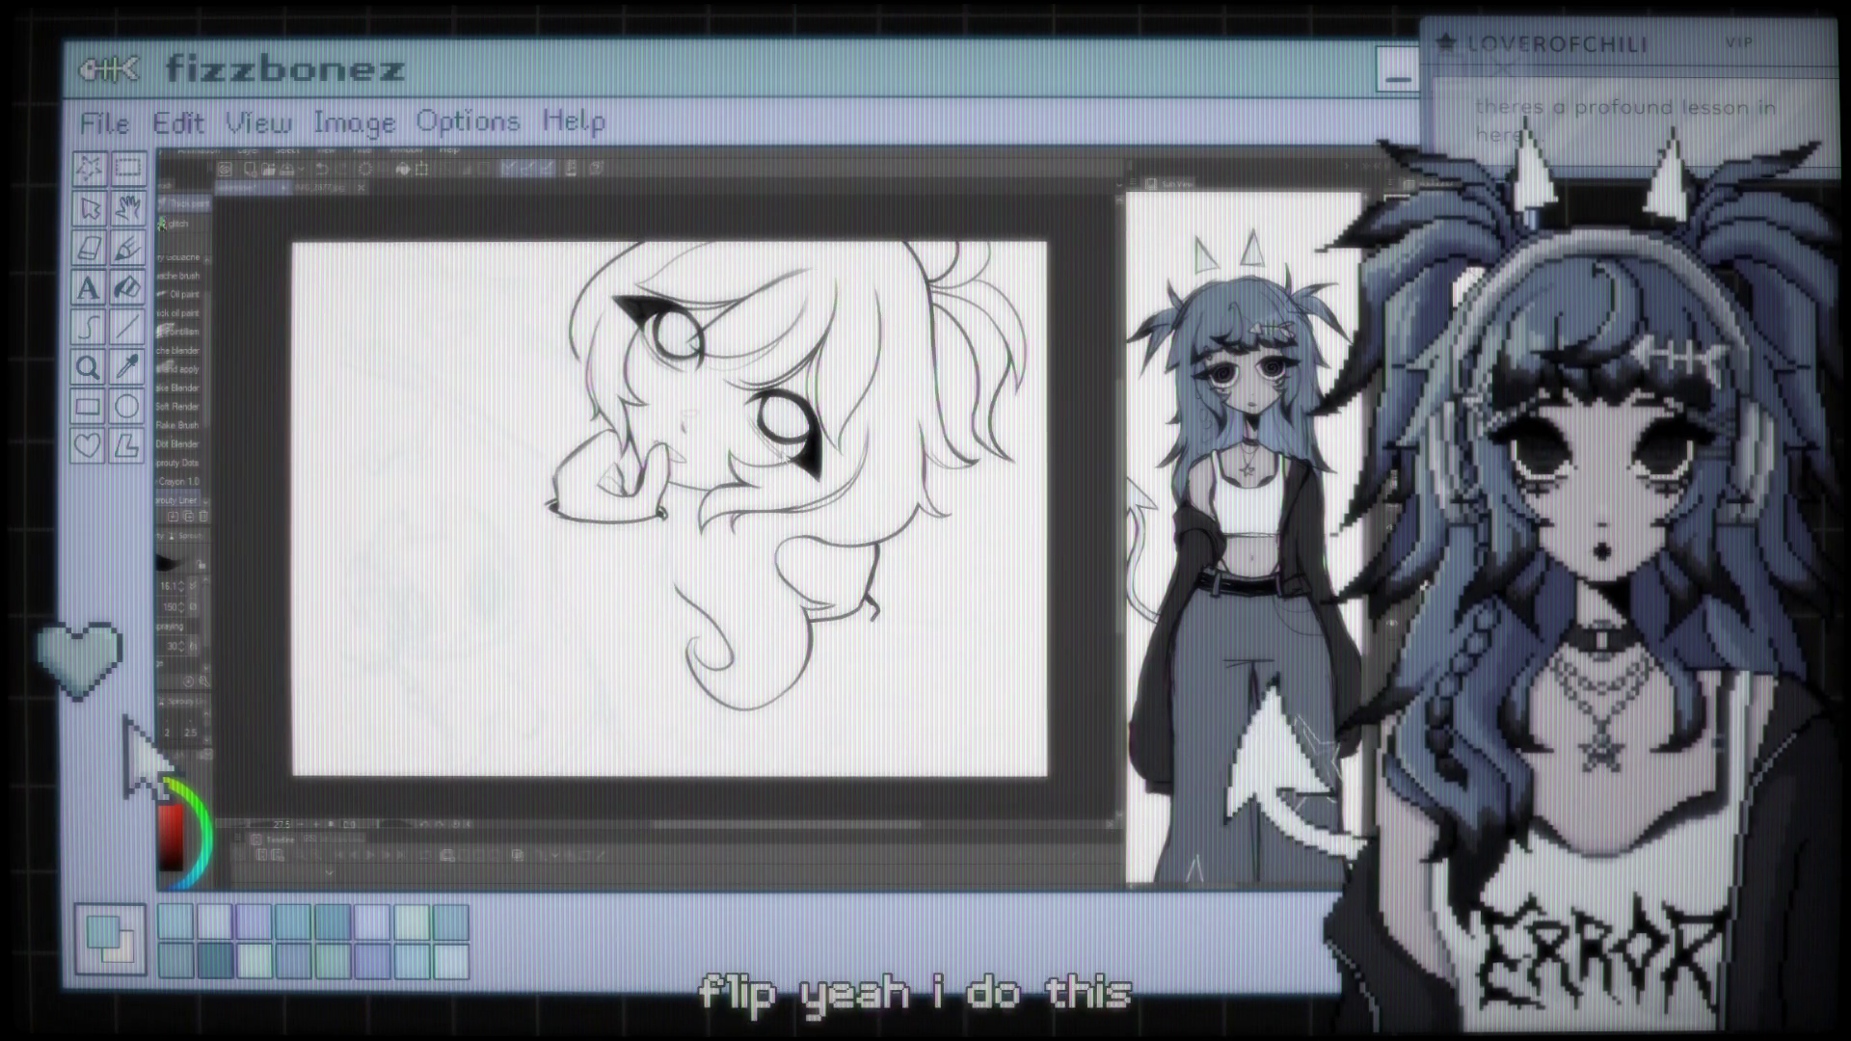
key(h)
key(ctrl+equal)
key(ctrl+equal)
key(ctrl+equal)
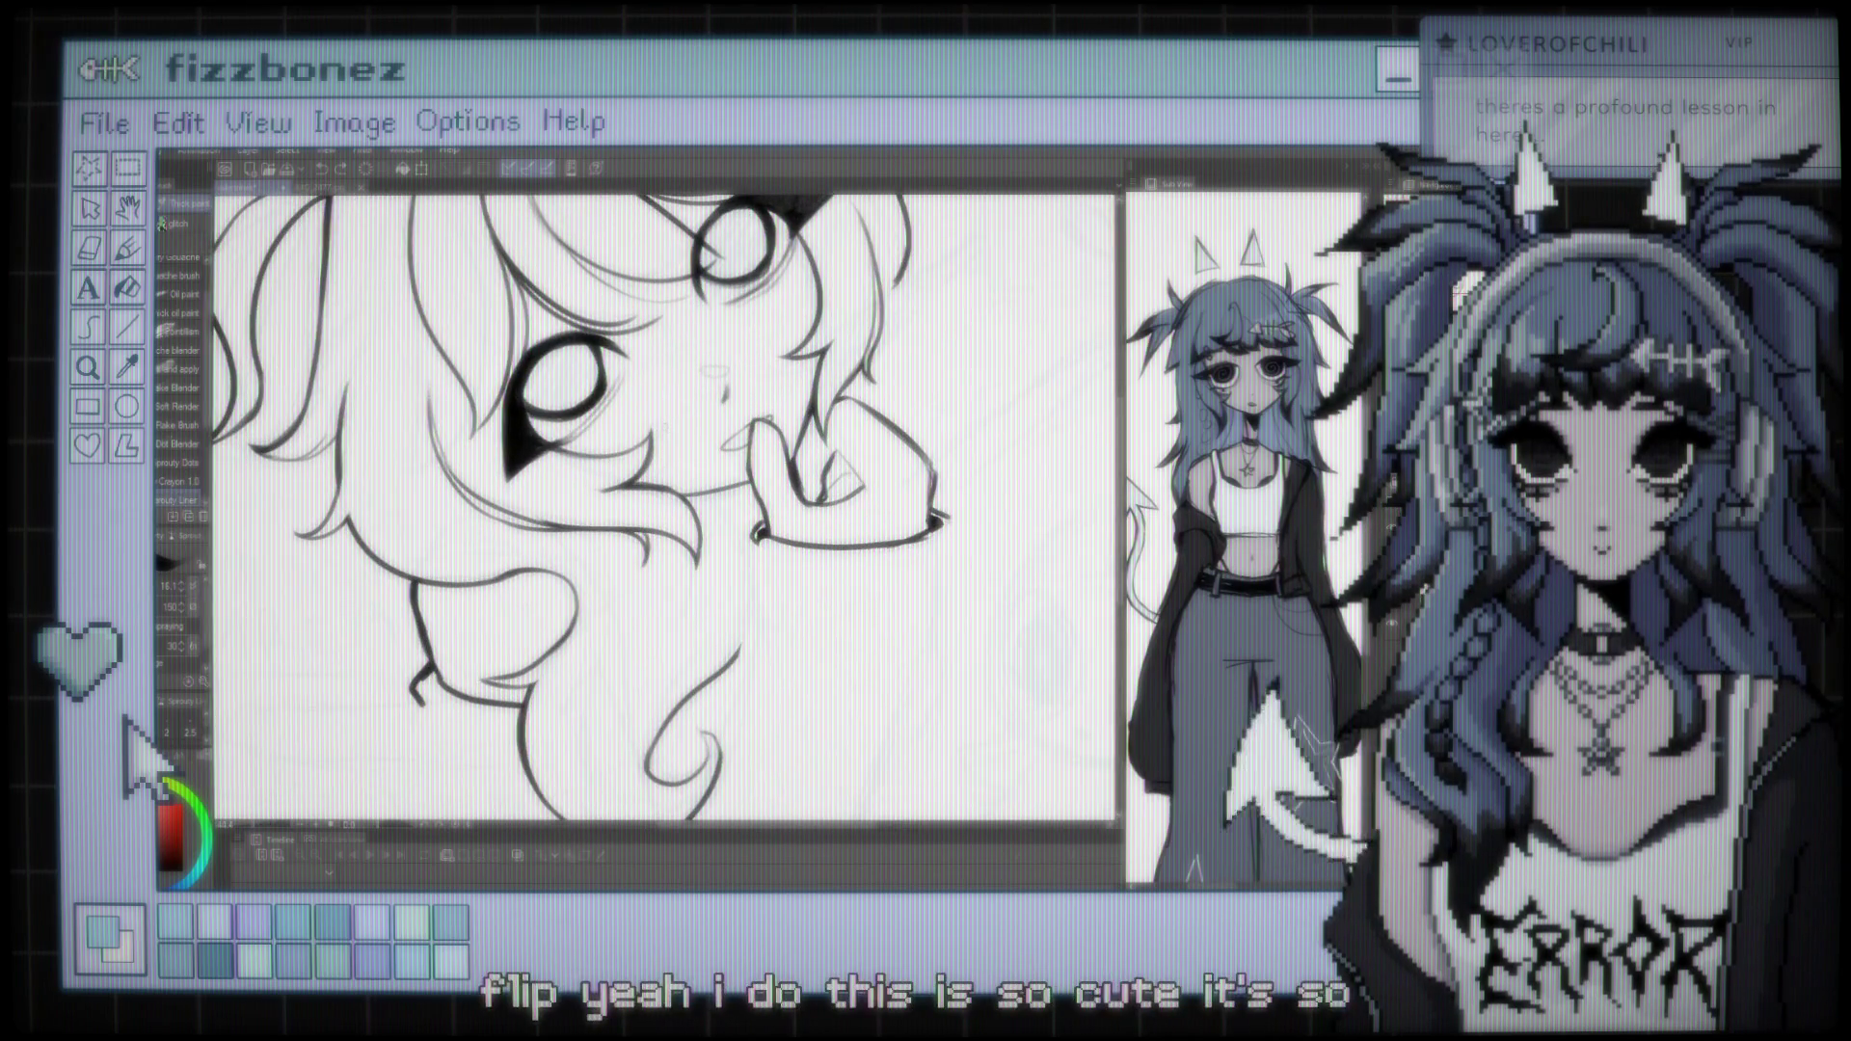
key(ctrl+minus)
key(ctrl+equal)
key(ctrl+minus)
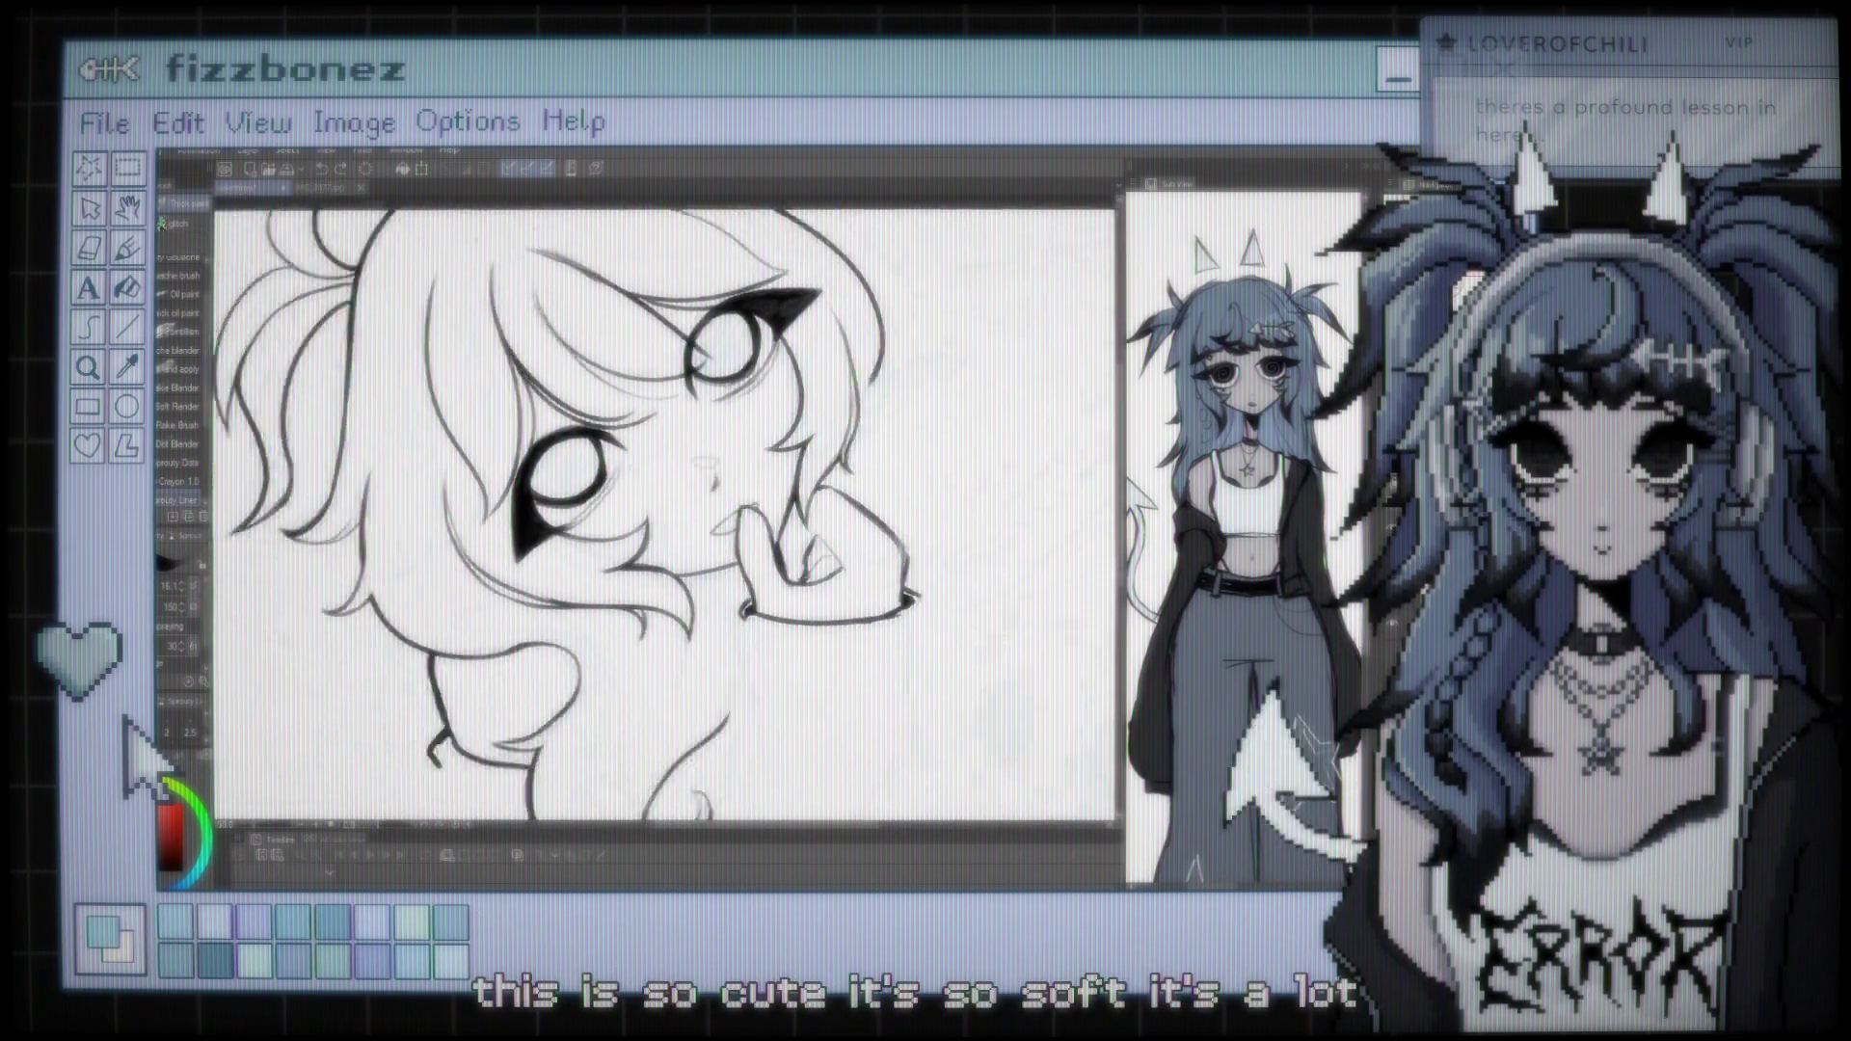
scroll(665, 511, down, 5)
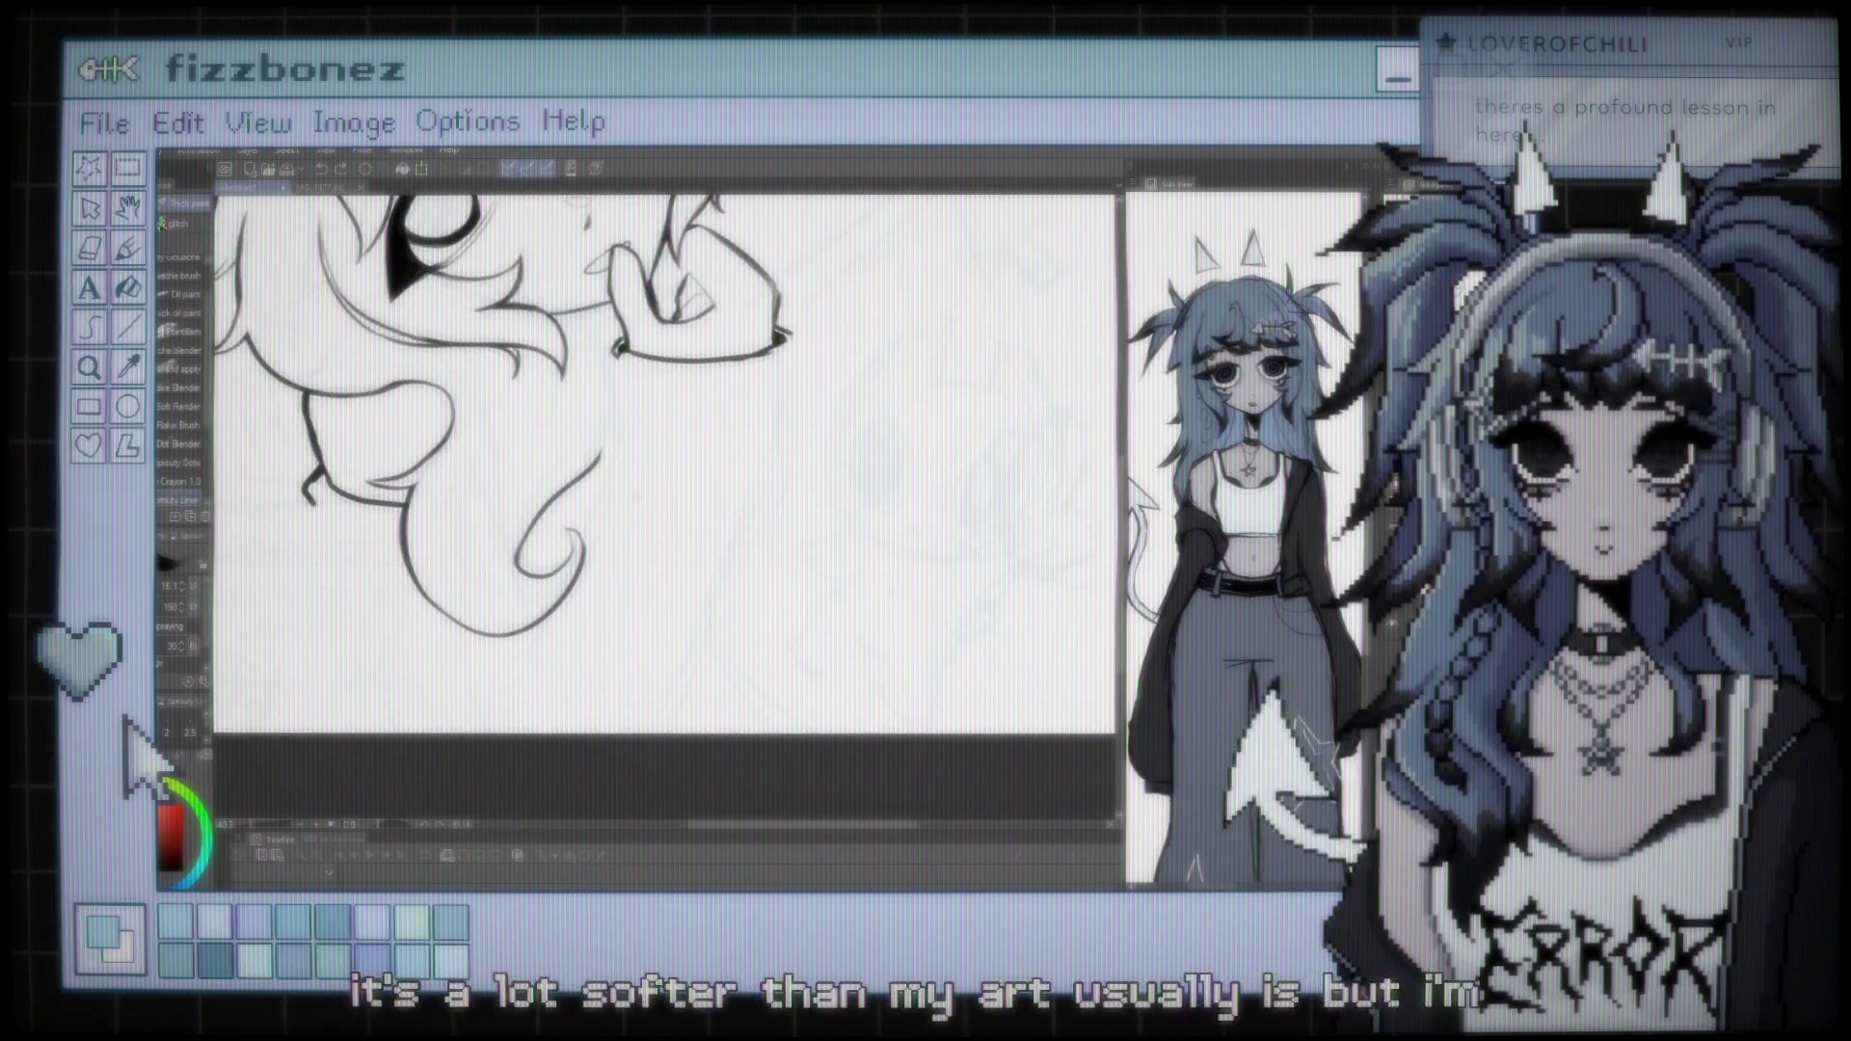
Ink the long outer edge line of the baggy sleeve running down below the raised hand
key(ctrl+equal)
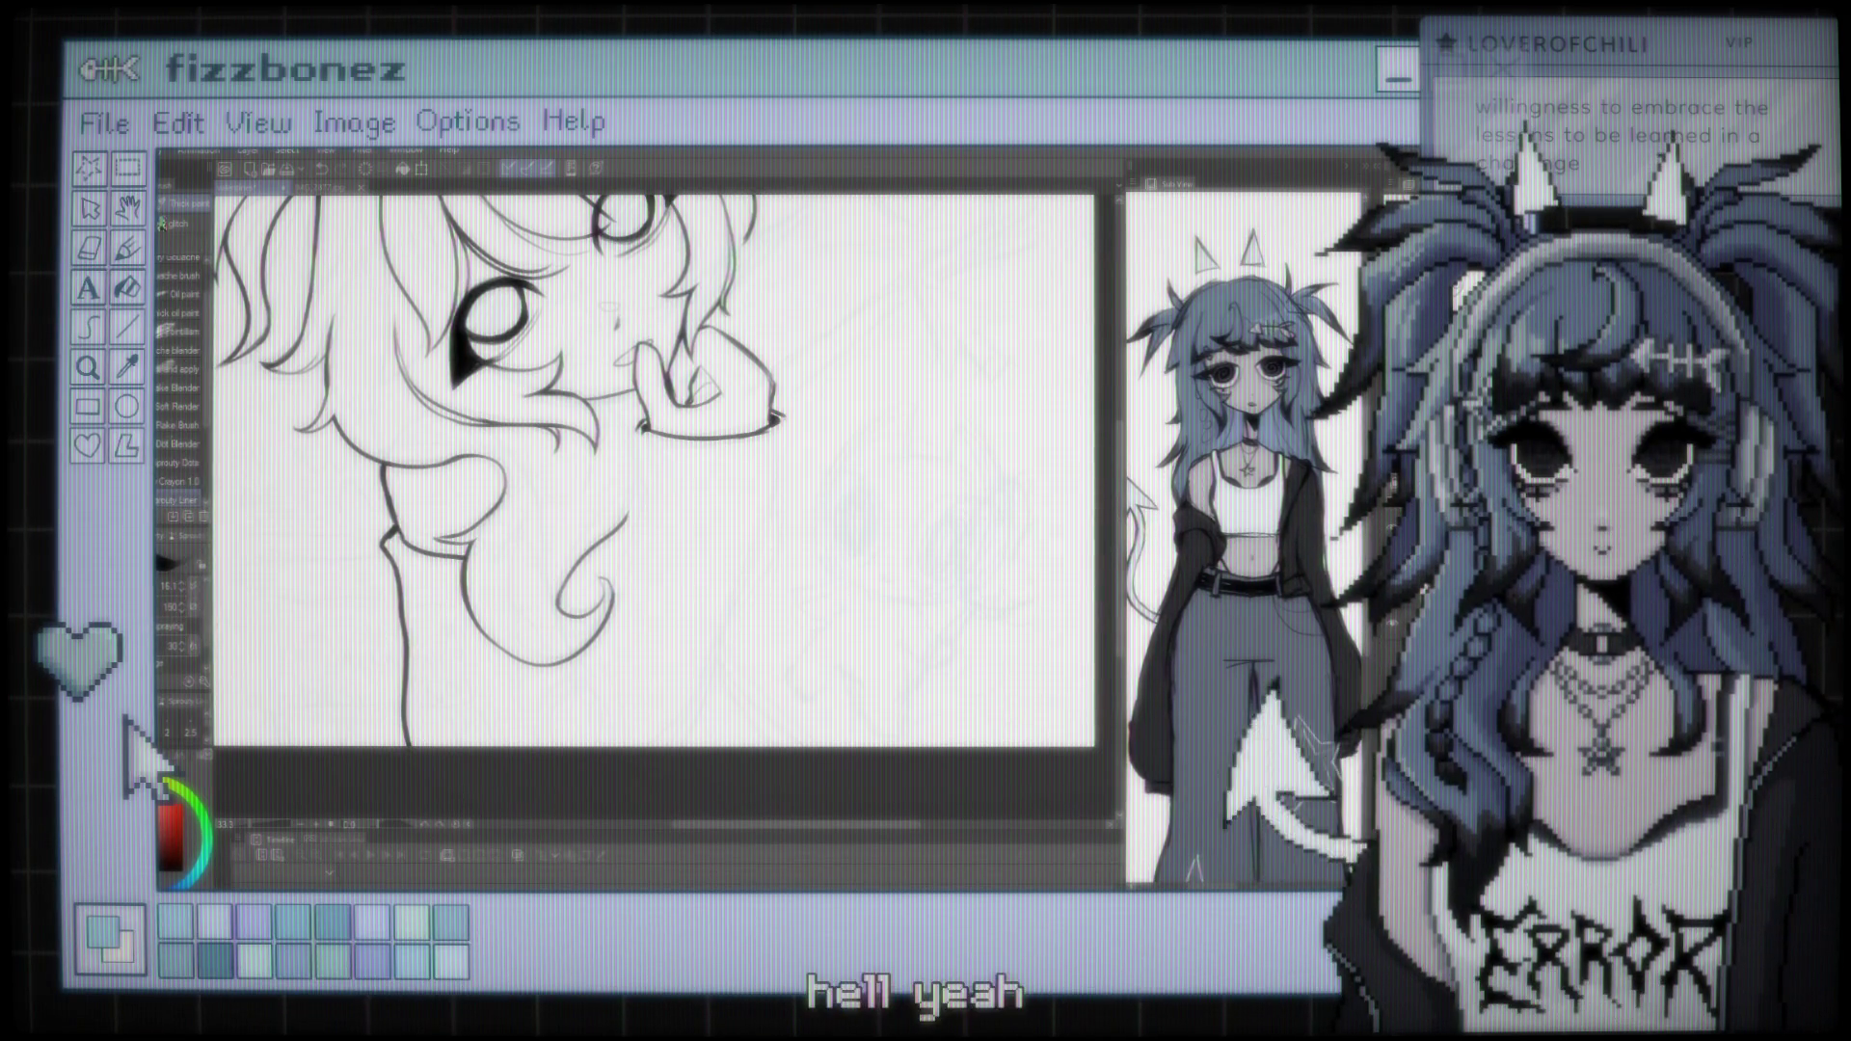
scroll(654, 473, down, 2)
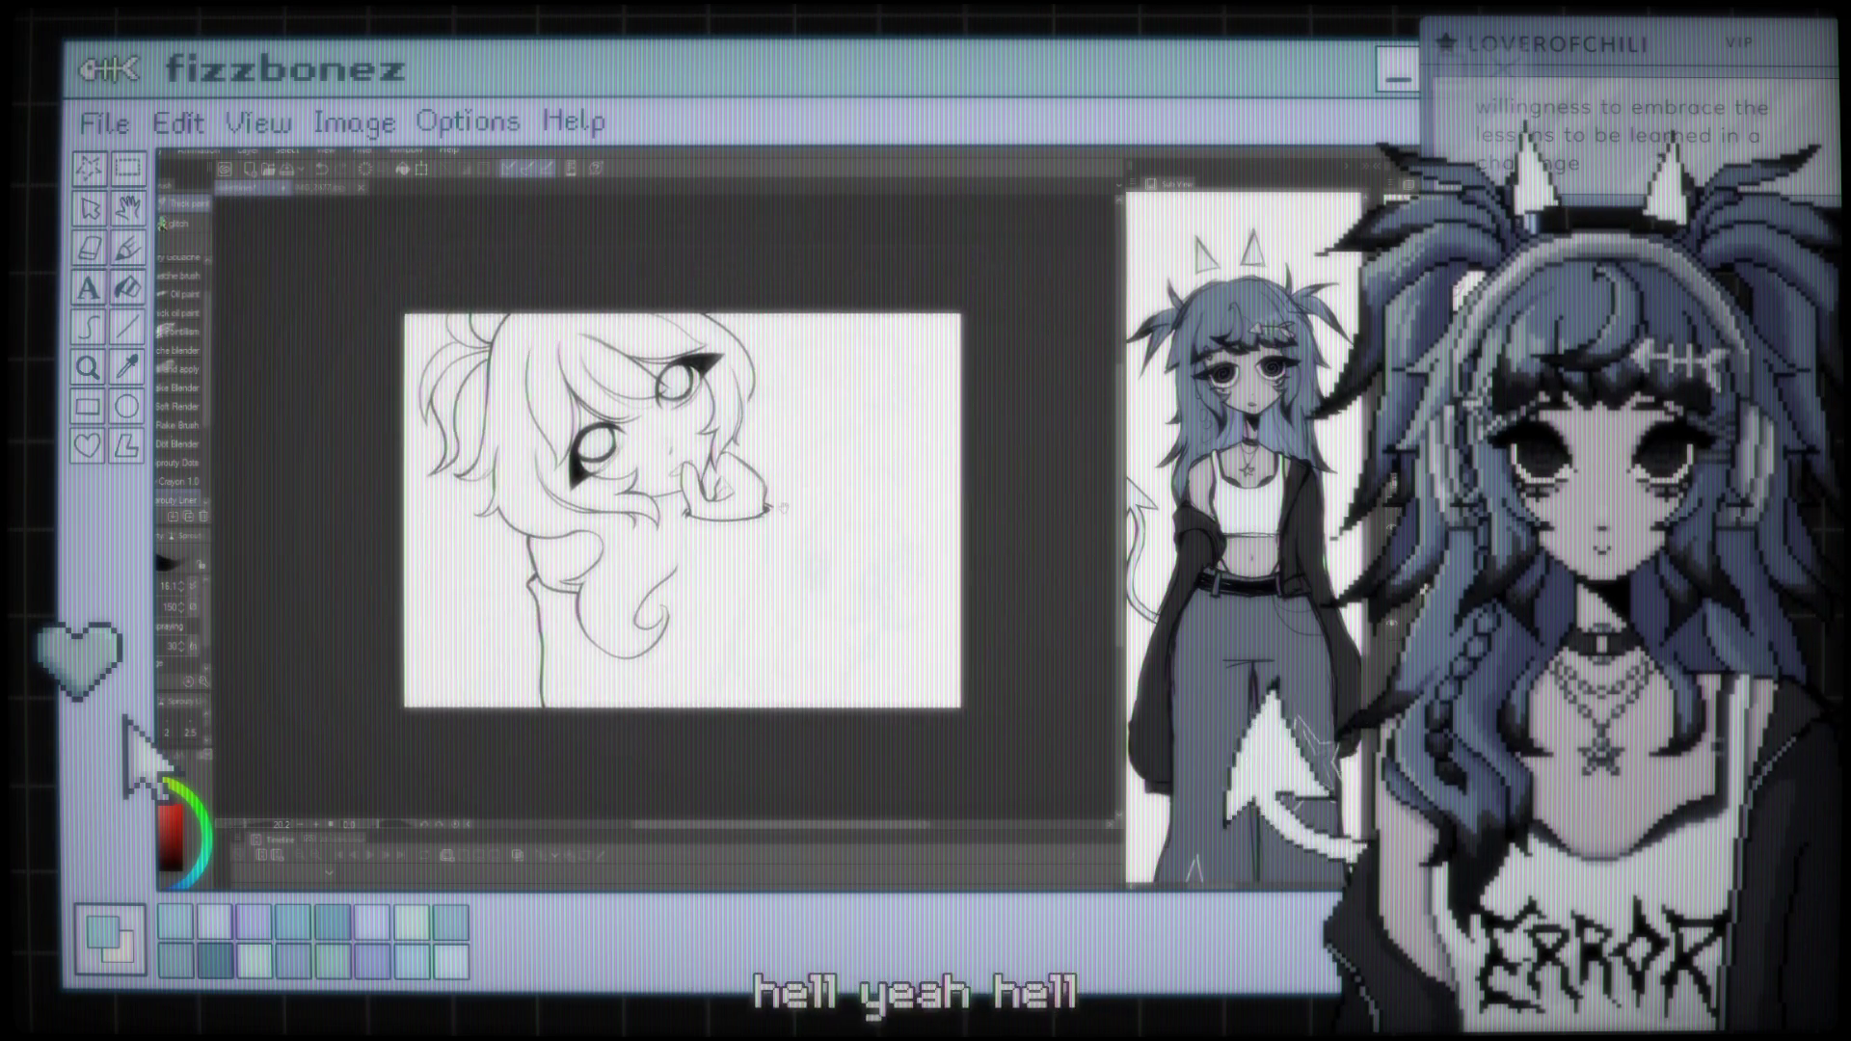
scroll(709, 511, up, 3)
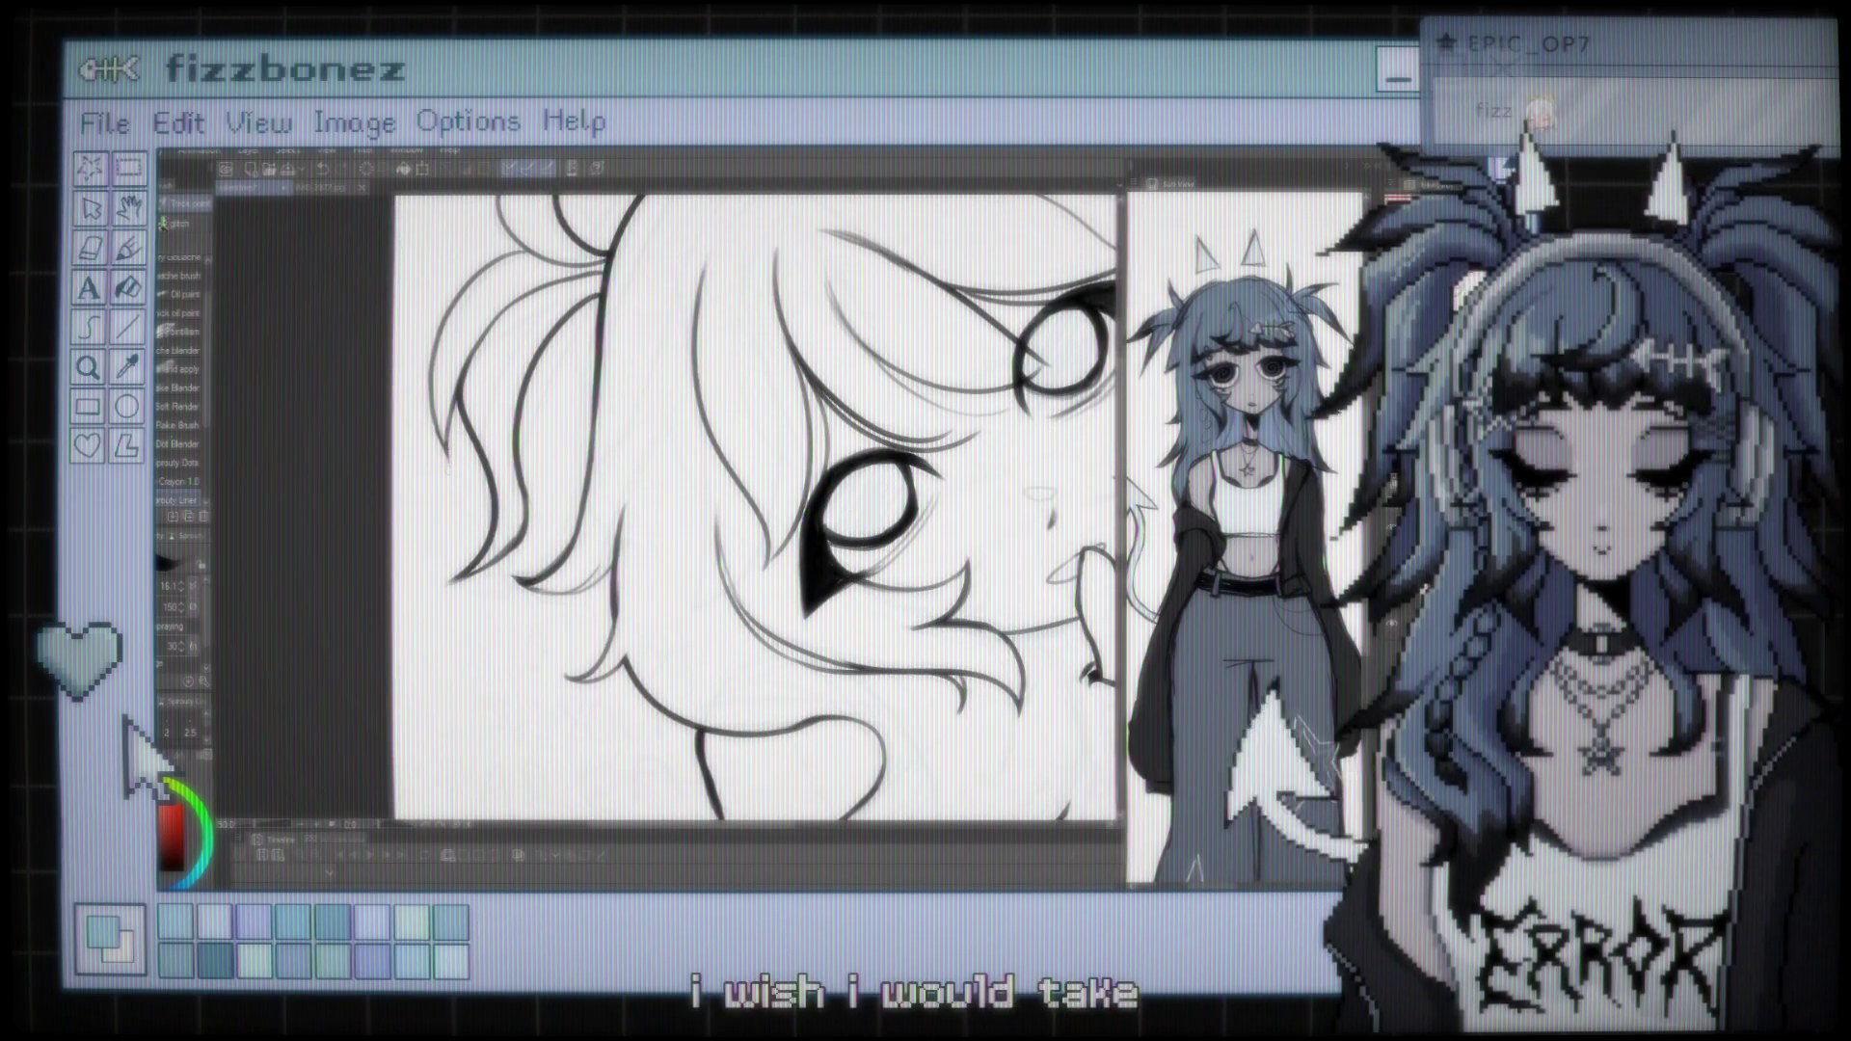
scroll(675, 482, down, 5)
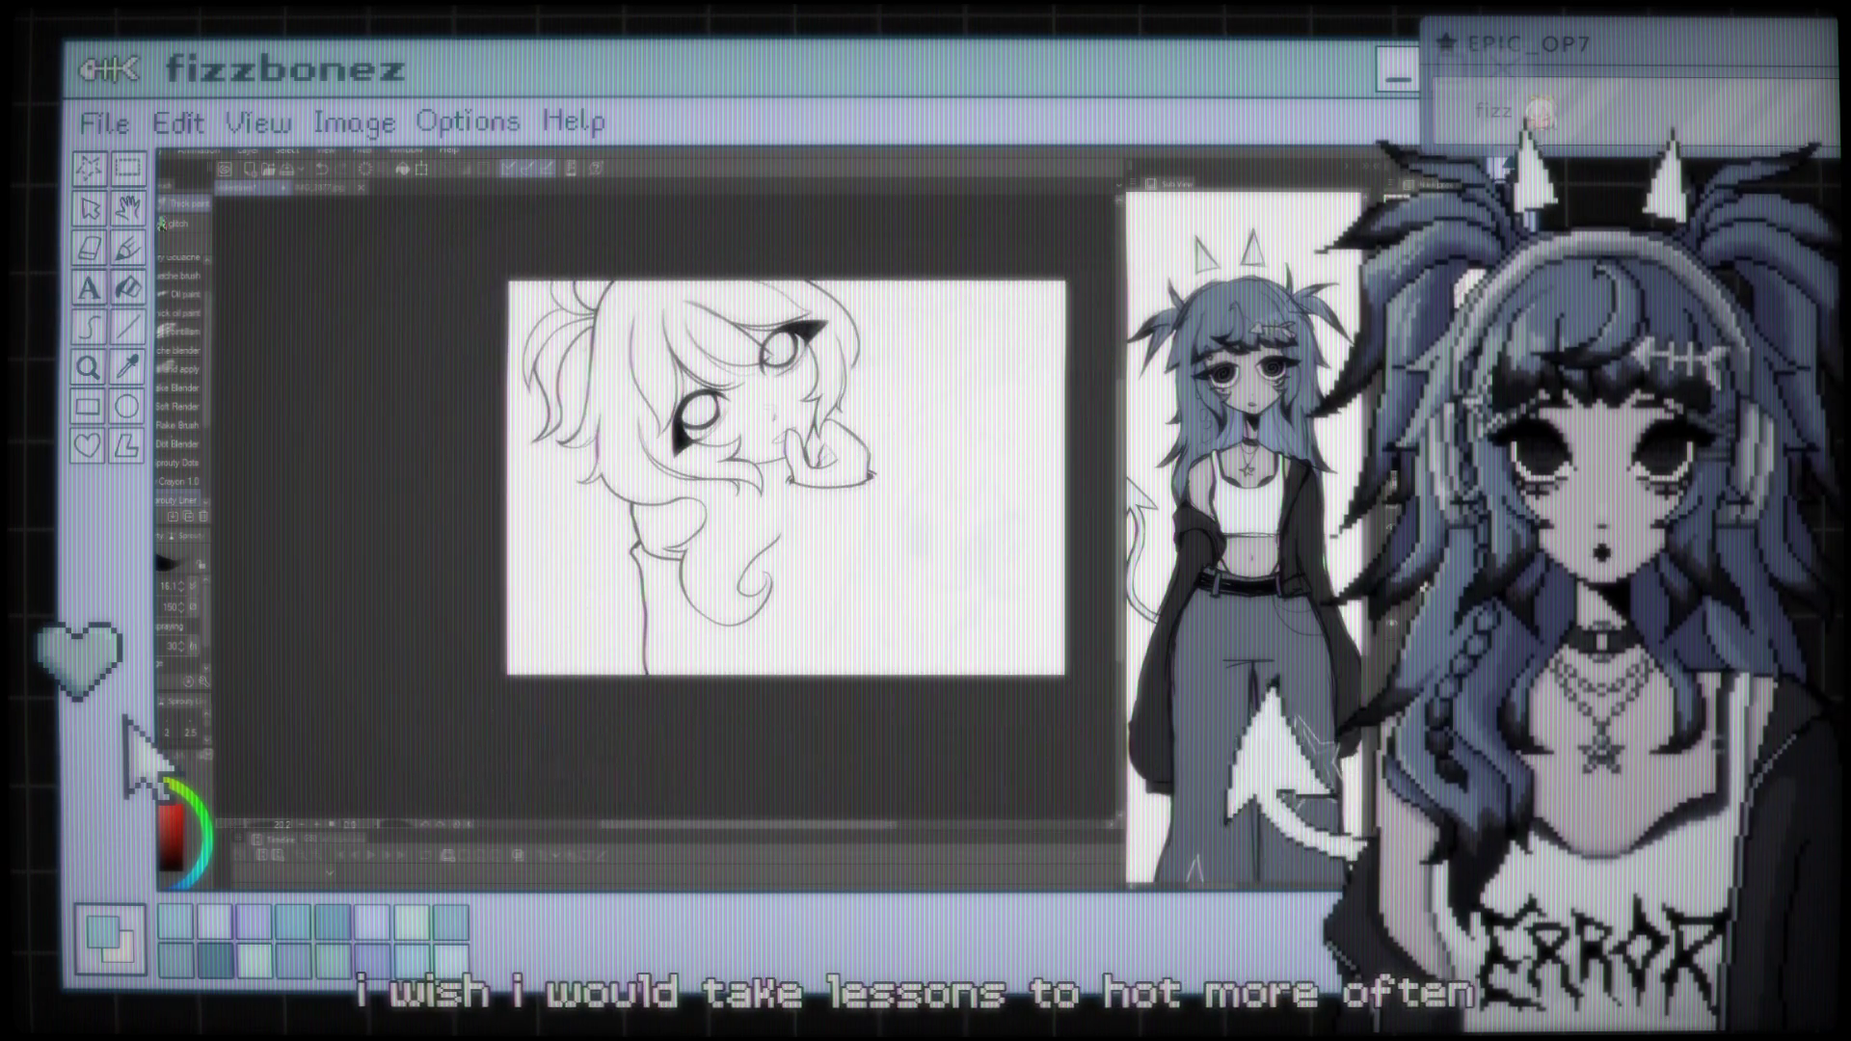
scroll(617, 540, up, 5)
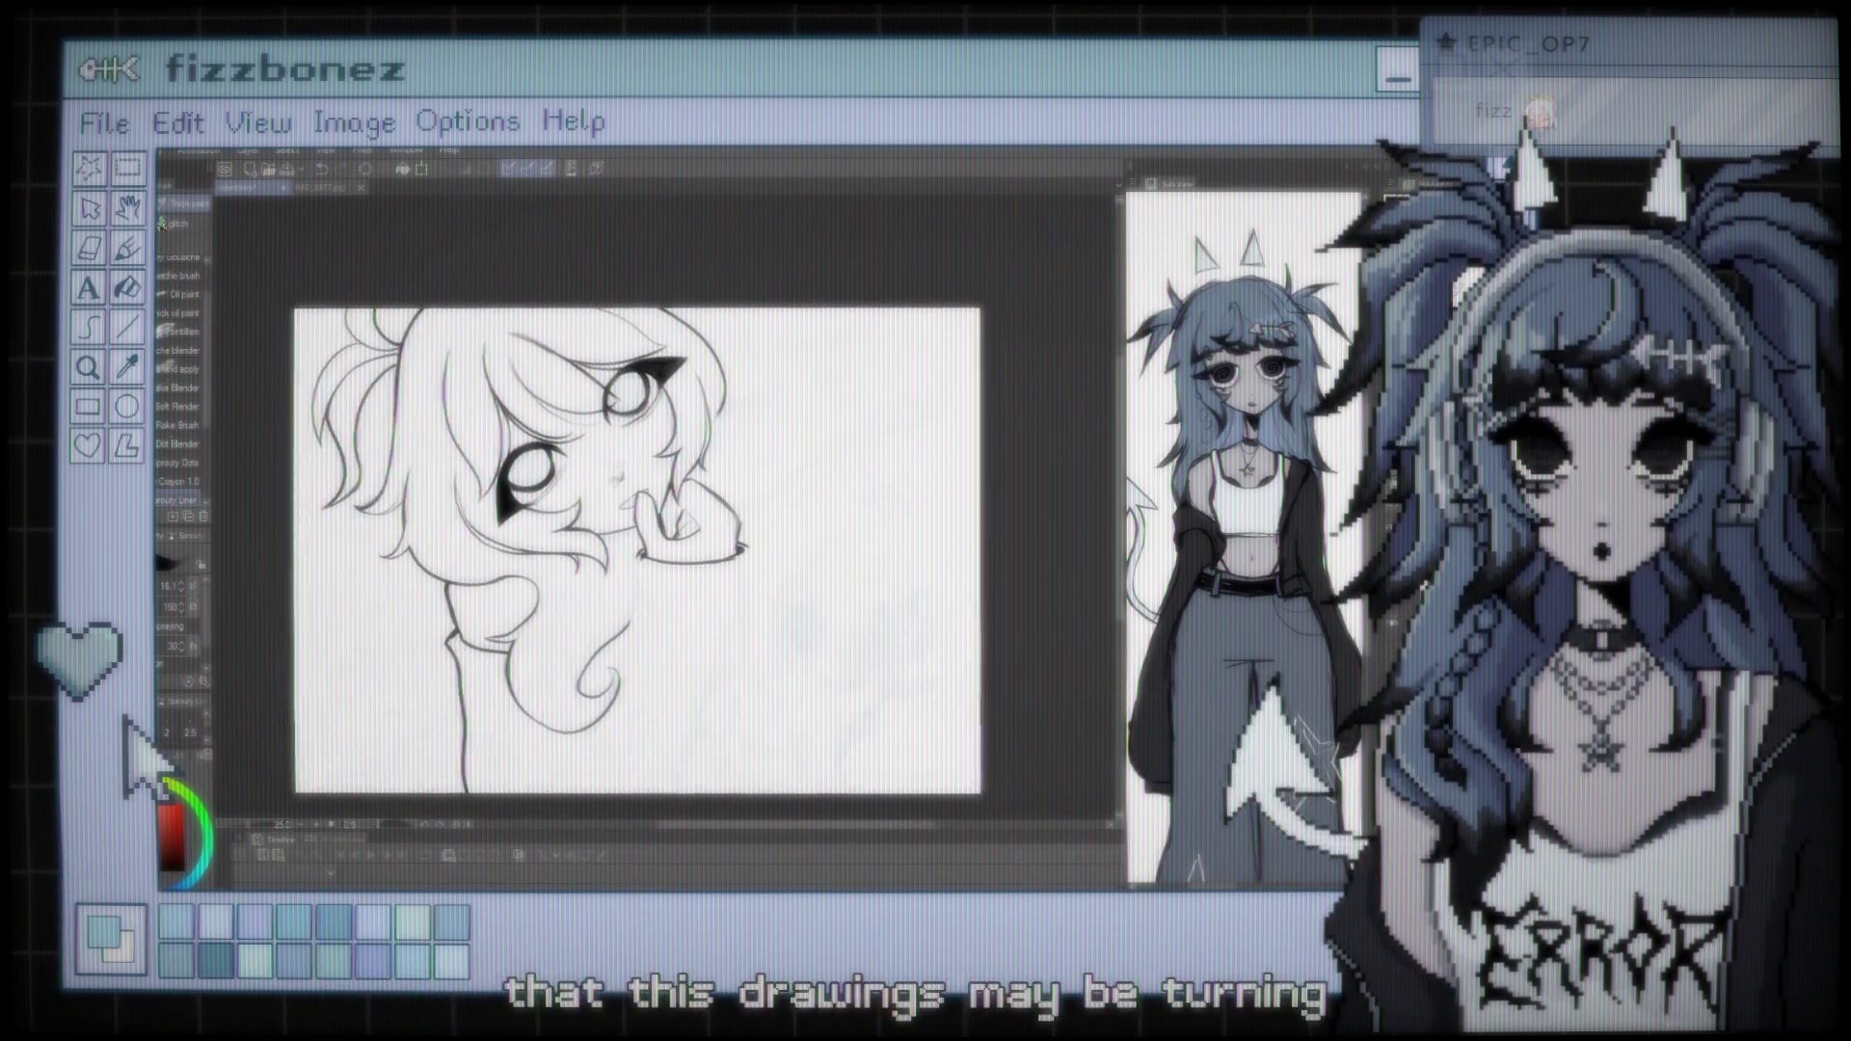
scroll(708, 308, up, 2)
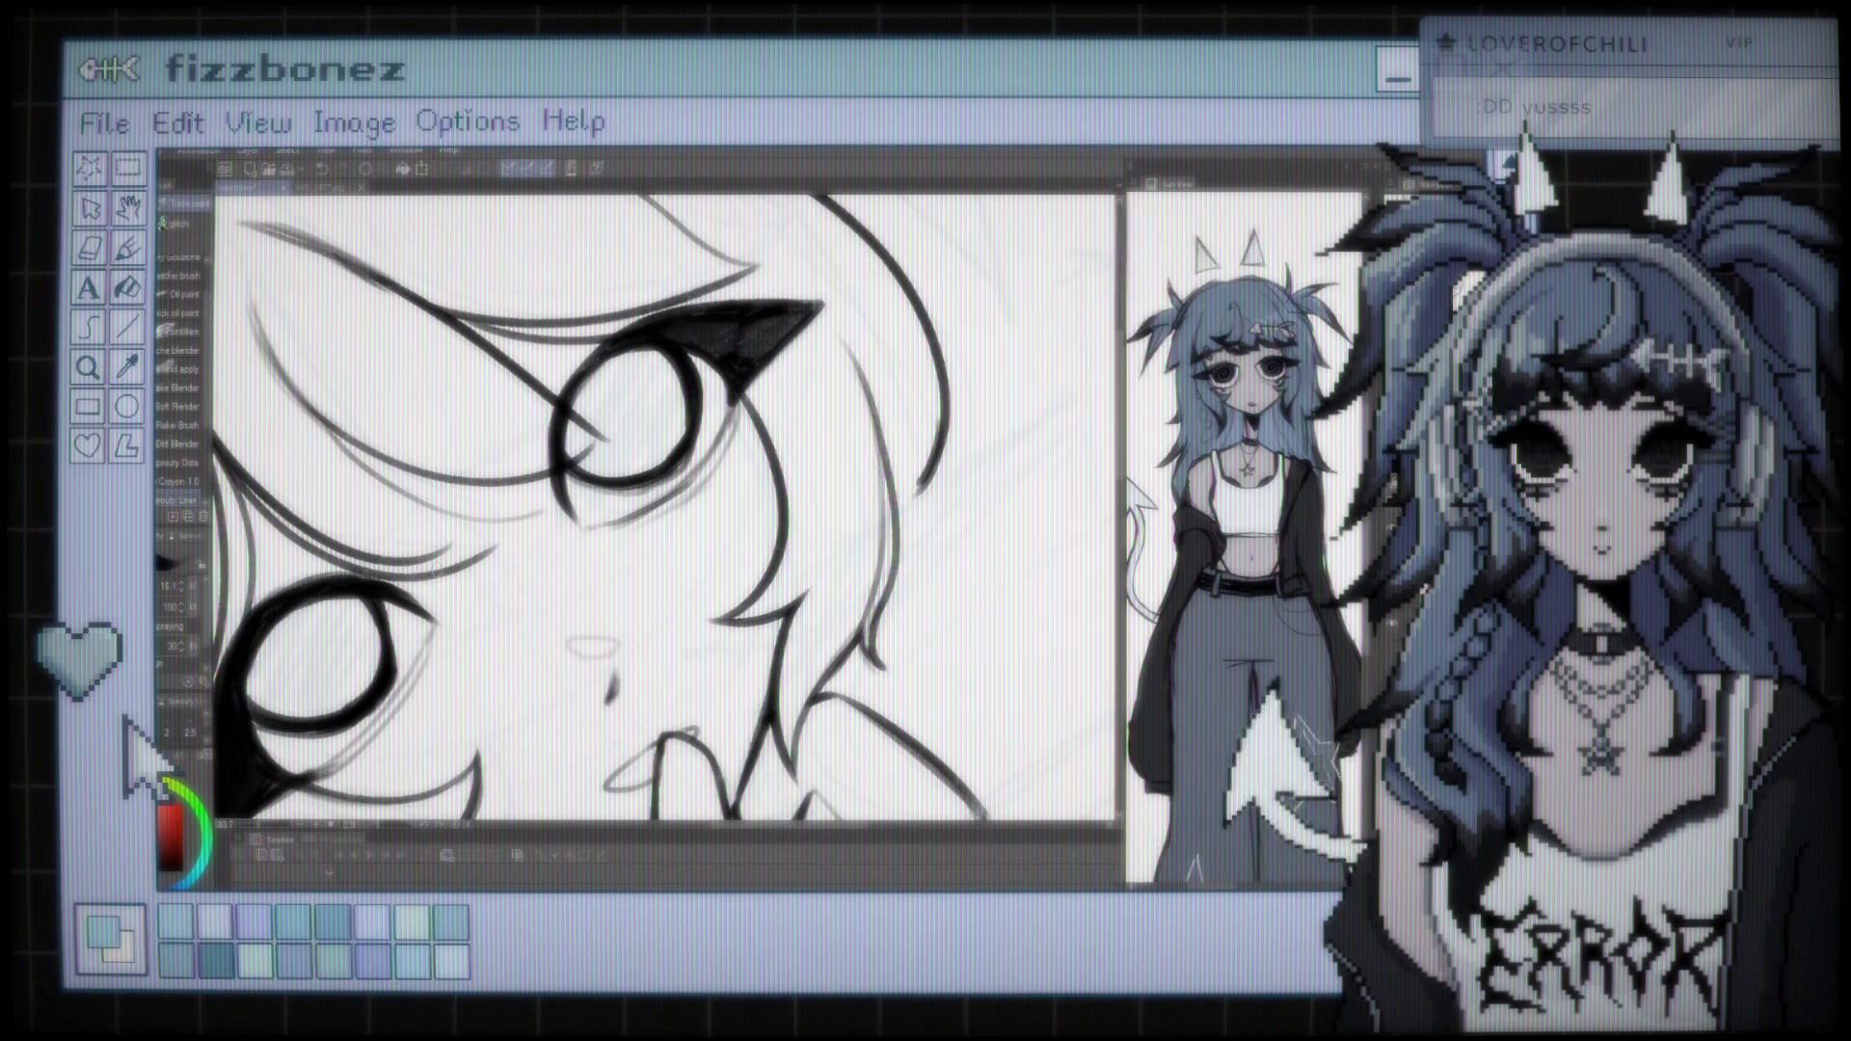
scroll(665, 509, down, 5)
scroll(665, 509, down, 5)
scroll(665, 509, up, 5)
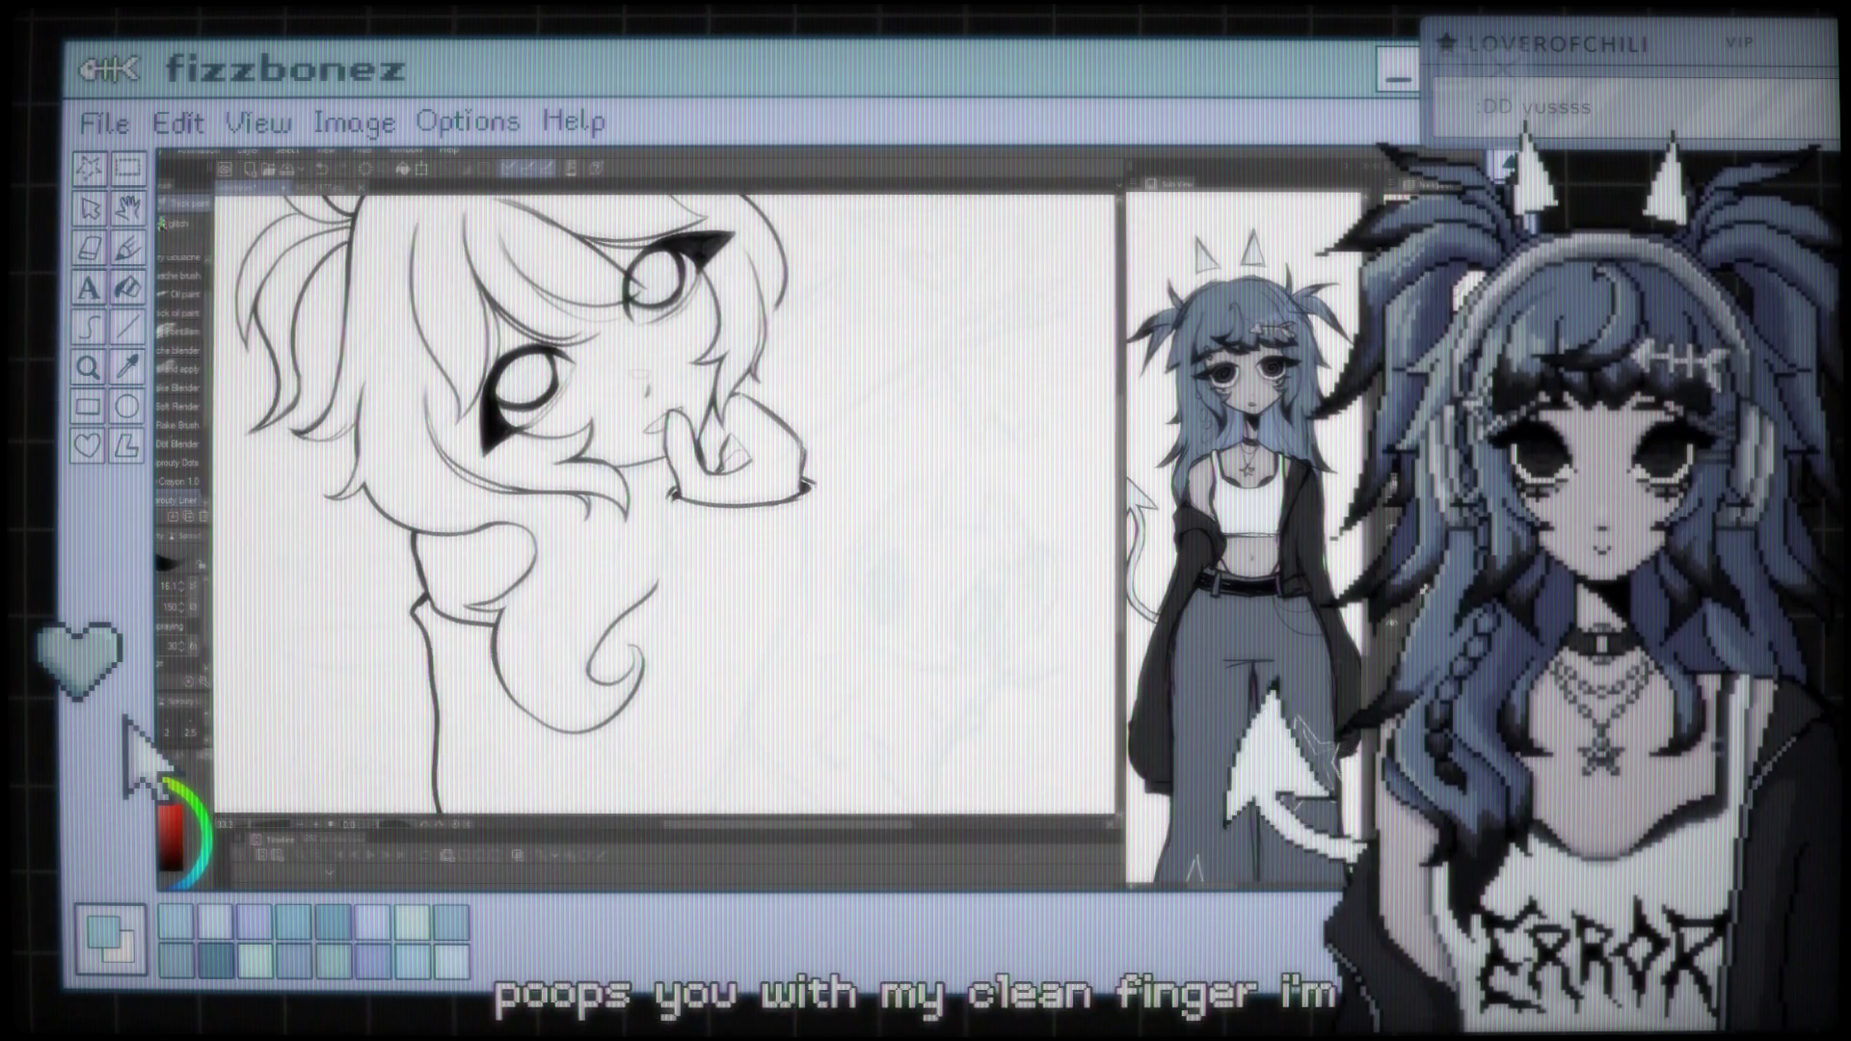
scroll(666, 509, down, 1)
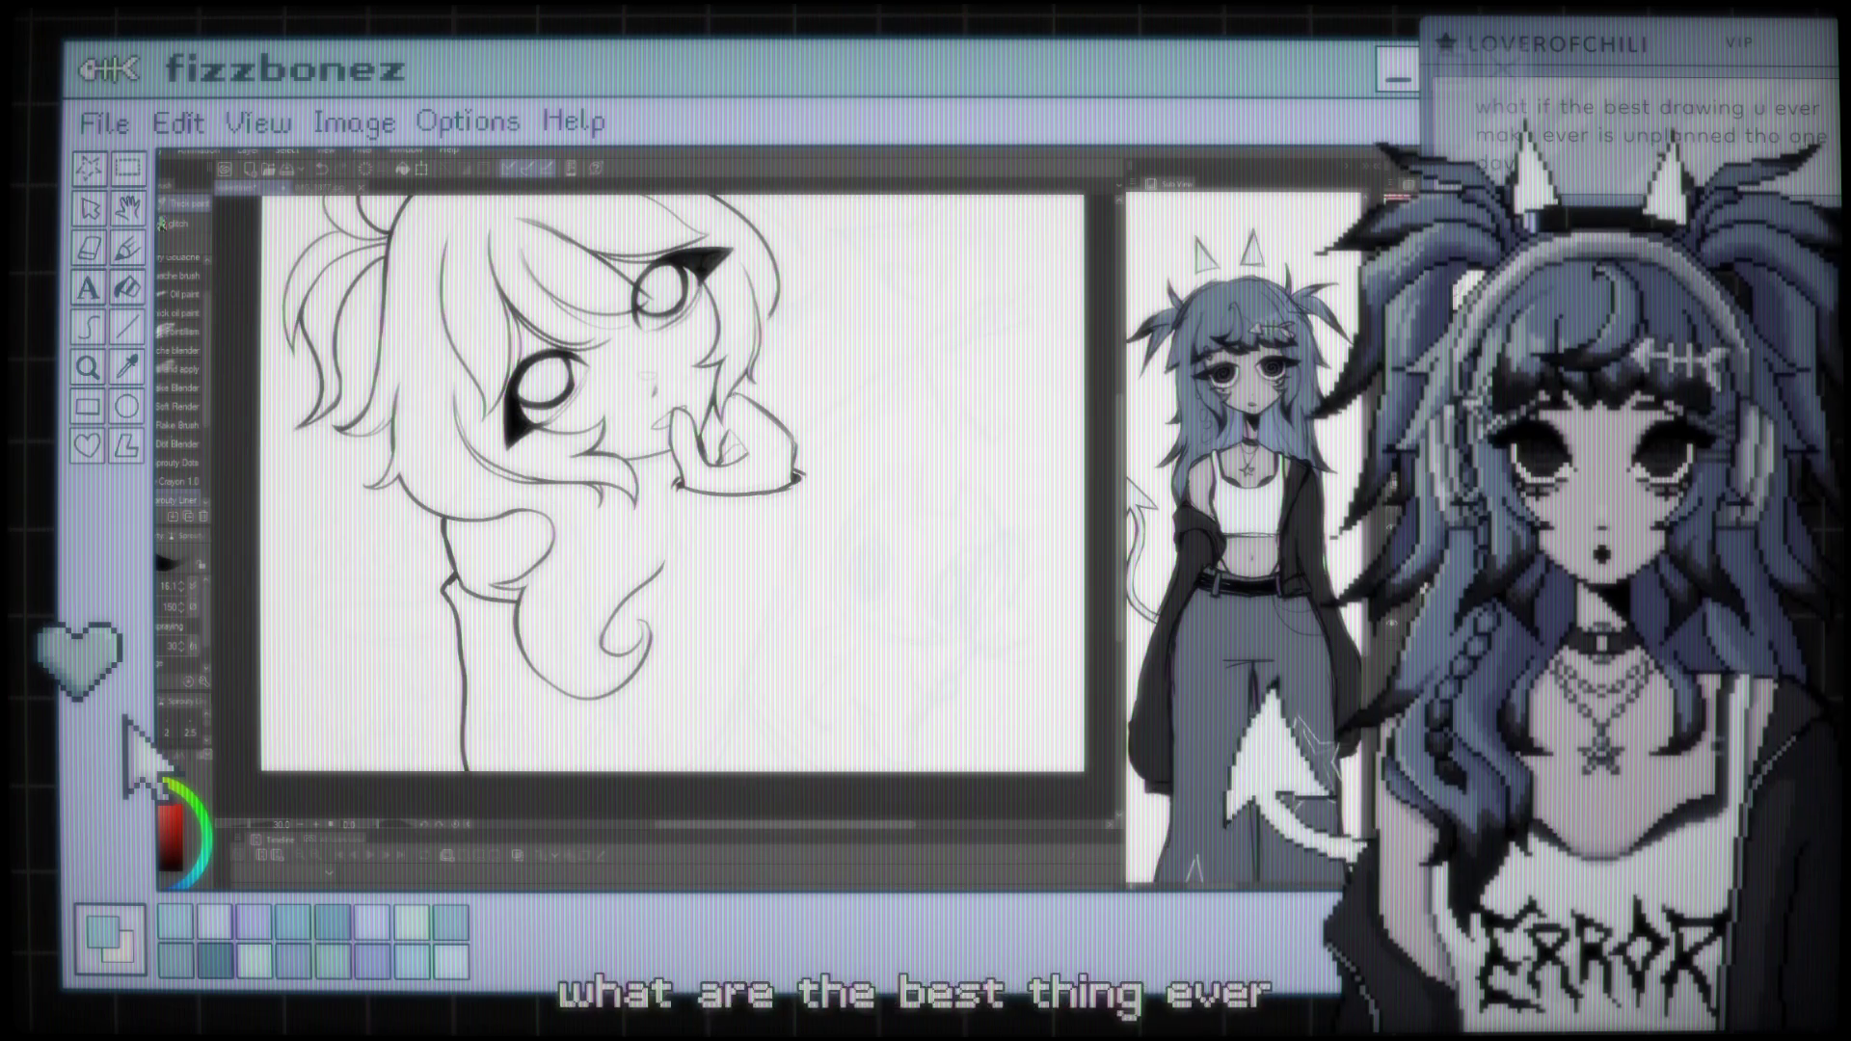
scroll(665, 482, down, 1)
scroll(666, 482, up, 2)
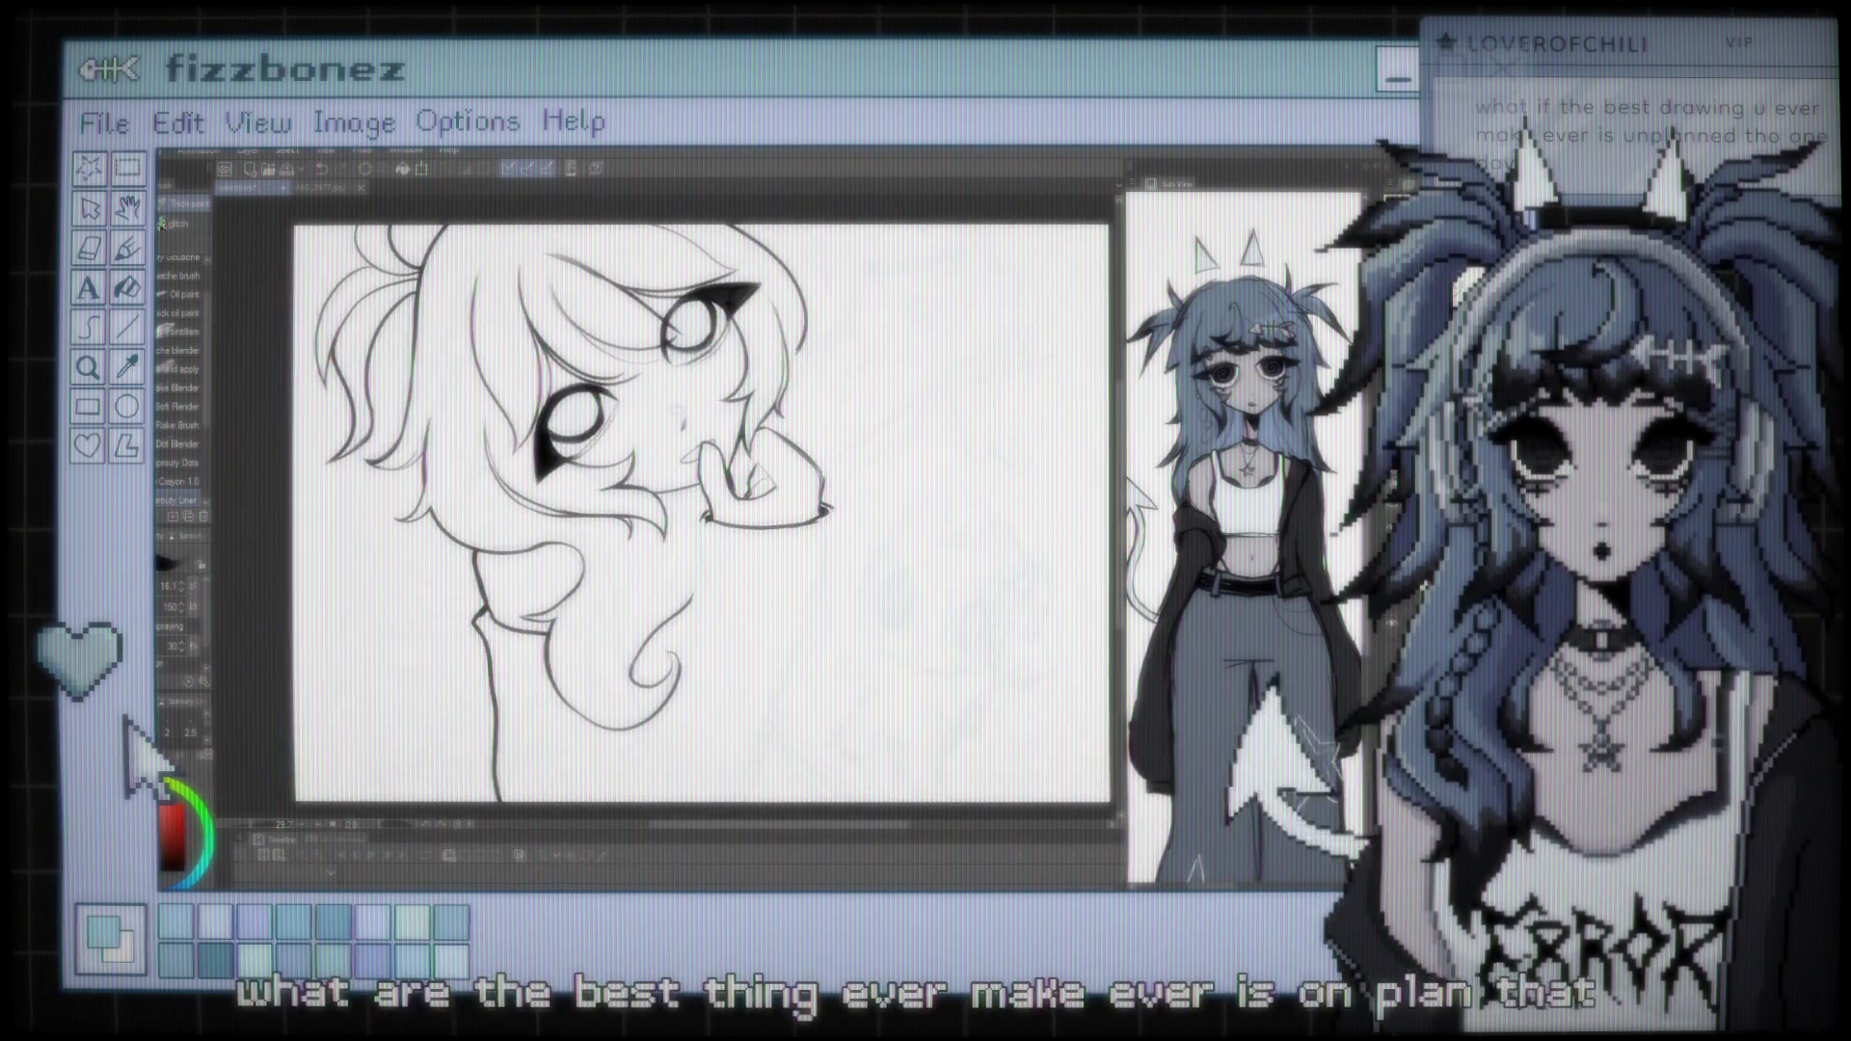
scroll(665, 482, up, 3)
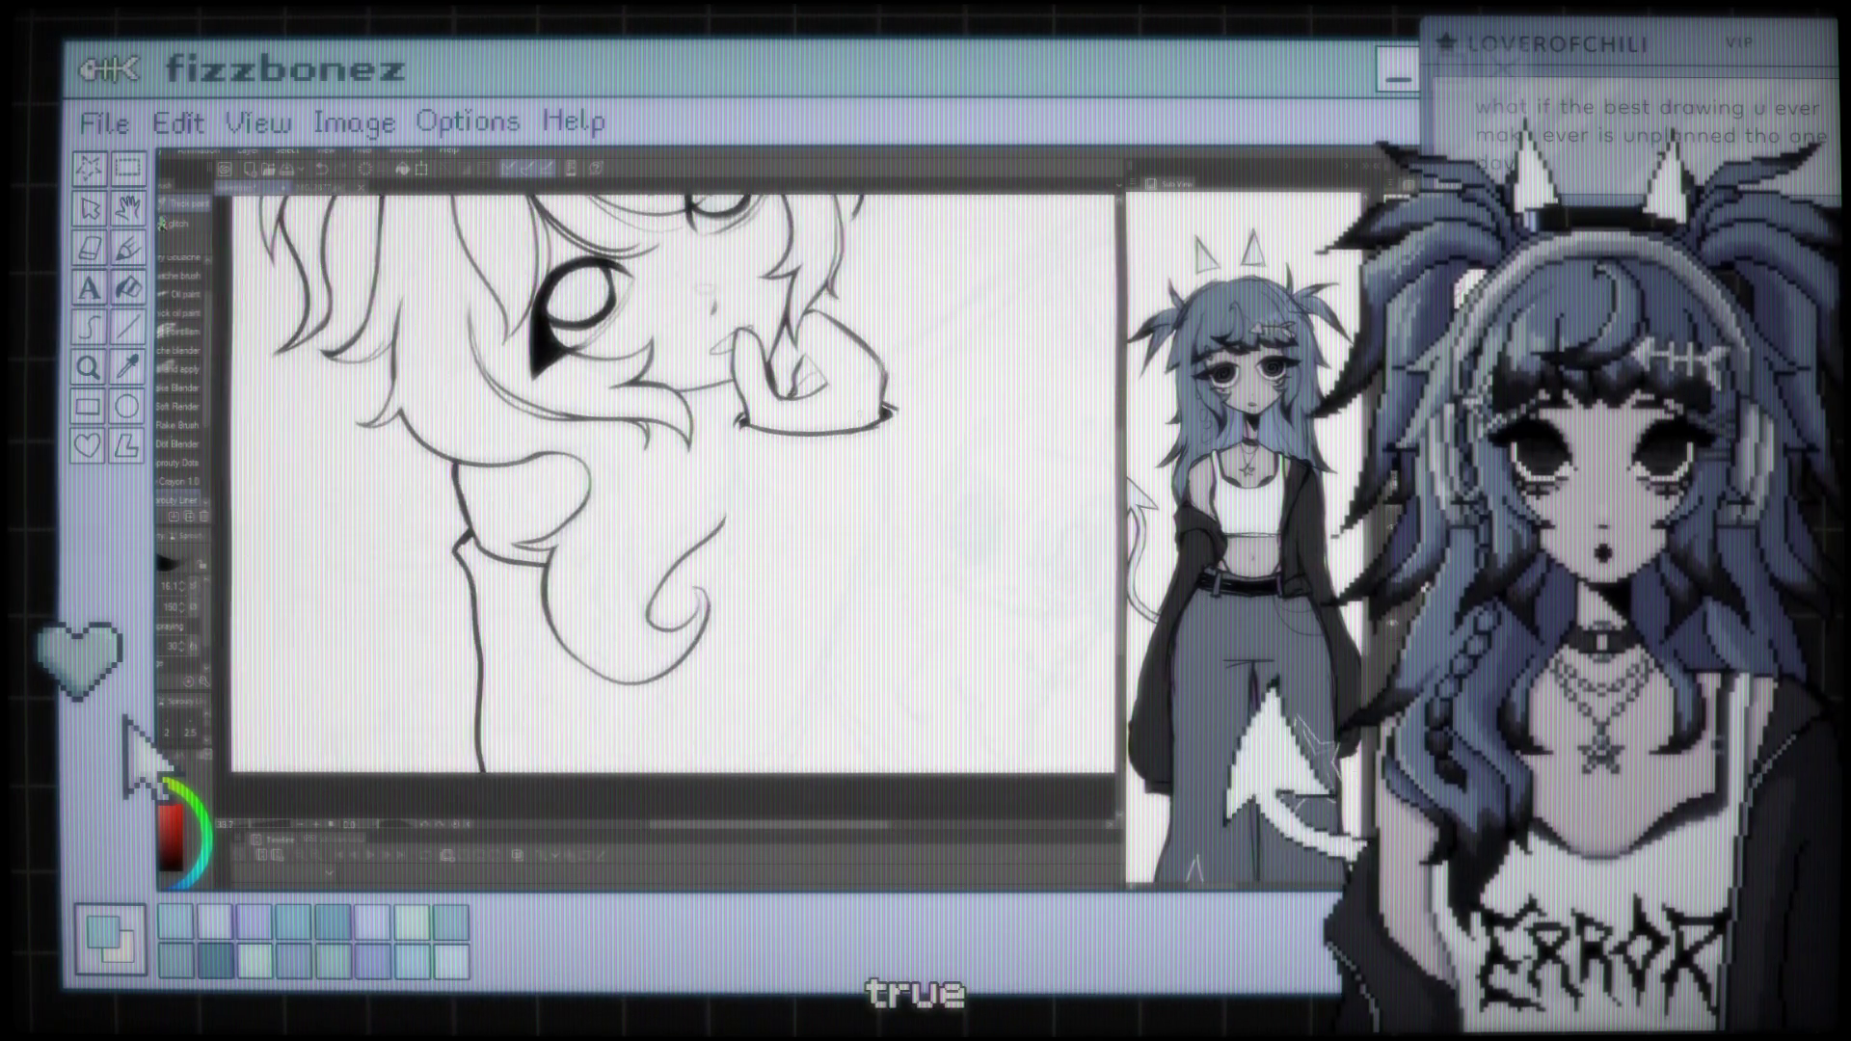
scroll(666, 482, up, 3)
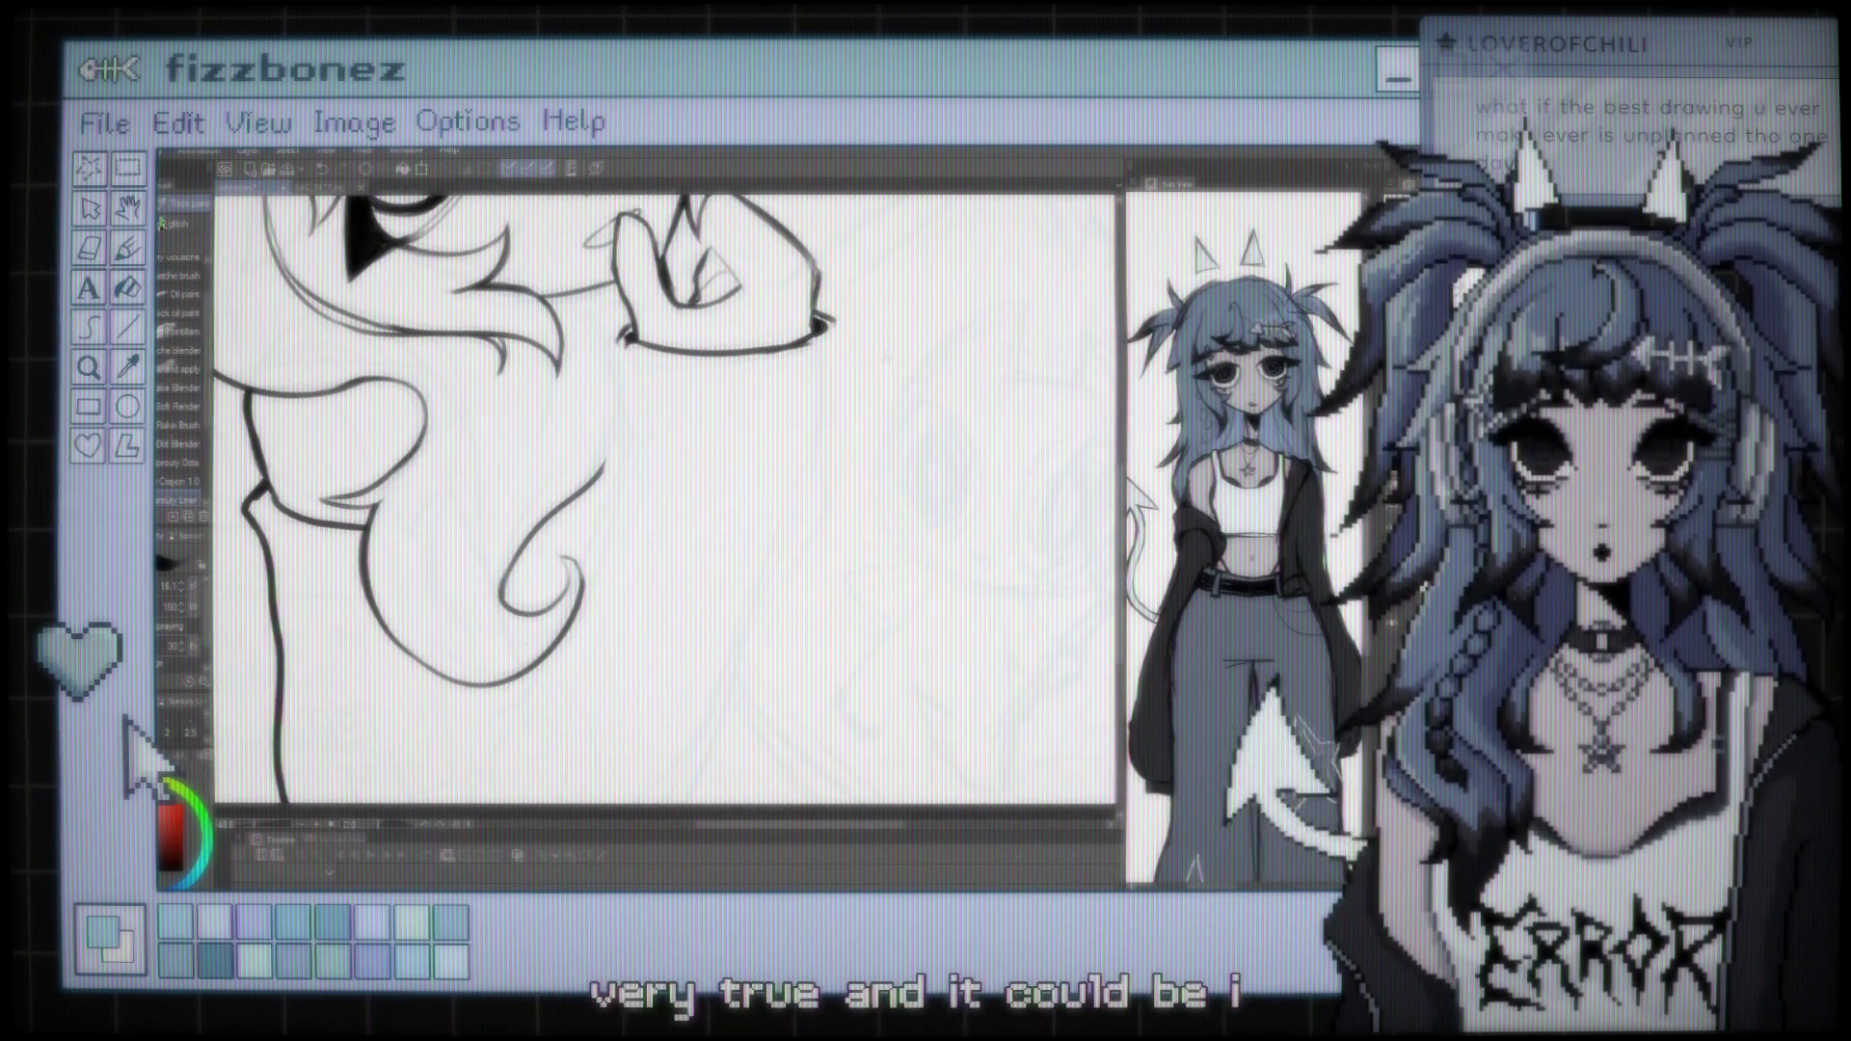
drag(830, 325, 829, 521)
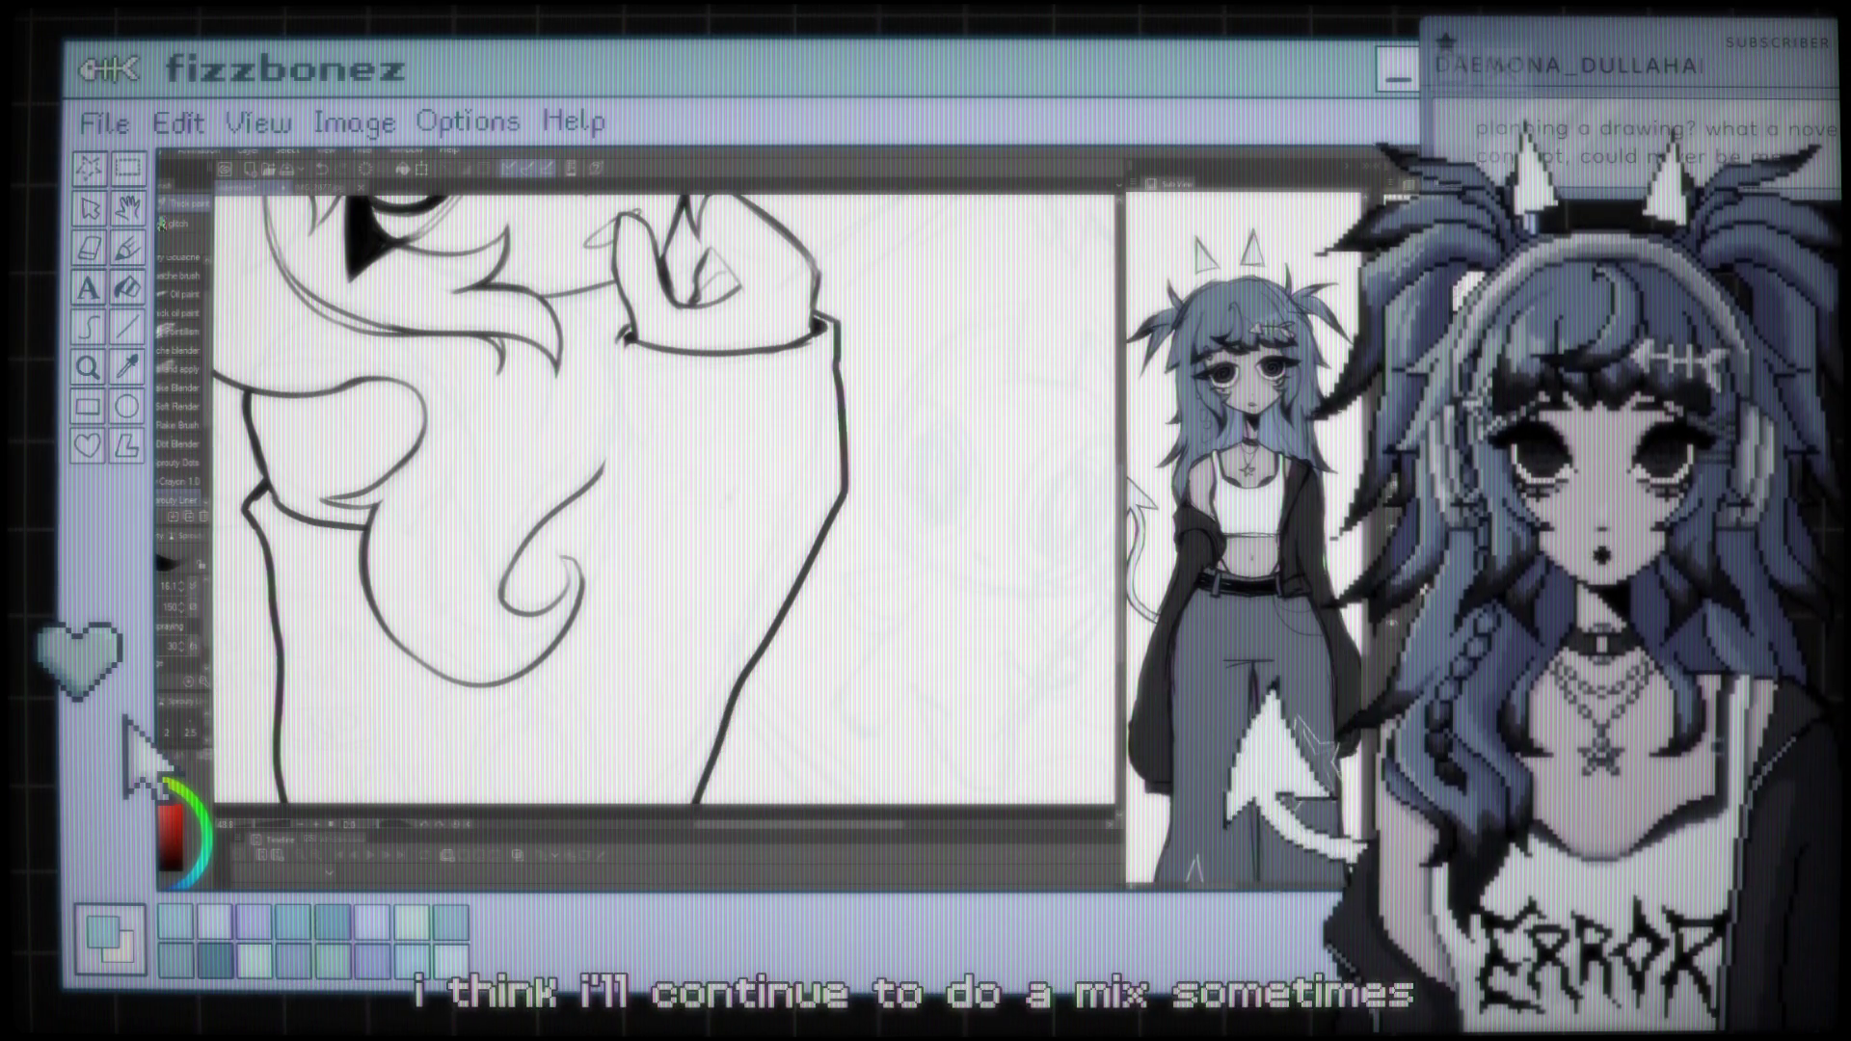
Zoom out and back in to check the cuffed sleeve outline against the face and hand
key(ctrl+minus)
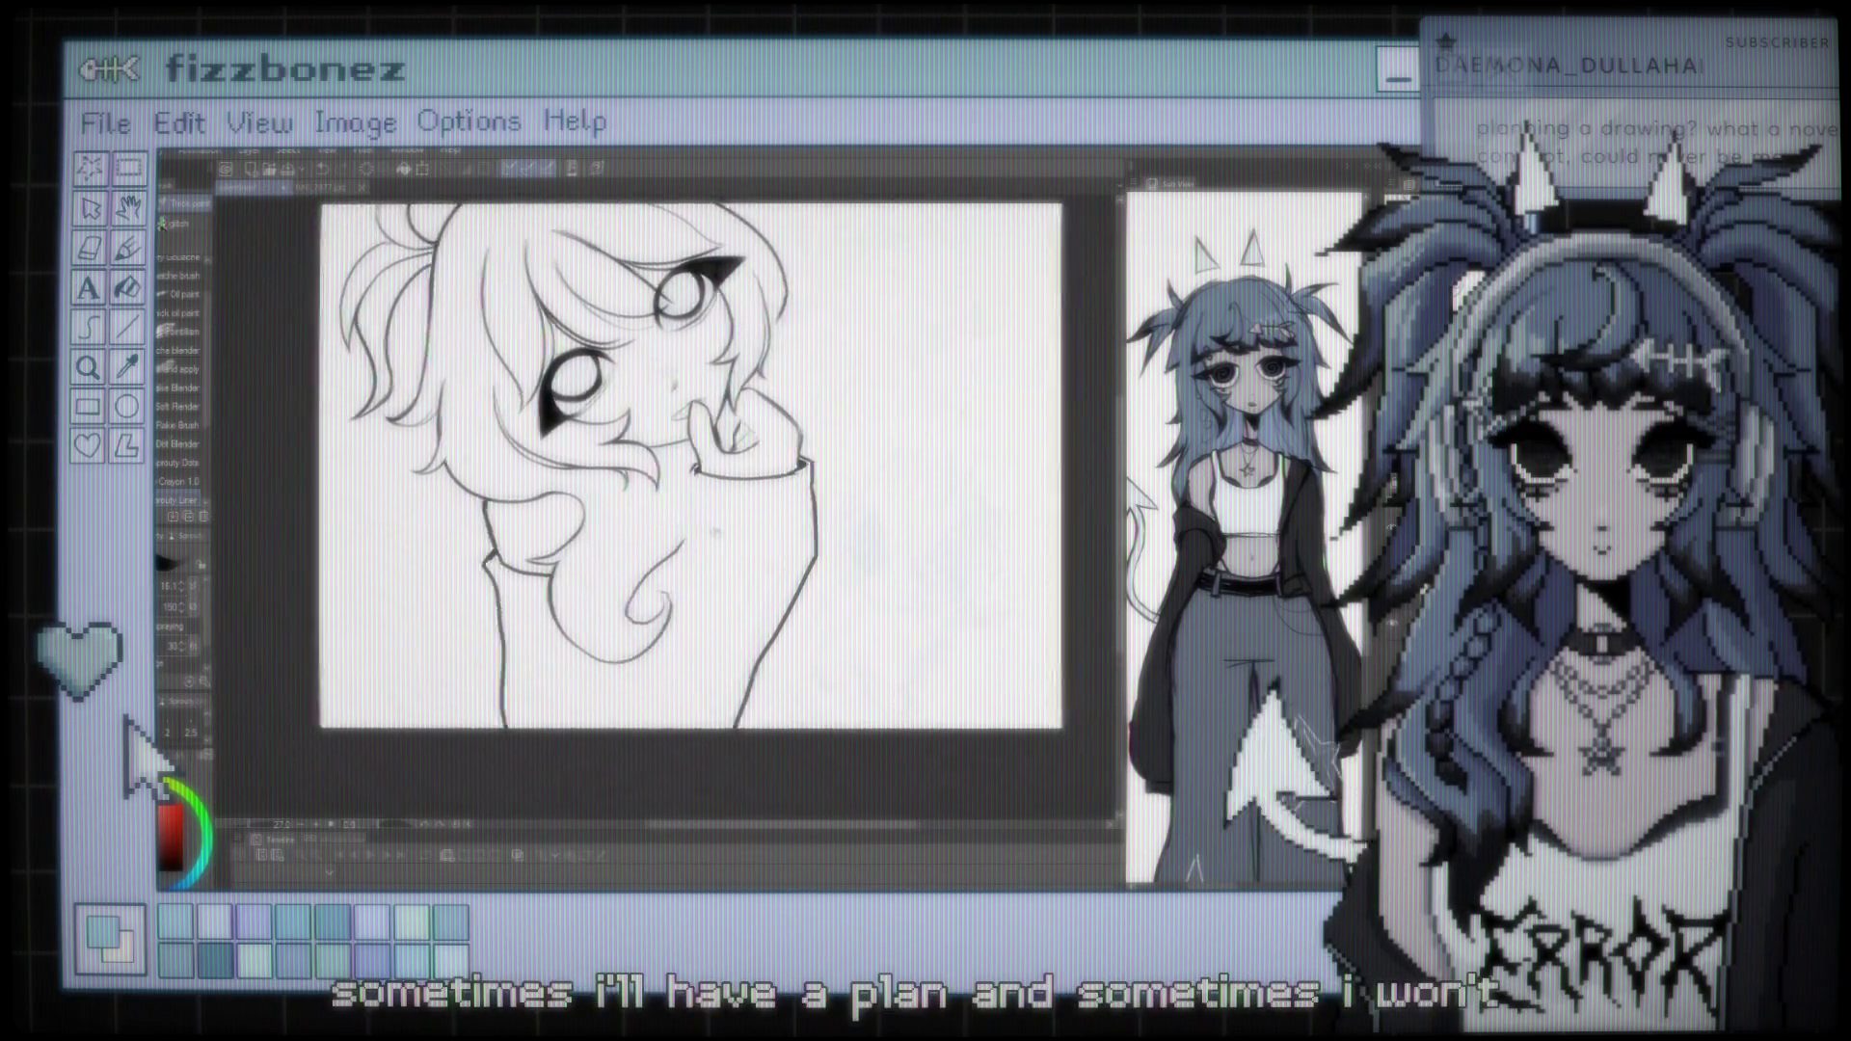
key(ctrl+minus)
key(ctrl+minus)
key(ctrl+minus)
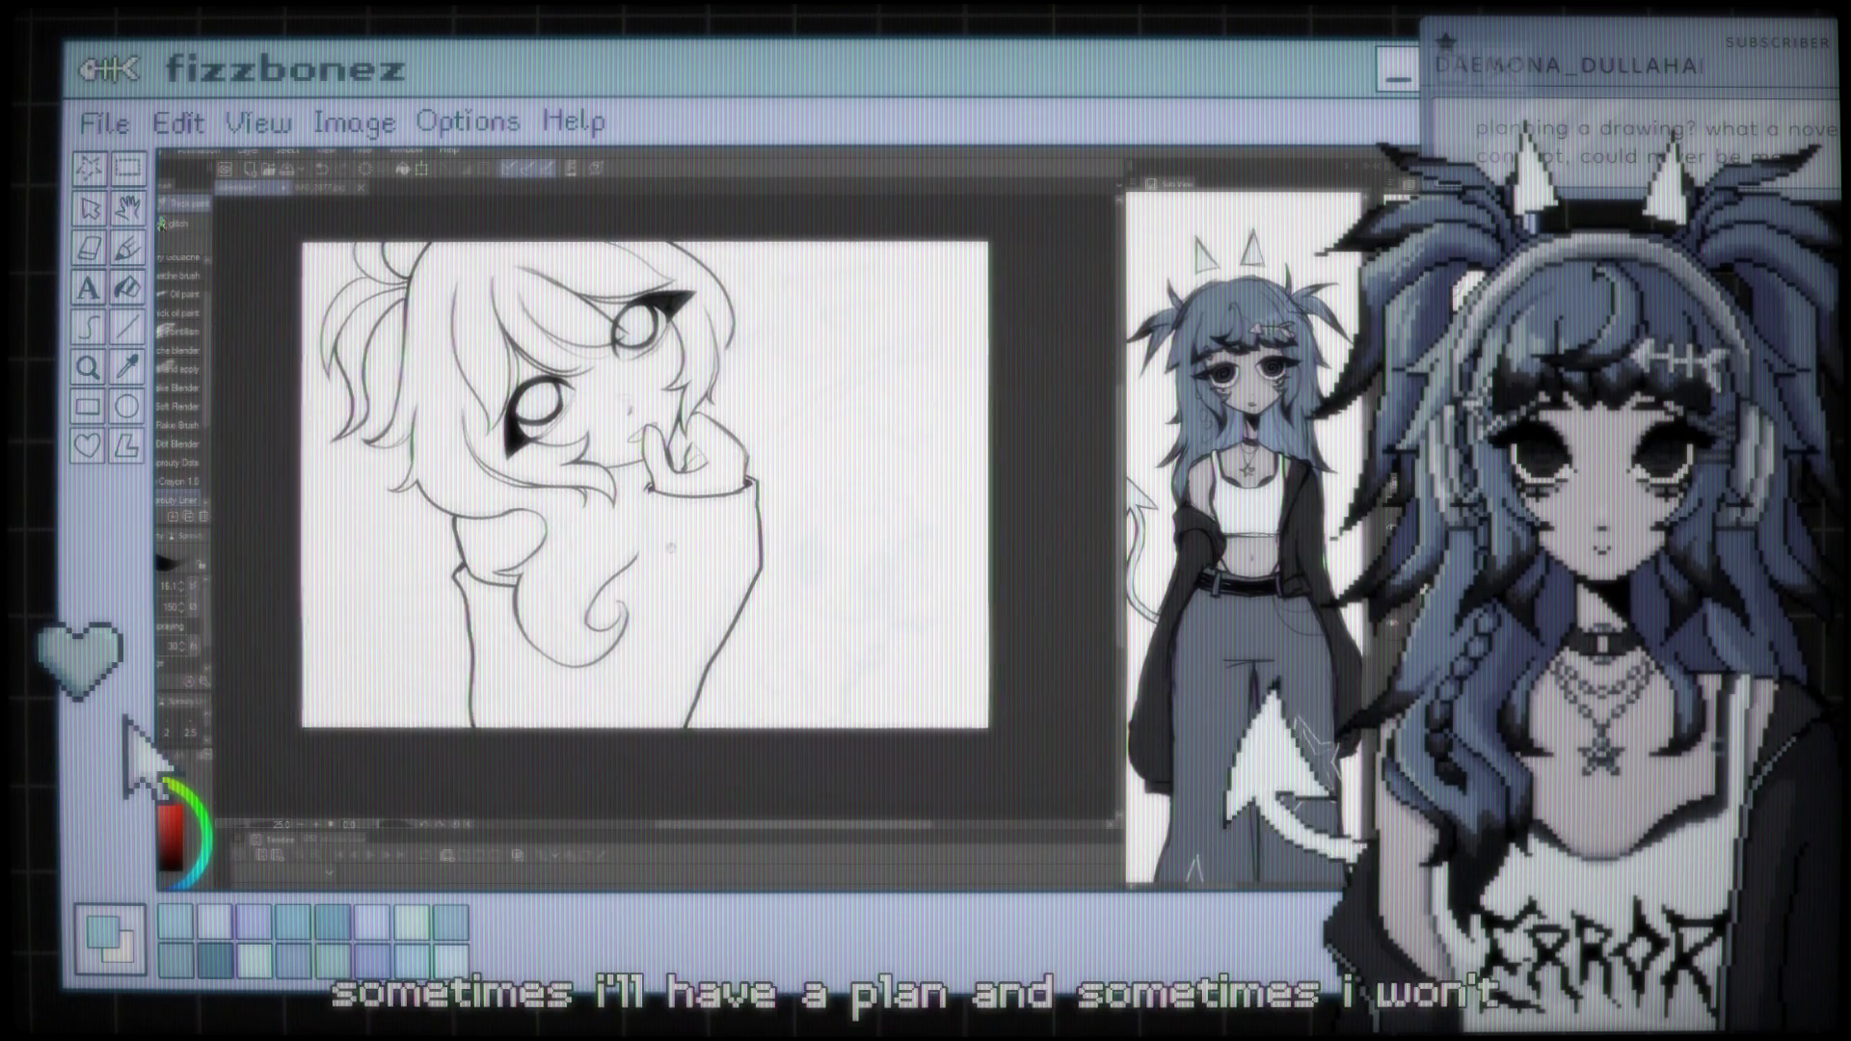
key(ctrl+plus)
key(ctrl+plus)
key(ctrl+plus)
key(ctrl+plus)
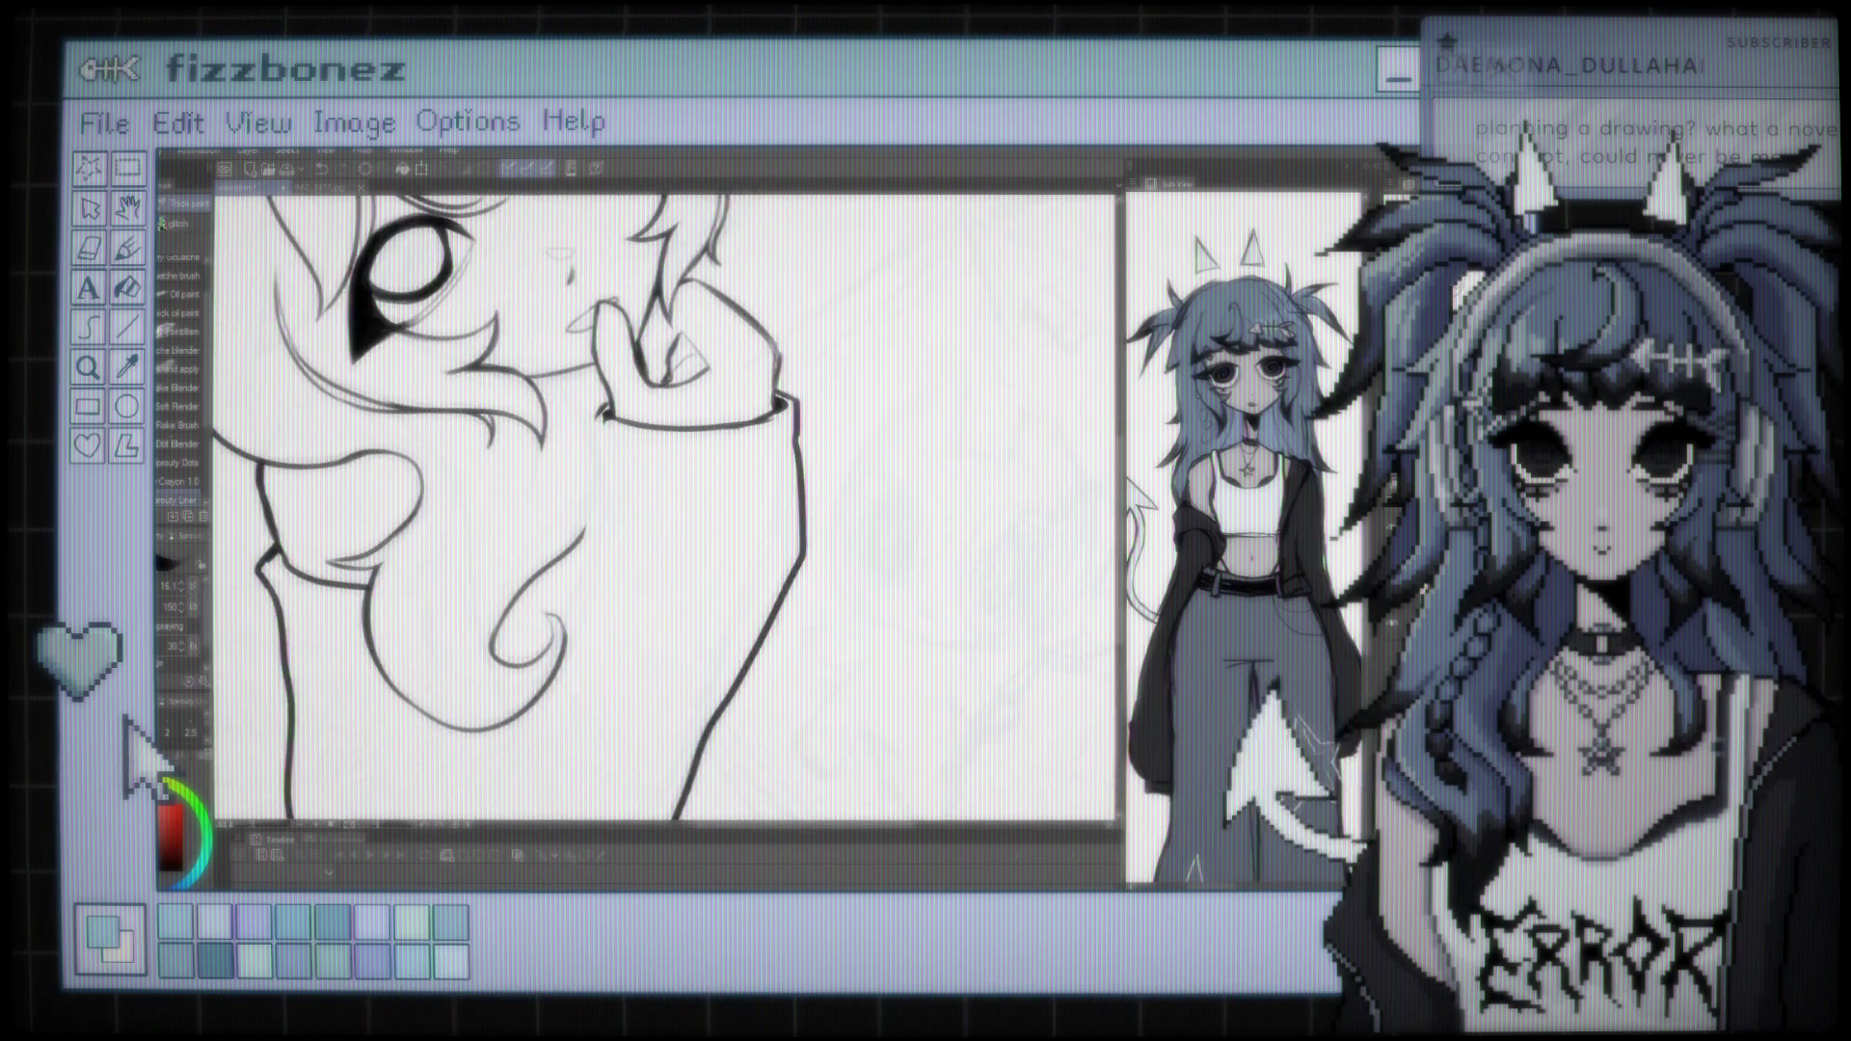
key(ctrl+minus)
key(ctrl+minus)
key(ctrl+minus)
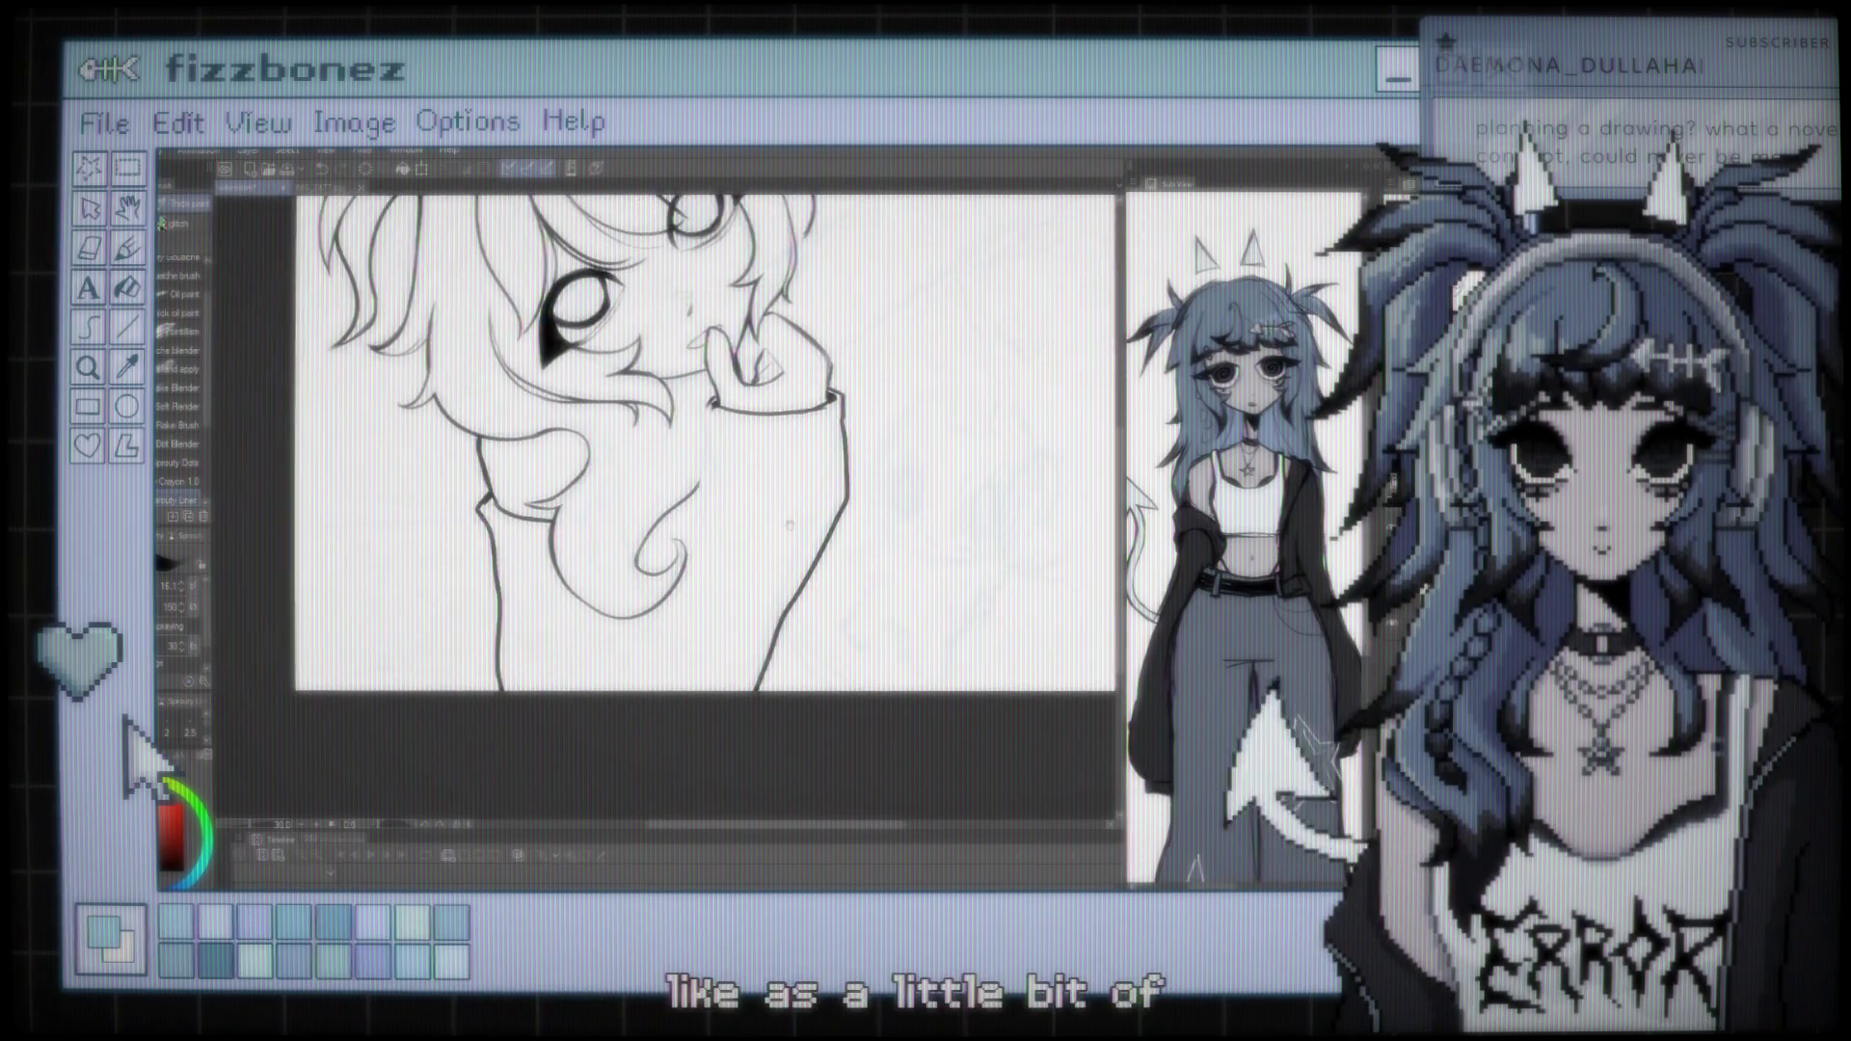
scroll(666, 444, right, 3)
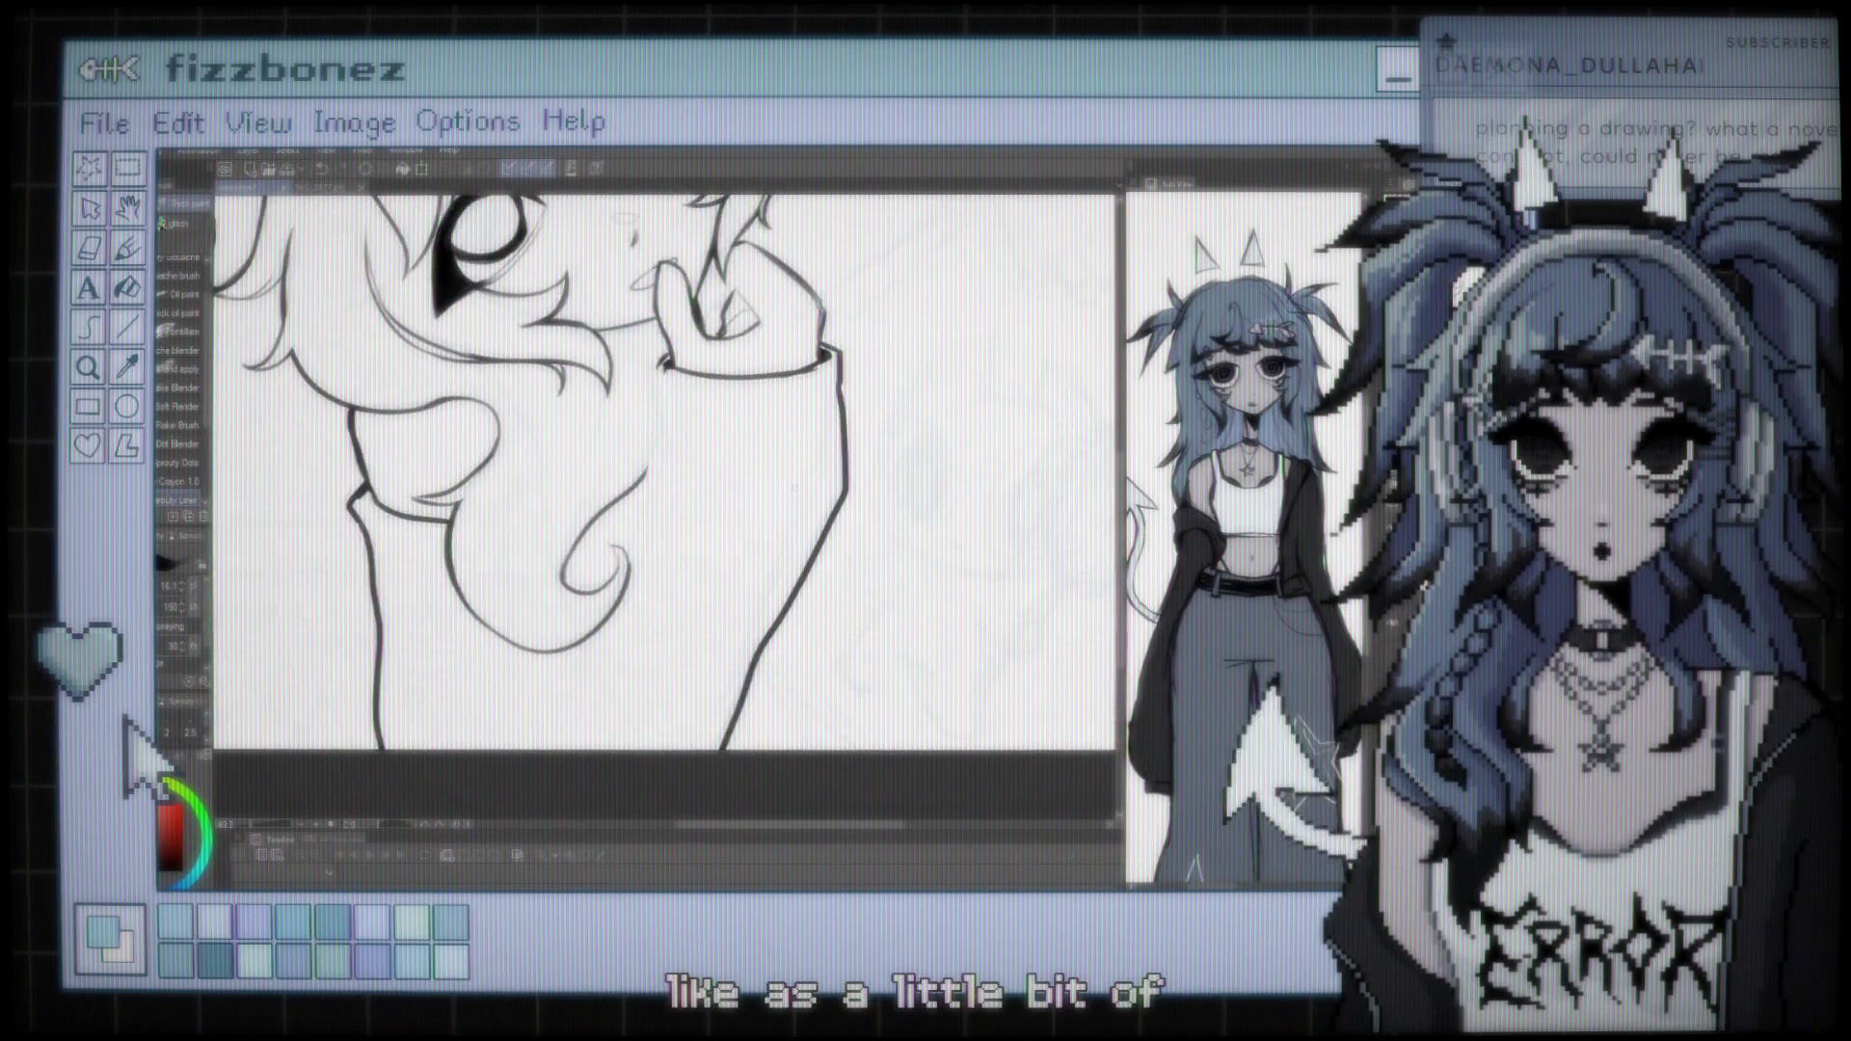
key(ctrl+minus)
key(ctrl+plus)
key(ctrl+plus)
key(ctrl+plus)
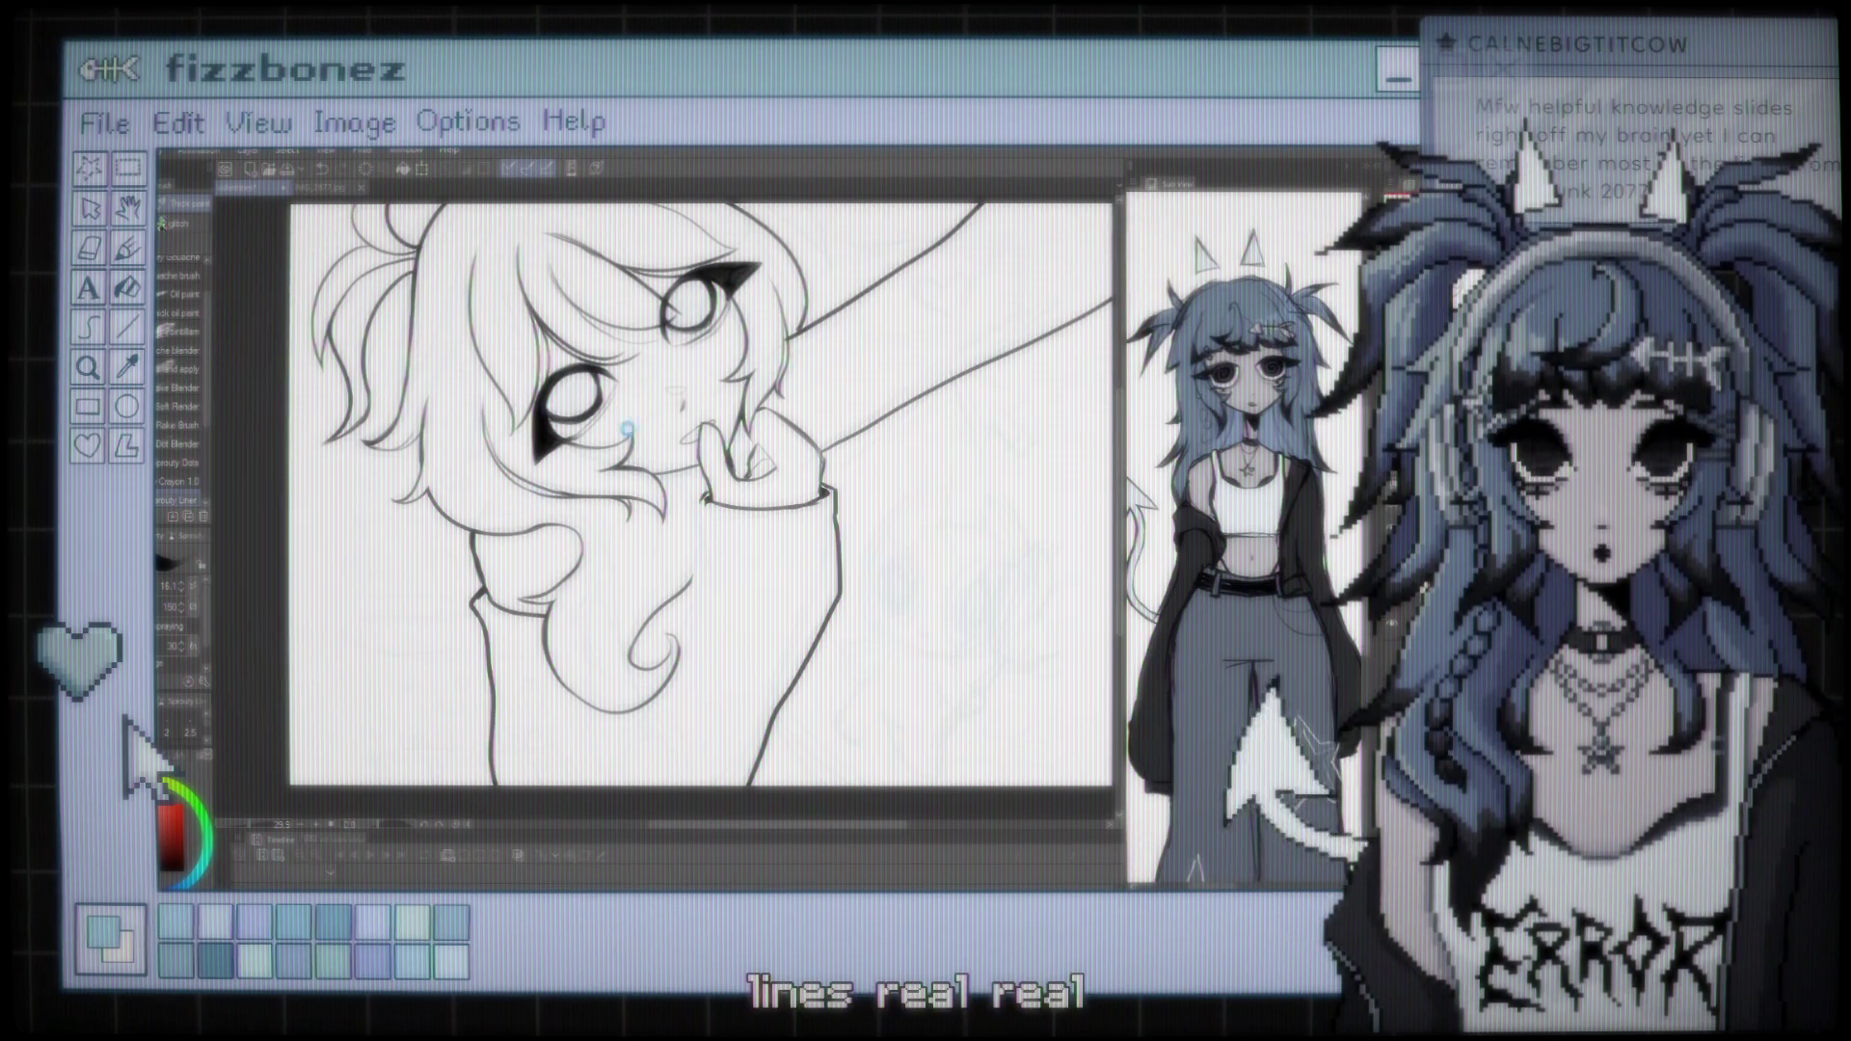
Zoom around the sleeve and activate Liquify to reshape its outline
scroll(627, 428, down, 4)
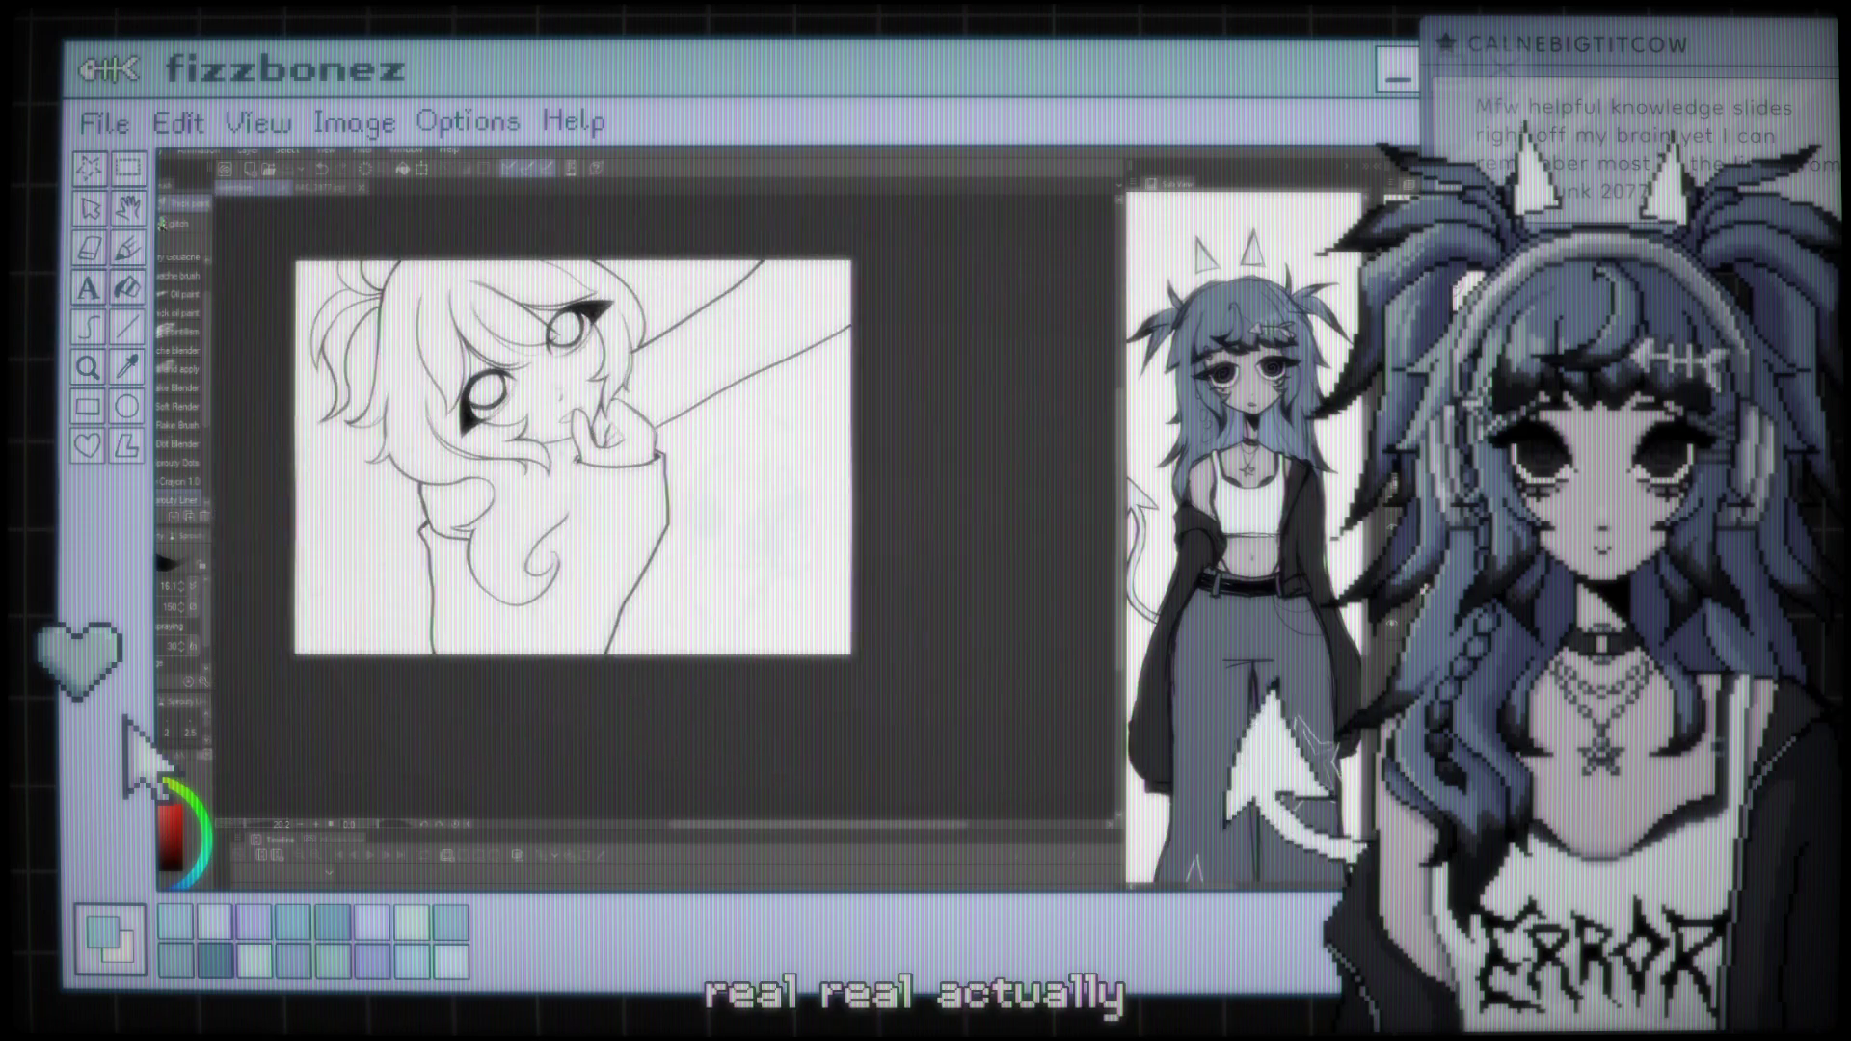
scroll(559, 463, up, 5)
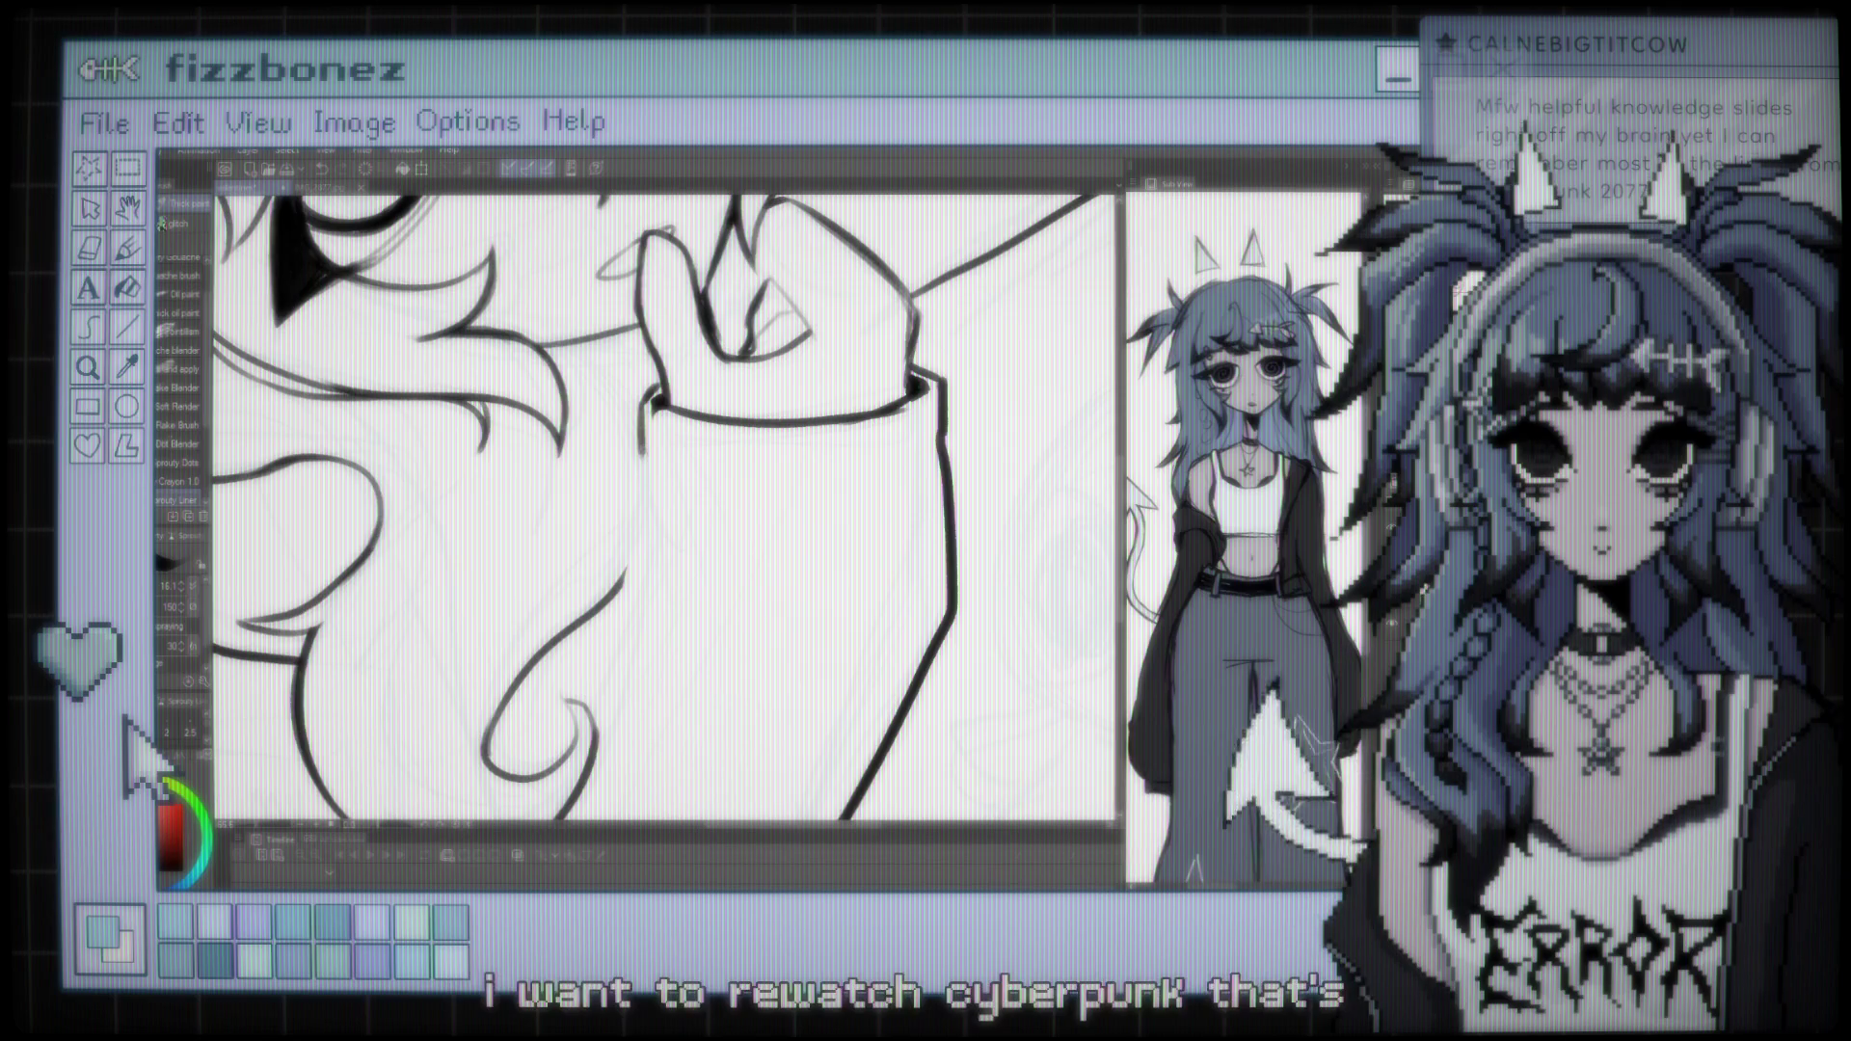
scroll(663, 507, down, 2)
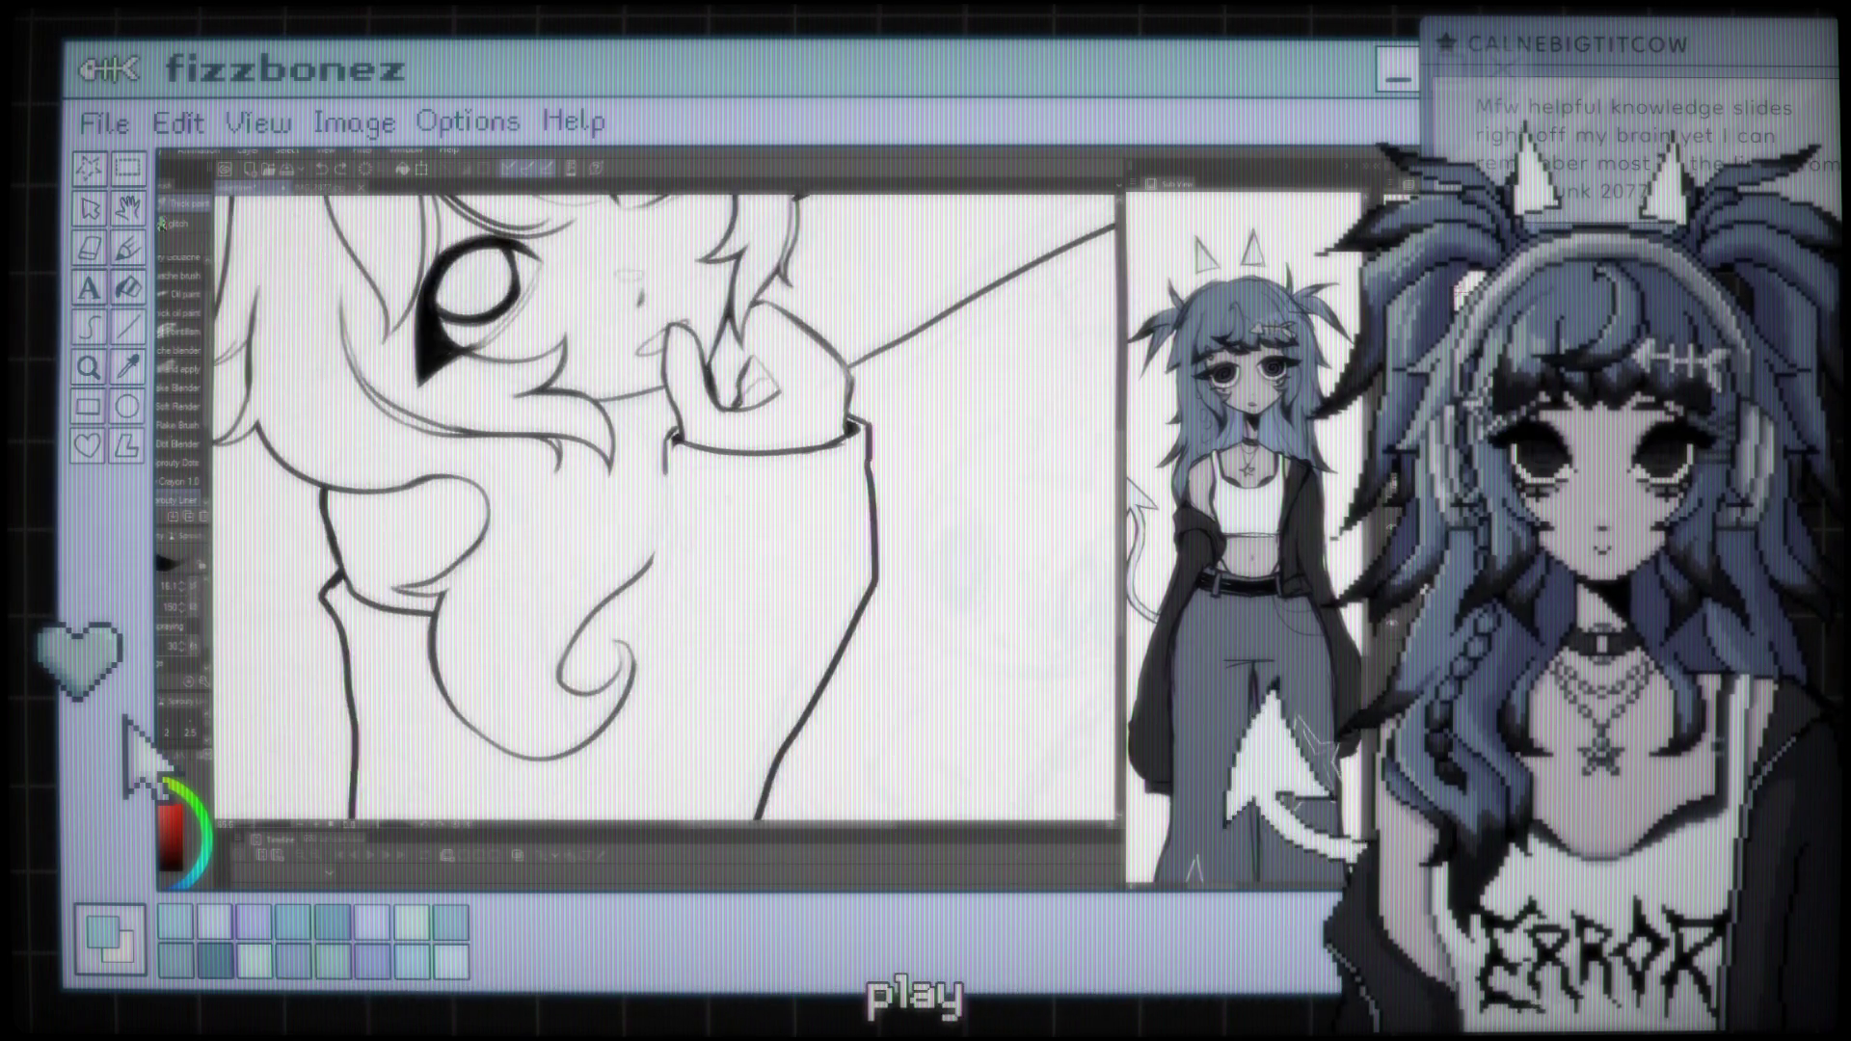
scroll(665, 507, up, 2)
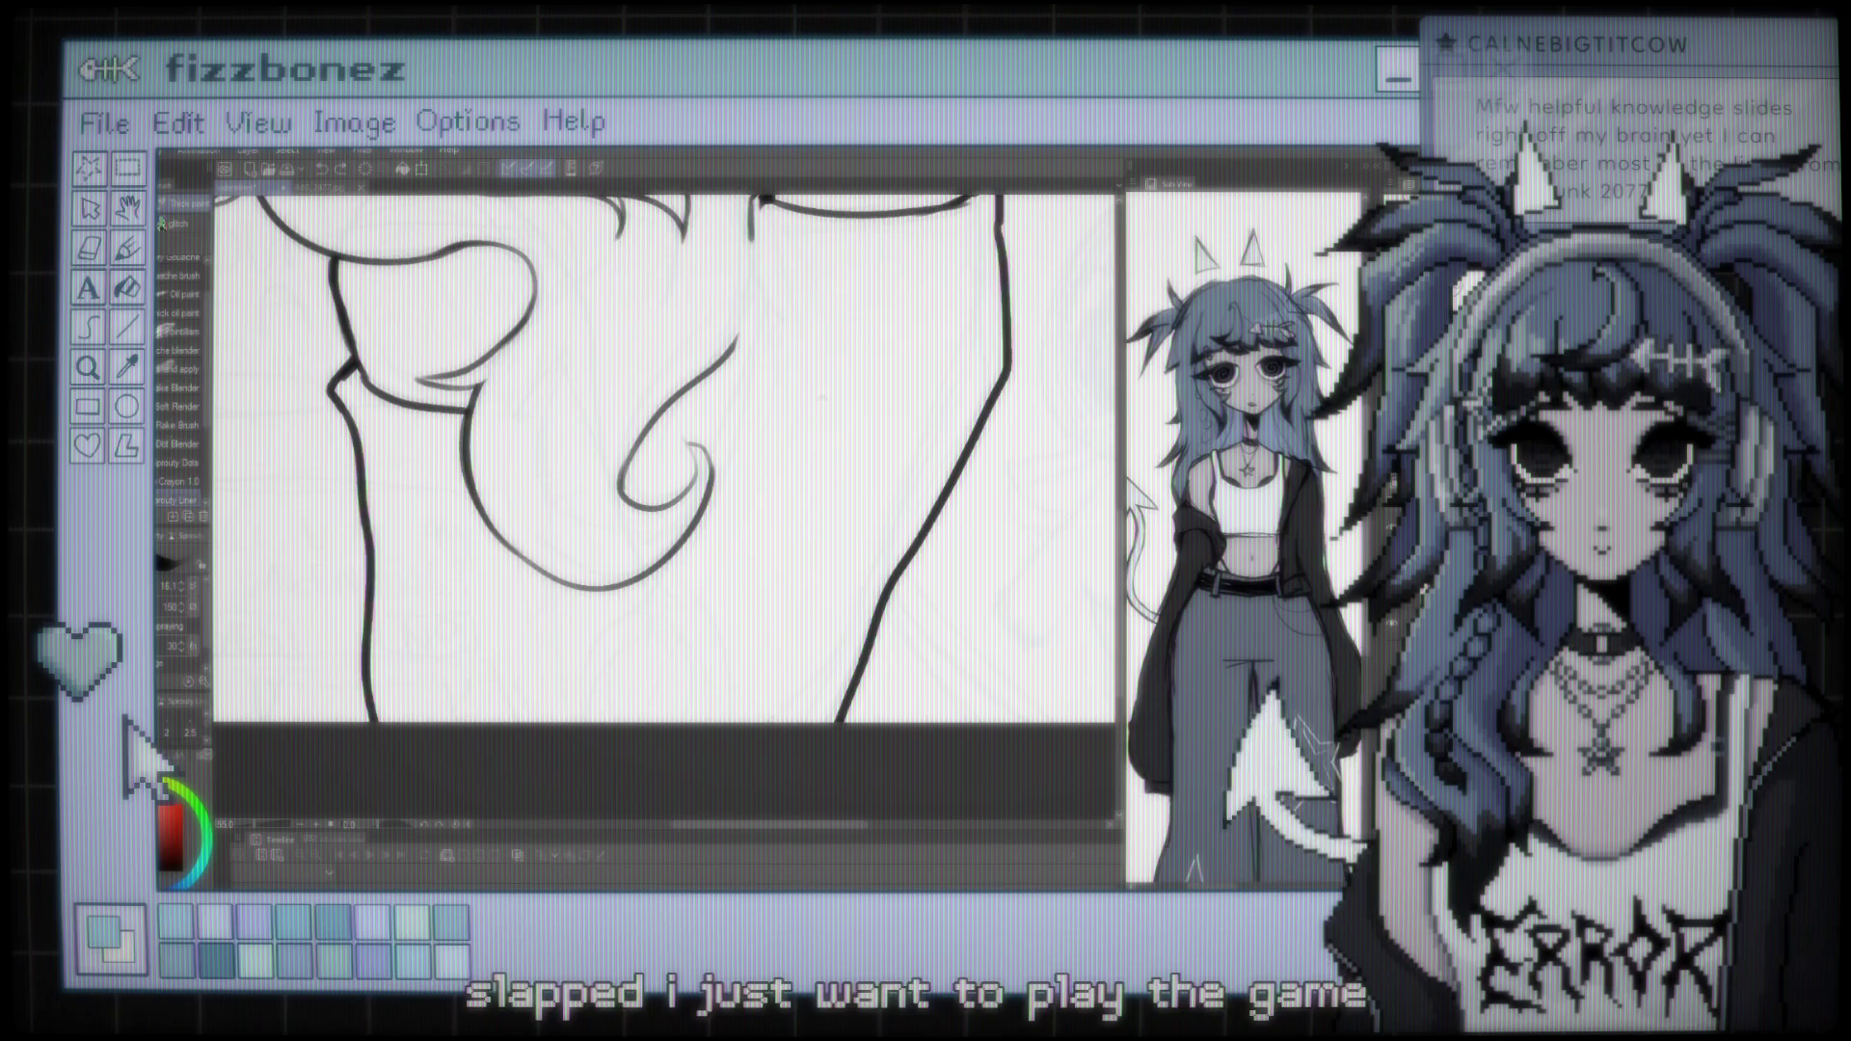
scroll(665, 488, up, 2)
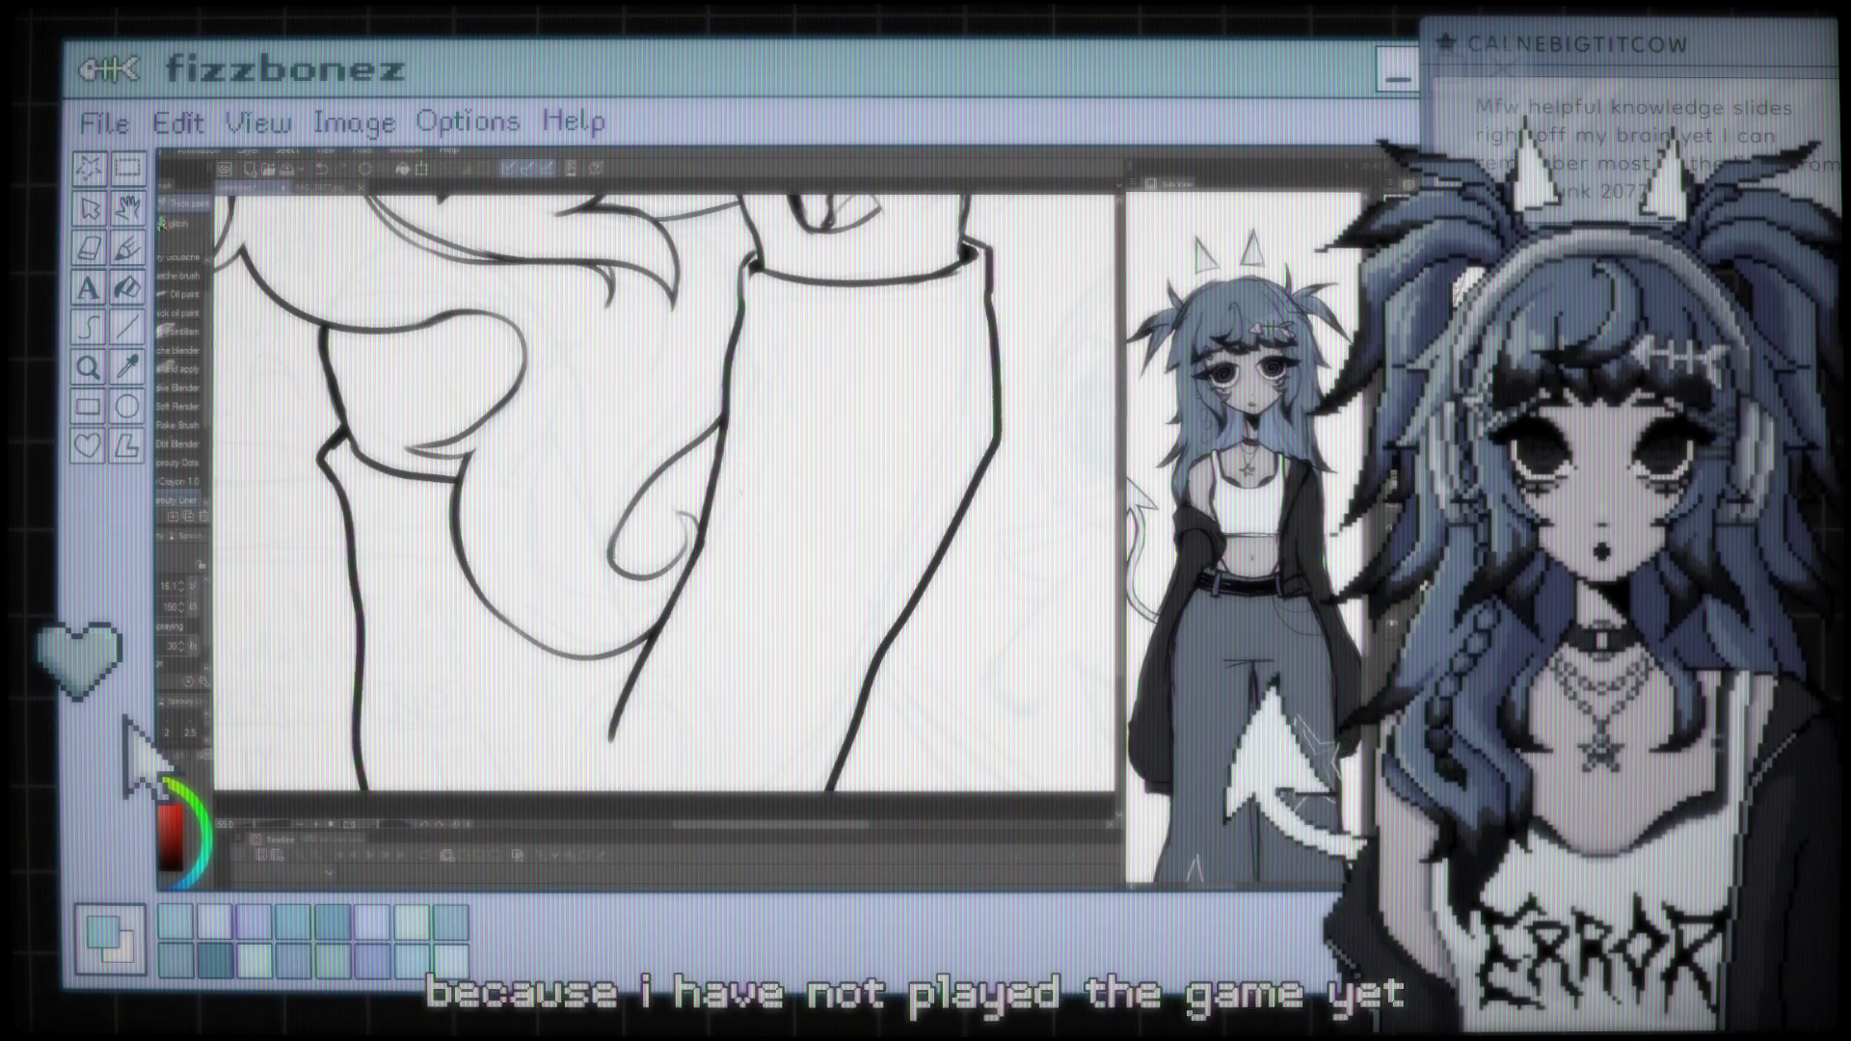
key(ctrl+minus)
key(ctrl+minus)
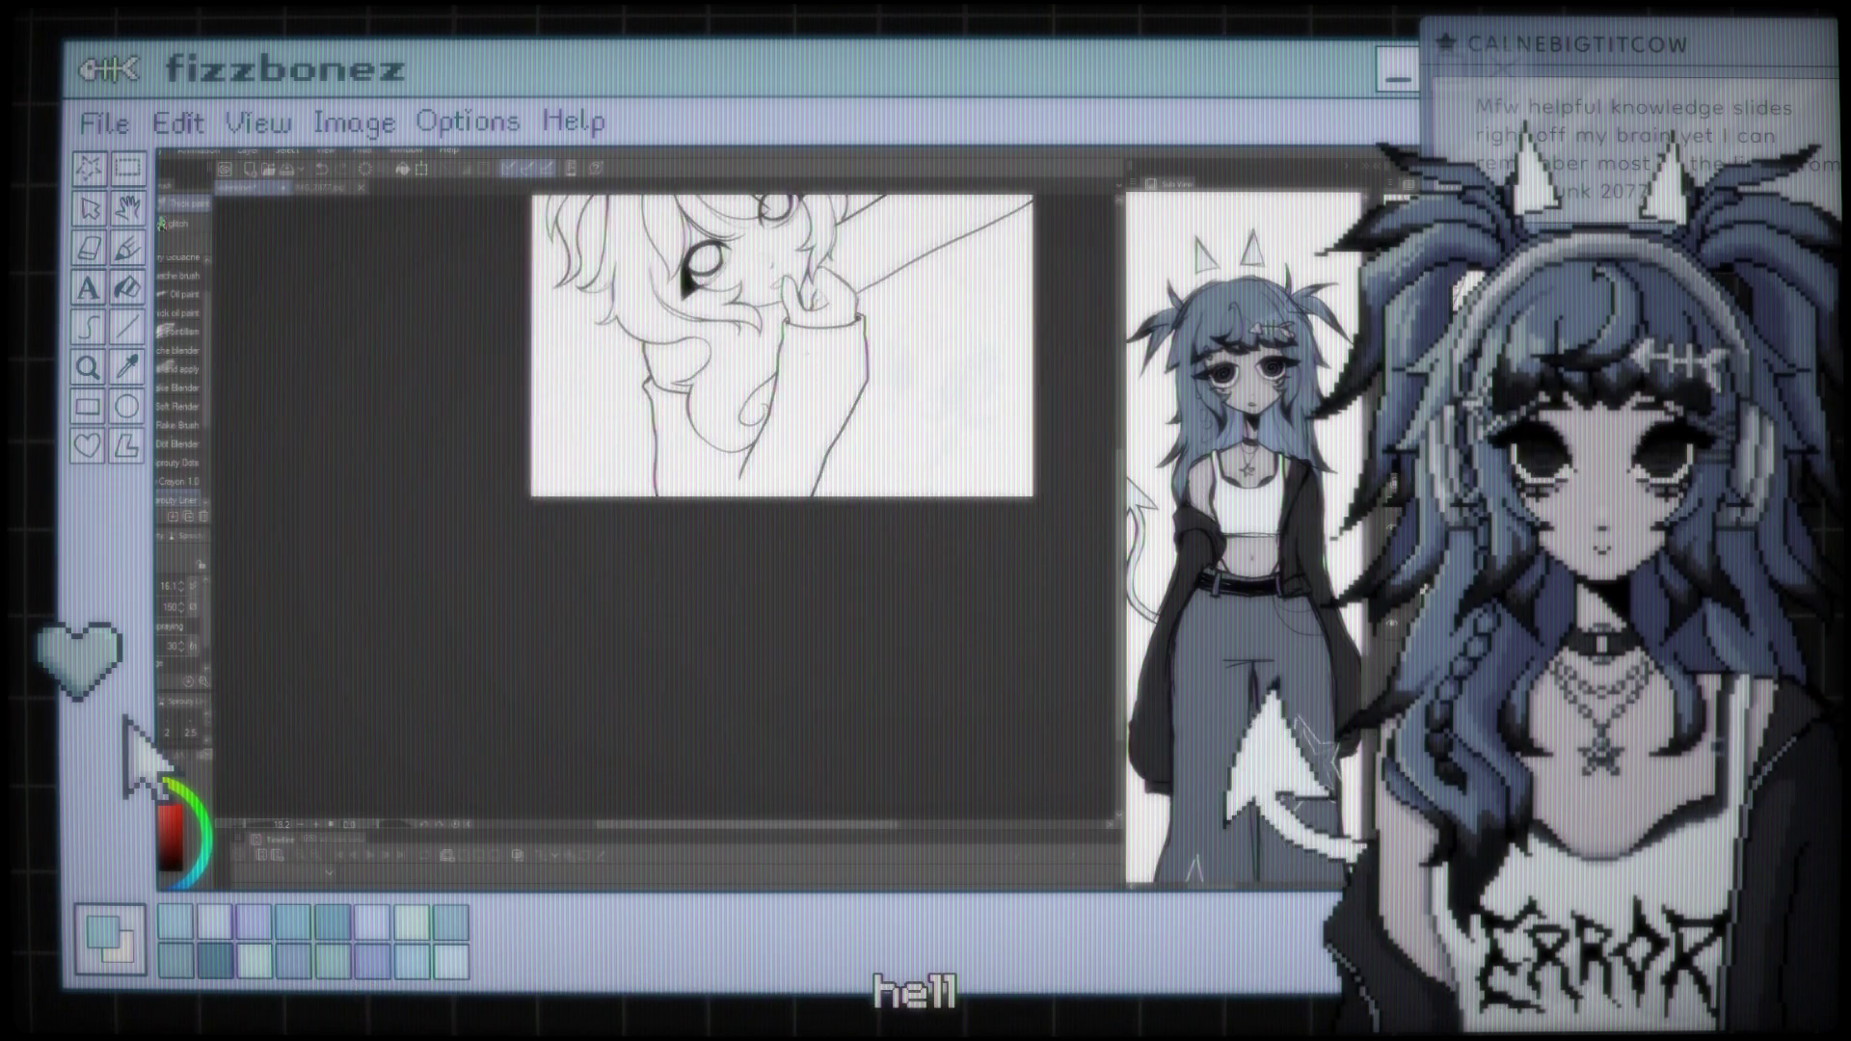
key(ctrl+plus)
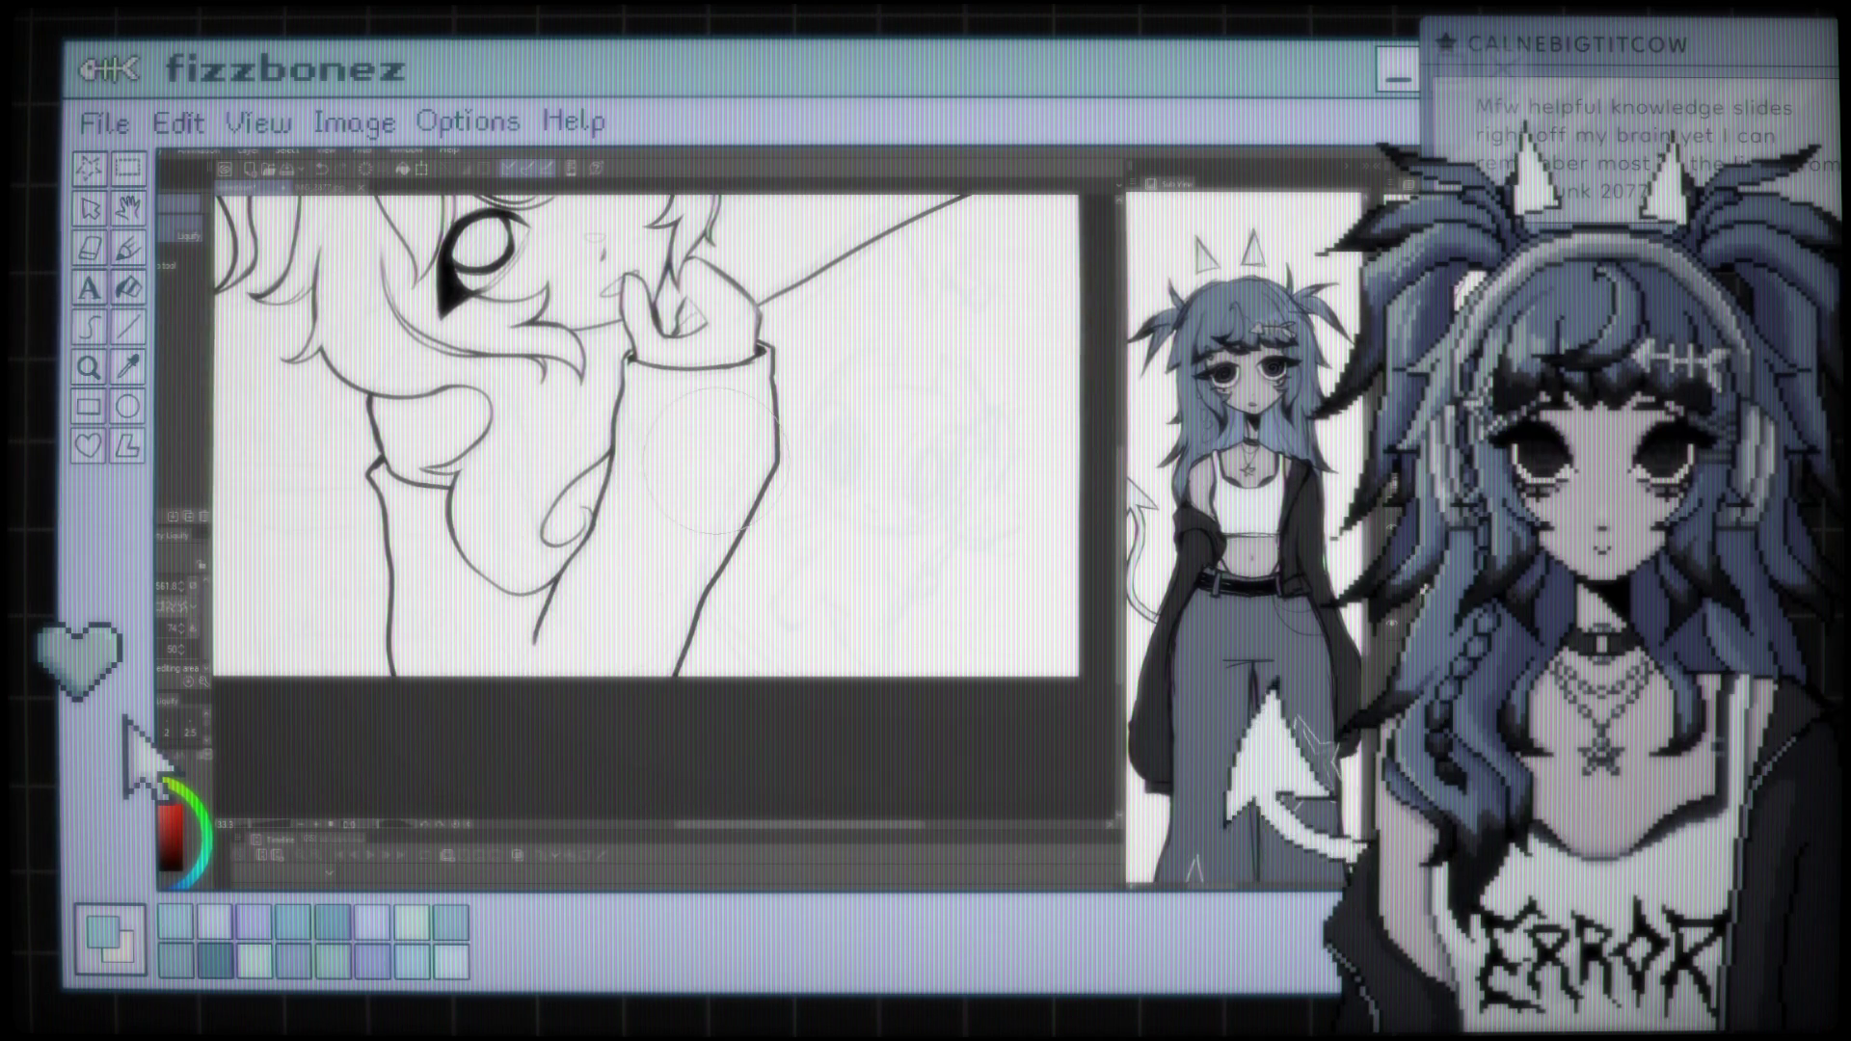
Zoom out and back in on the face and arm, then return from Liquify to the blending brushes
key(ctrl+minus)
key(ctrl+minus)
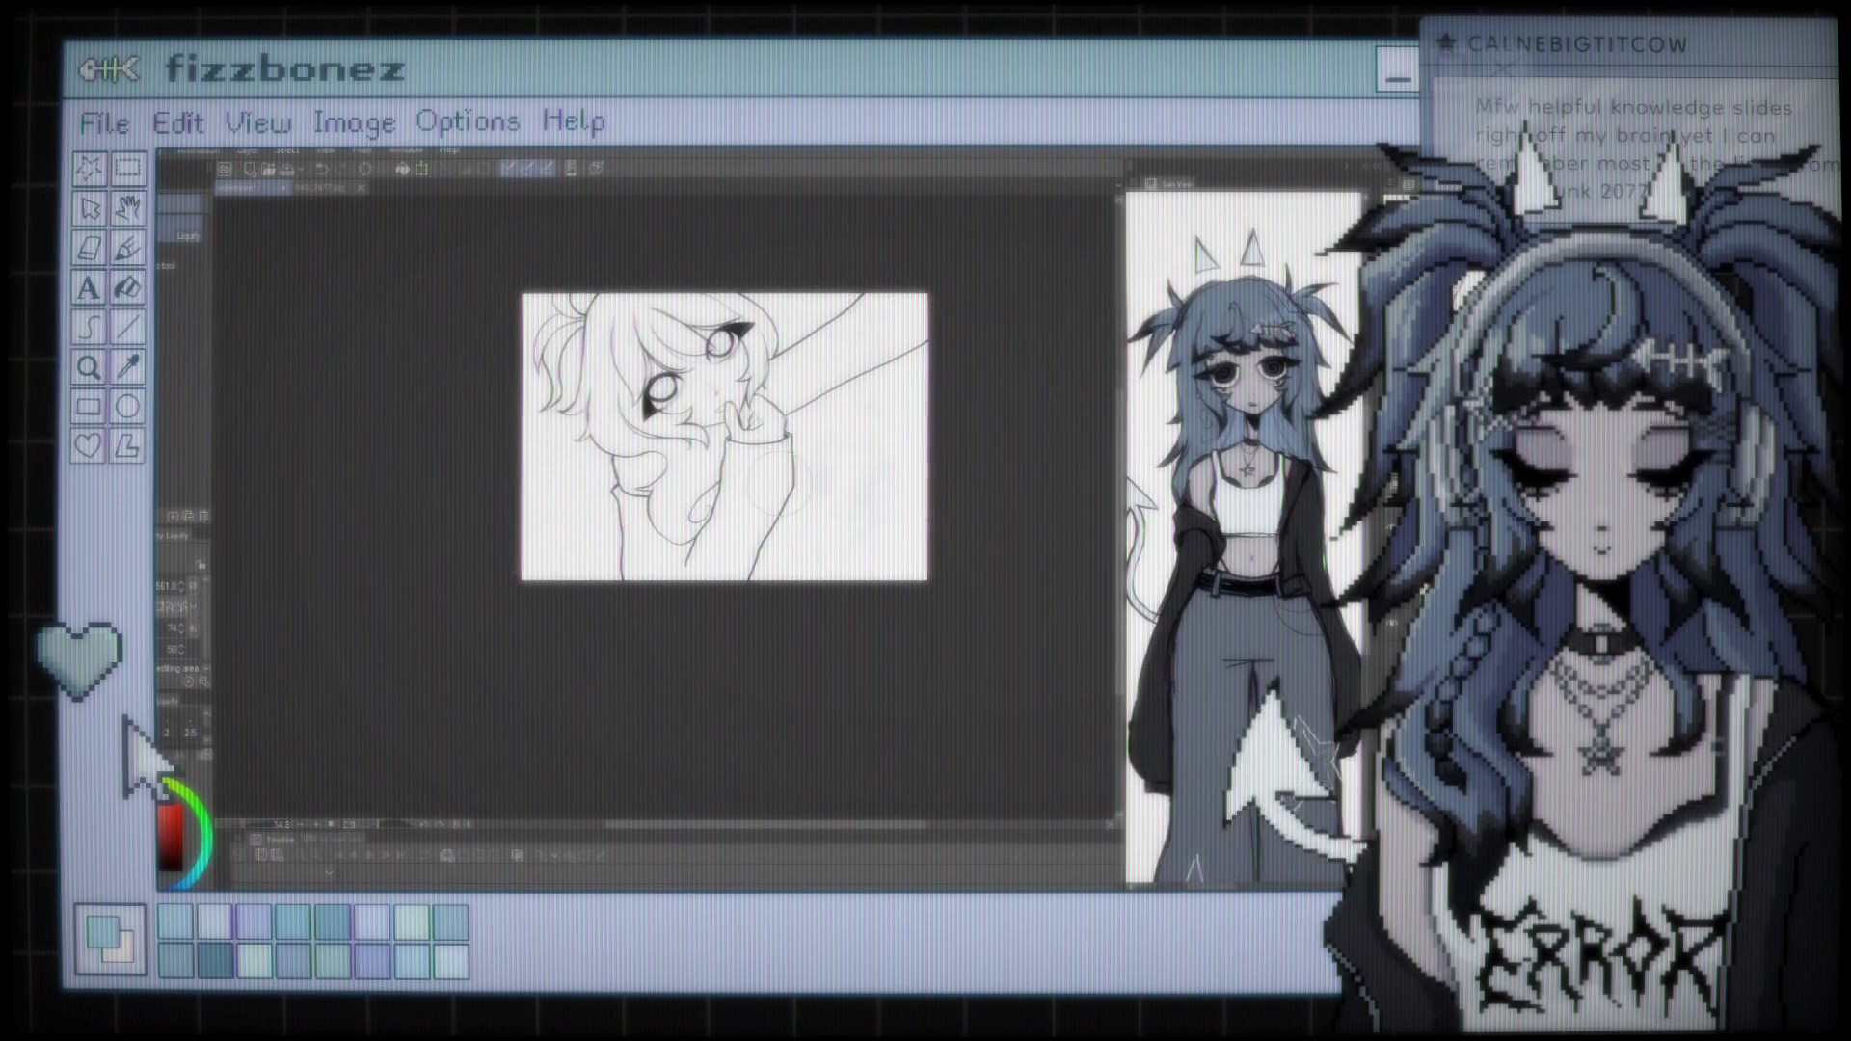
key(ctrl+plus)
key(ctrl+plus)
key(ctrl+plus)
key(ctrl+plus)
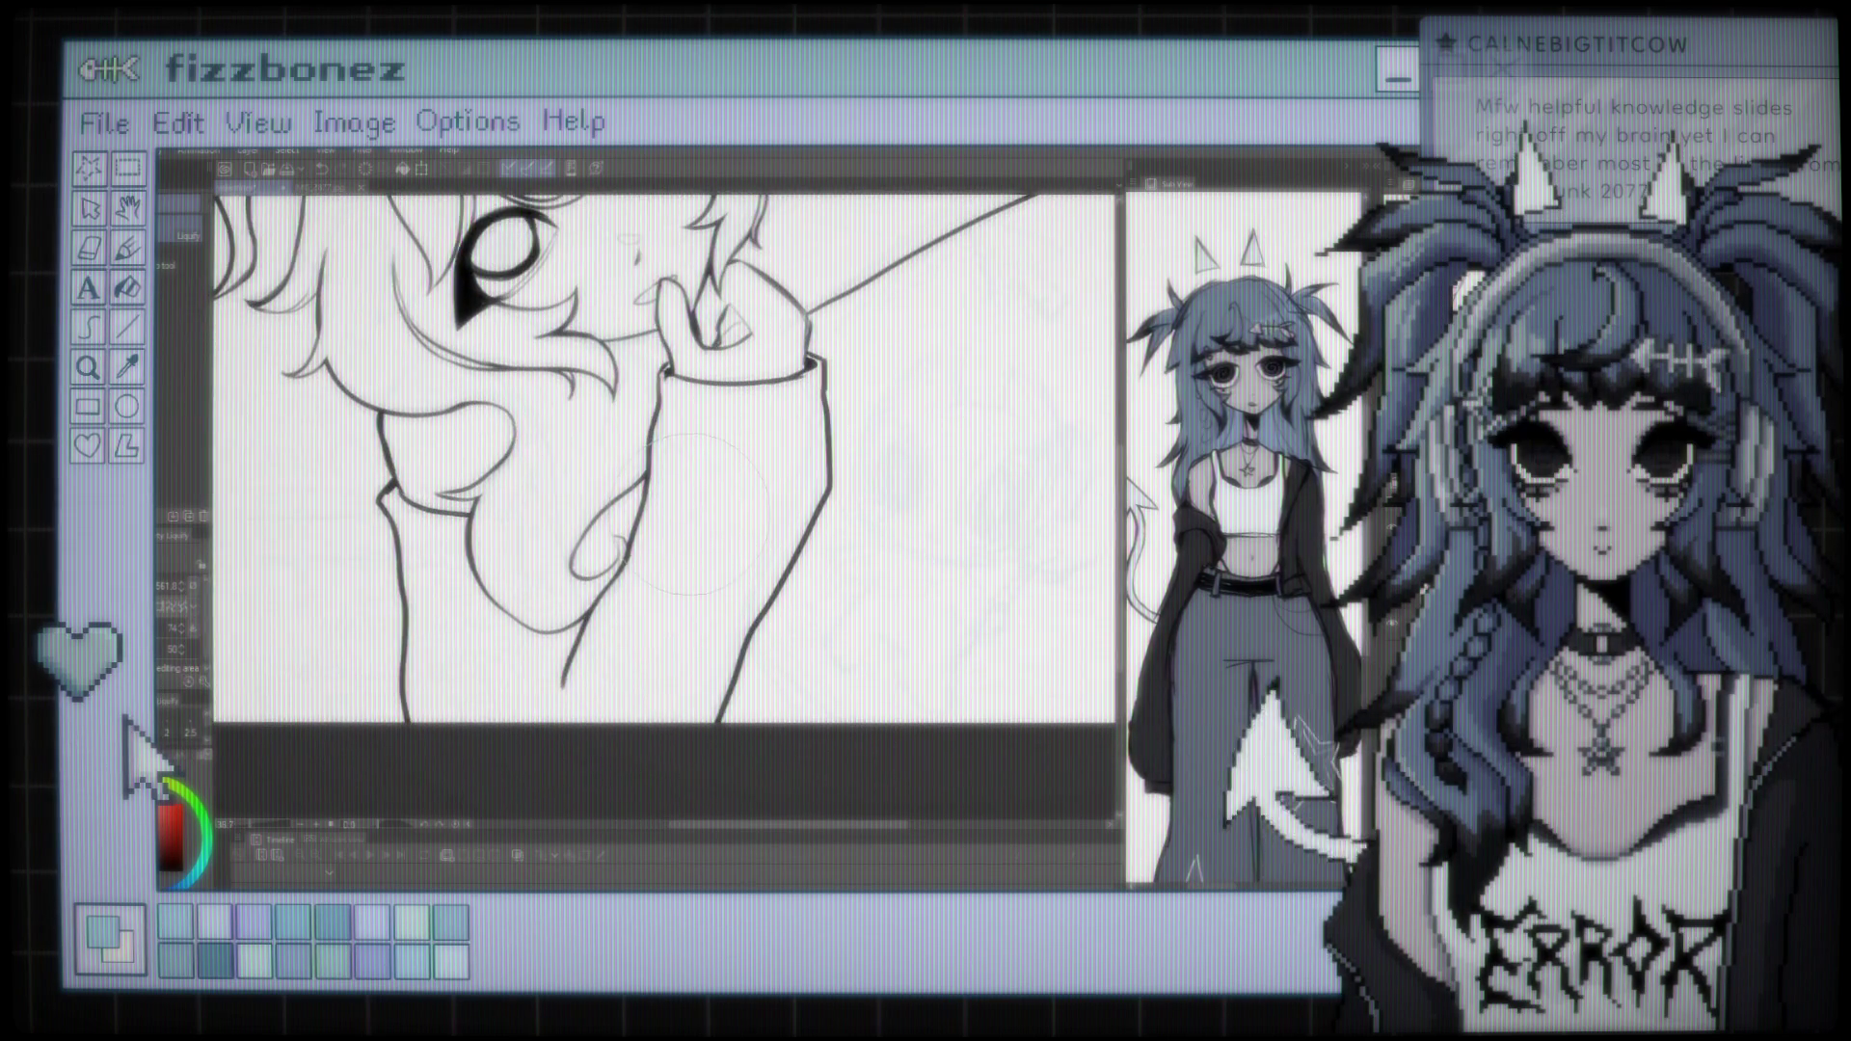
key(b)
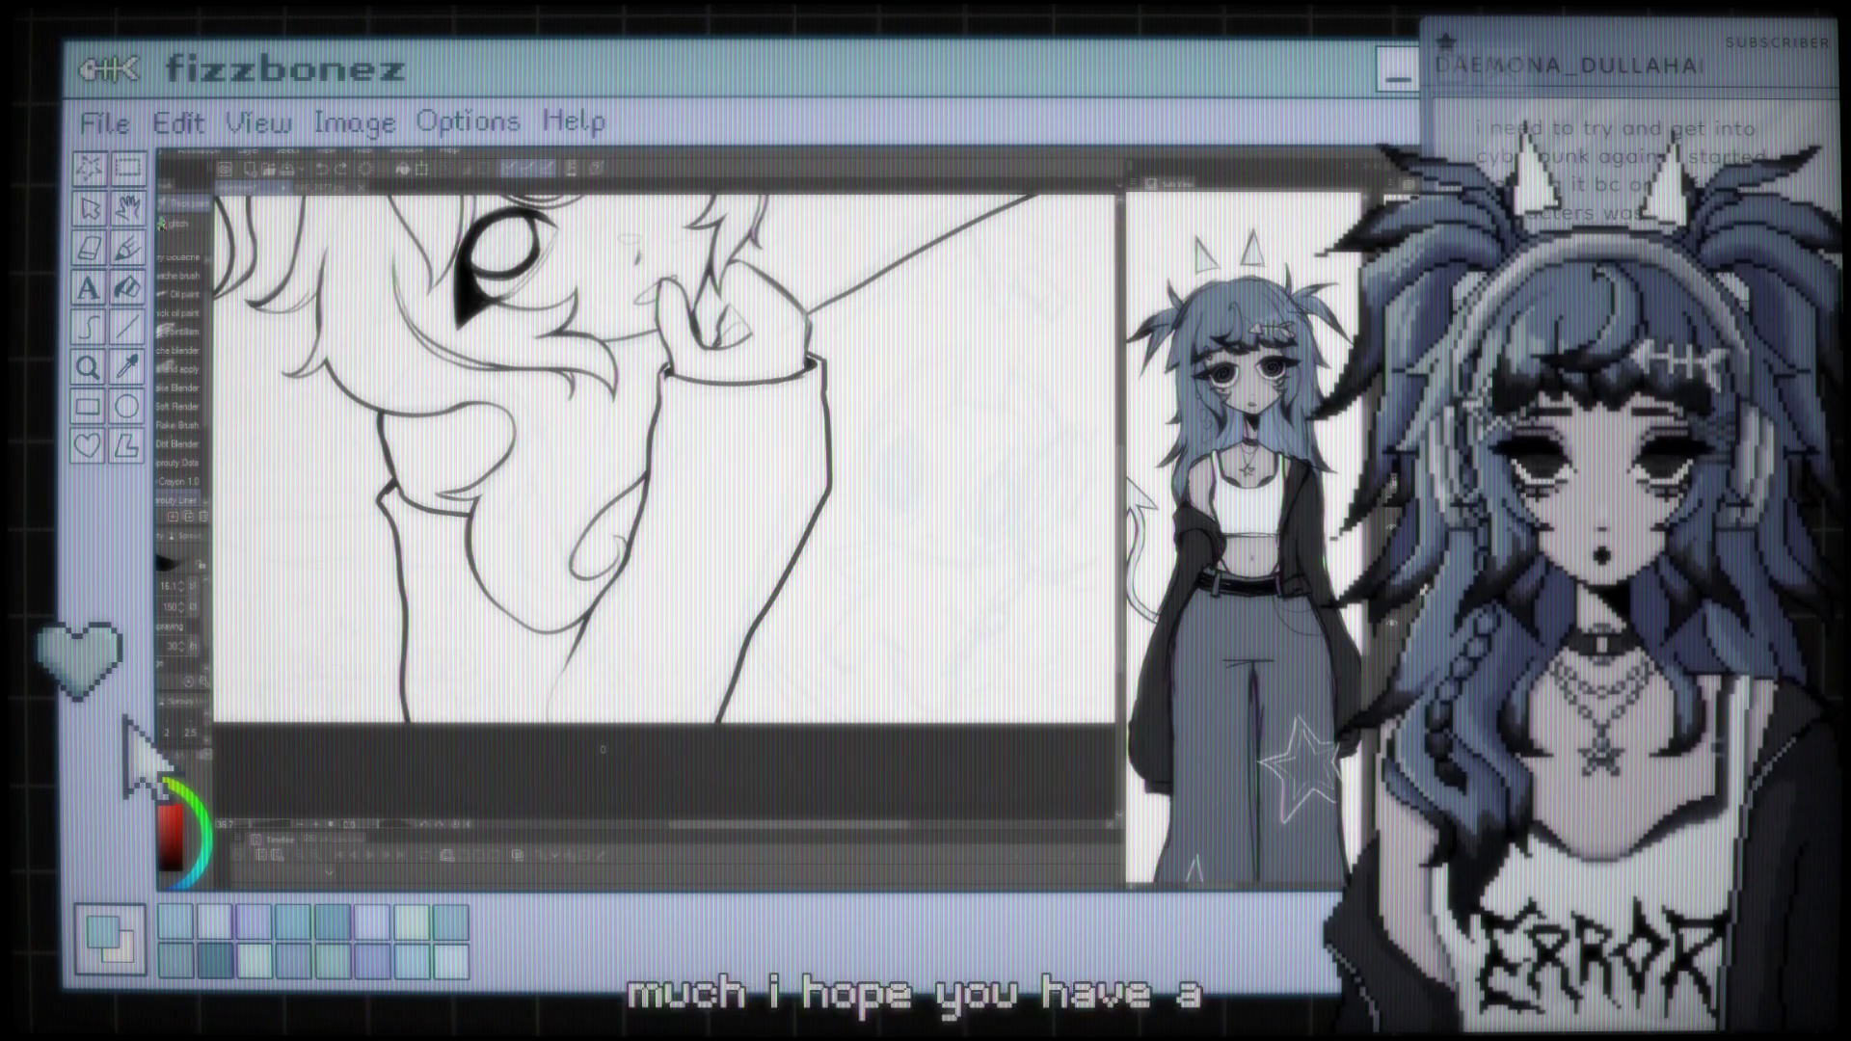
Zoom and slightly rotate the view to frame the face, arm and sleeve
scroll(665, 458, down, 3)
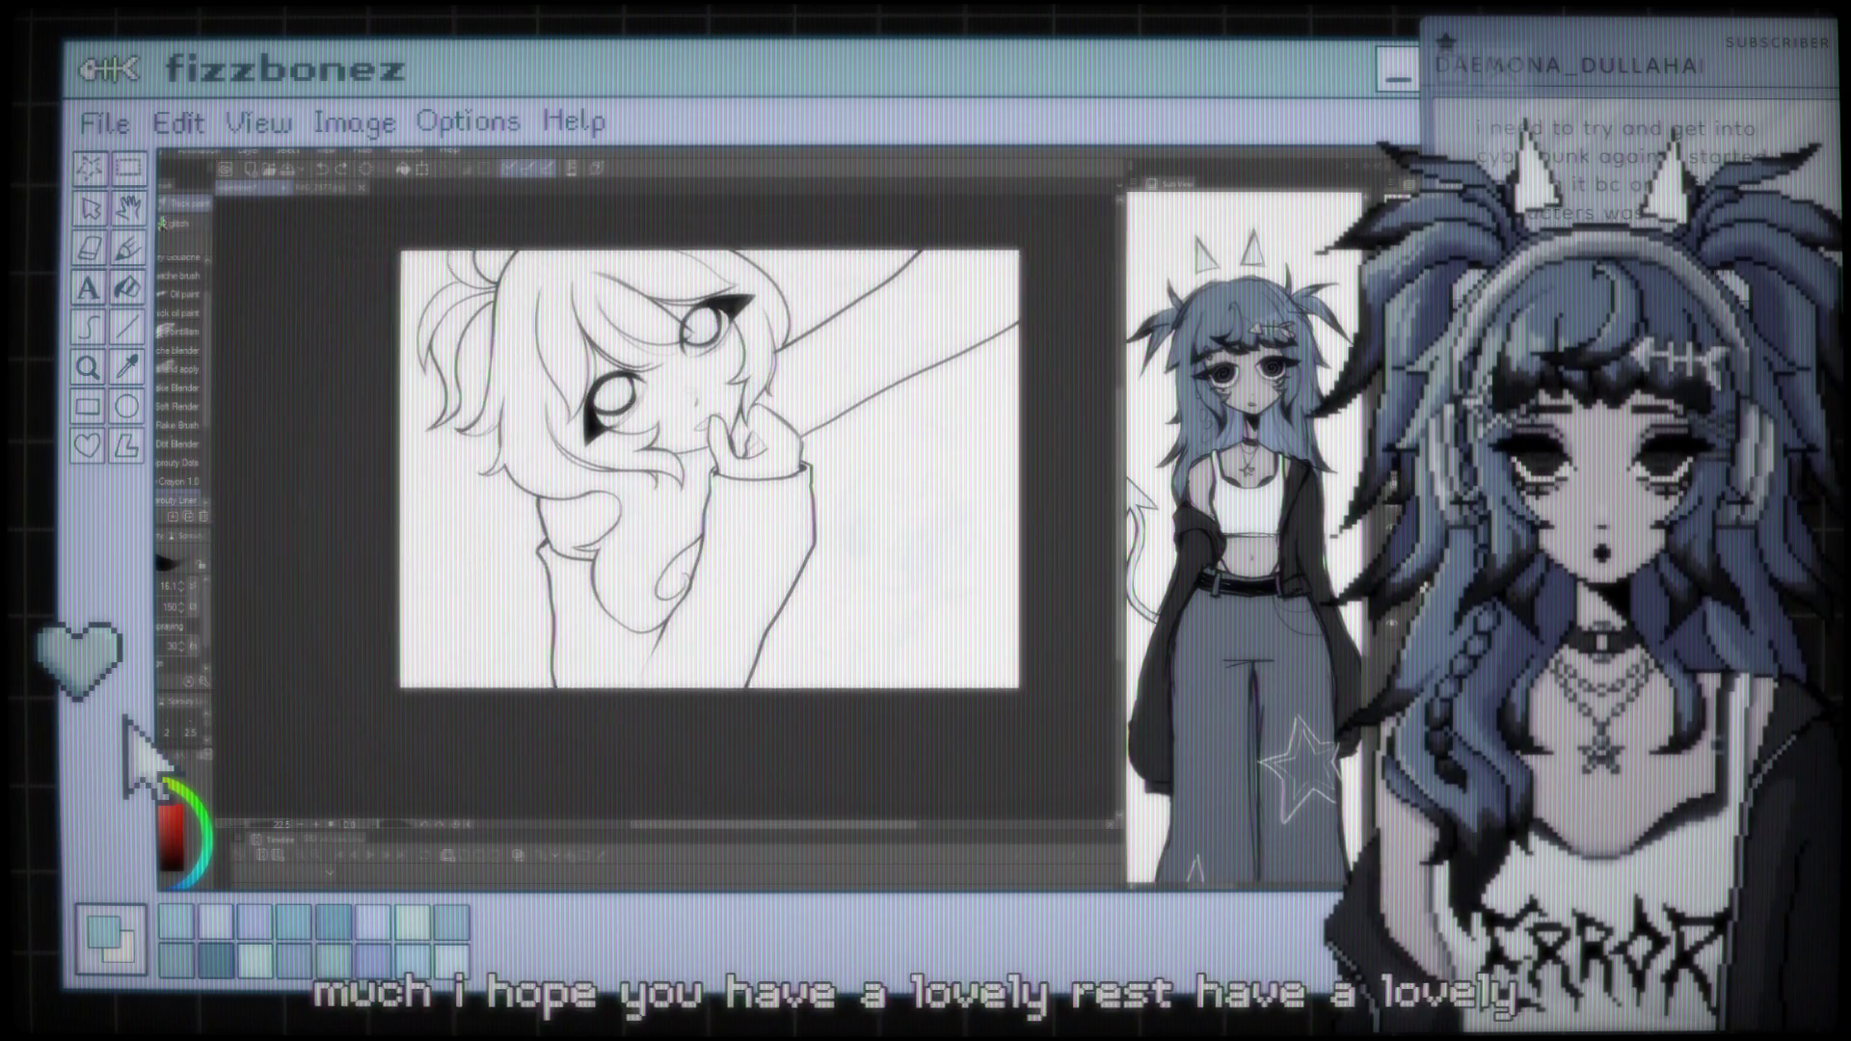
scroll(665, 482, up, 3)
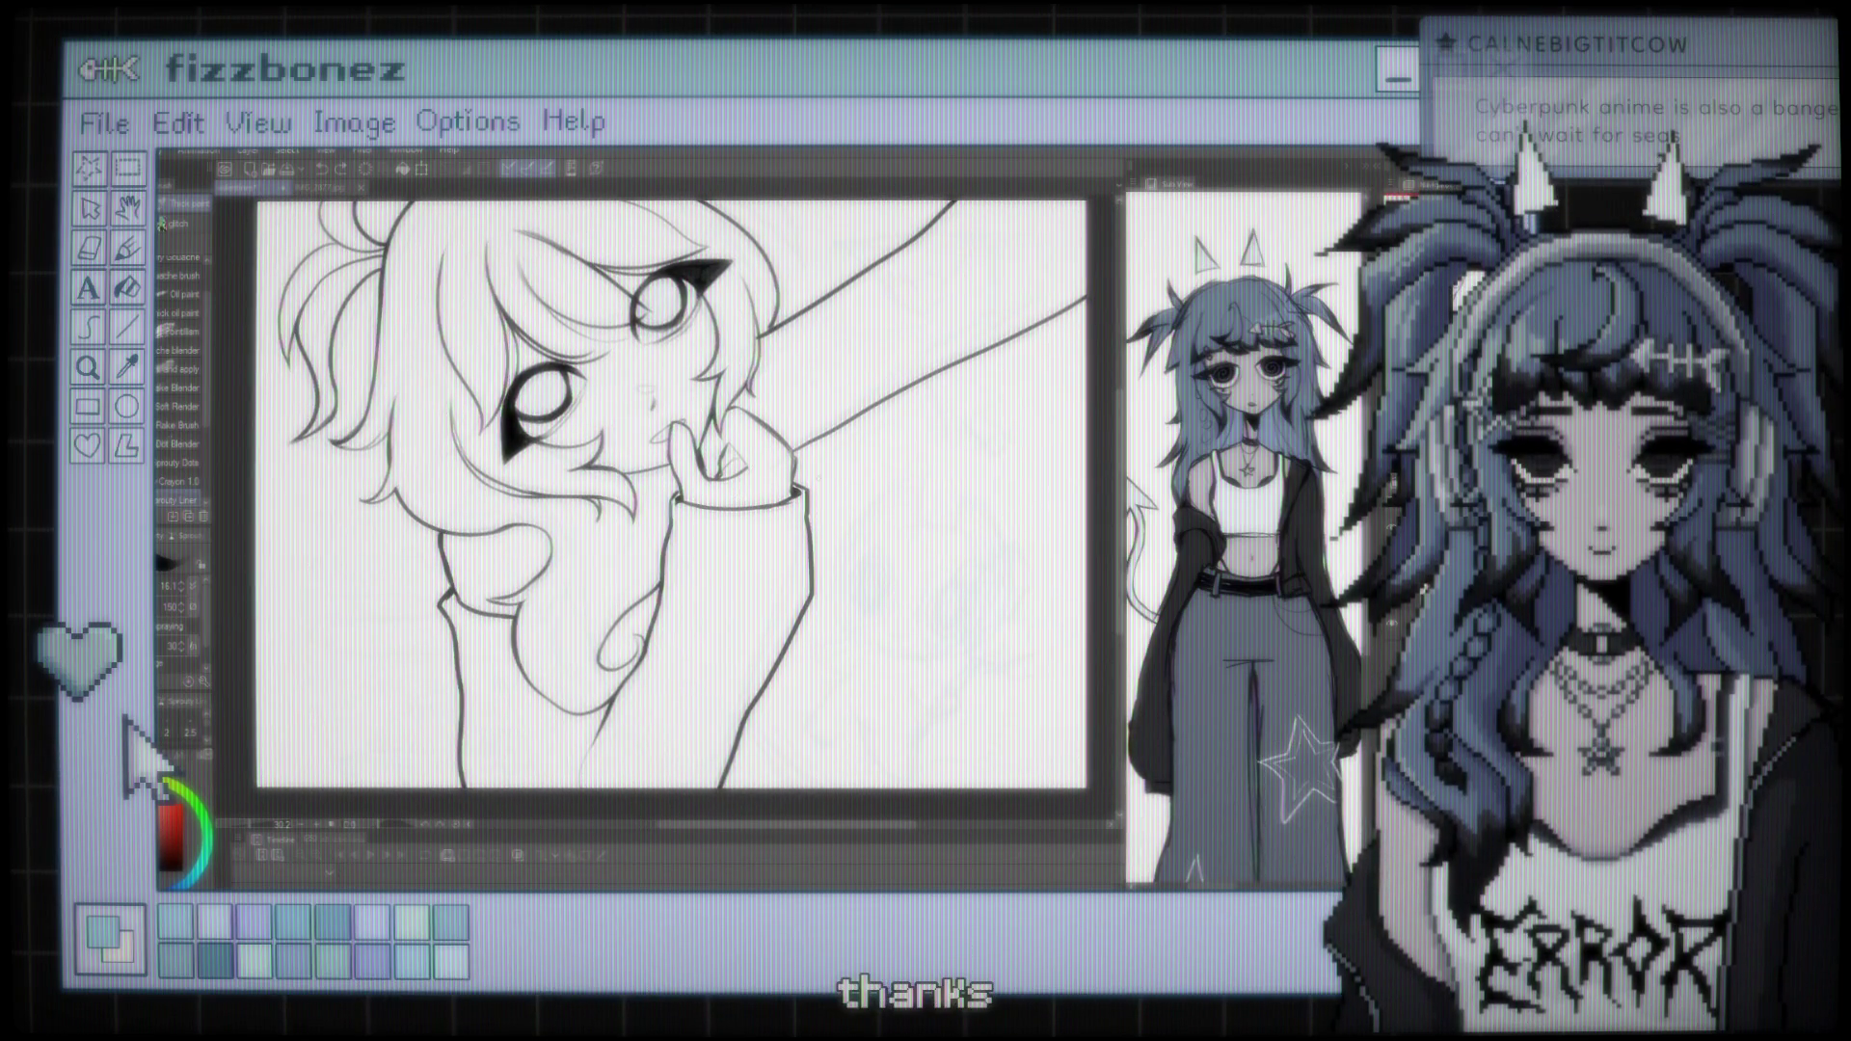
scroll(665, 482, down, 2)
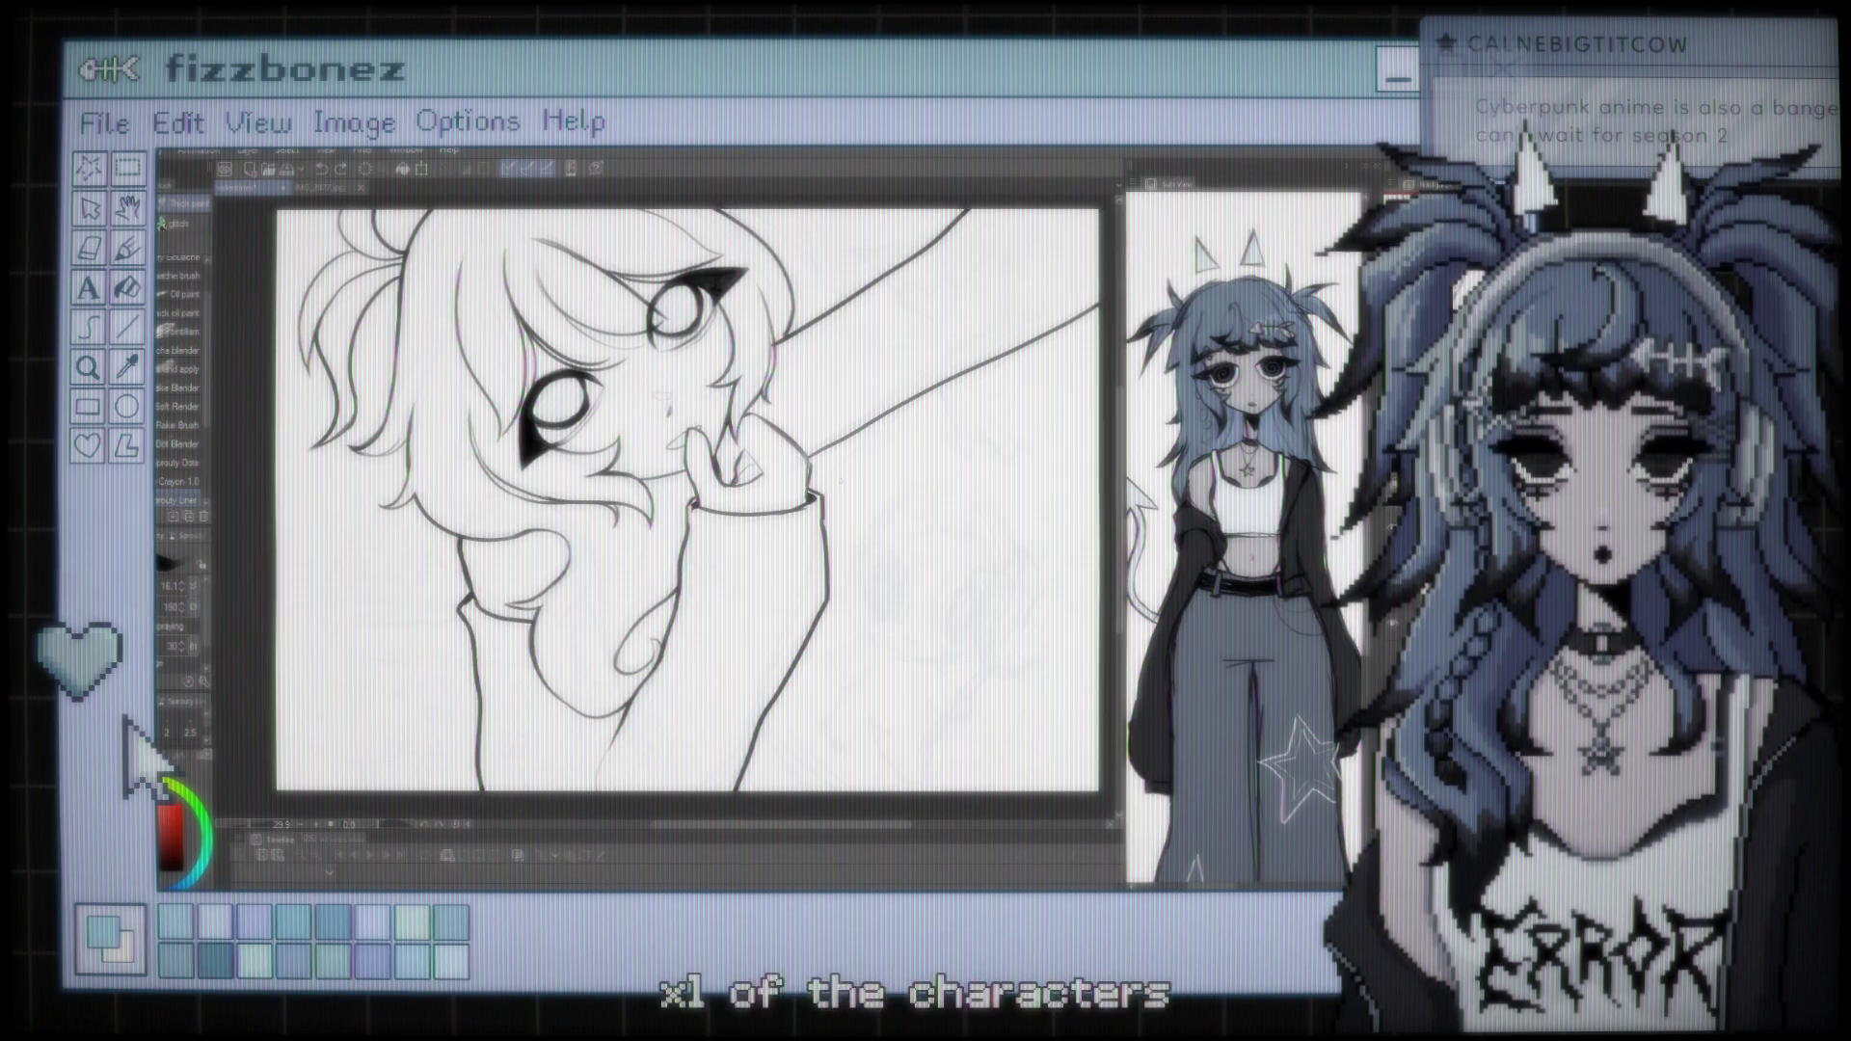
key(ctrl+minus)
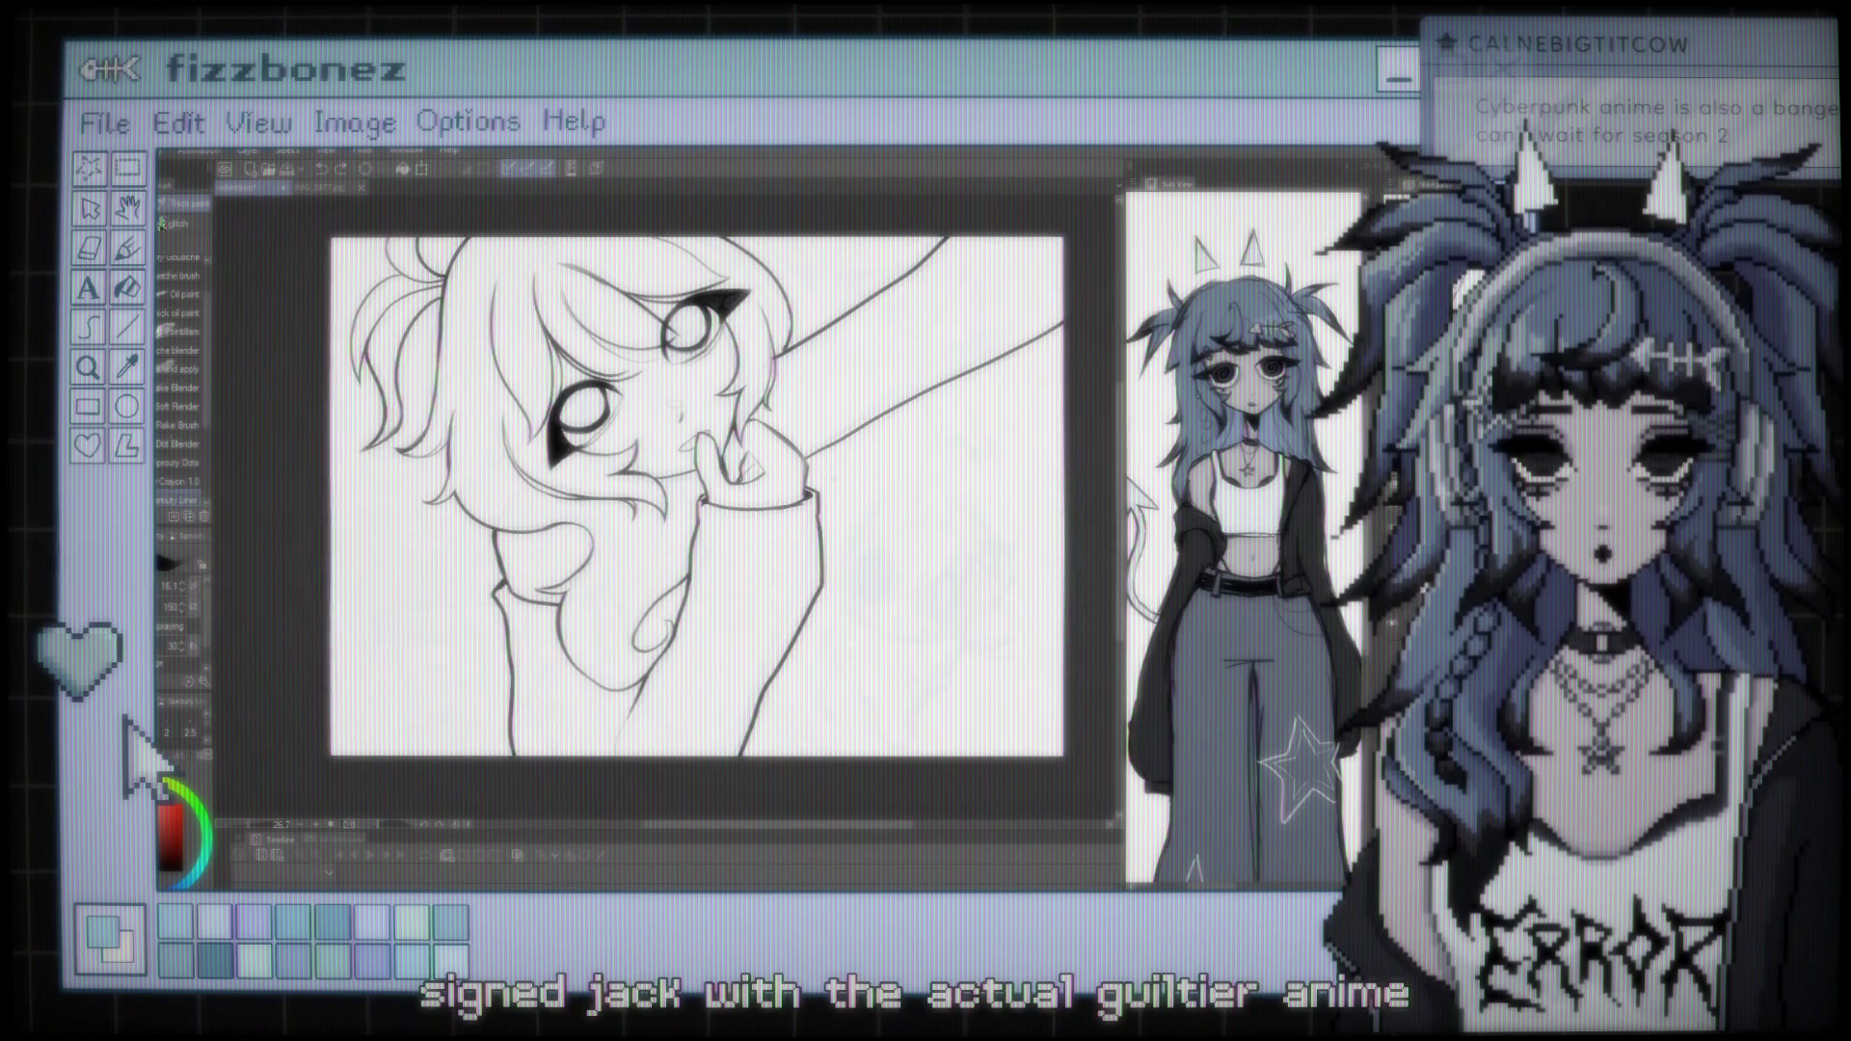
scroll(868, 492, up, 1)
drag(833, 480, 833, 486)
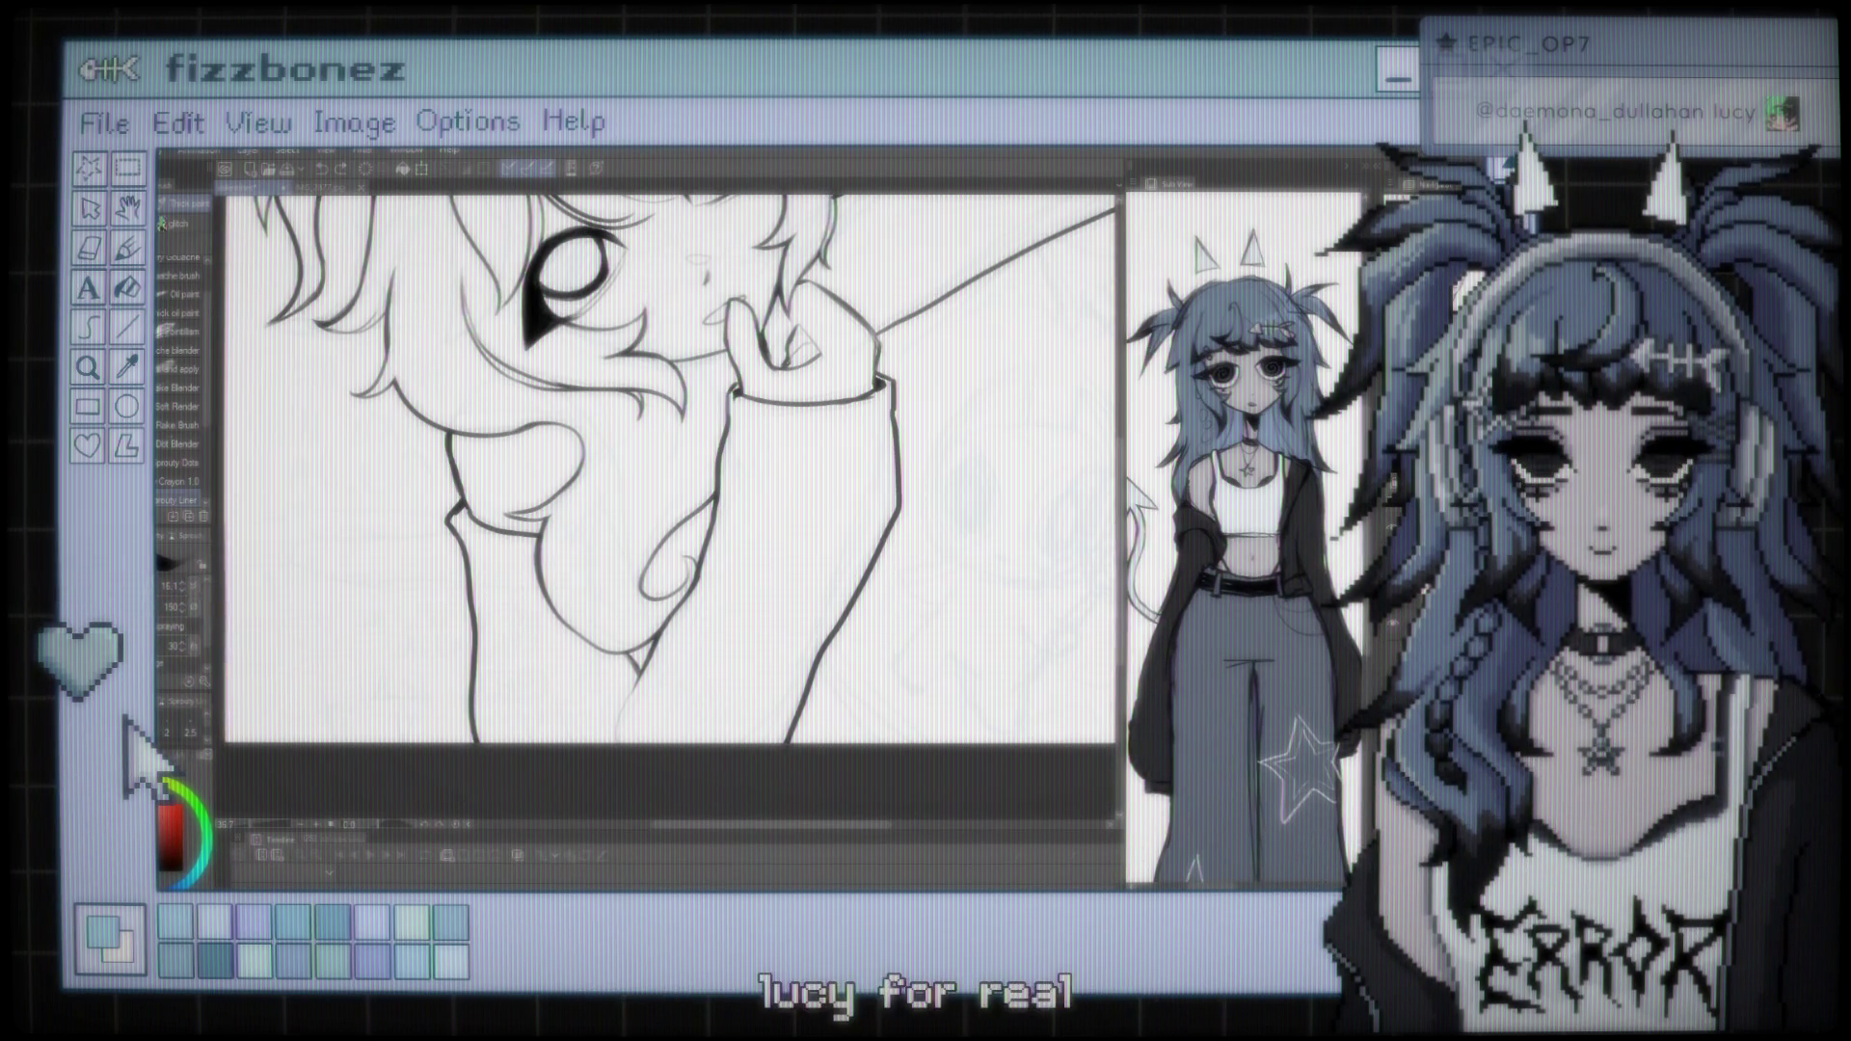
key(ctrl+minus)
key(ctrl+minus)
key(ctrl+minus)
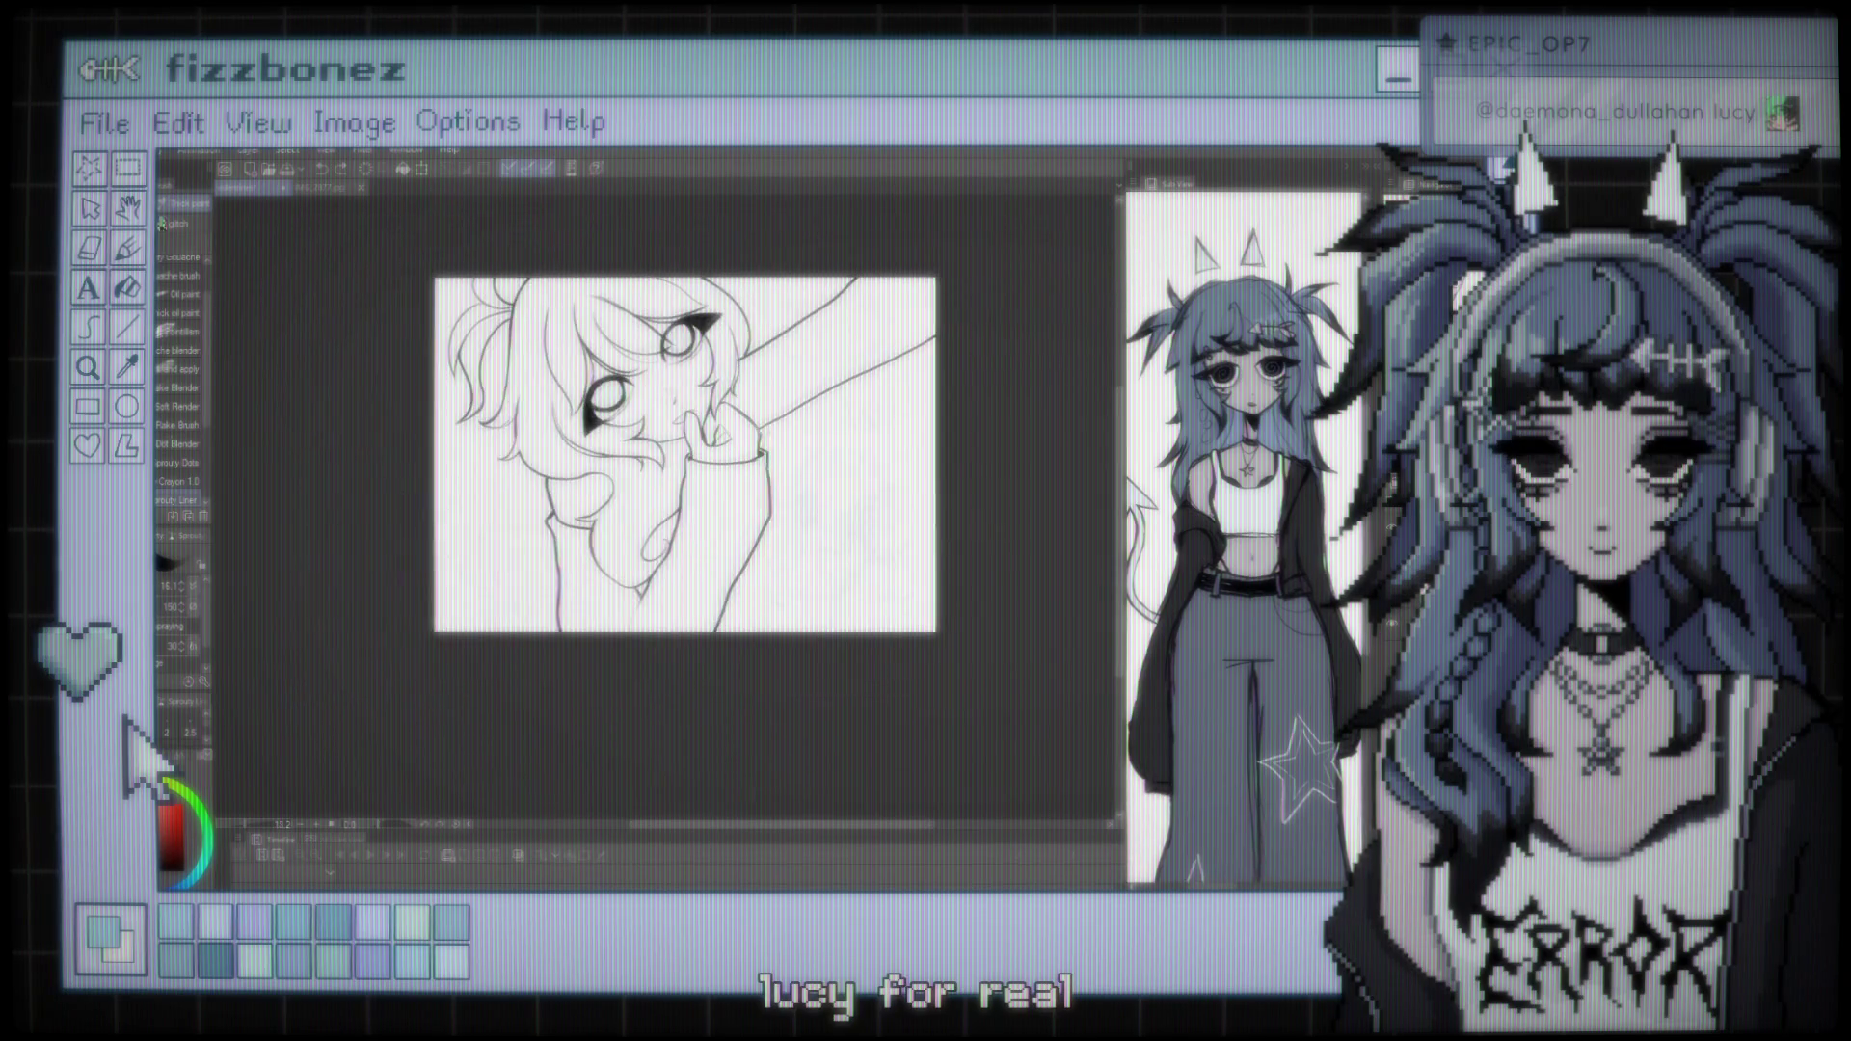
key(ctrl+plus)
key(ctrl+plus)
key(ctrl+plus)
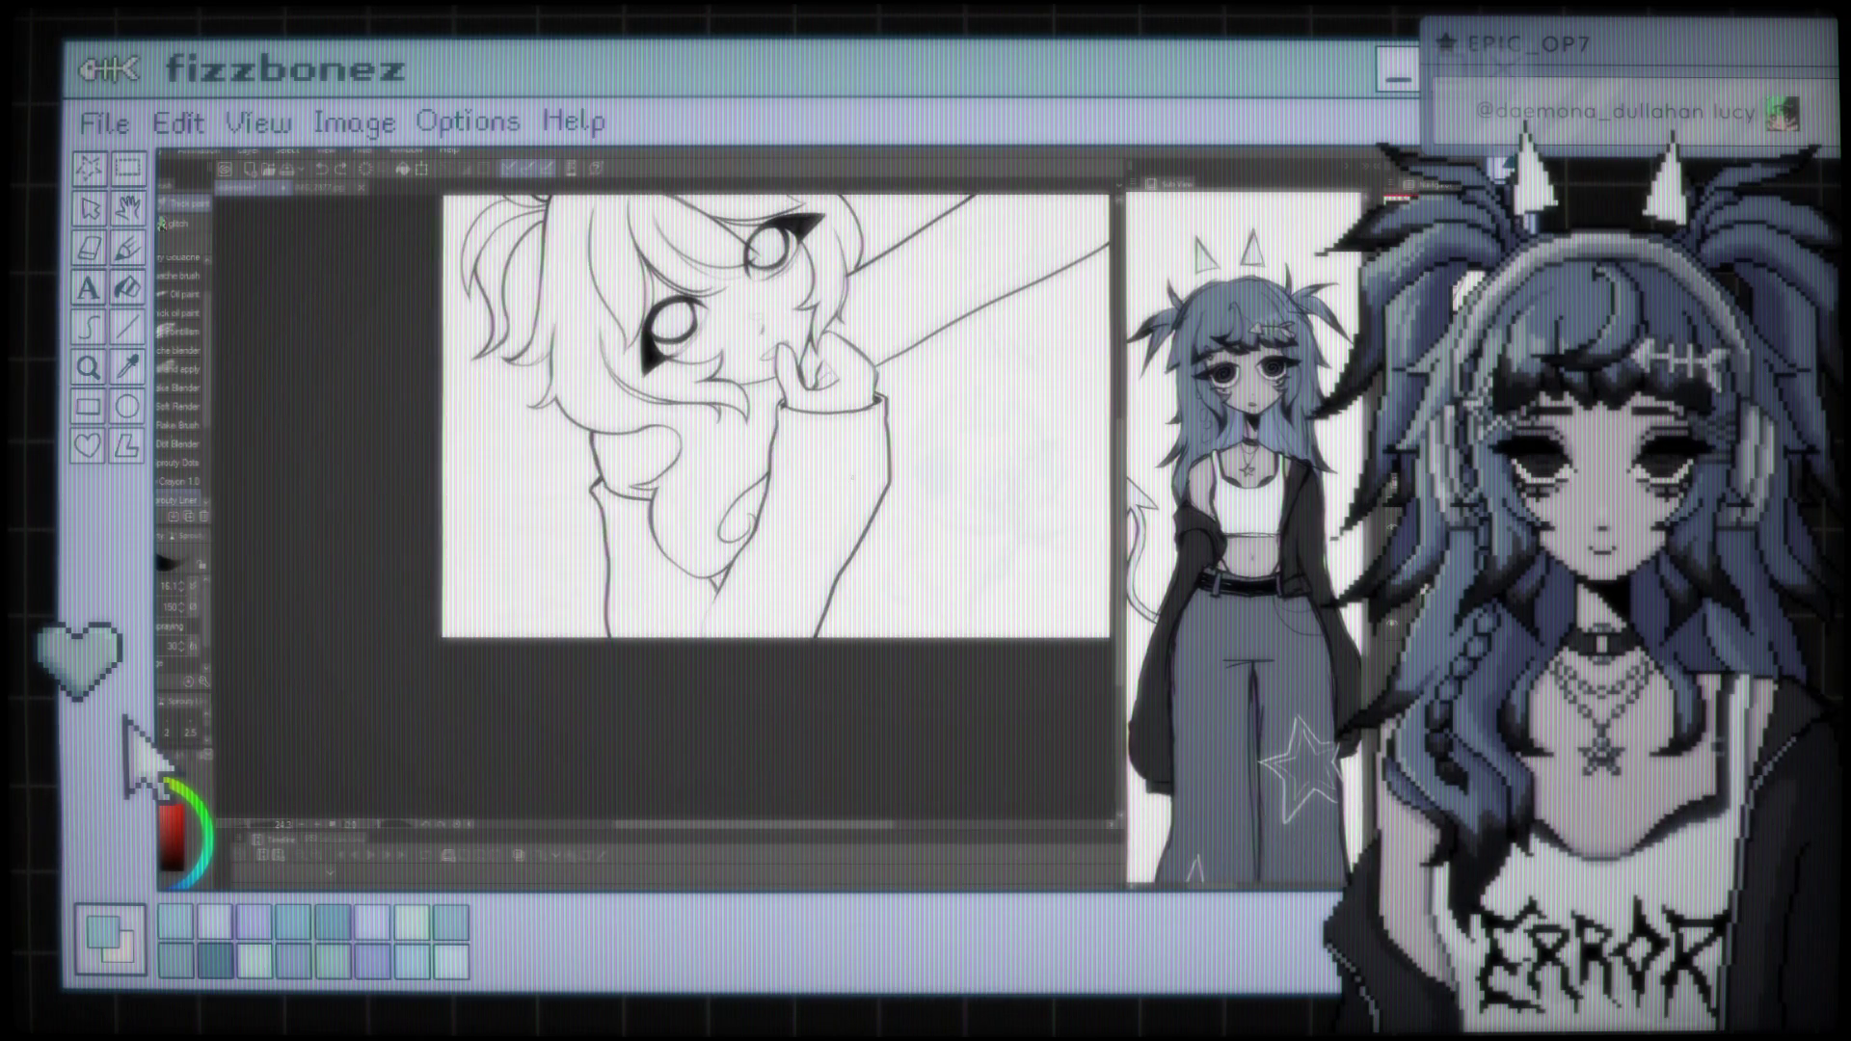
Puff the sleeve out with Liquify, then switch back to the pen and add vertical cuff ribbing
key(j)
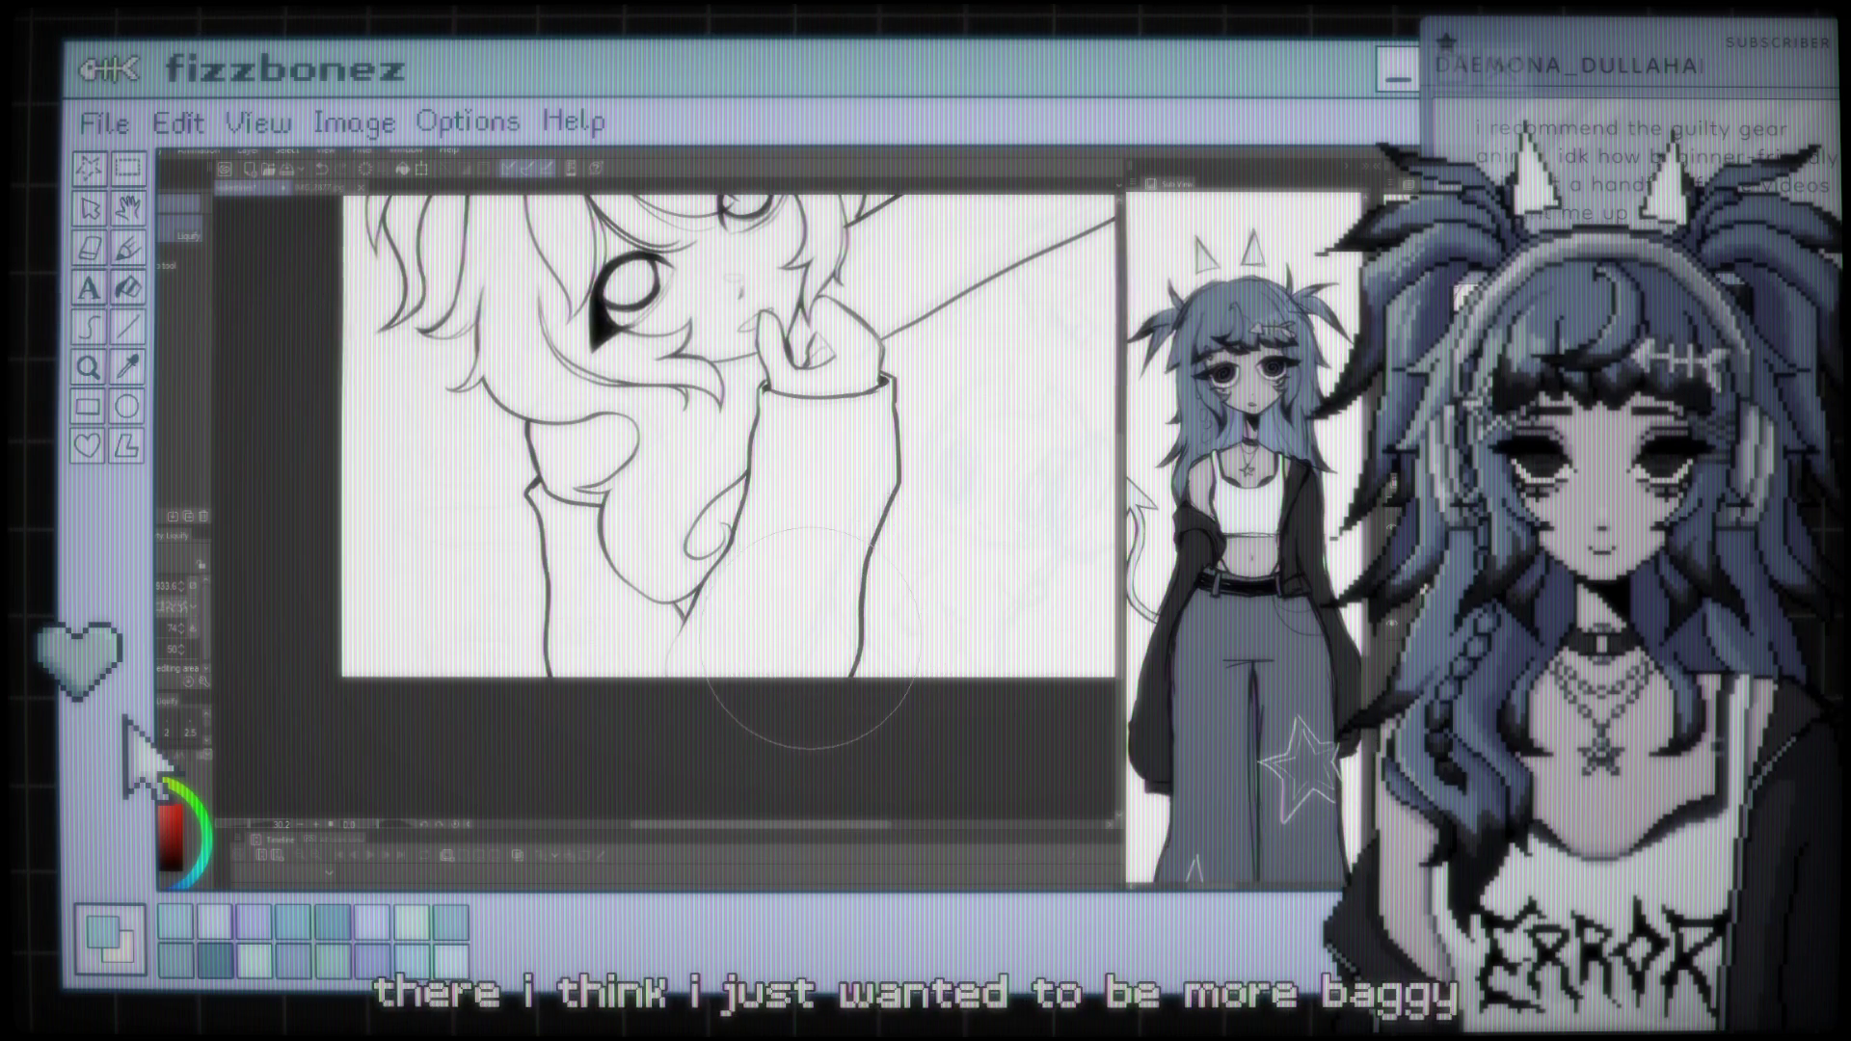
key(ctrl+minus)
key(ctrl+minus)
key(ctrl+minus)
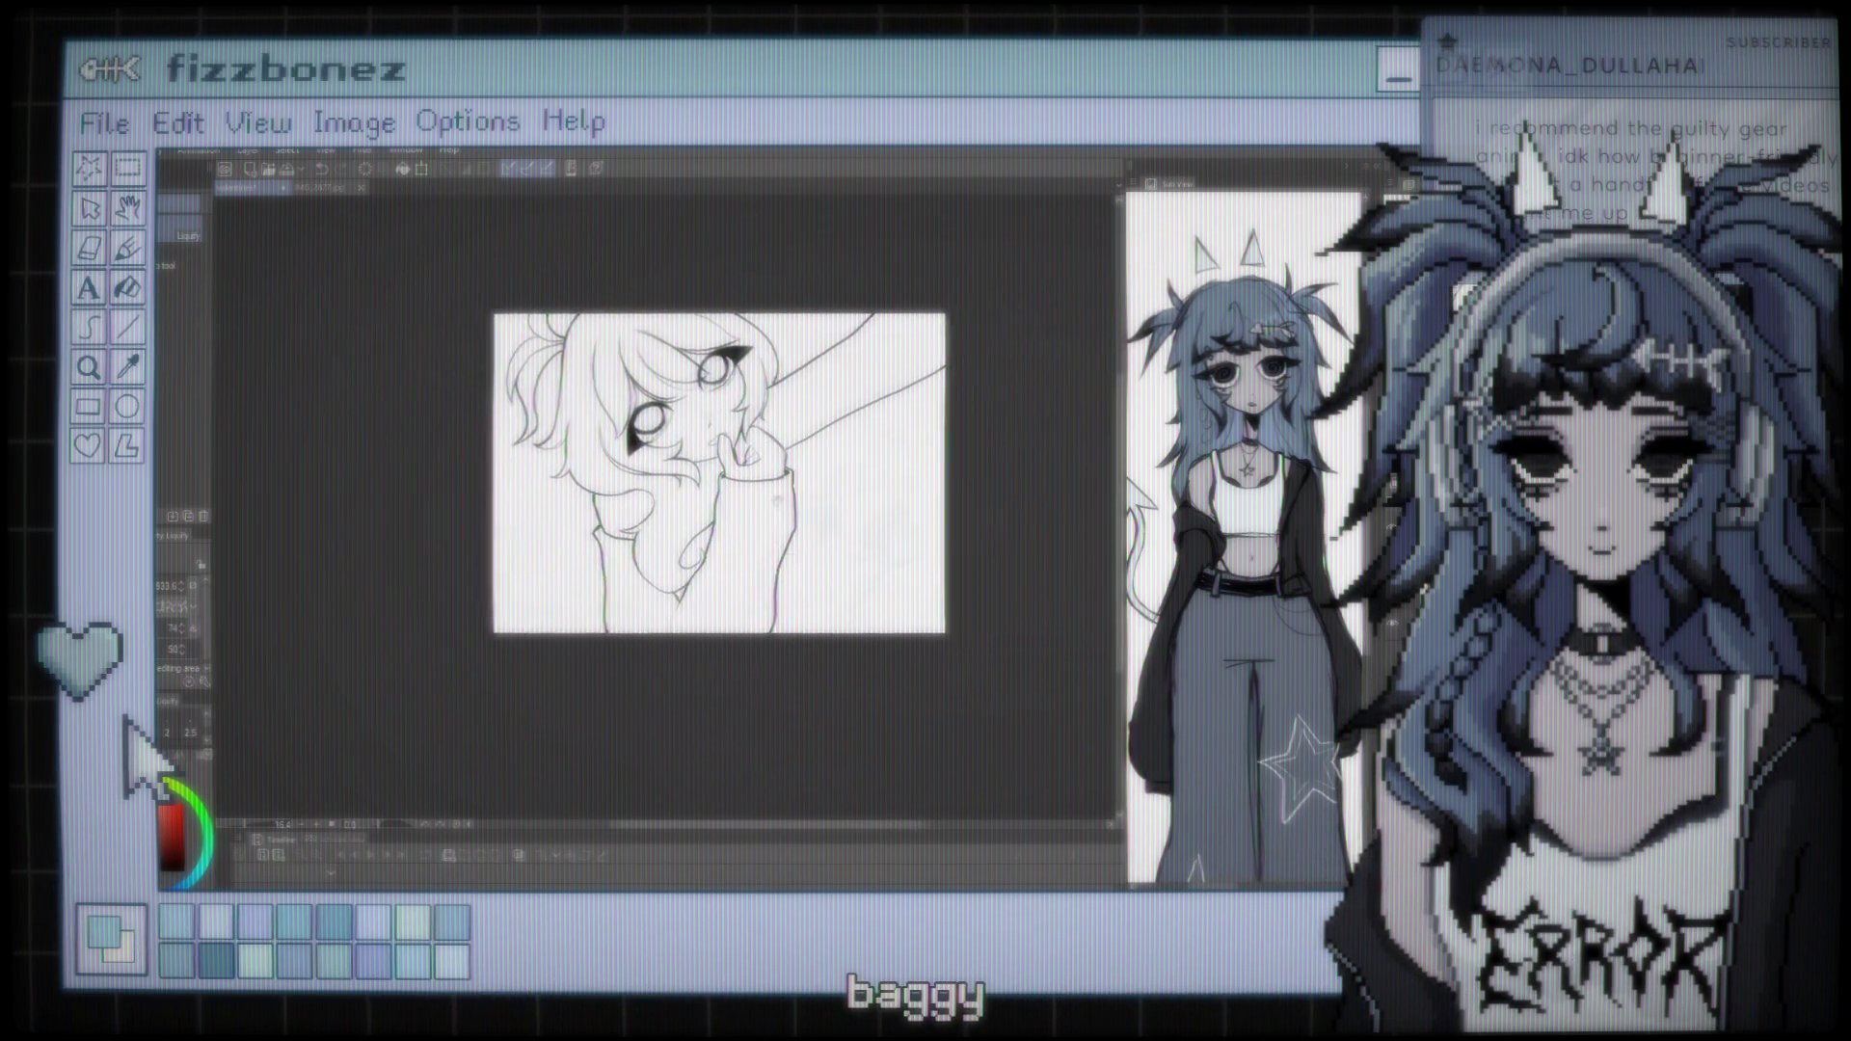
key(ctrl+plus)
key(ctrl+plus)
key(ctrl+minus)
key(ctrl+minus)
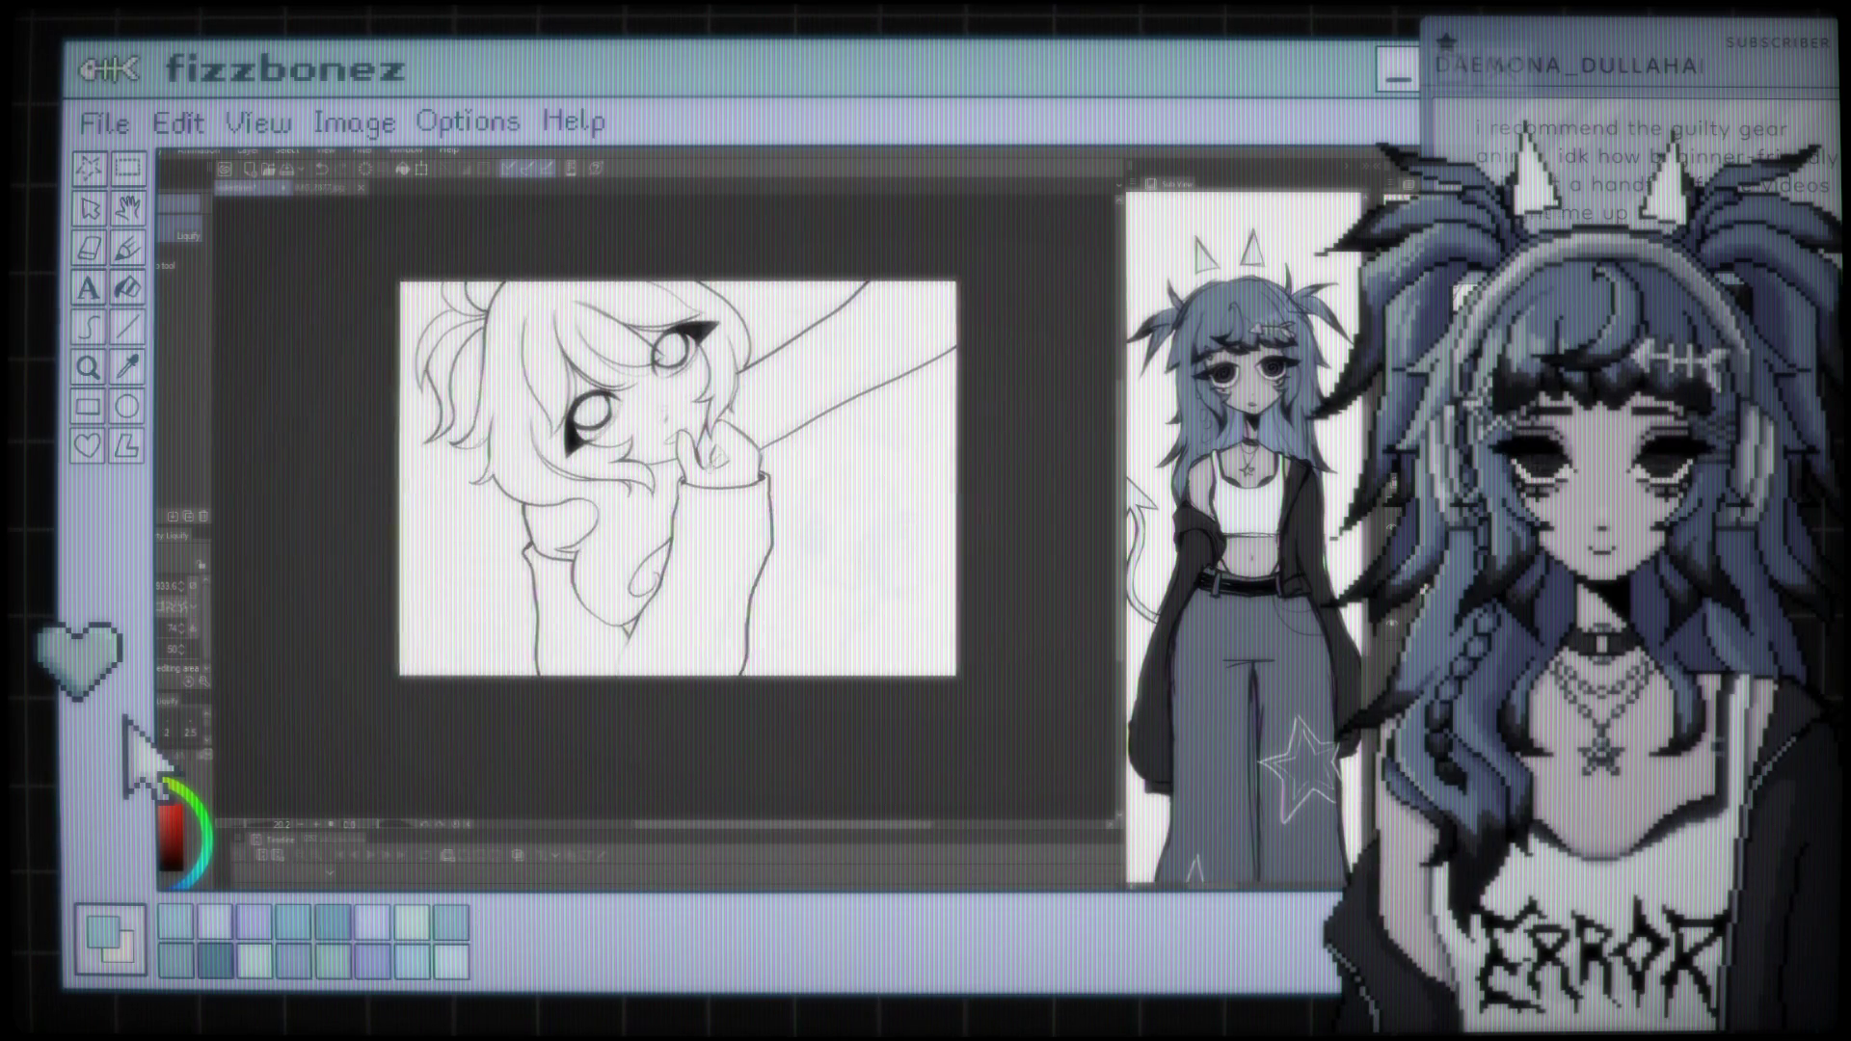
key(ctrl+plus)
key(ctrl+plus)
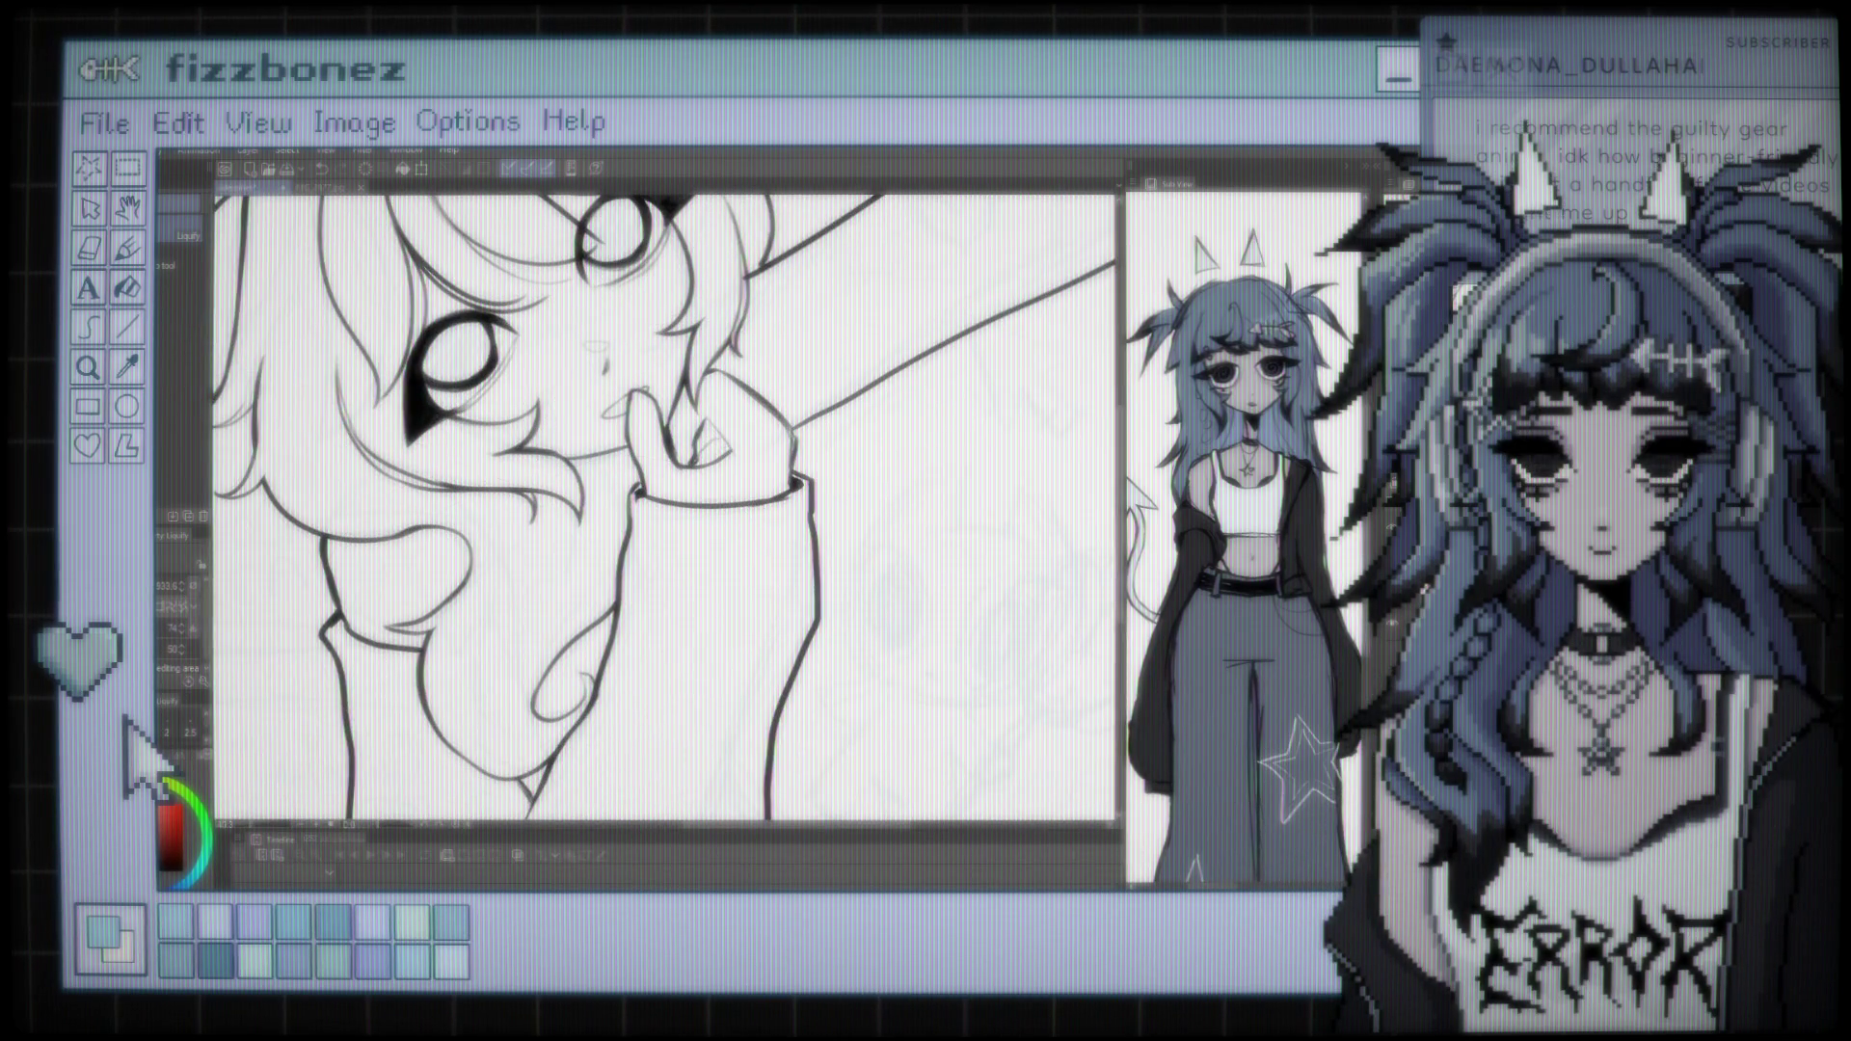
key(b)
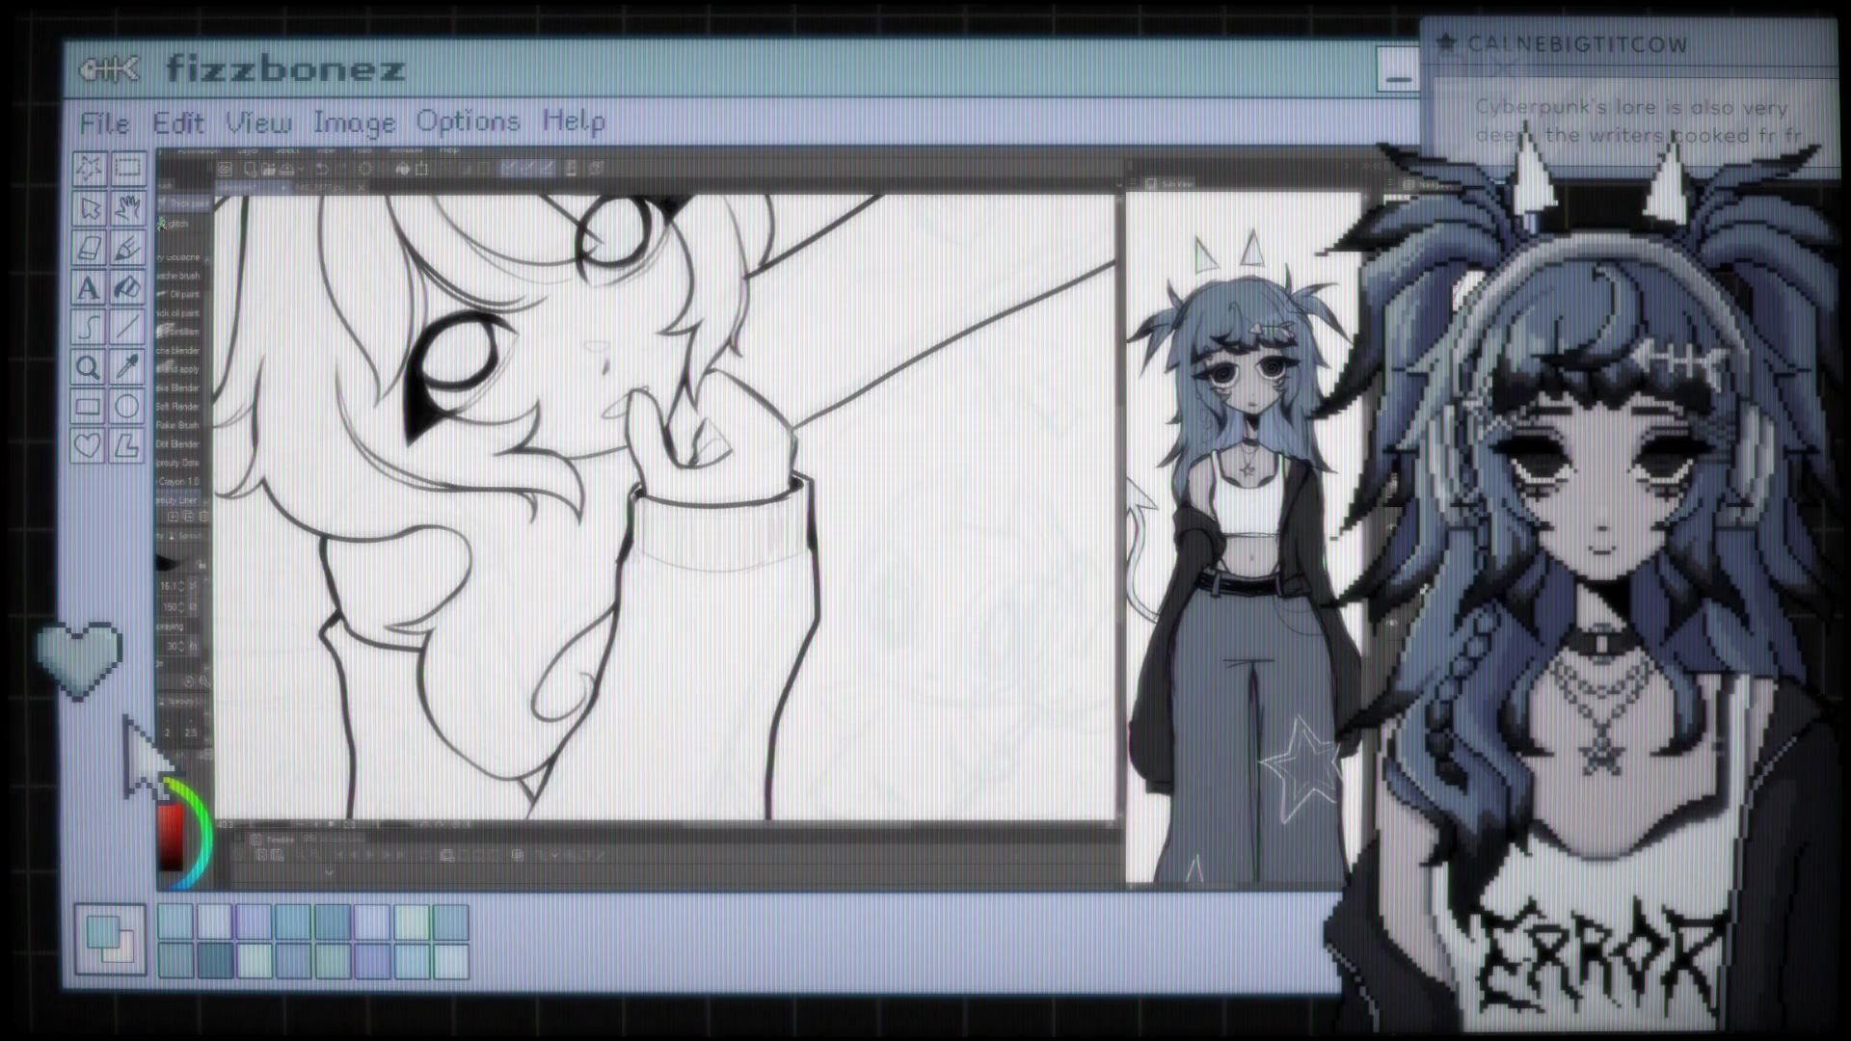
scroll(651, 516, down, 5)
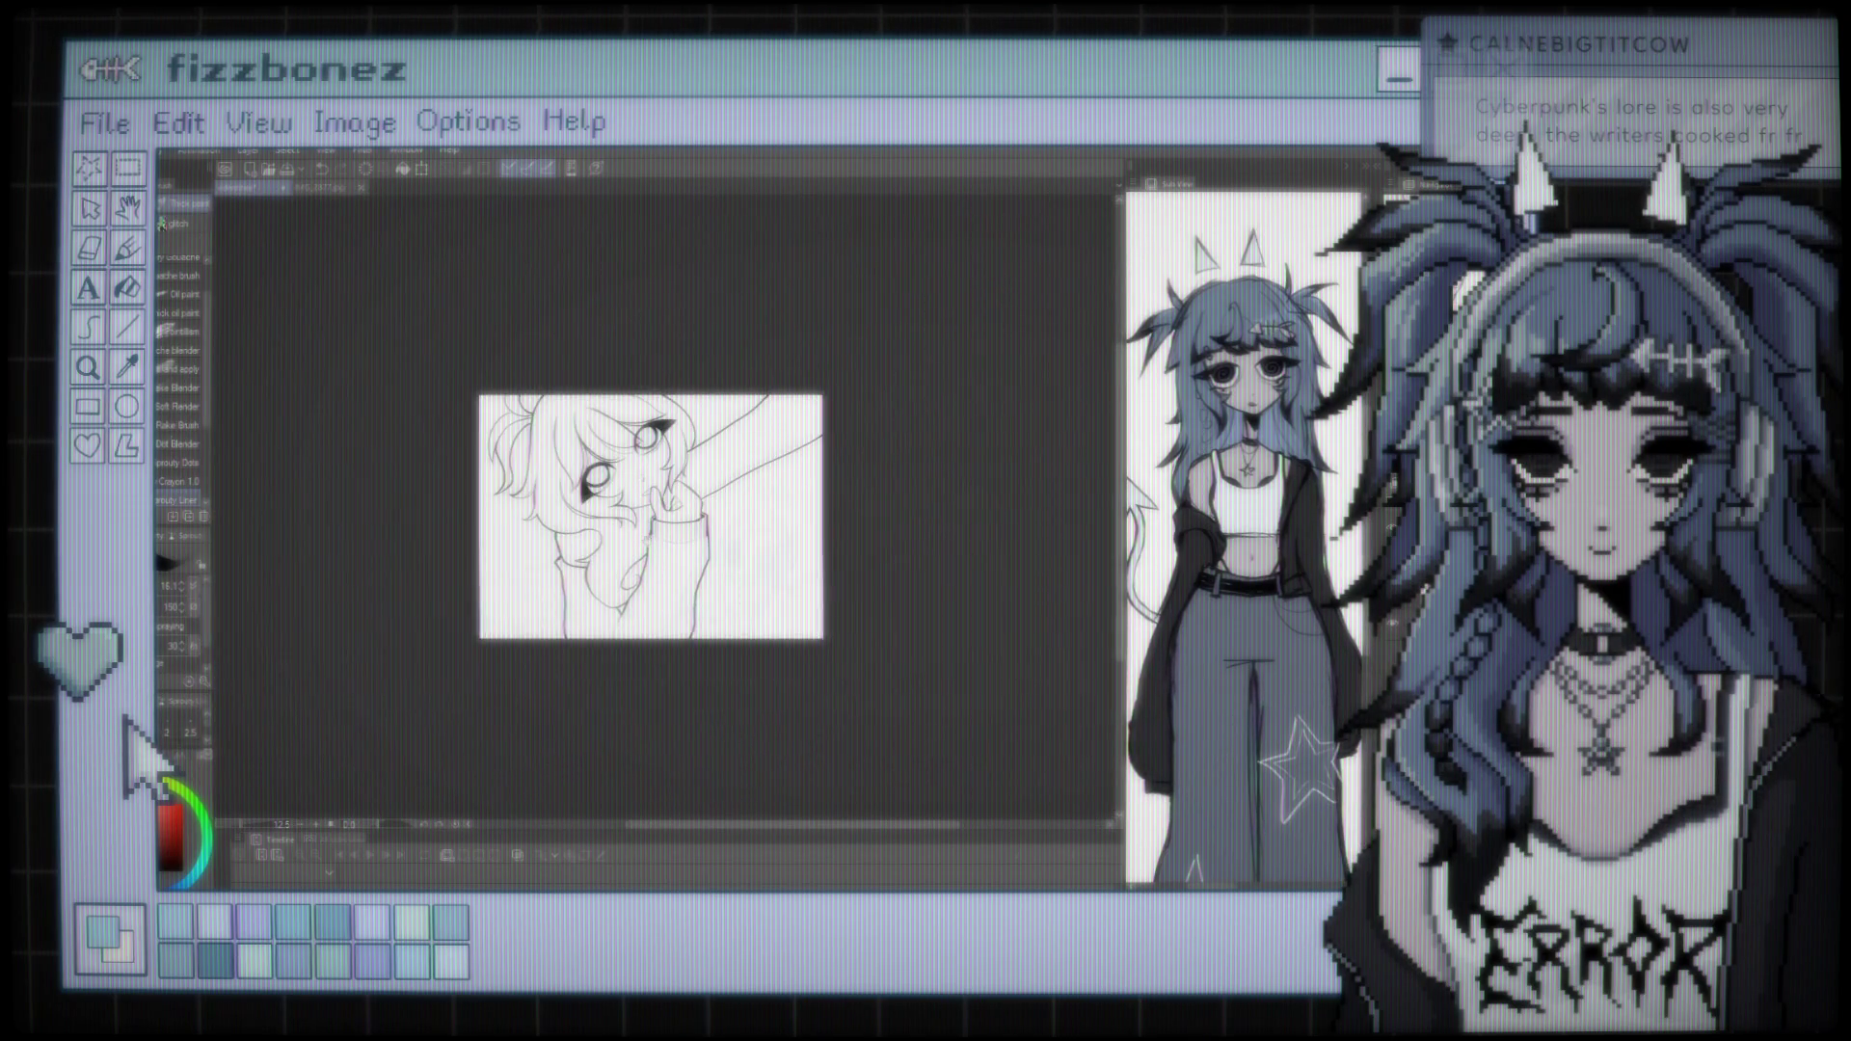
scroll(725, 514, up, 4)
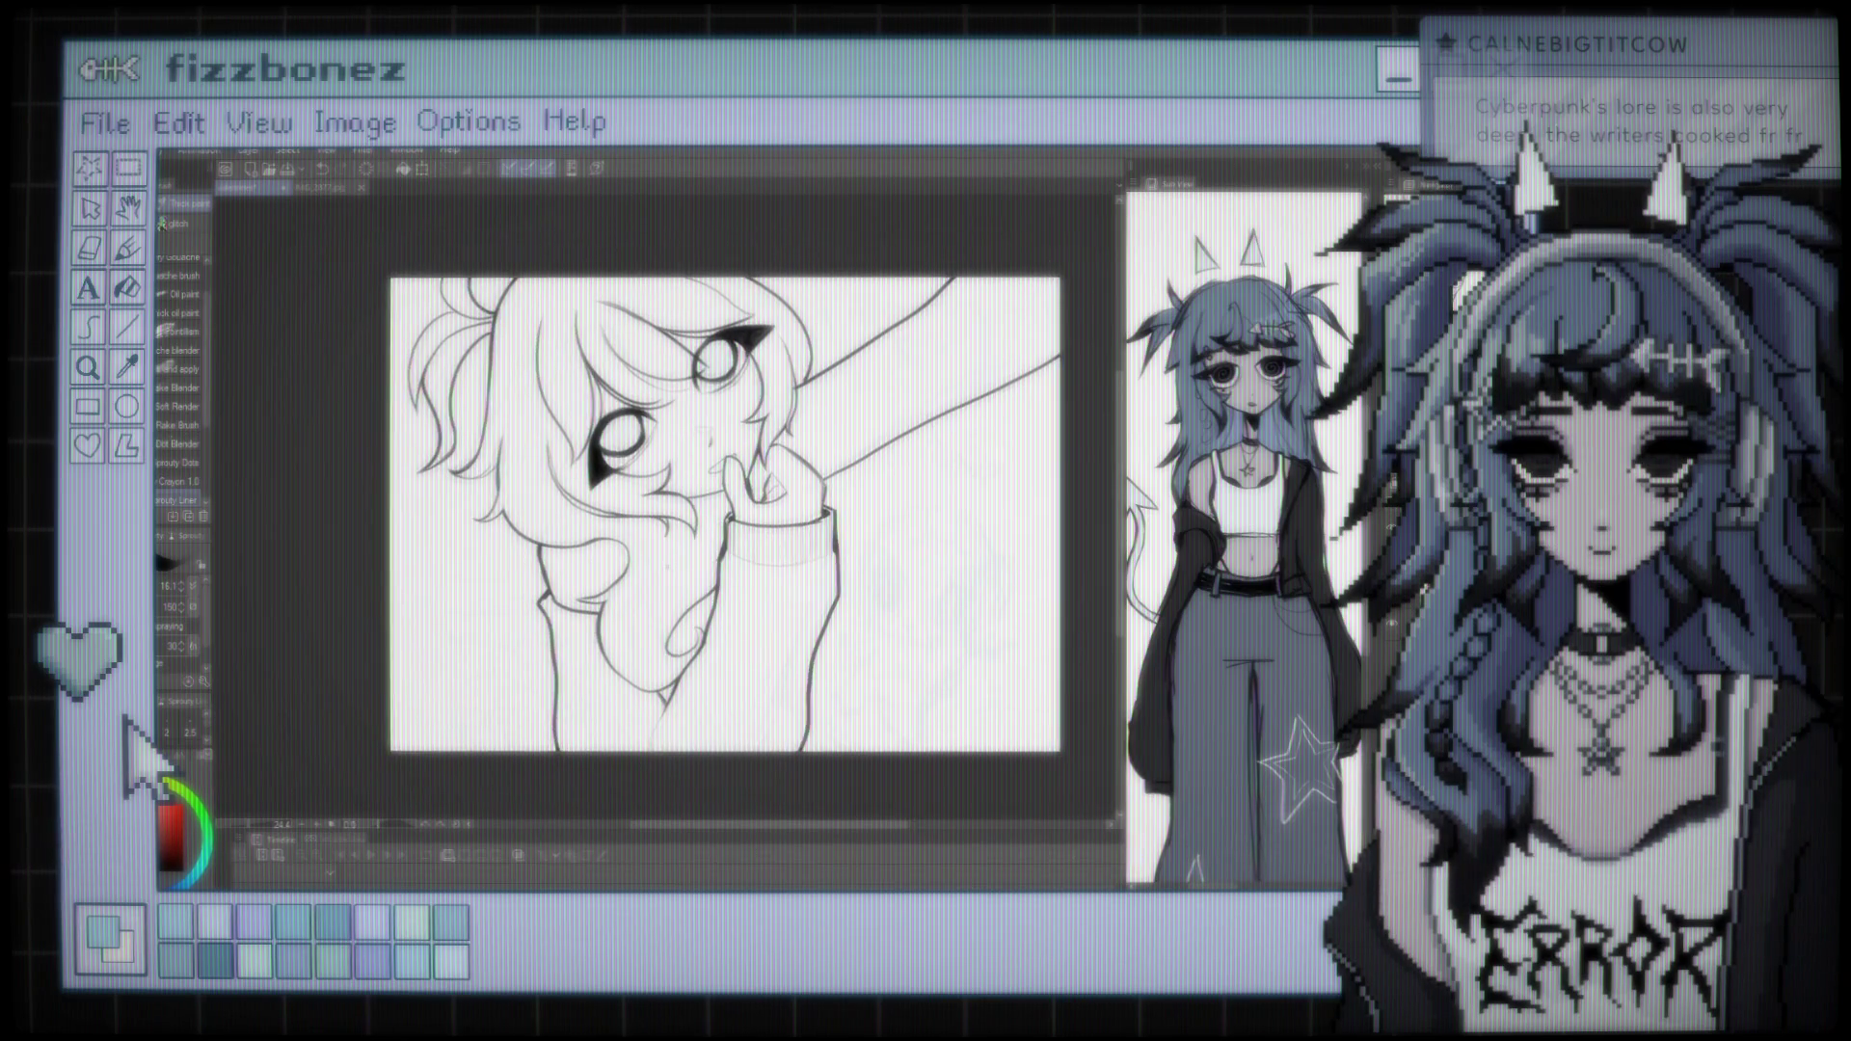
scroll(723, 516, down, 2)
scroll(723, 516, up, 3)
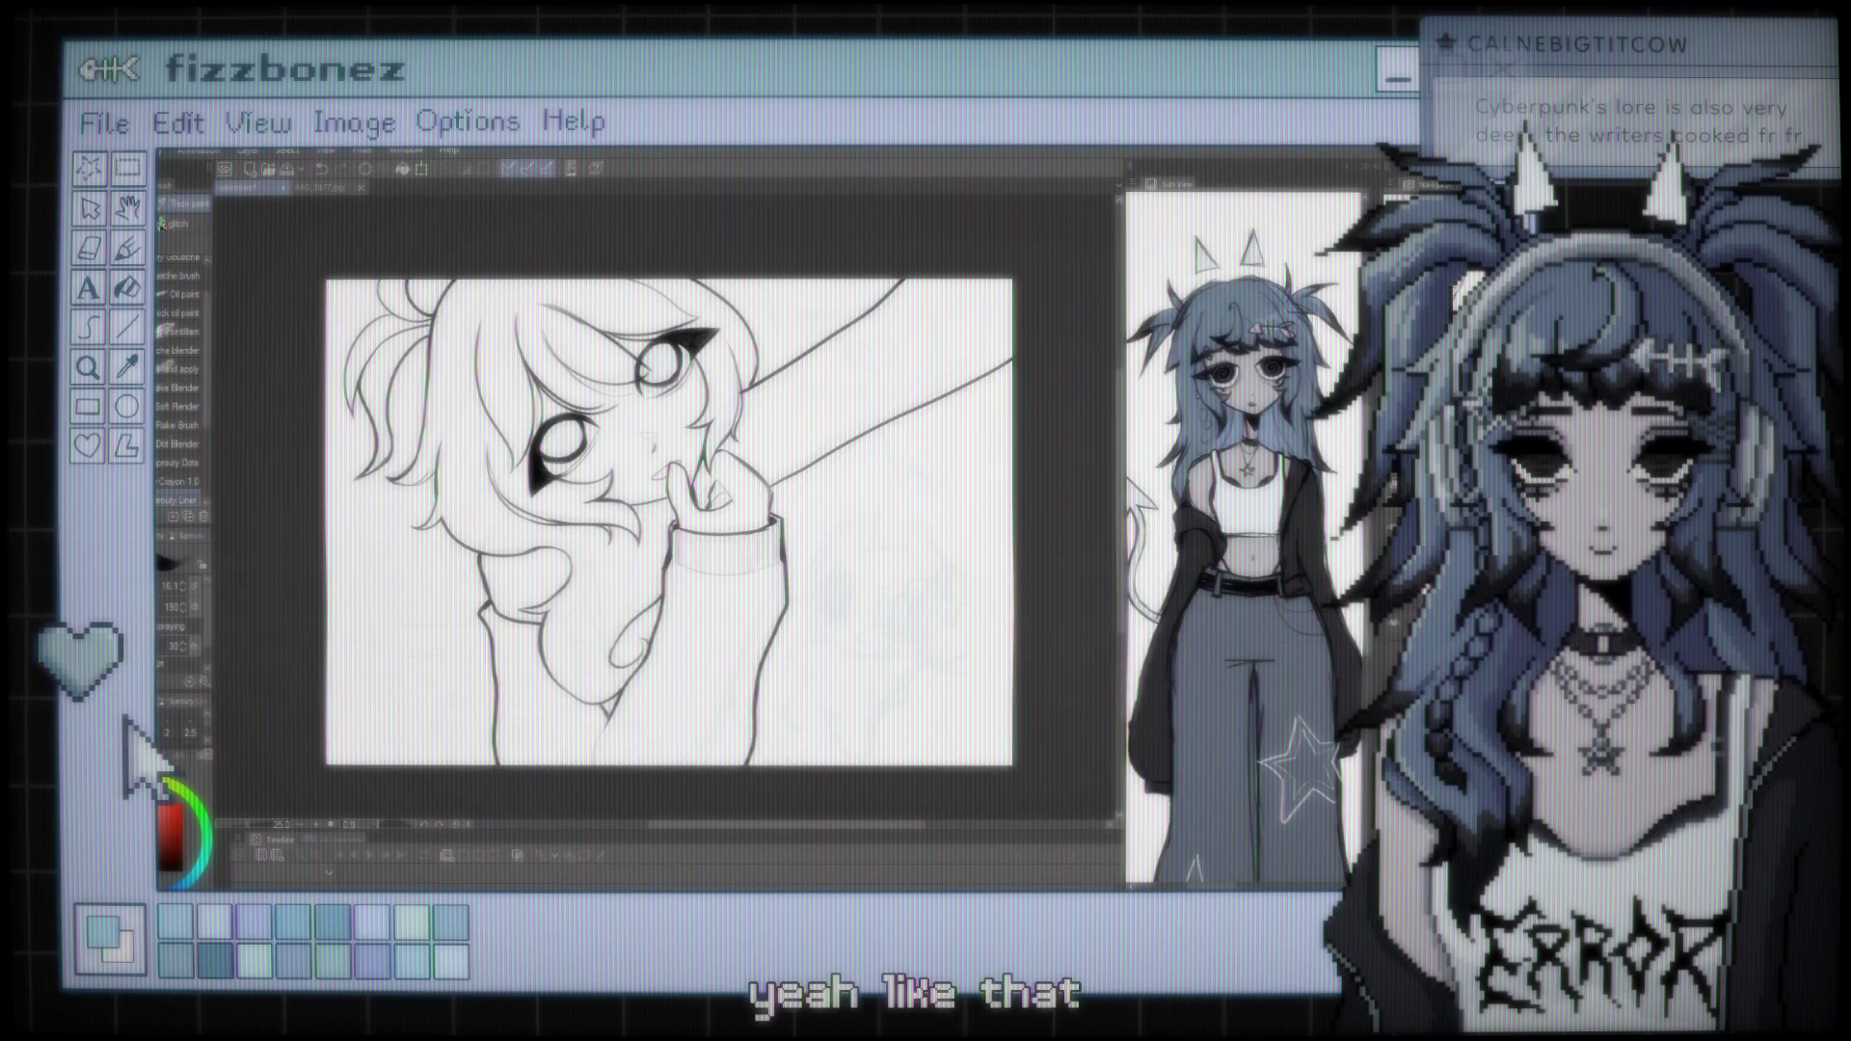
scroll(669, 522, up, 1)
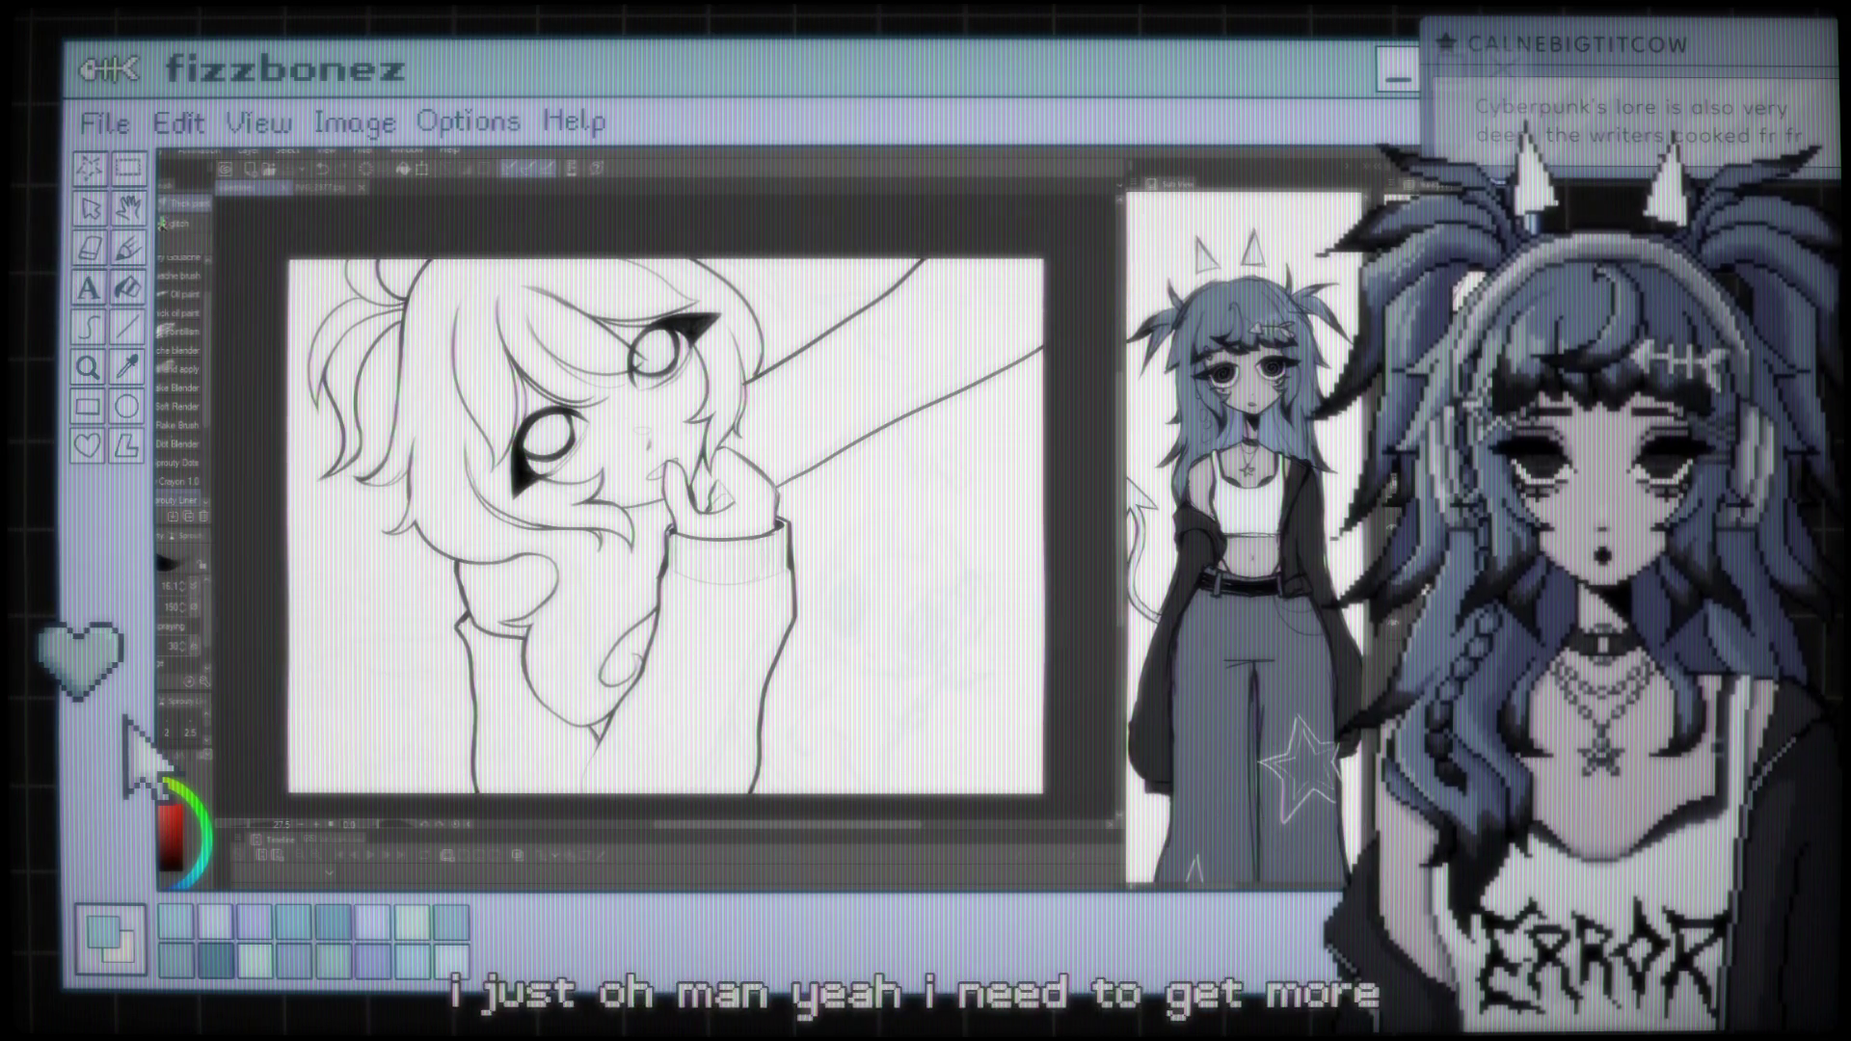
key(ctrl+minus)
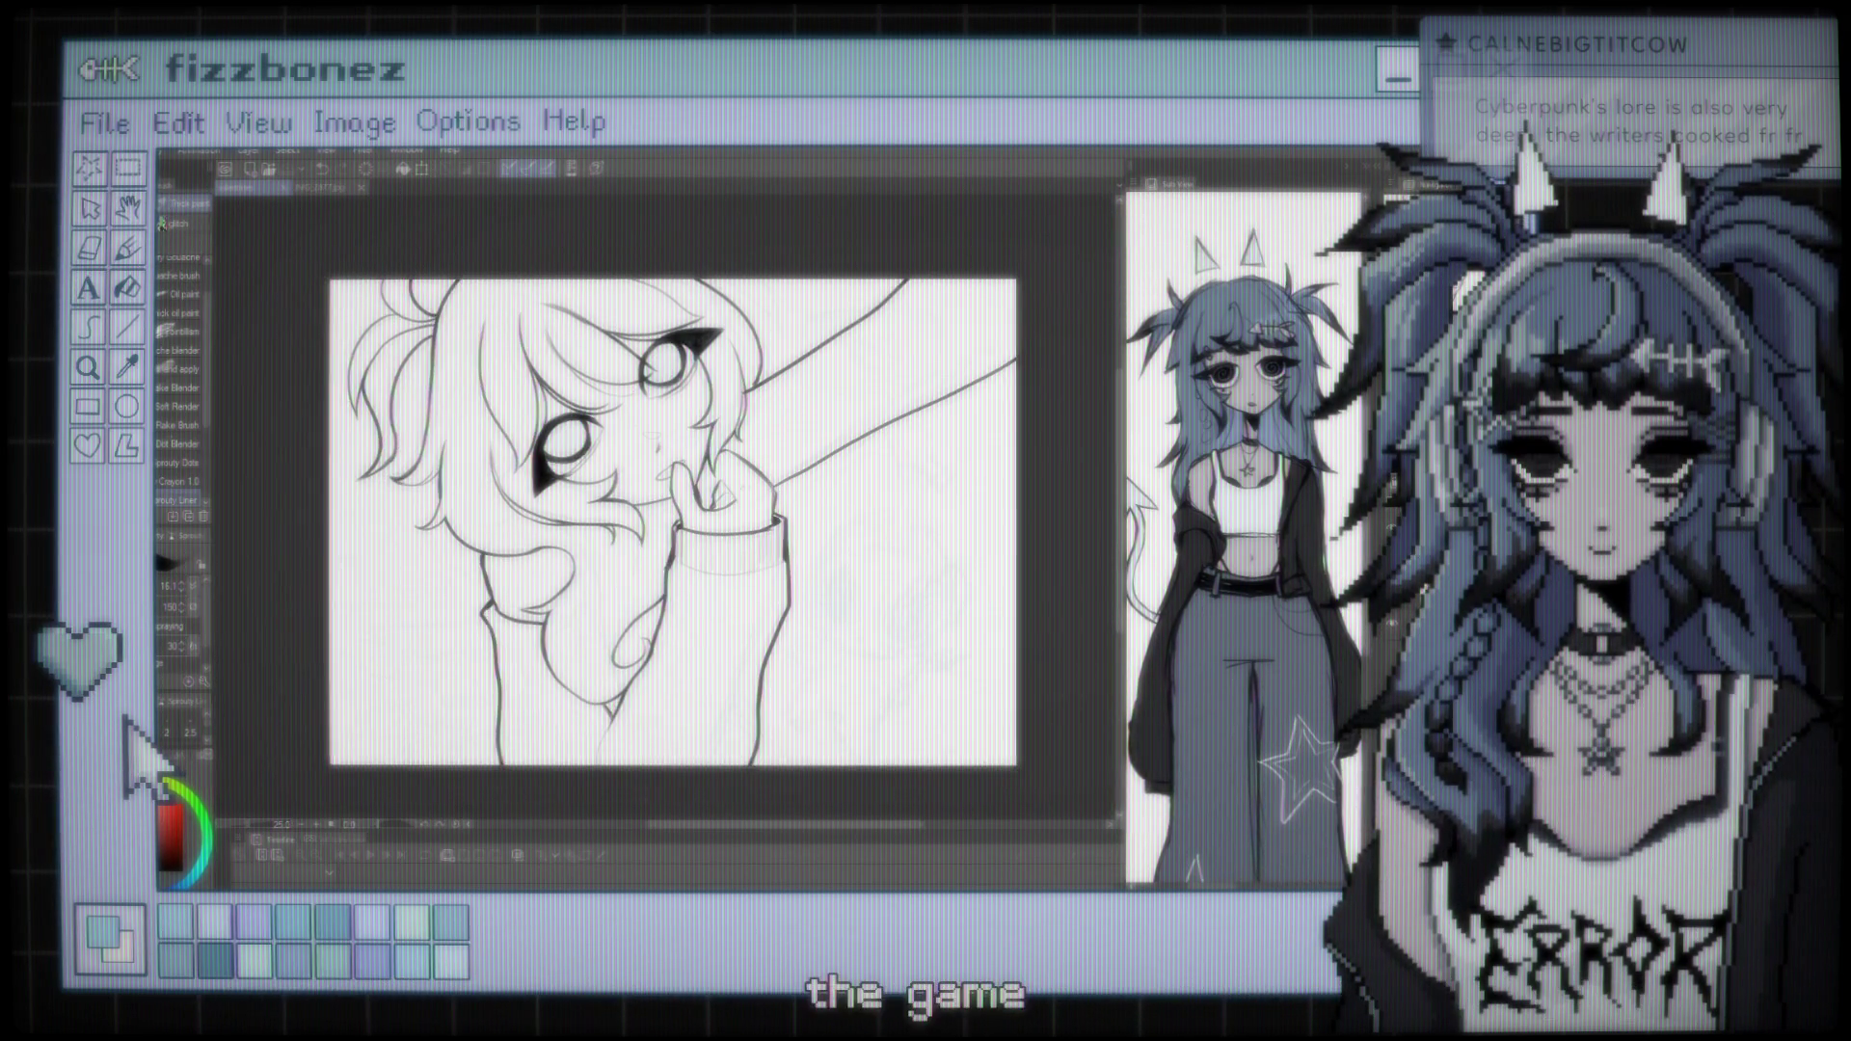
key(ctrl+plus)
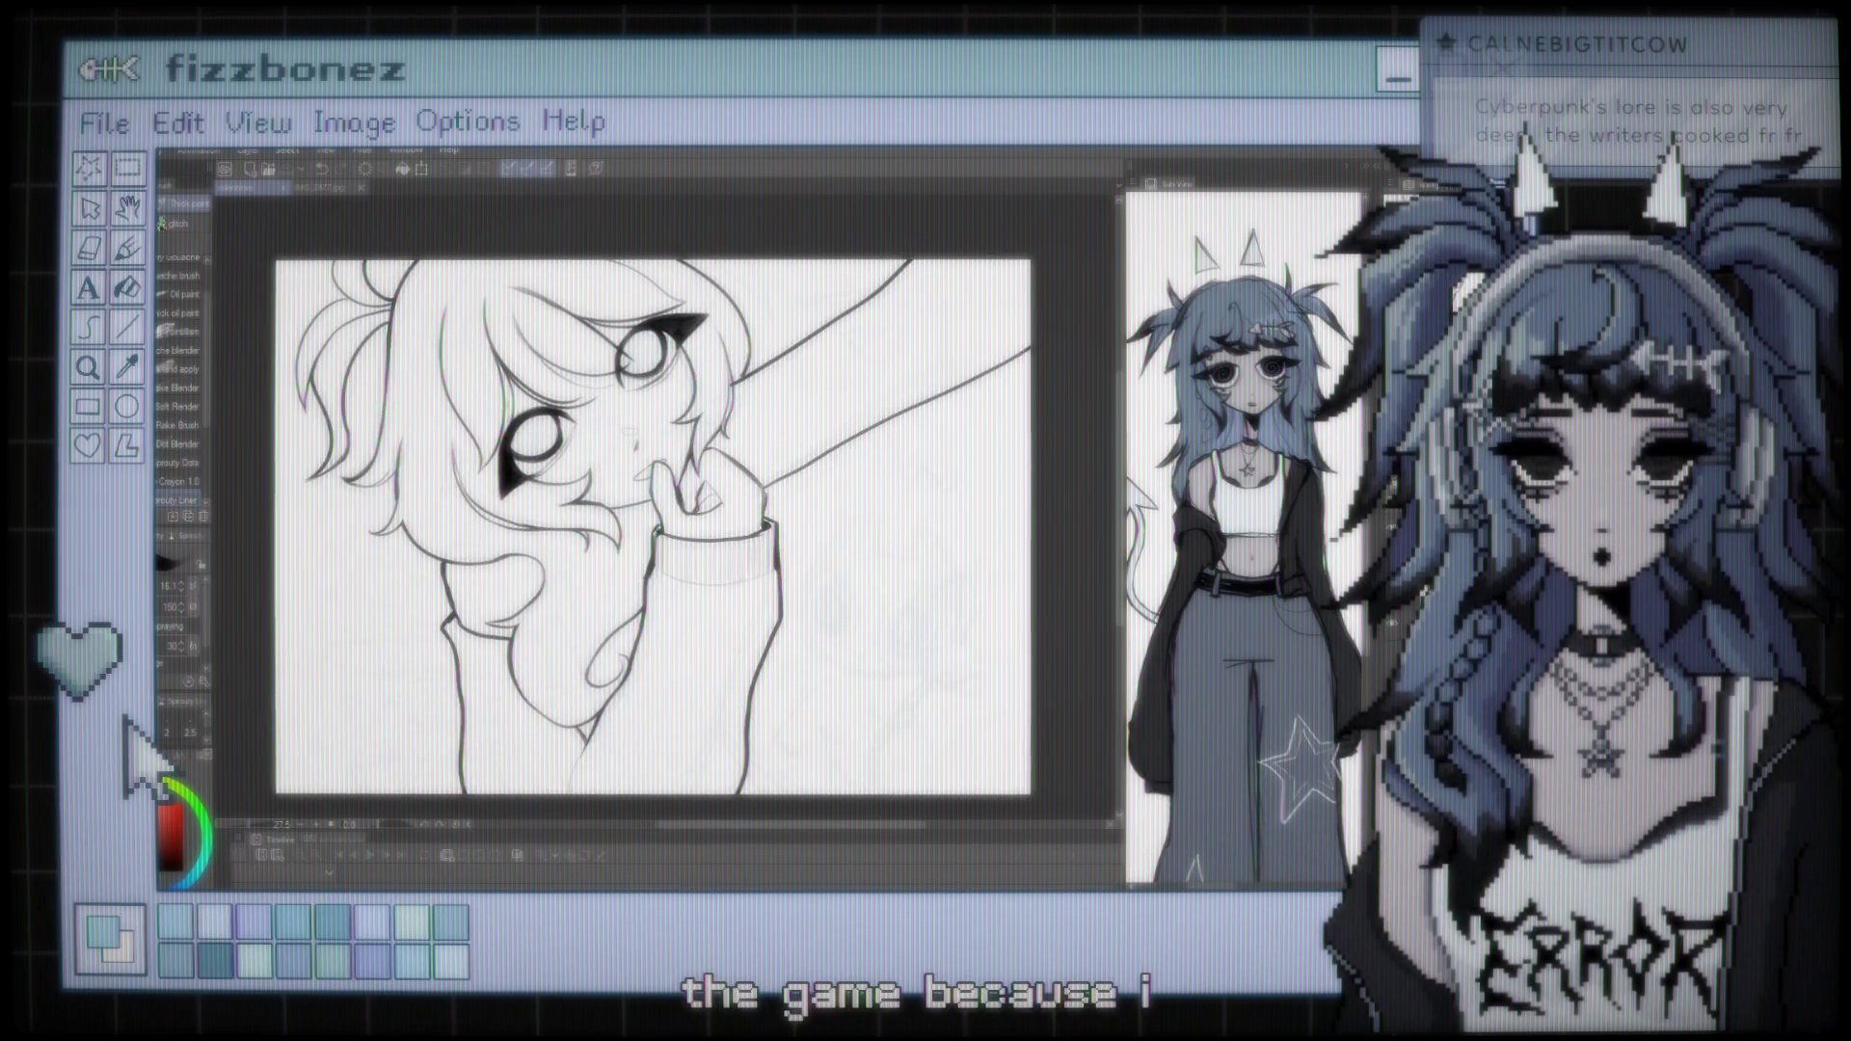
key(ctrl+plus)
key(ctrl+plus)
key(ctrl+plus)
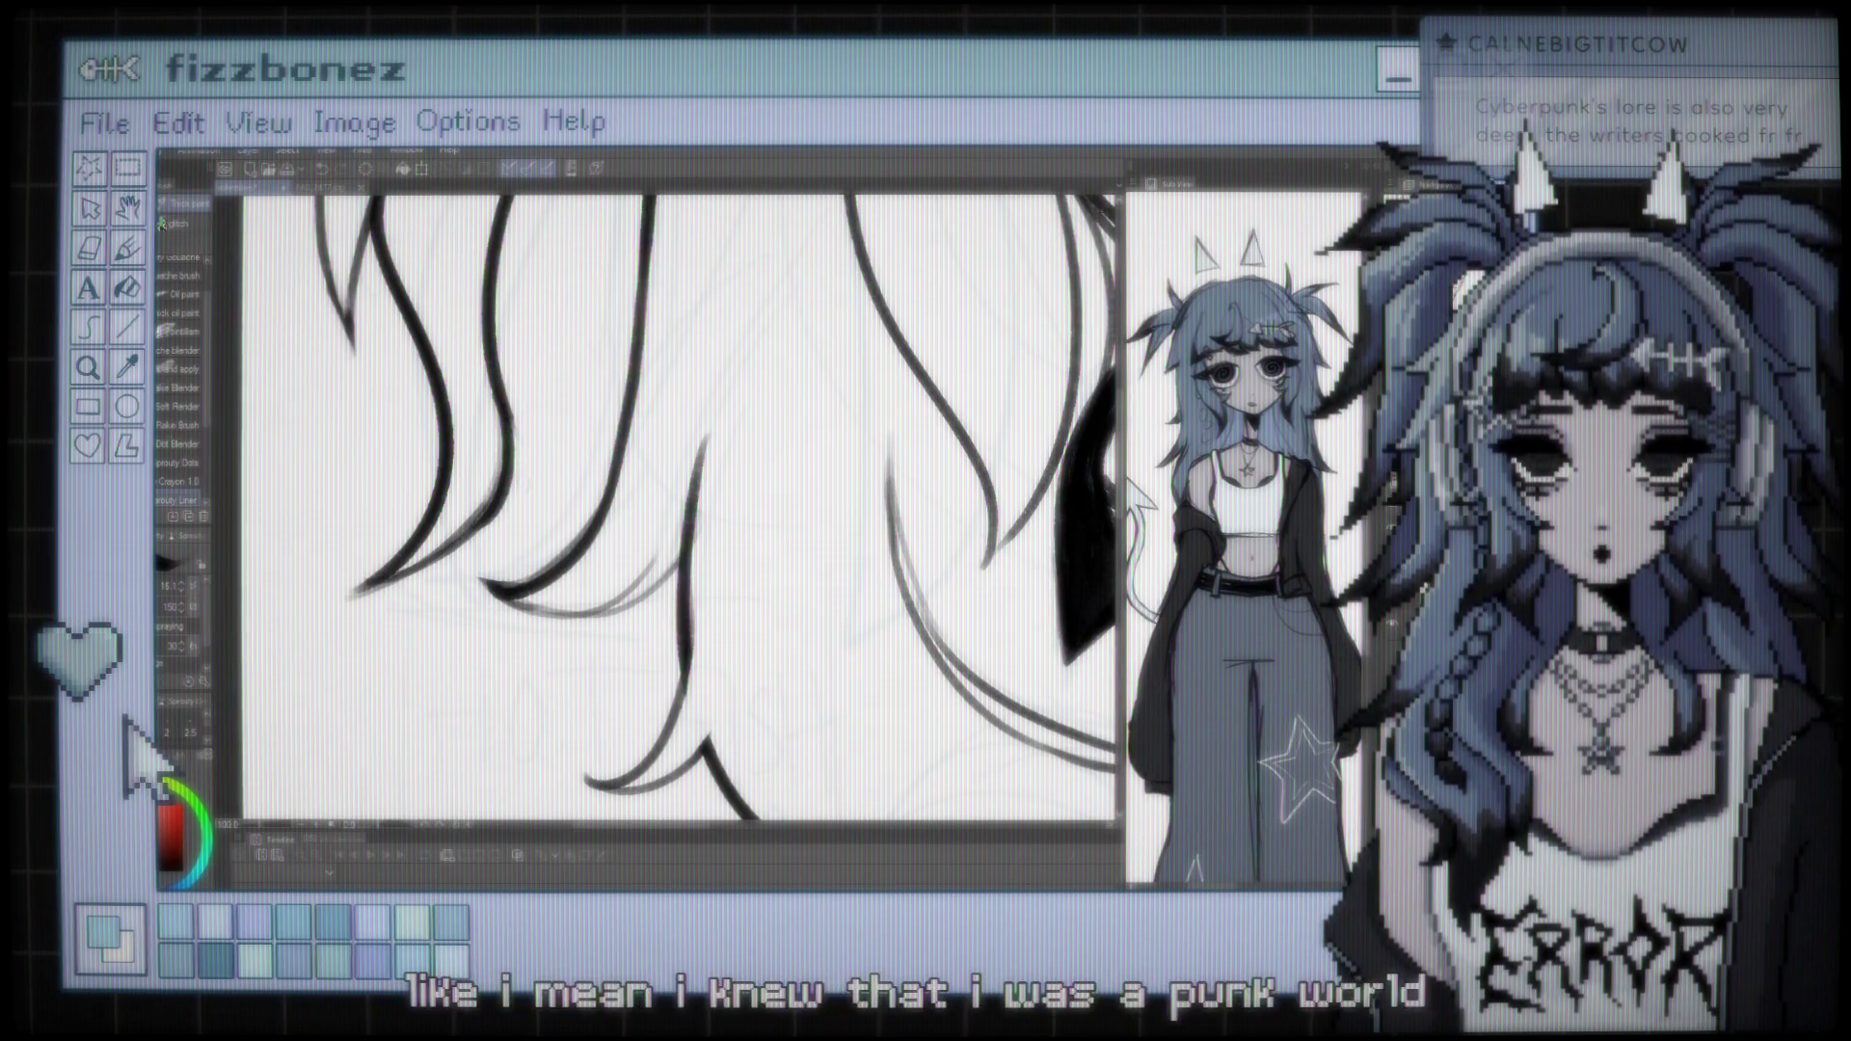
scroll(675, 502, down, 5)
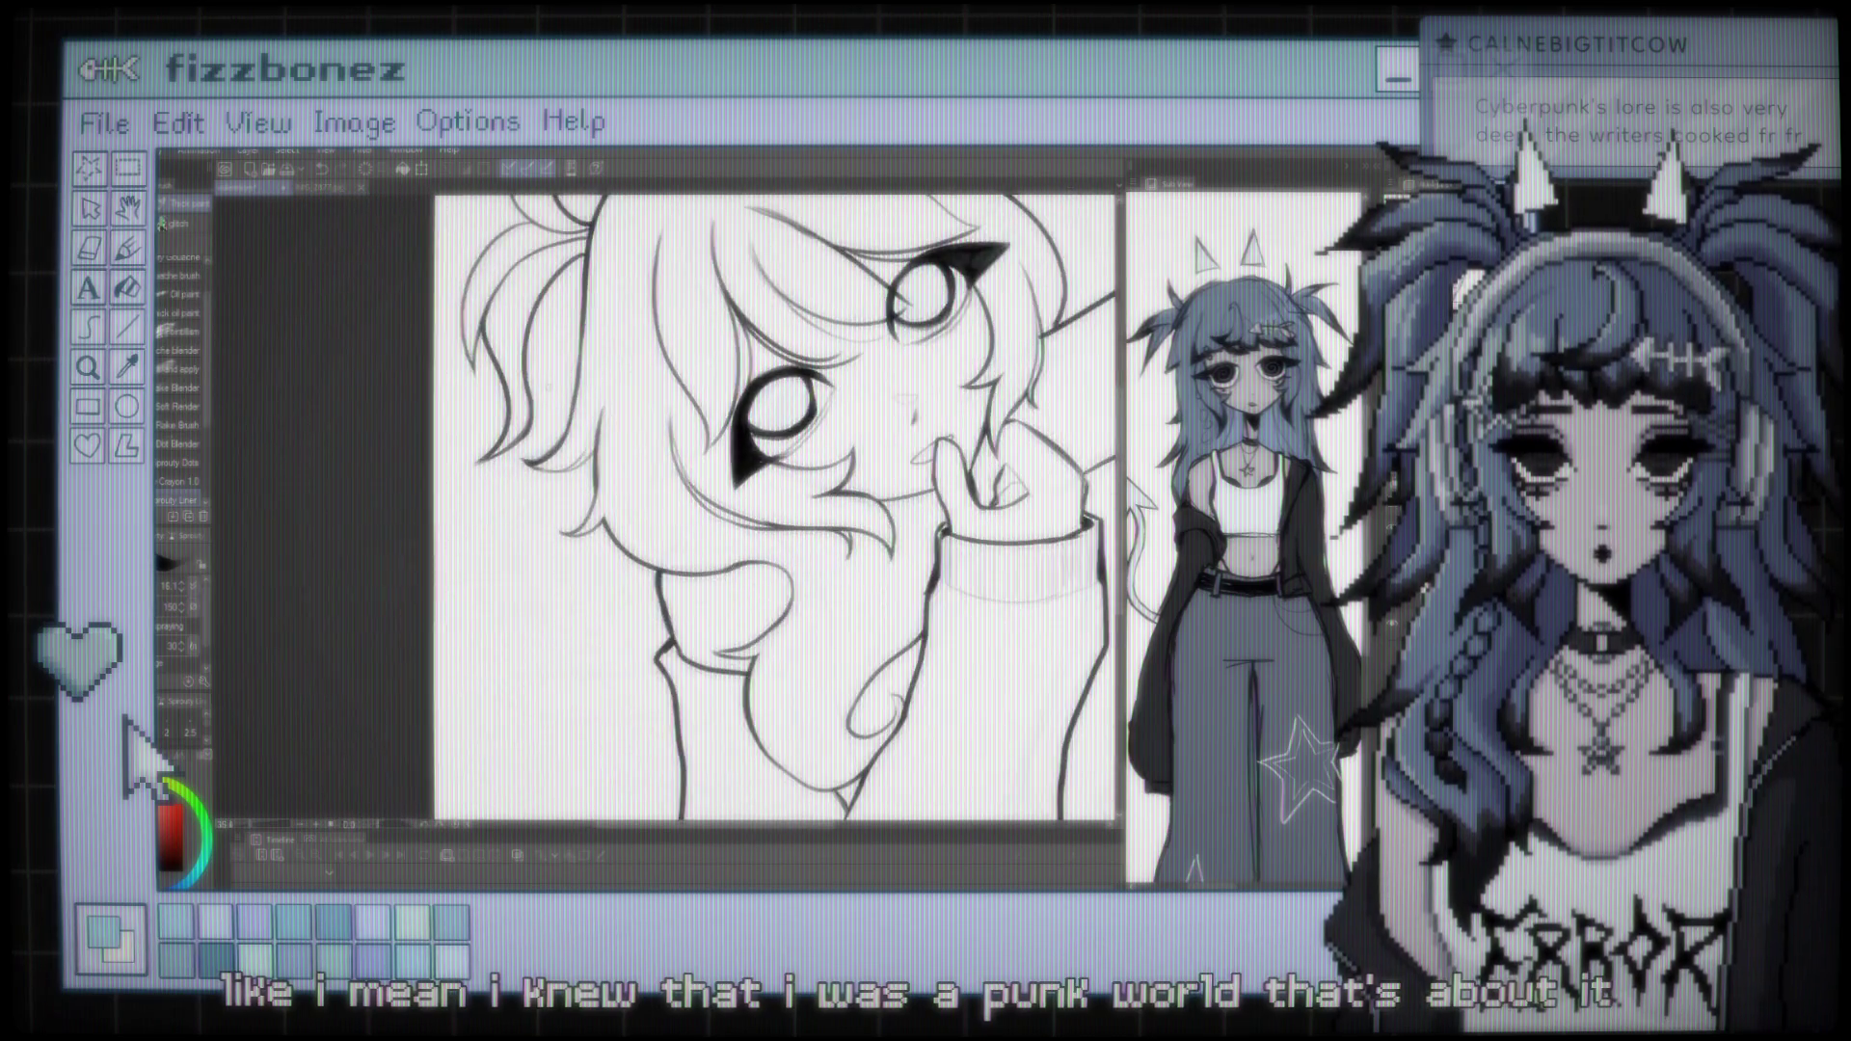
scroll(644, 470, up, 3)
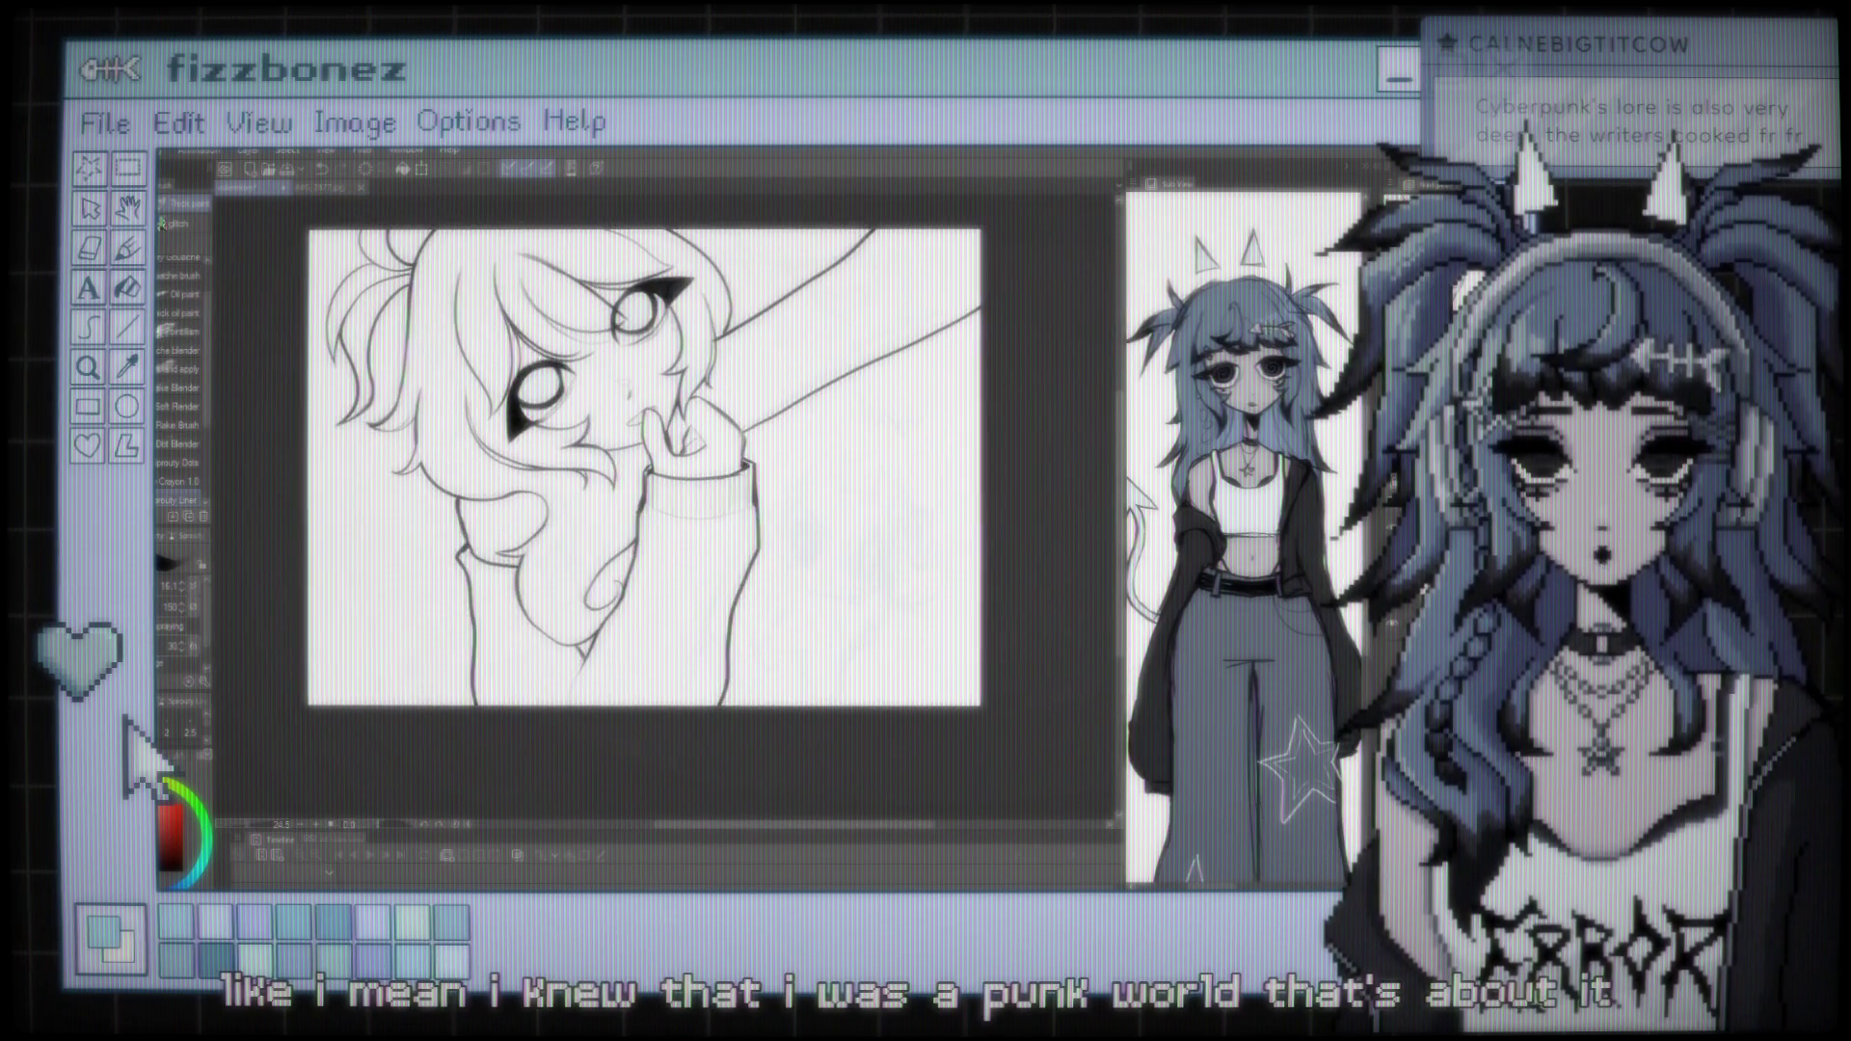
scroll(645, 470, up, 2)
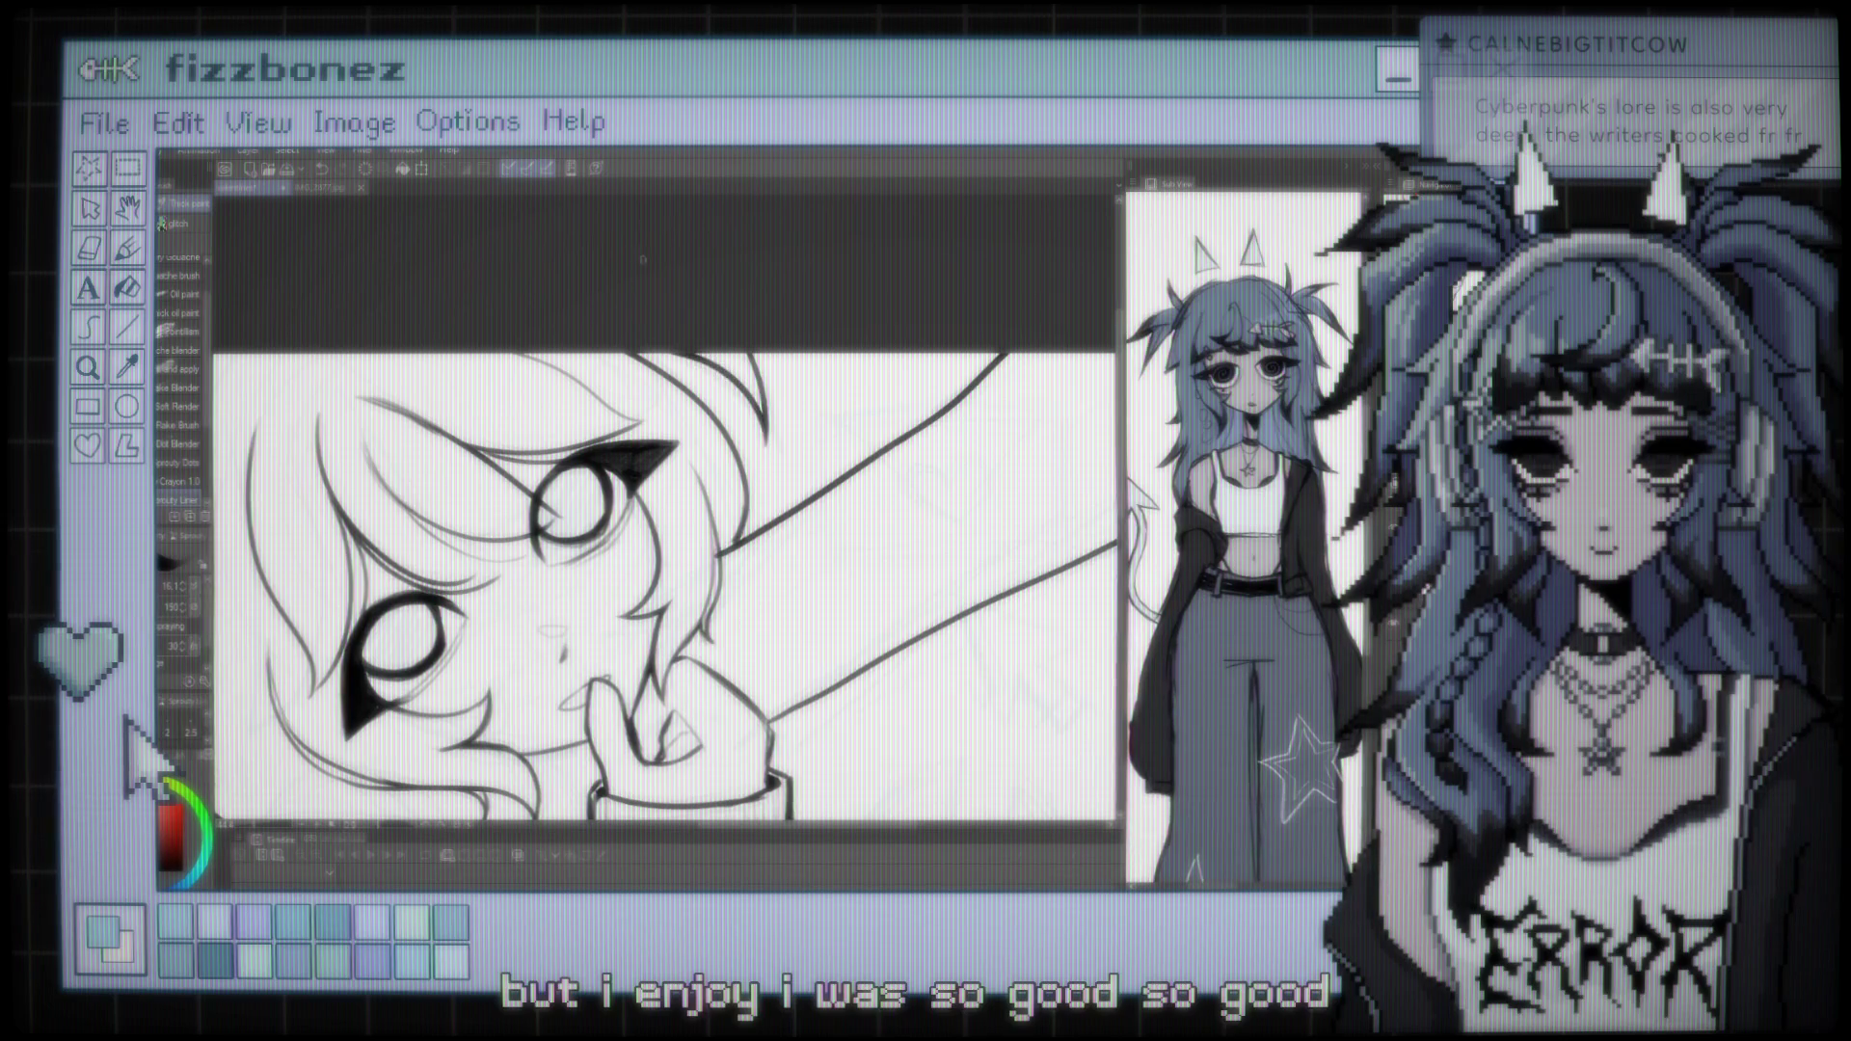
scroll(675, 588, down, 2)
scroll(690, 274, down, 4)
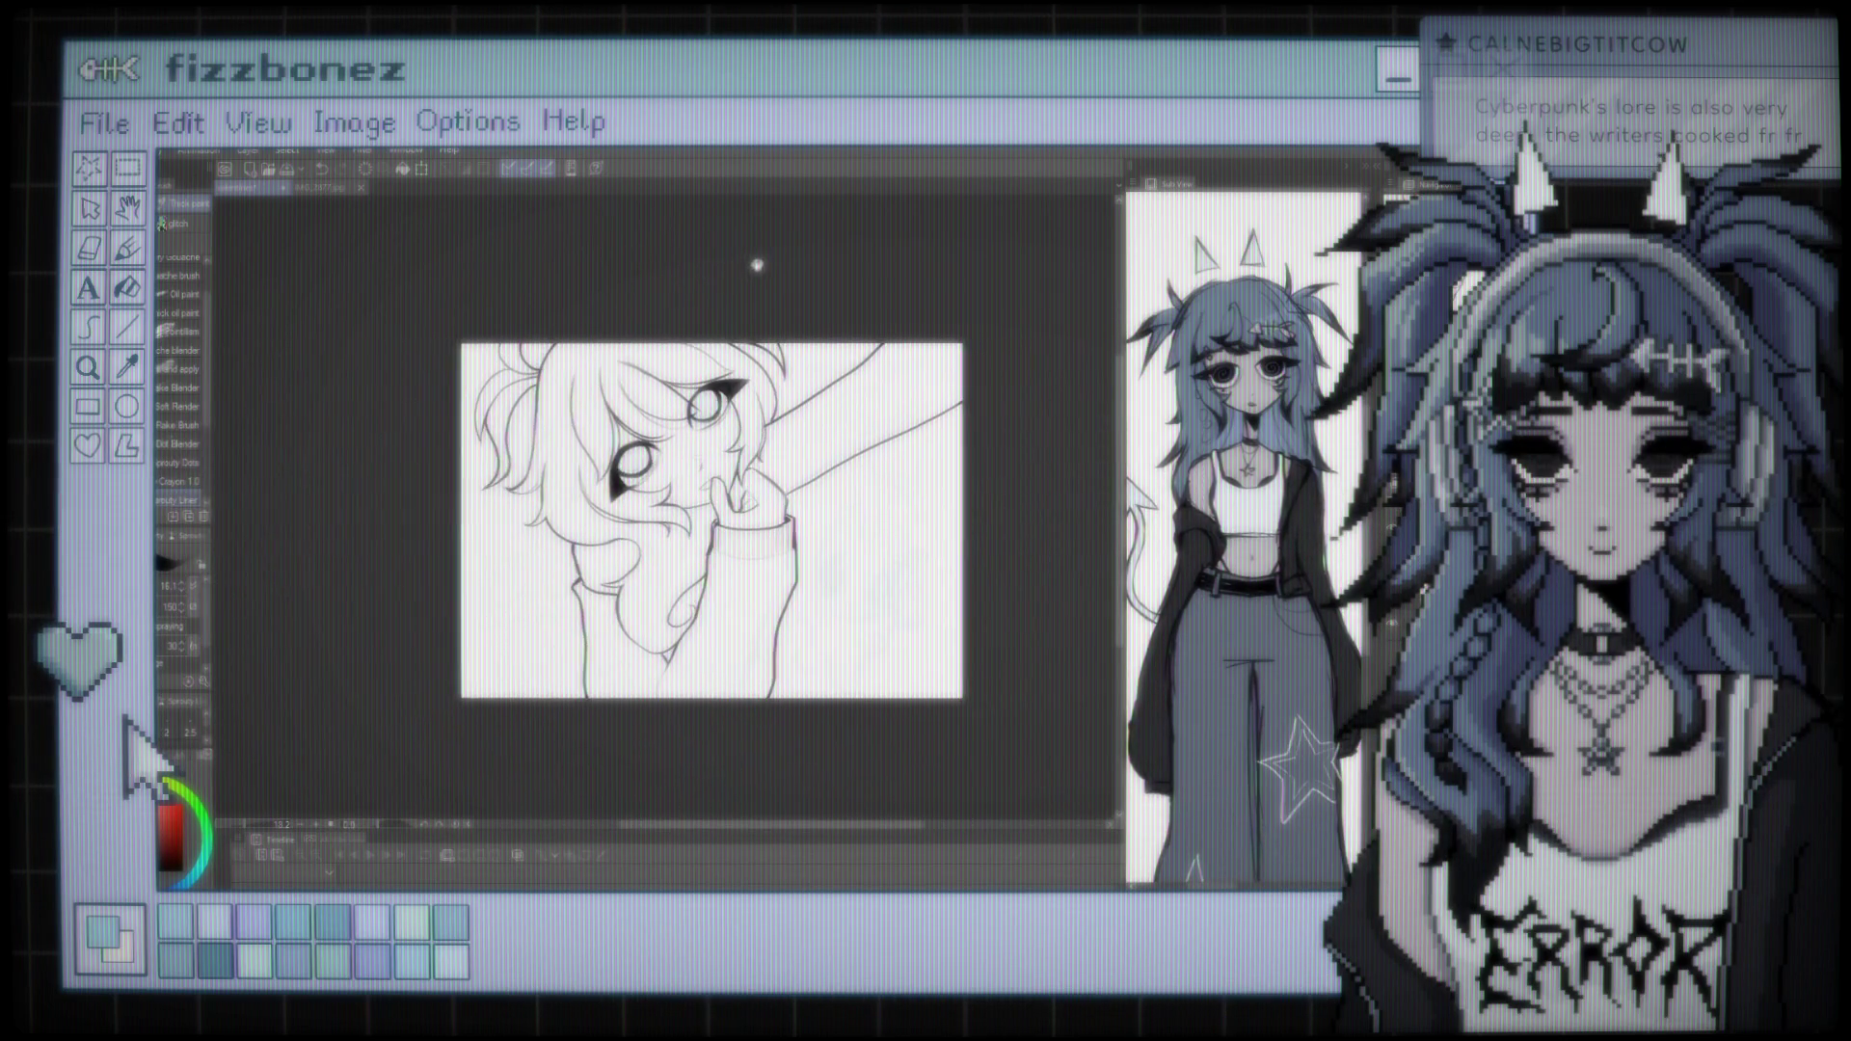
scroll(756, 264, up, 3)
scroll(761, 331, up, 1)
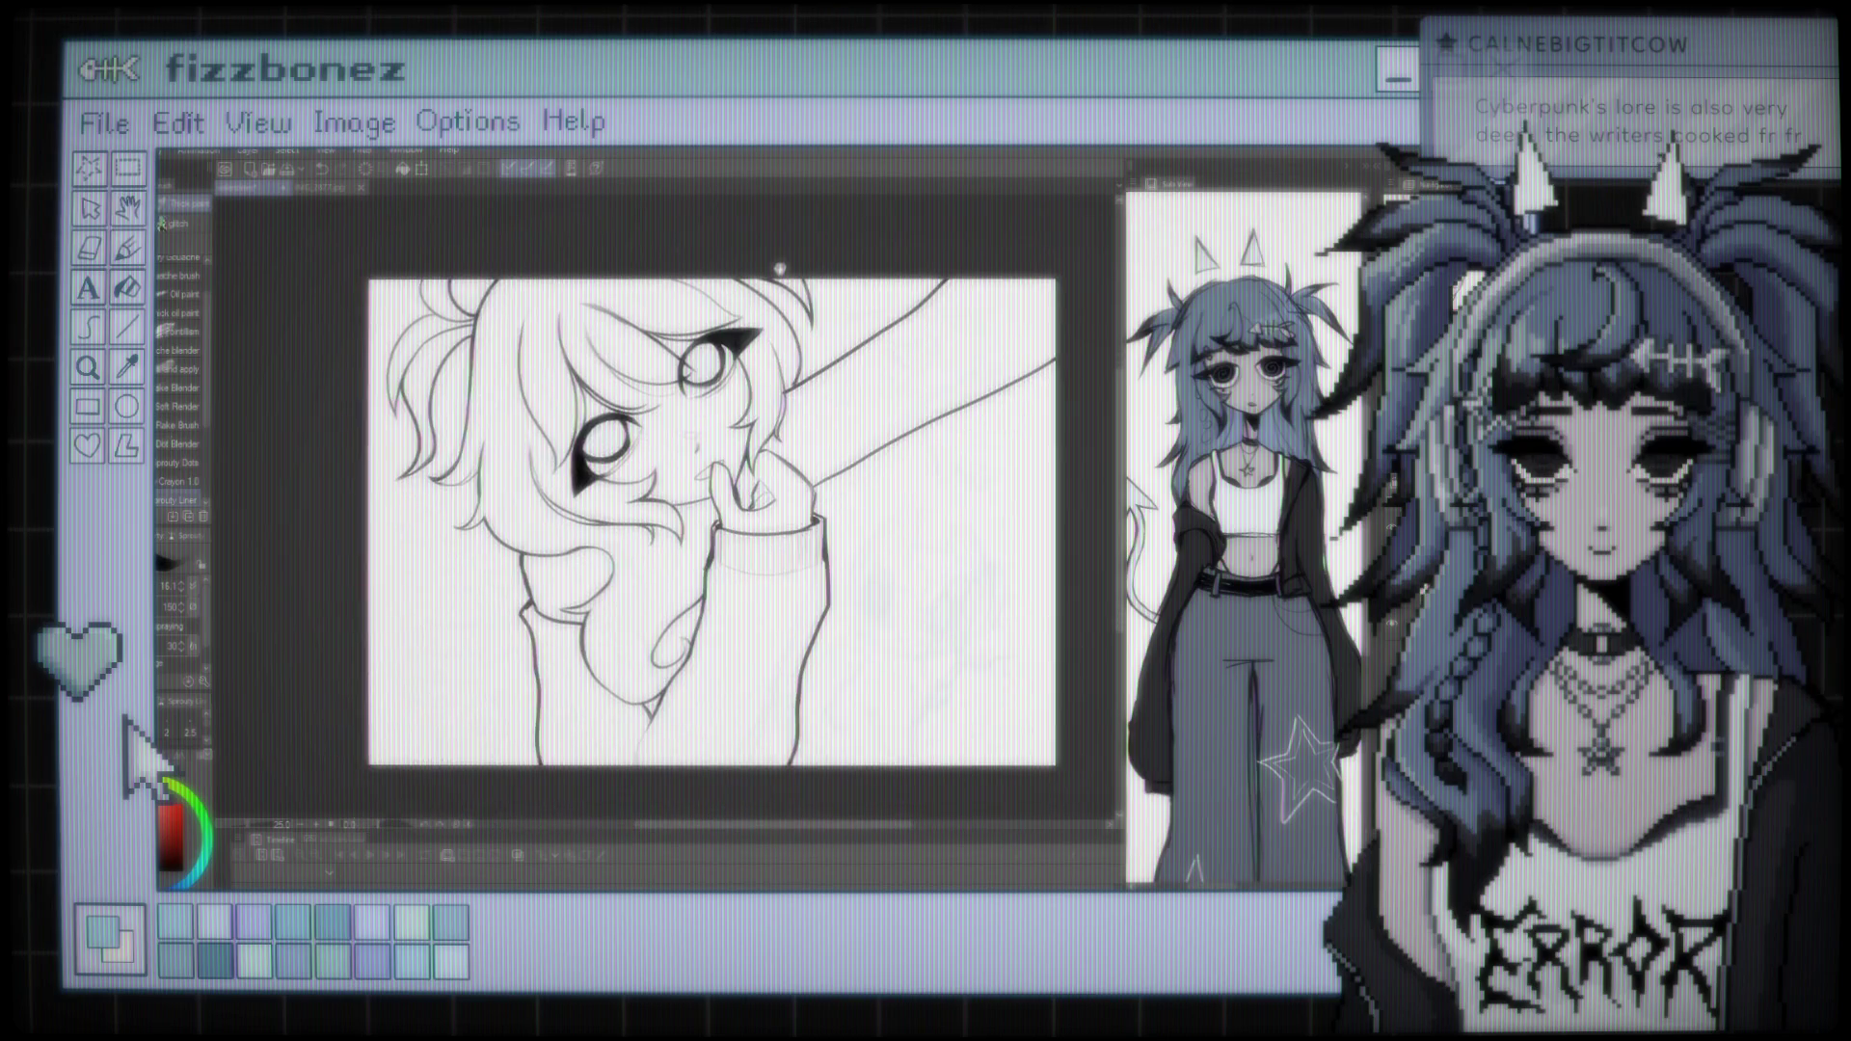
mouse_move(849, 484)
mouse_down()
mouse_move(828, 461)
mouse_move(853, 475)
mouse_move(808, 474)
mouse_up()
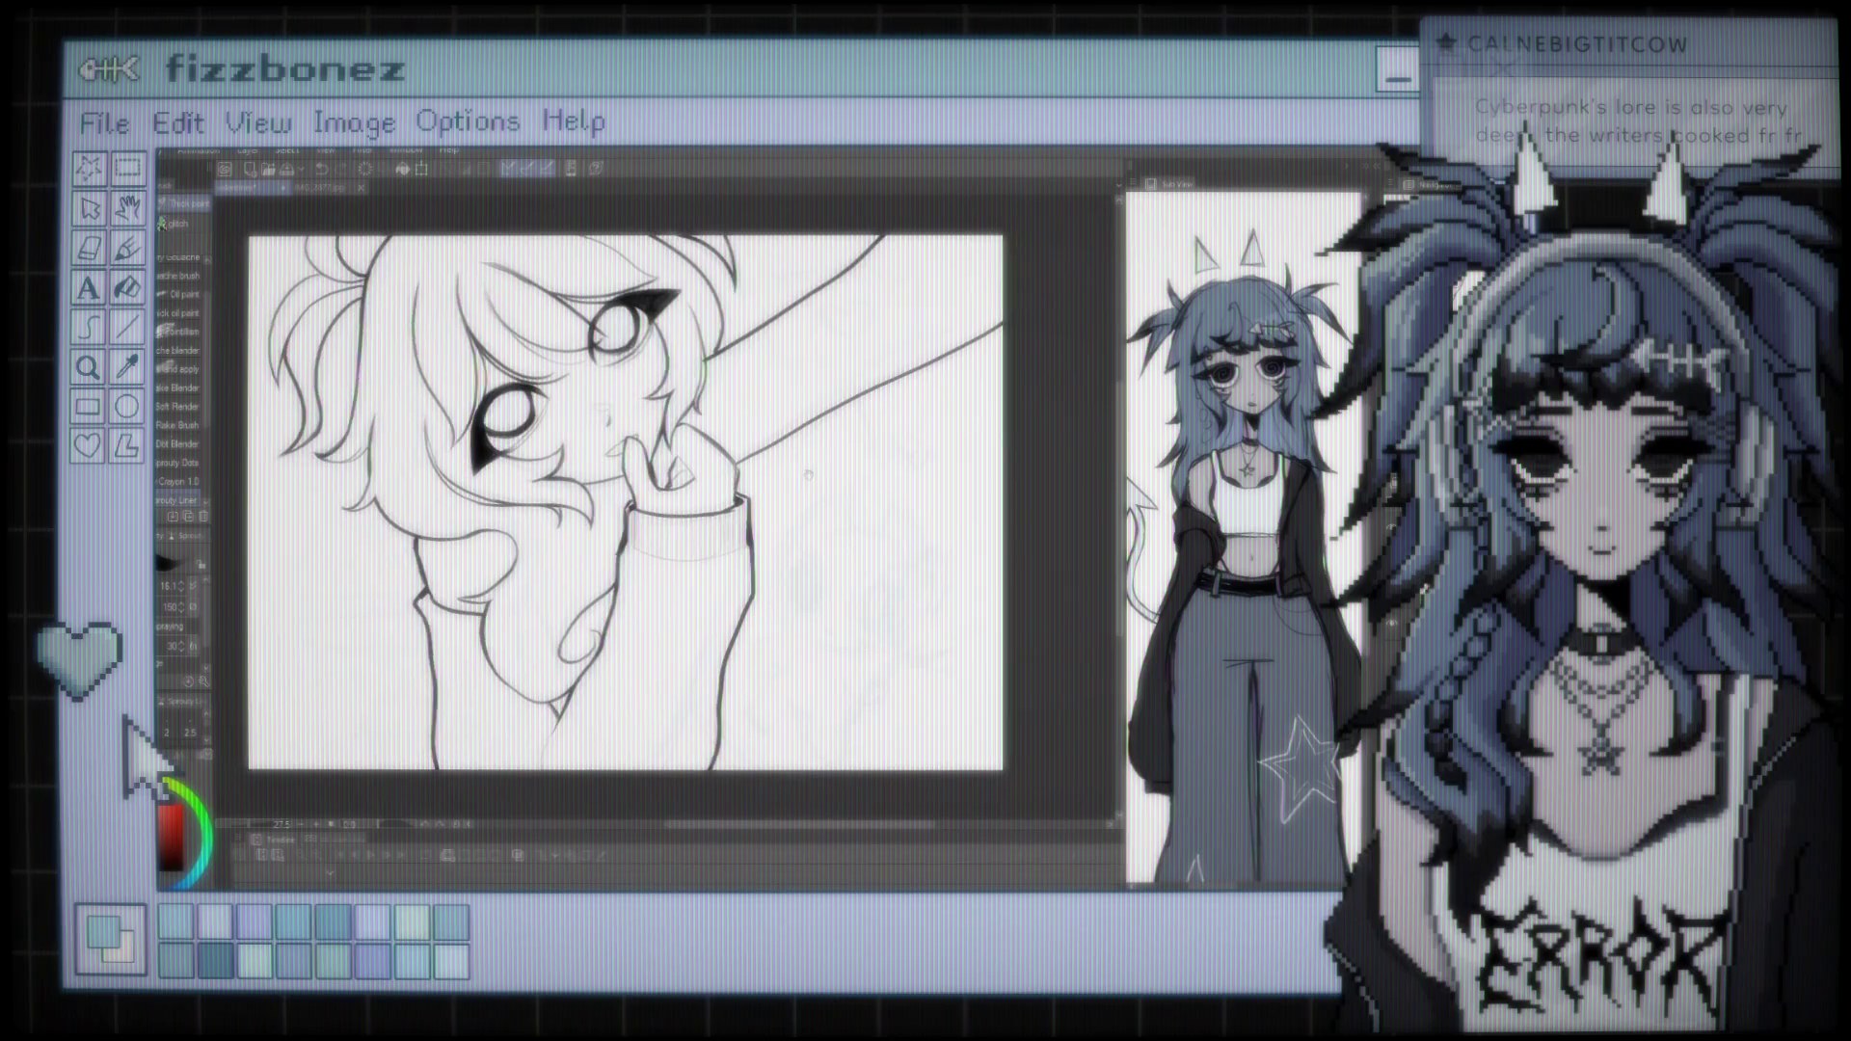
scroll(808, 475, up, 3)
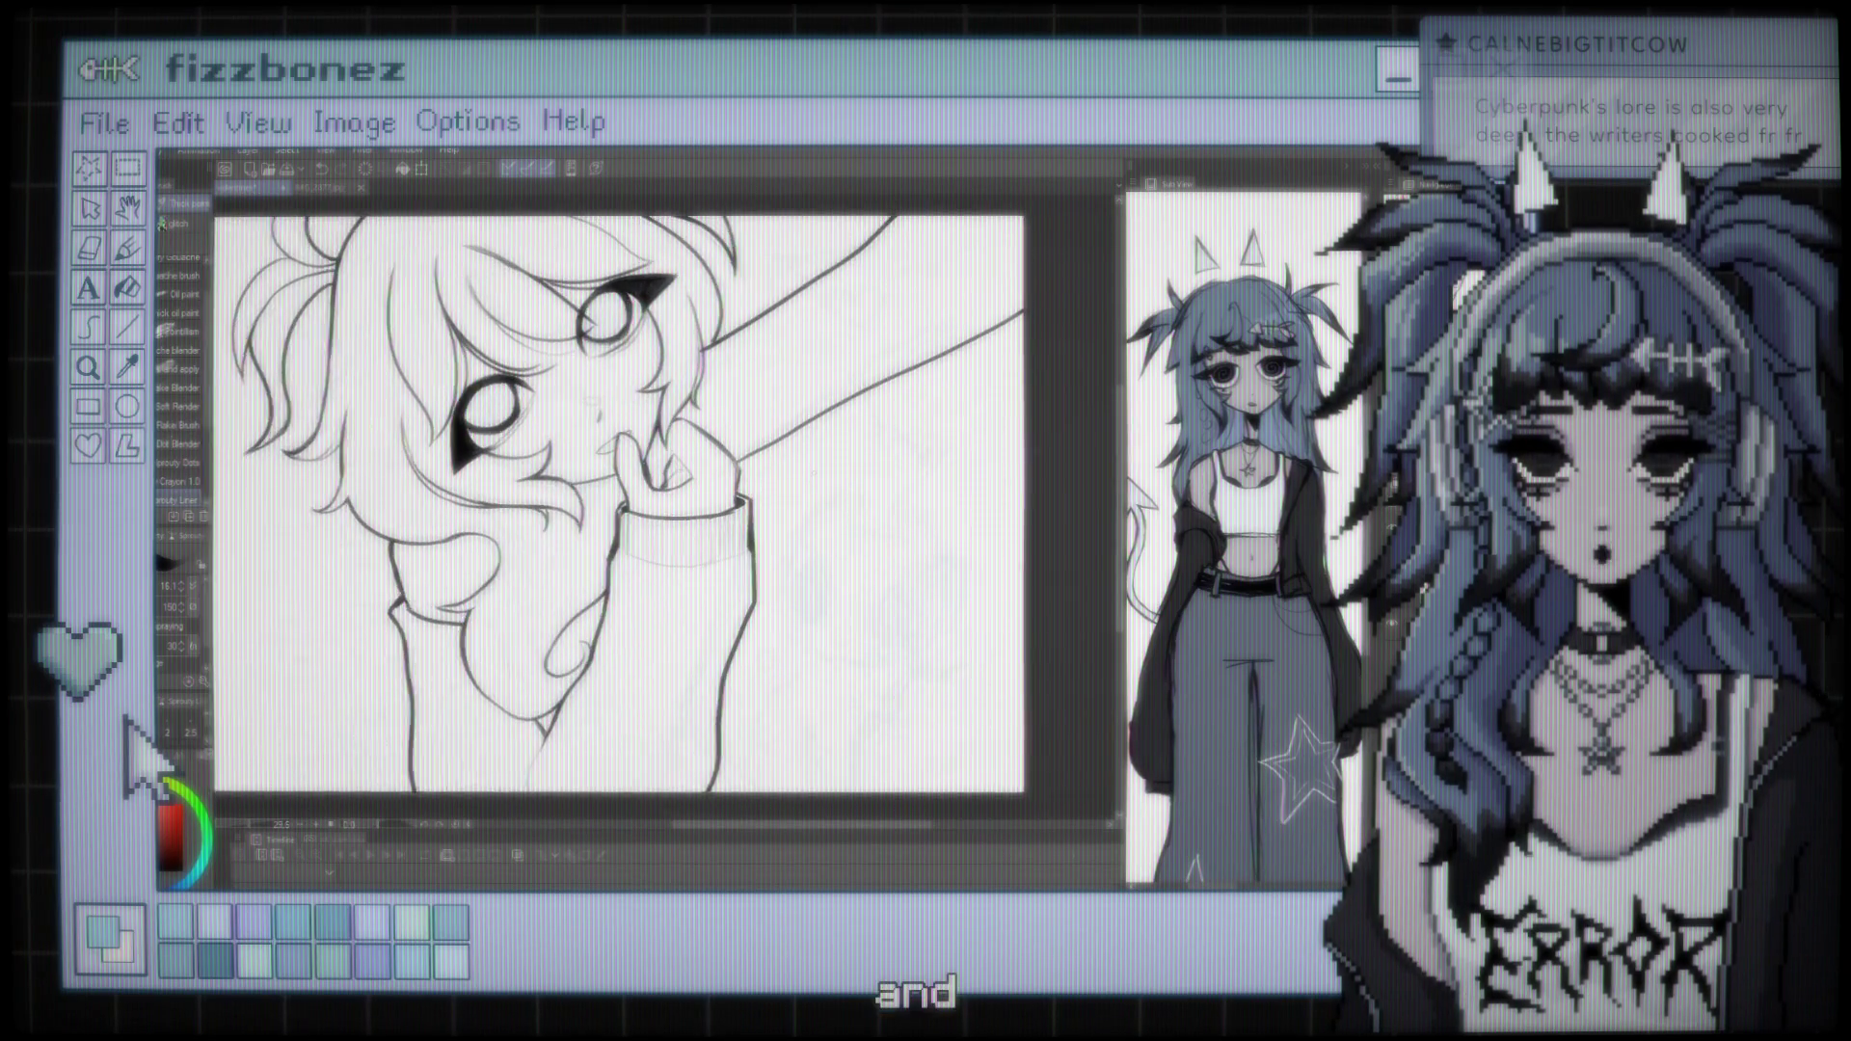
scroll(808, 475, down, 1)
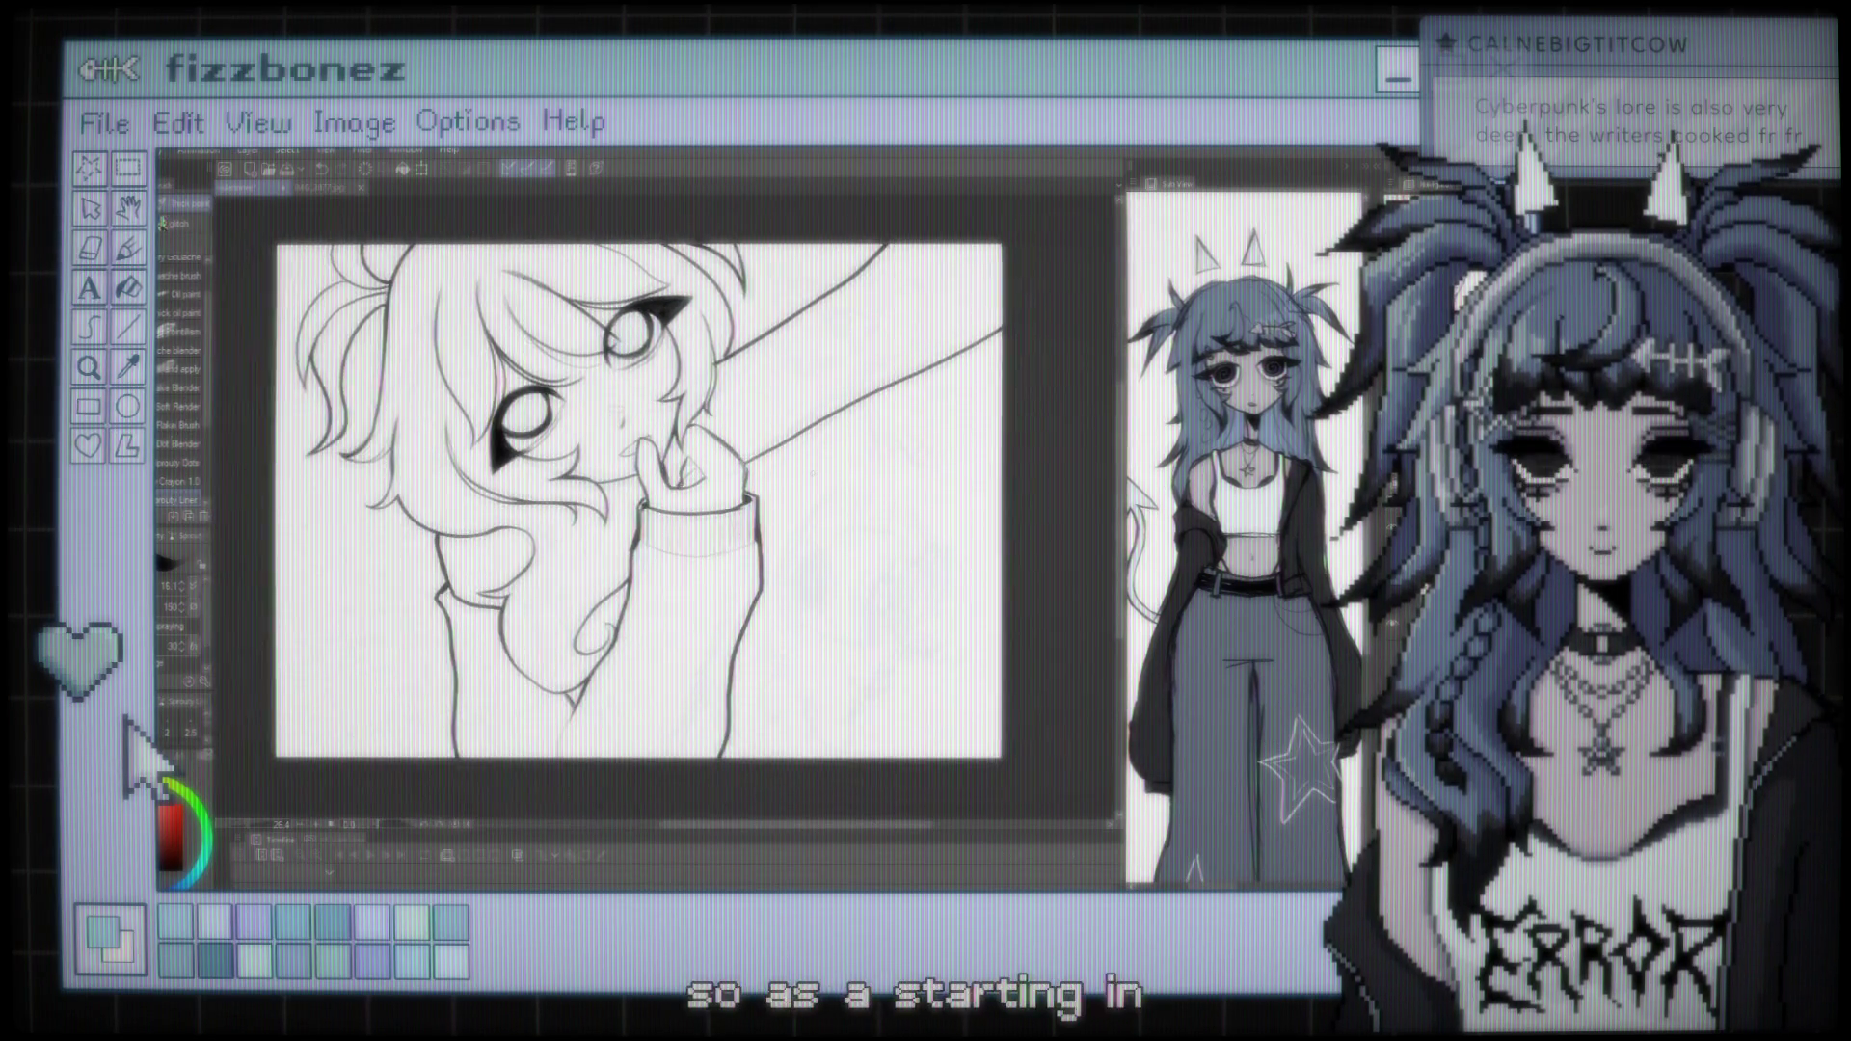
scroll(808, 474, up, 1)
scroll(808, 474, down, 1)
scroll(808, 475, down, 1)
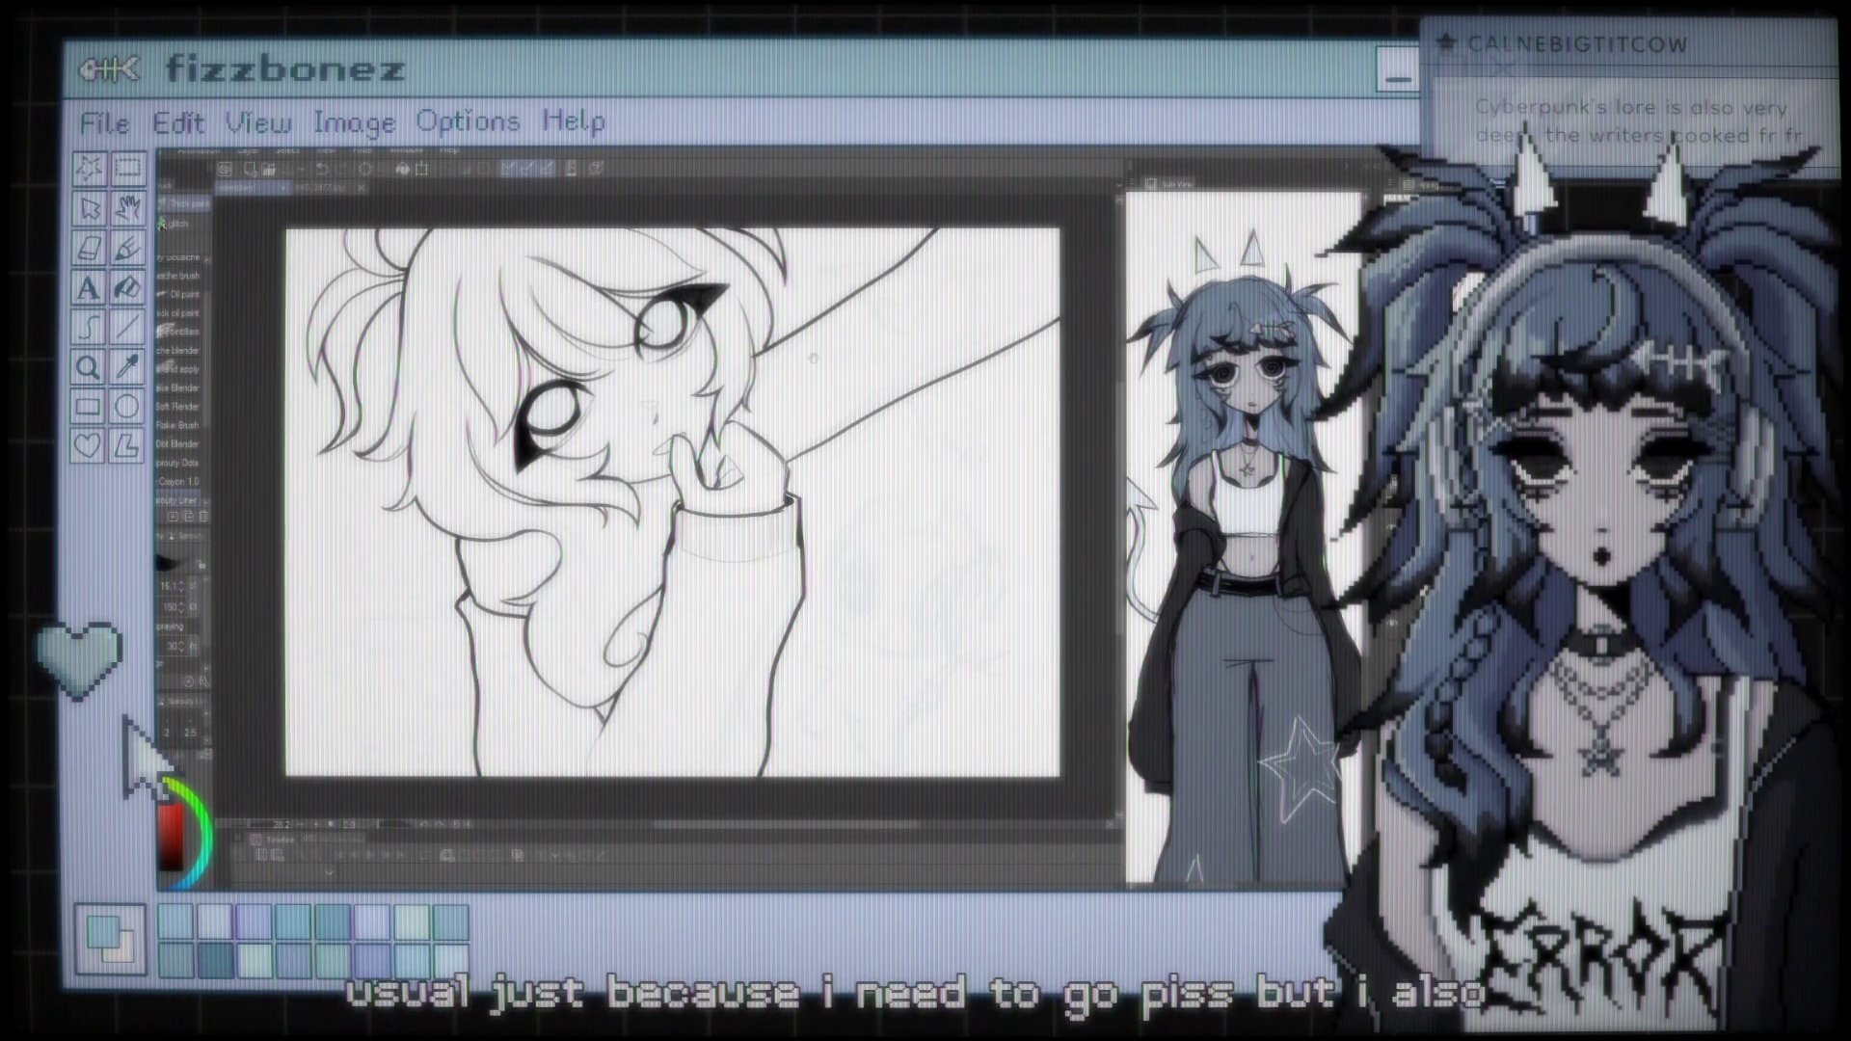
scroll(660, 511, up, 2)
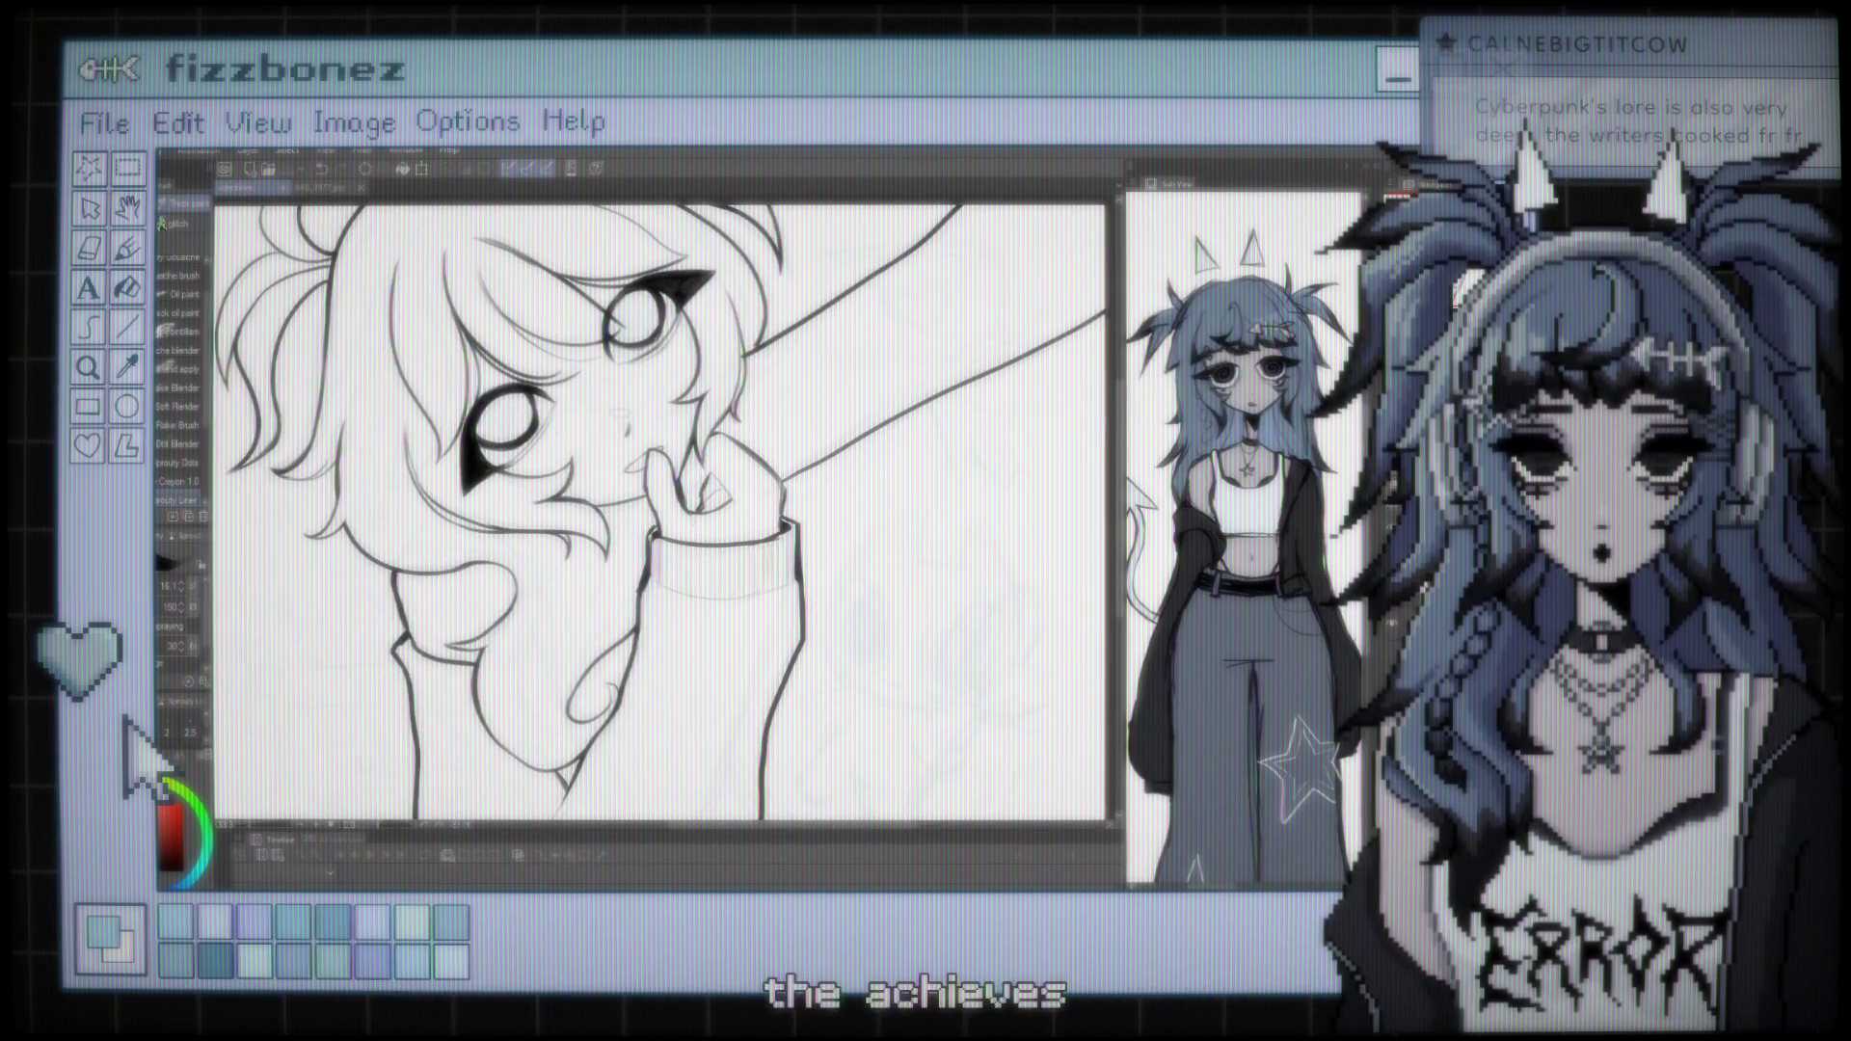
scroll(661, 511, up, 1)
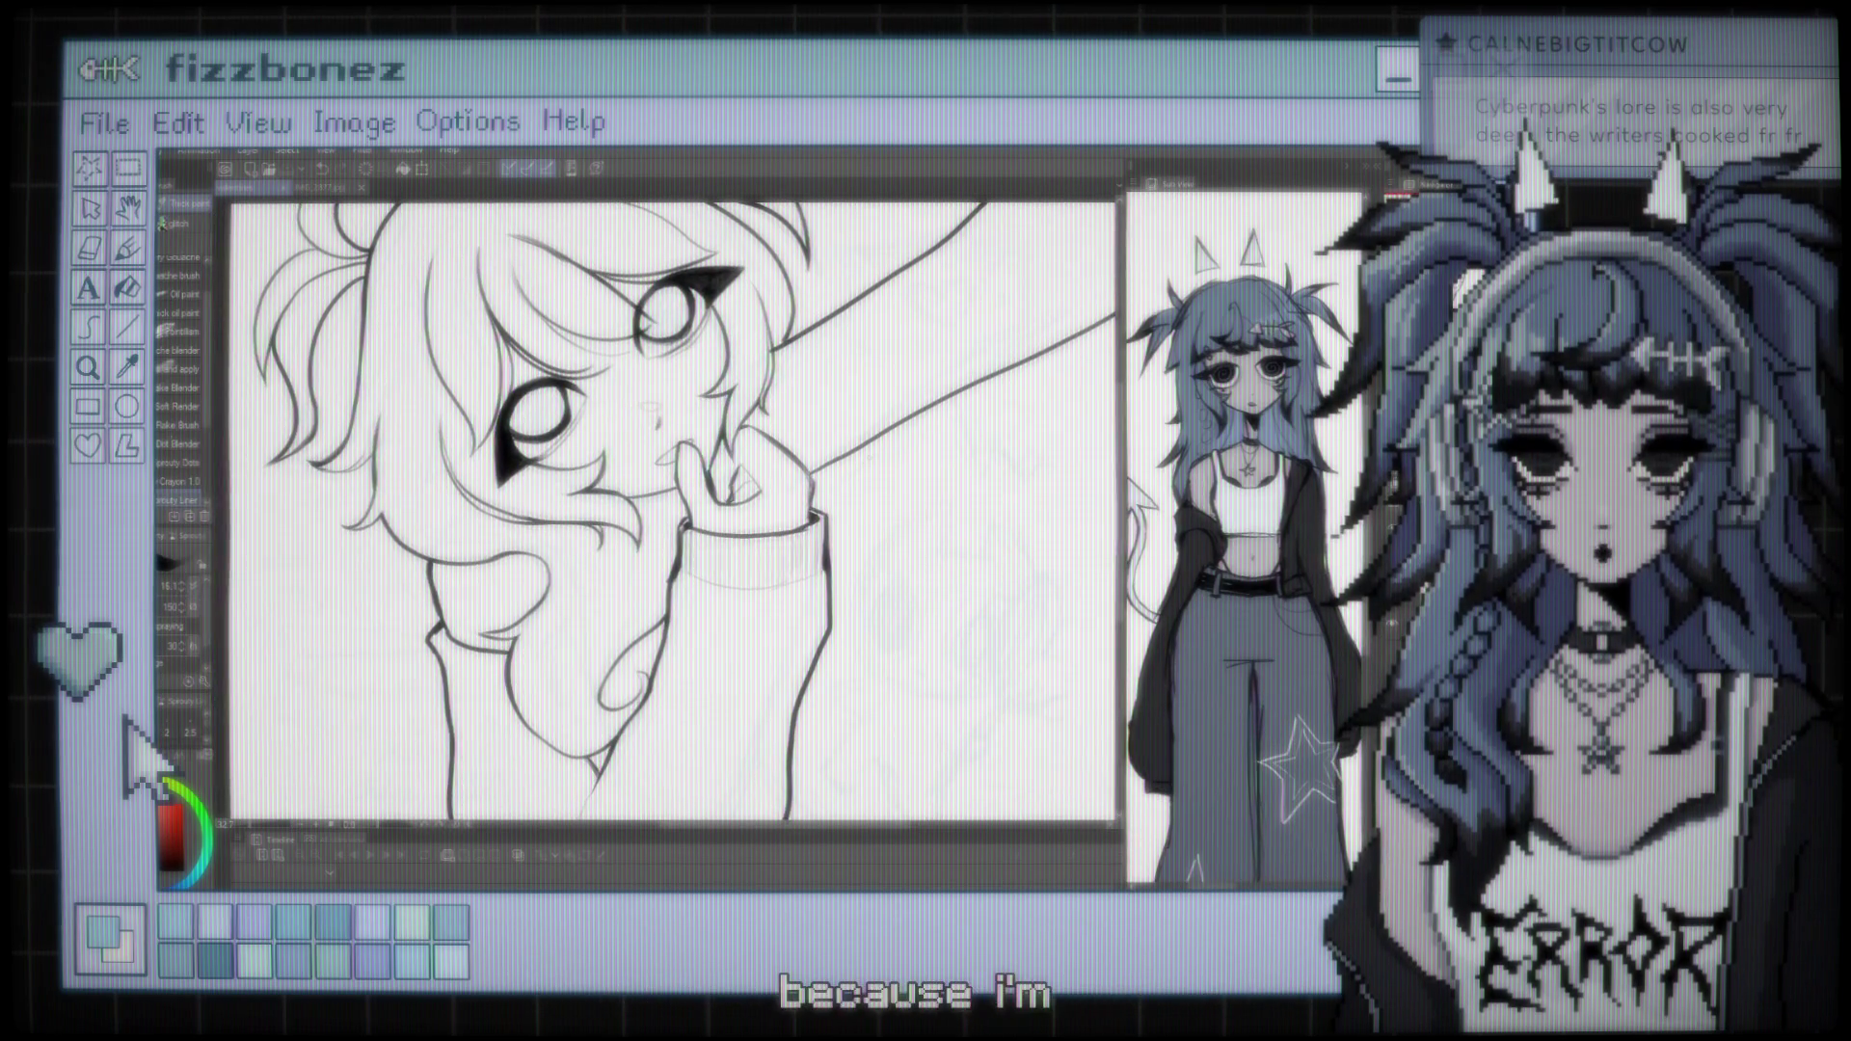
scroll(661, 511, down, 2)
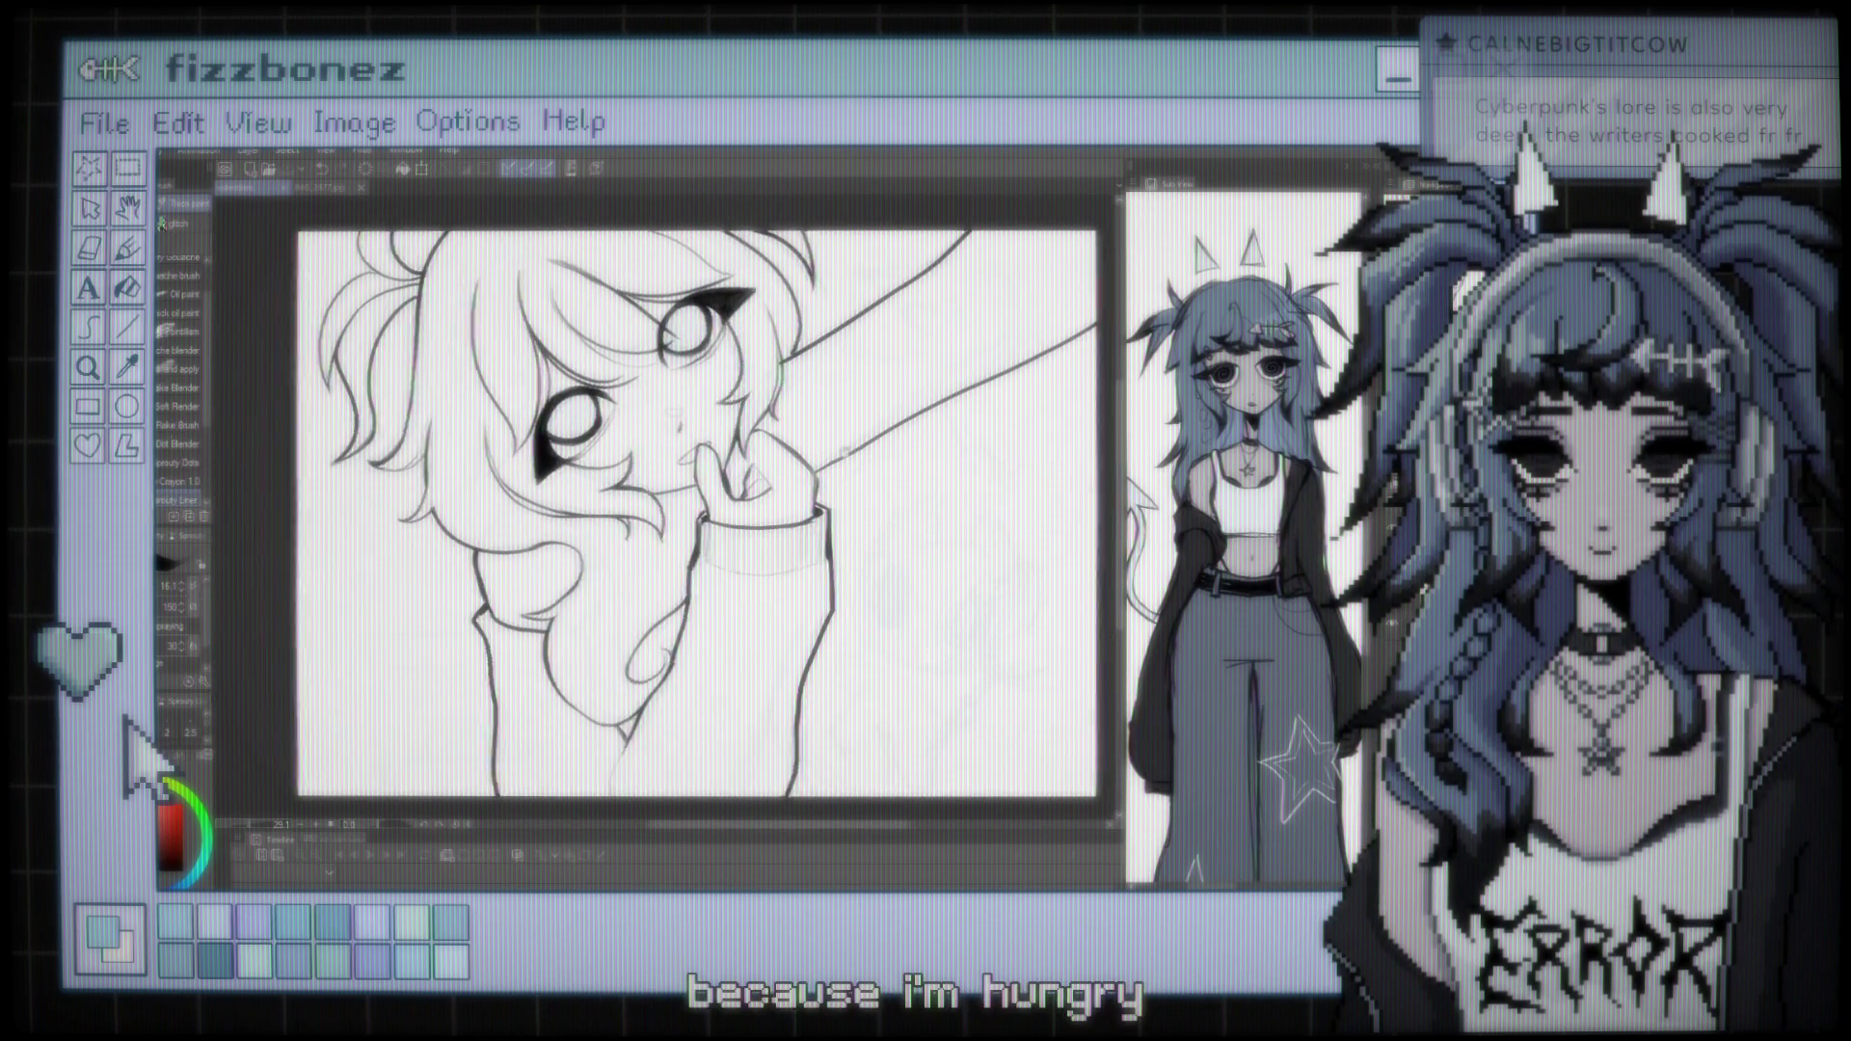
scroll(661, 511, up, 1)
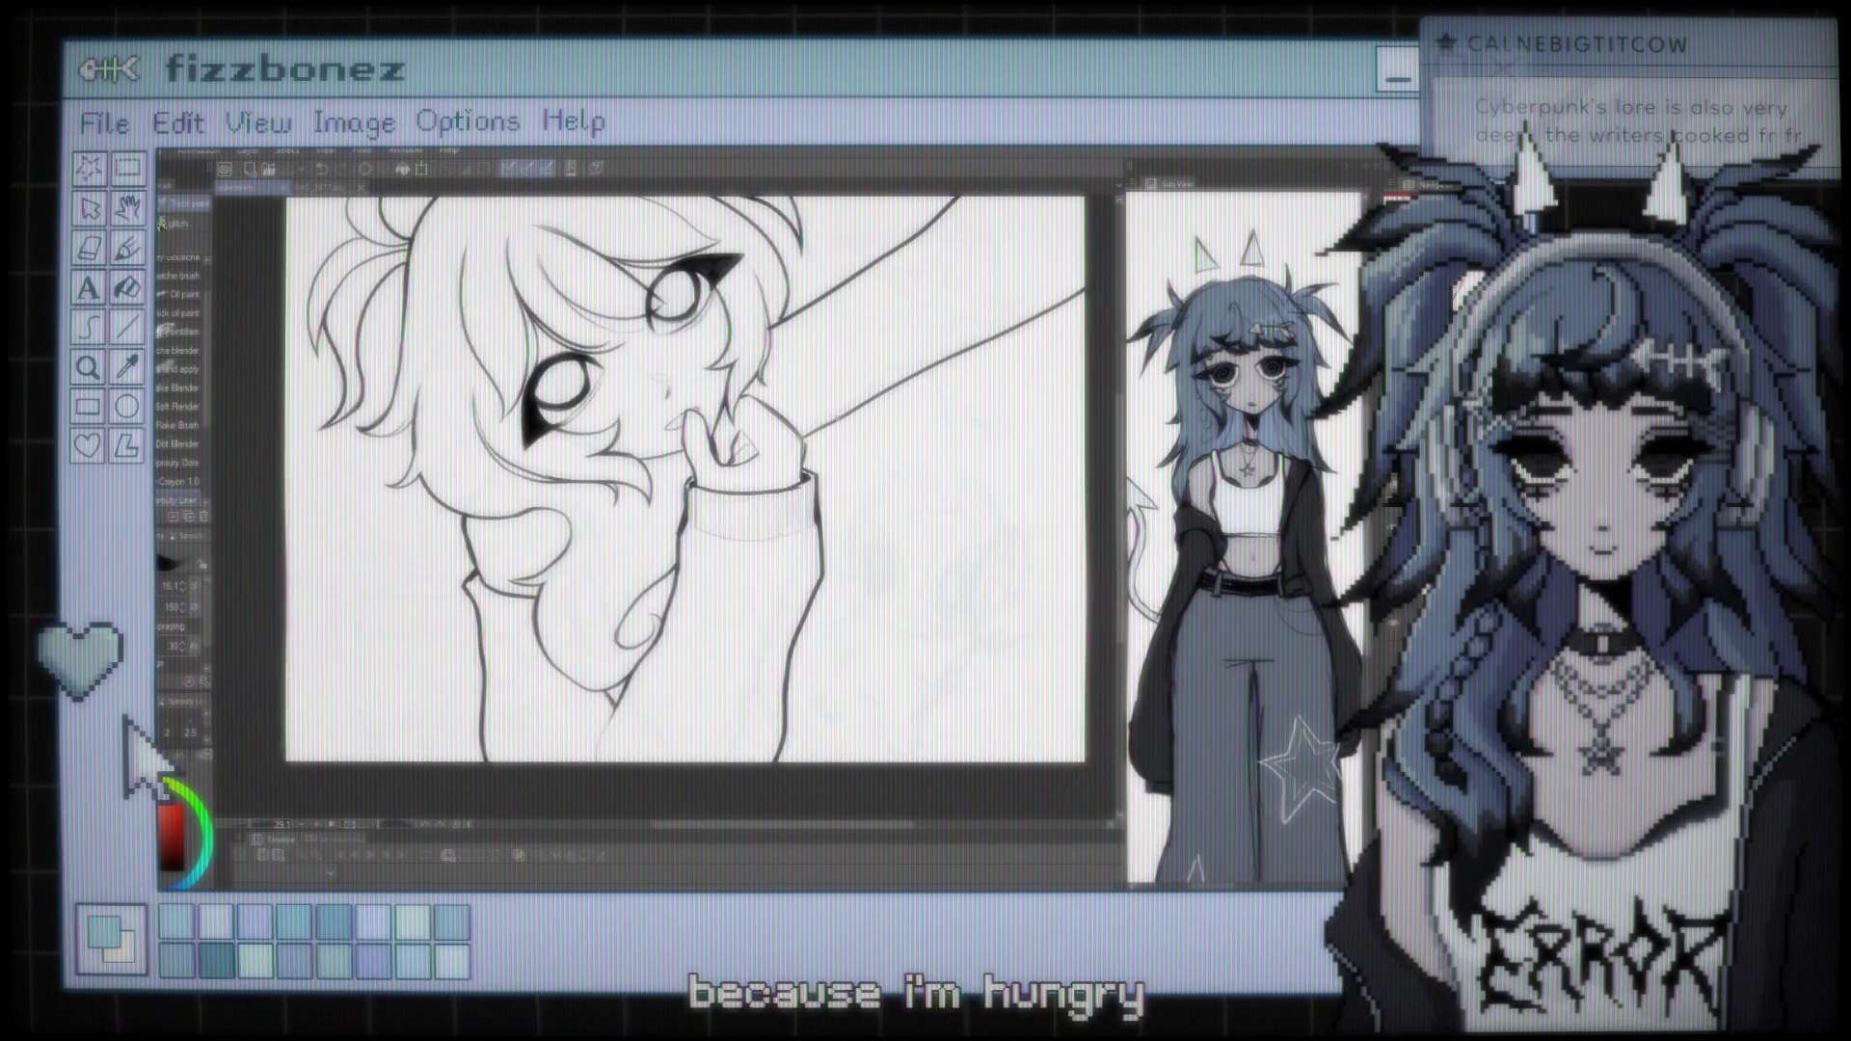
scroll(660, 511, down, 1)
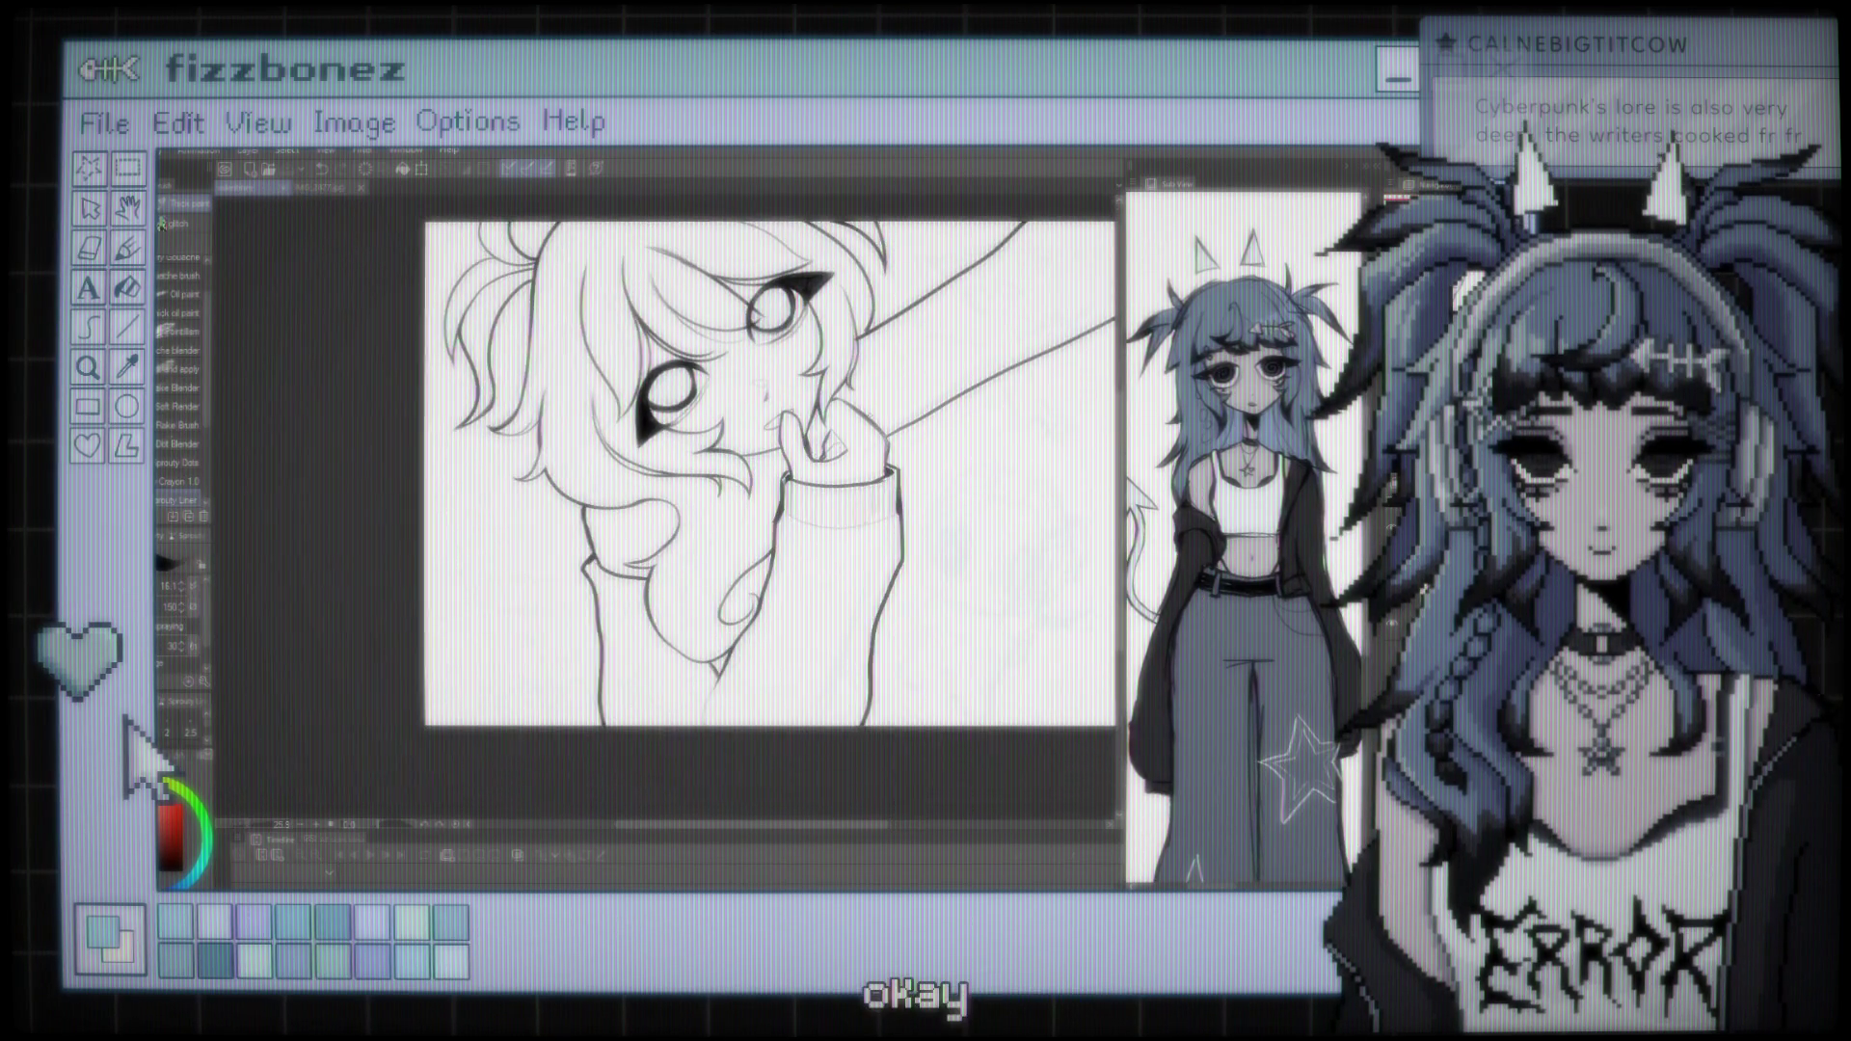
scroll(661, 511, up, 3)
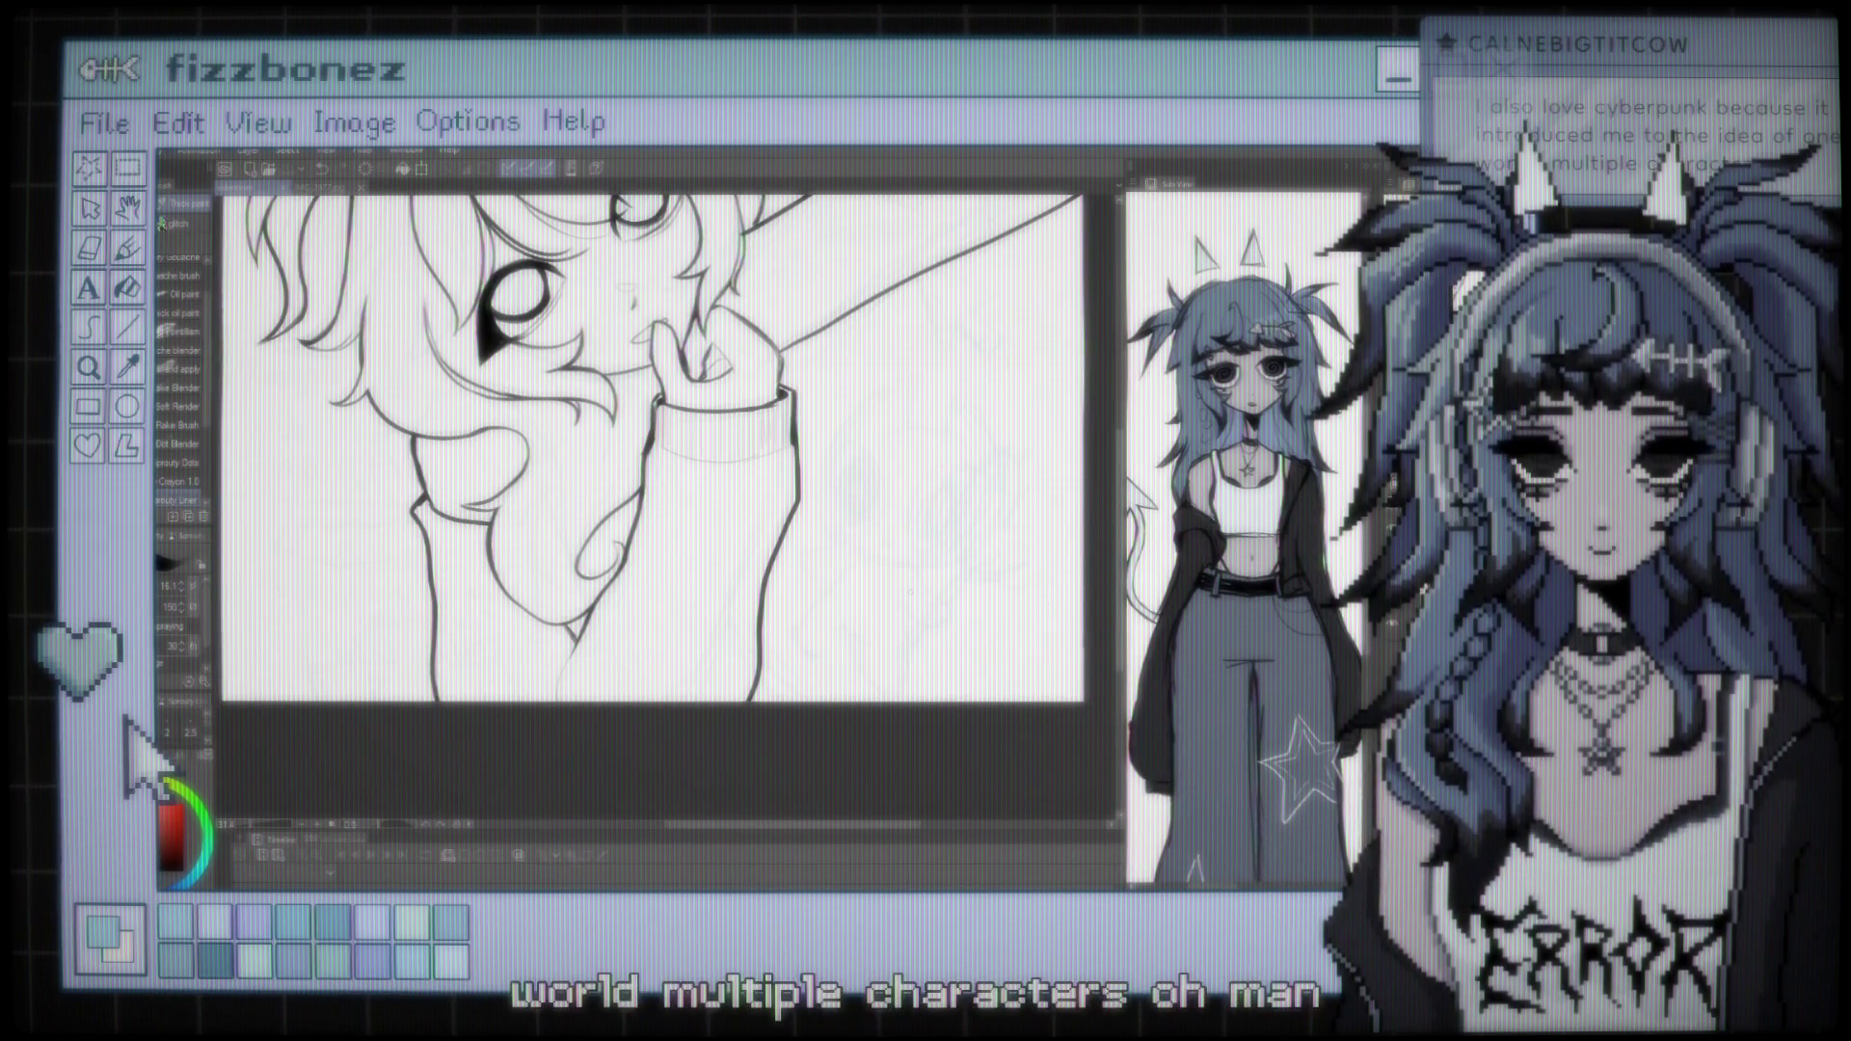
Check the whole page, zoom back in, and ink short vertical ribbing strokes across the cuff
key(ctrl+minus)
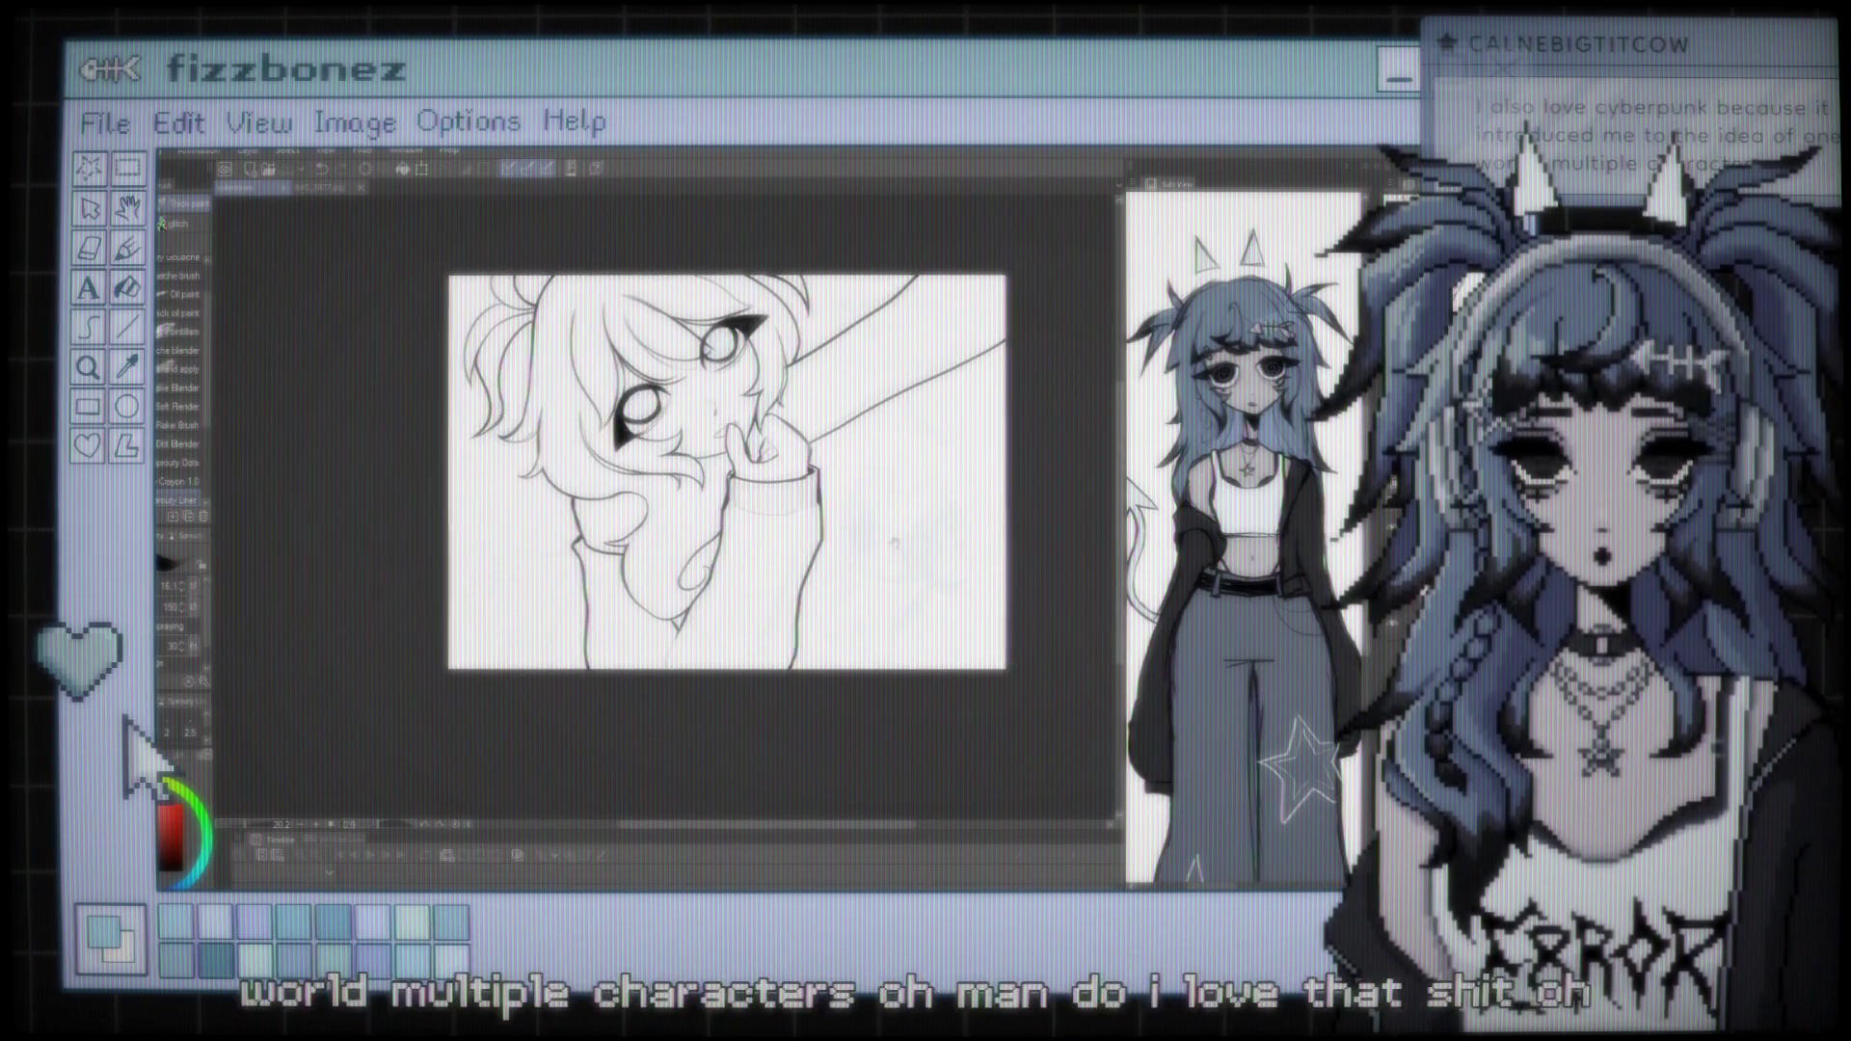
key(ctrl+plus)
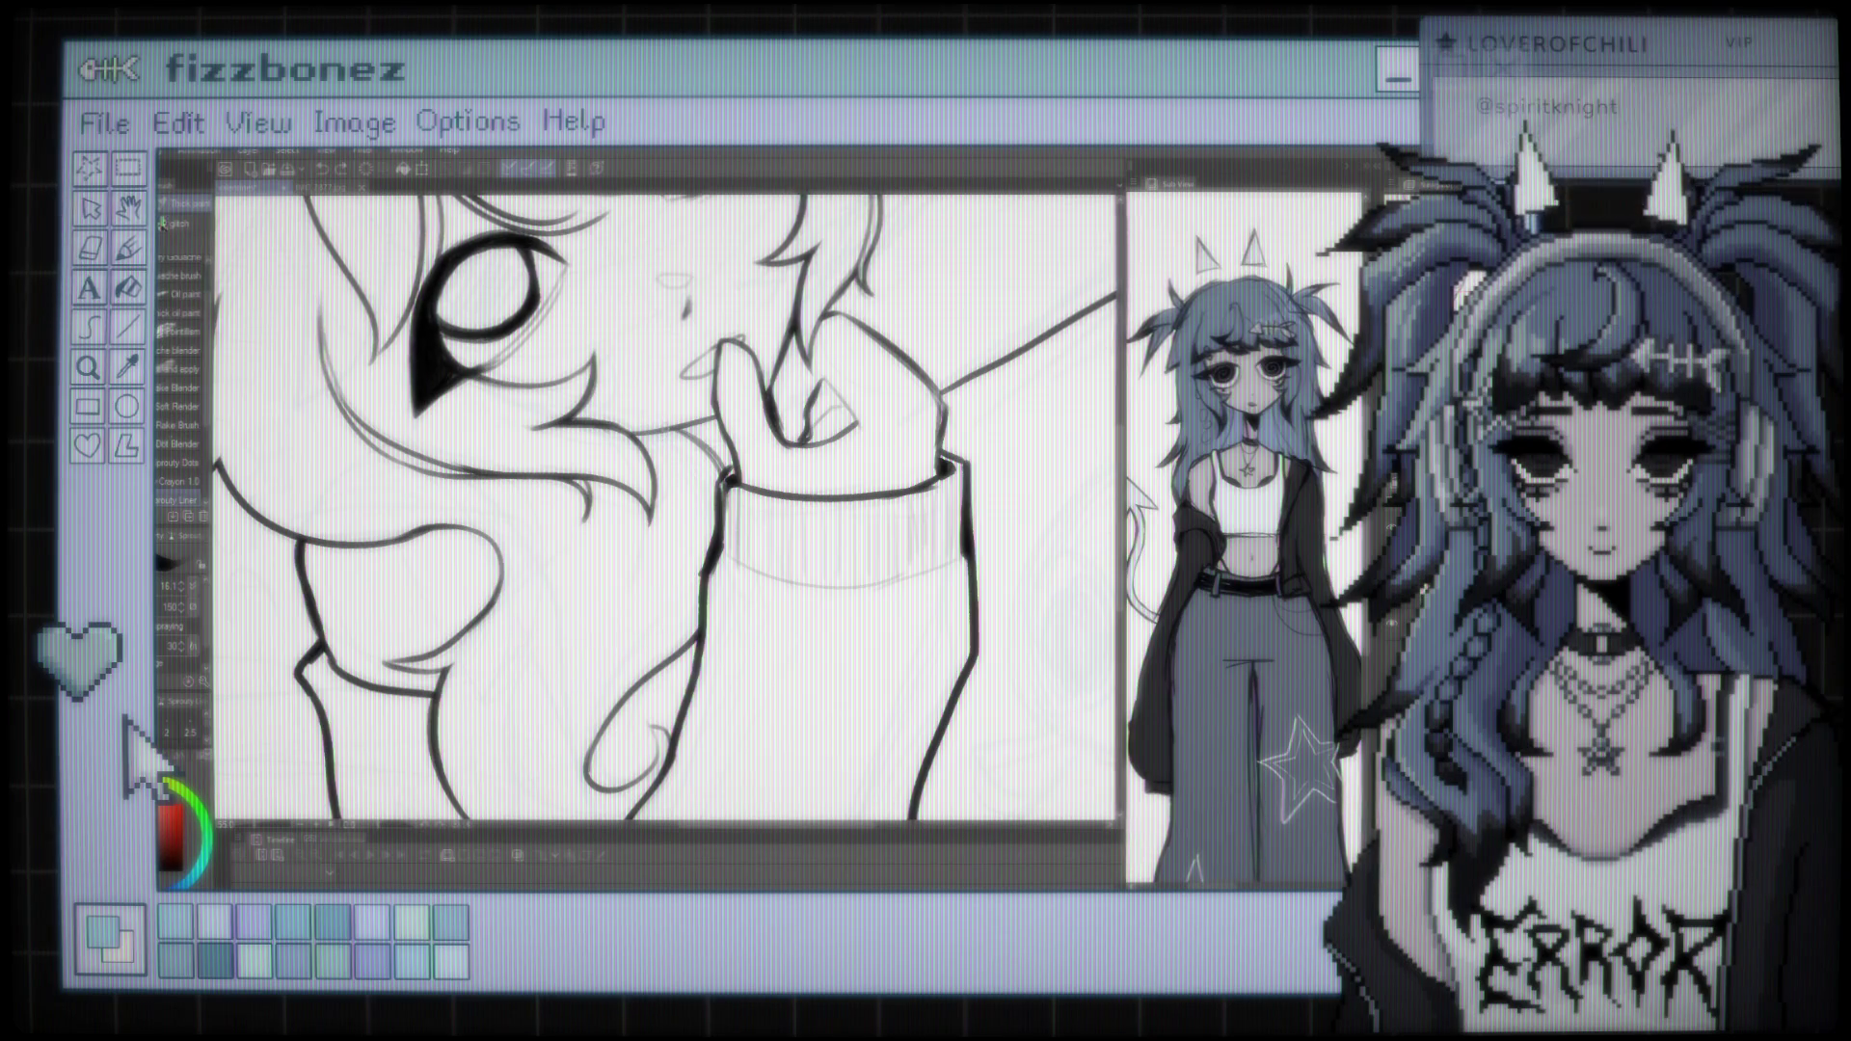
Draw an extra curved hair strand falling down over the sweater
drag(613, 596, 479, 744)
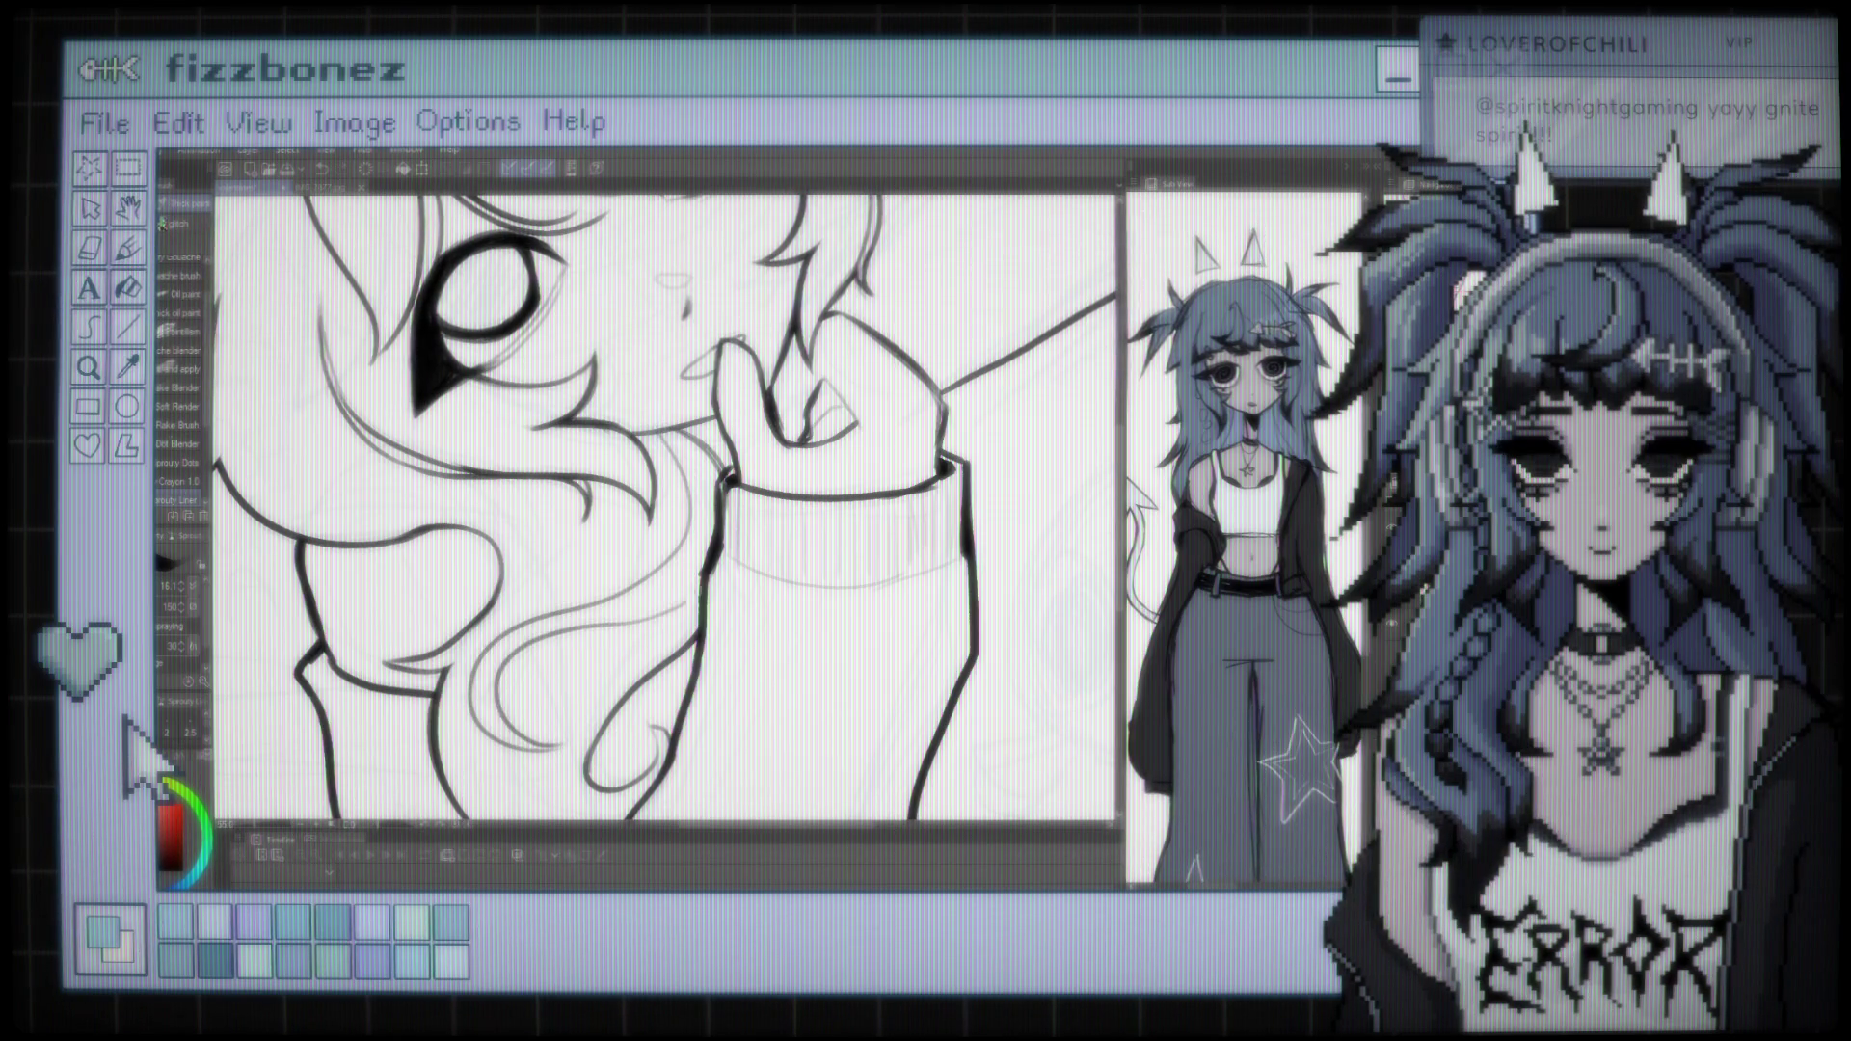
scroll(665, 507, down, 5)
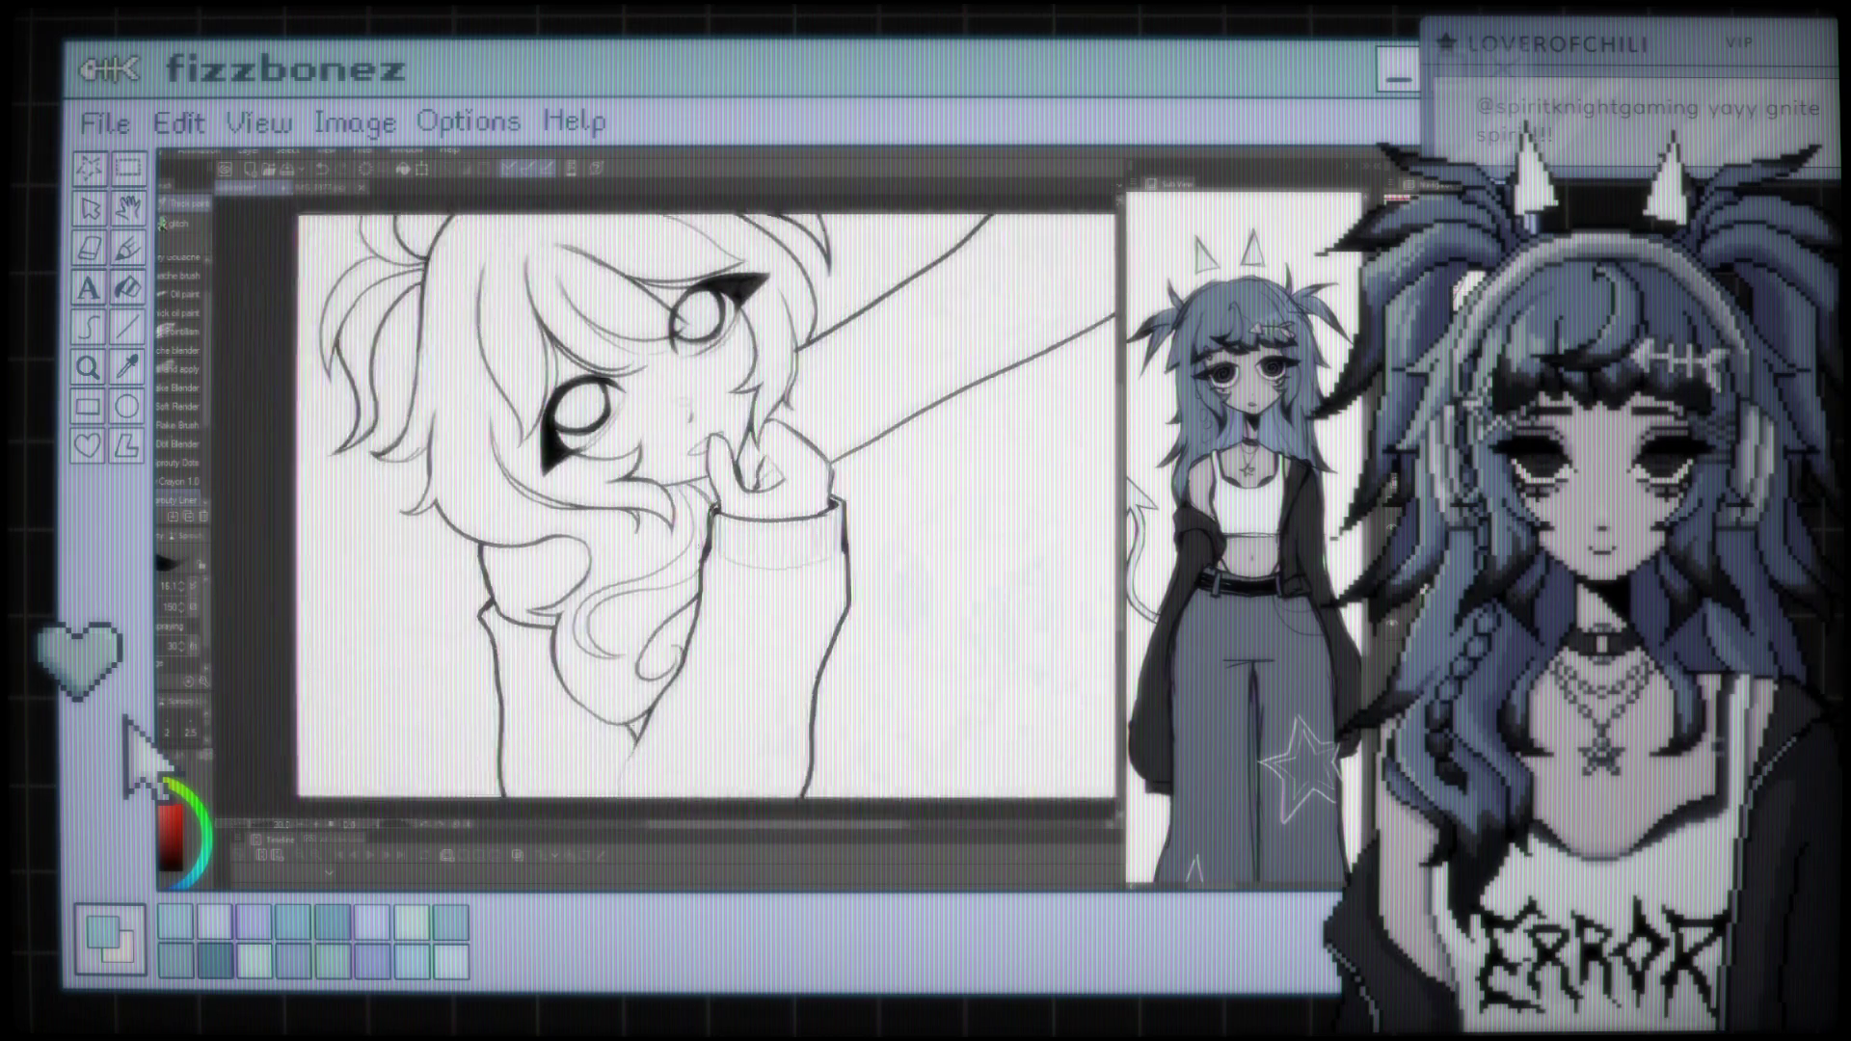
scroll(665, 506, up, 3)
scroll(718, 579, up, 2)
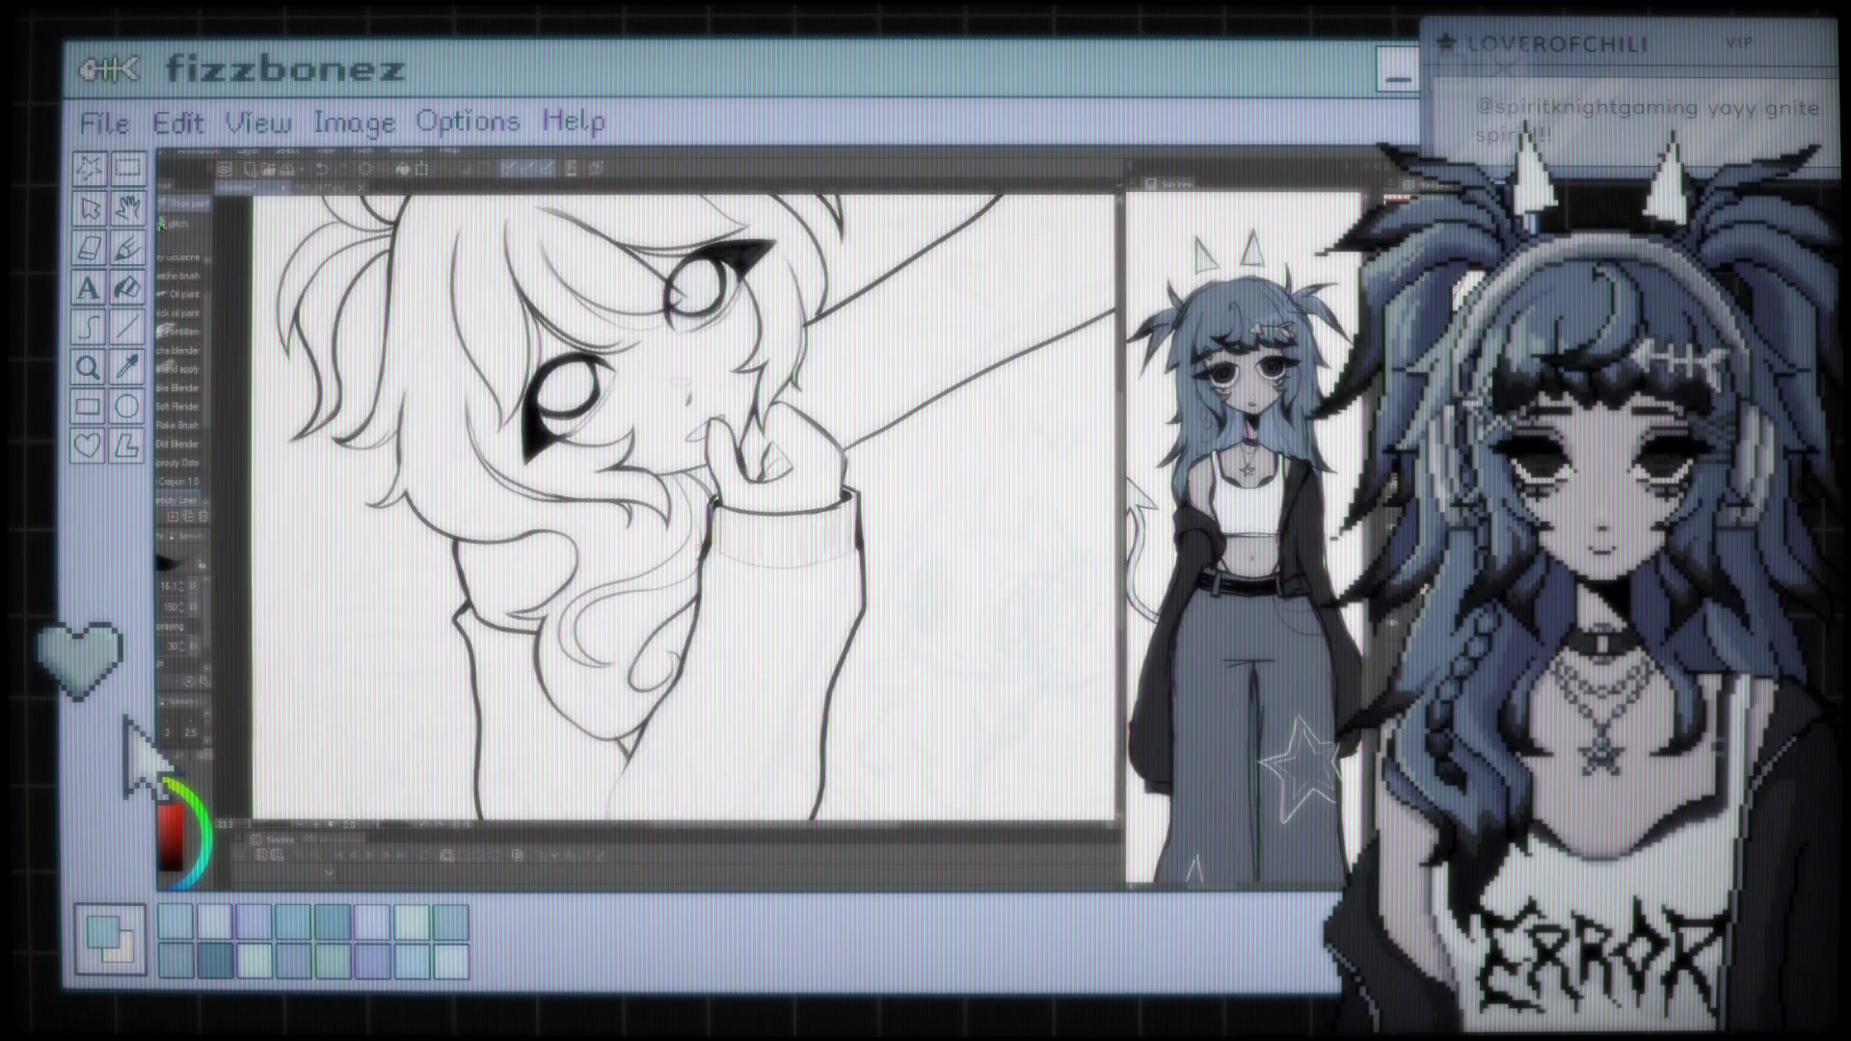
scroll(695, 588, up, 2)
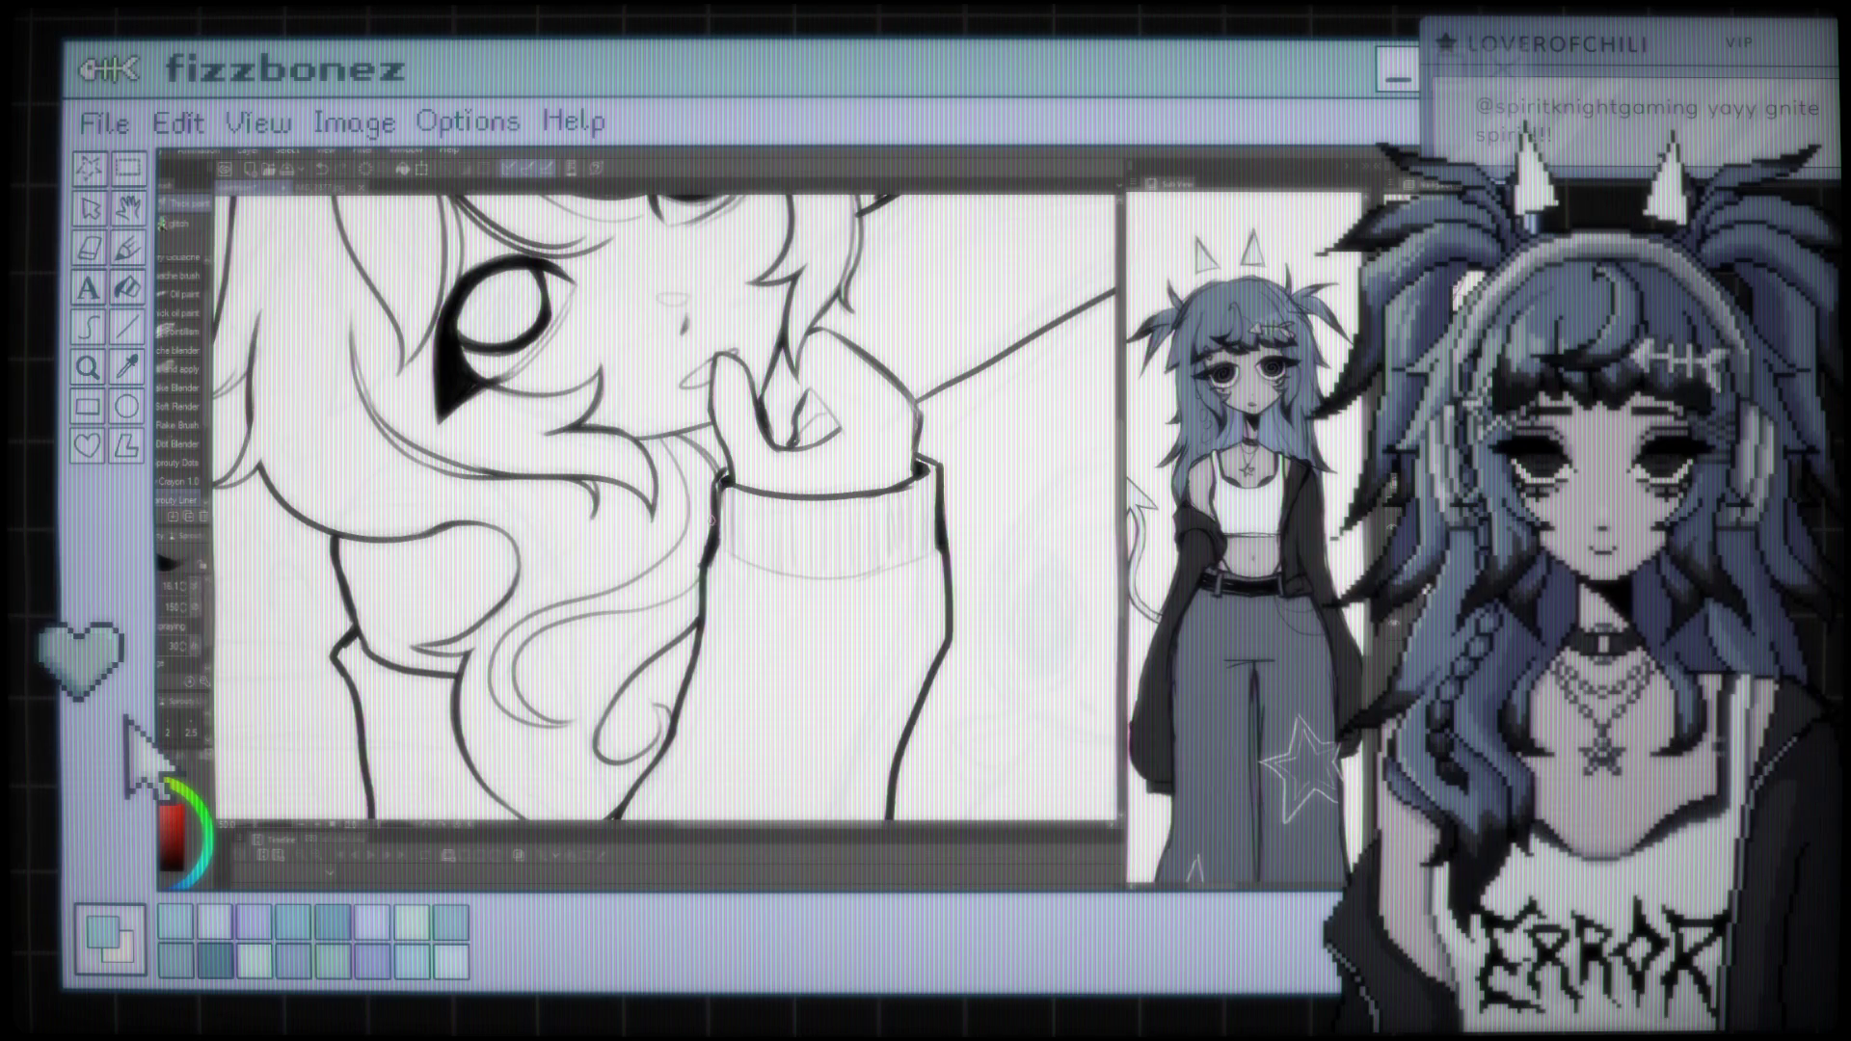
scroll(711, 520, down, 3)
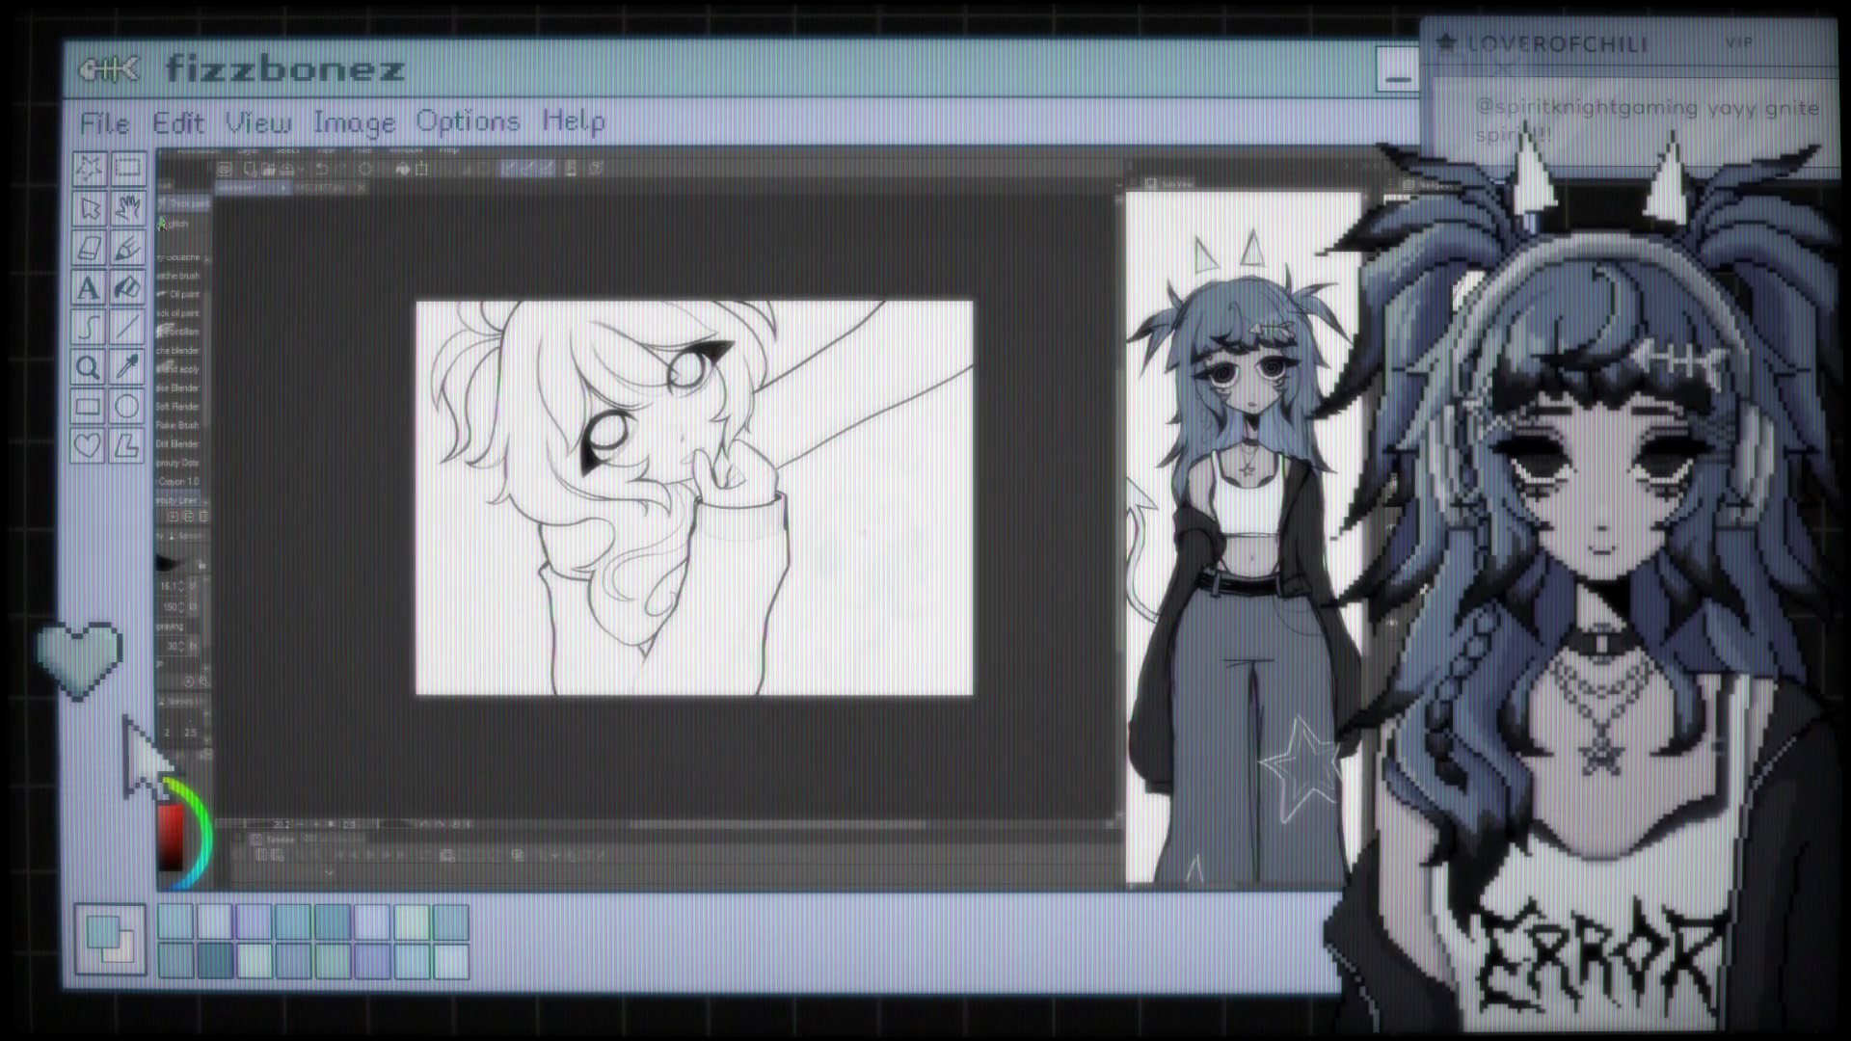
scroll(873, 535, up, 2)
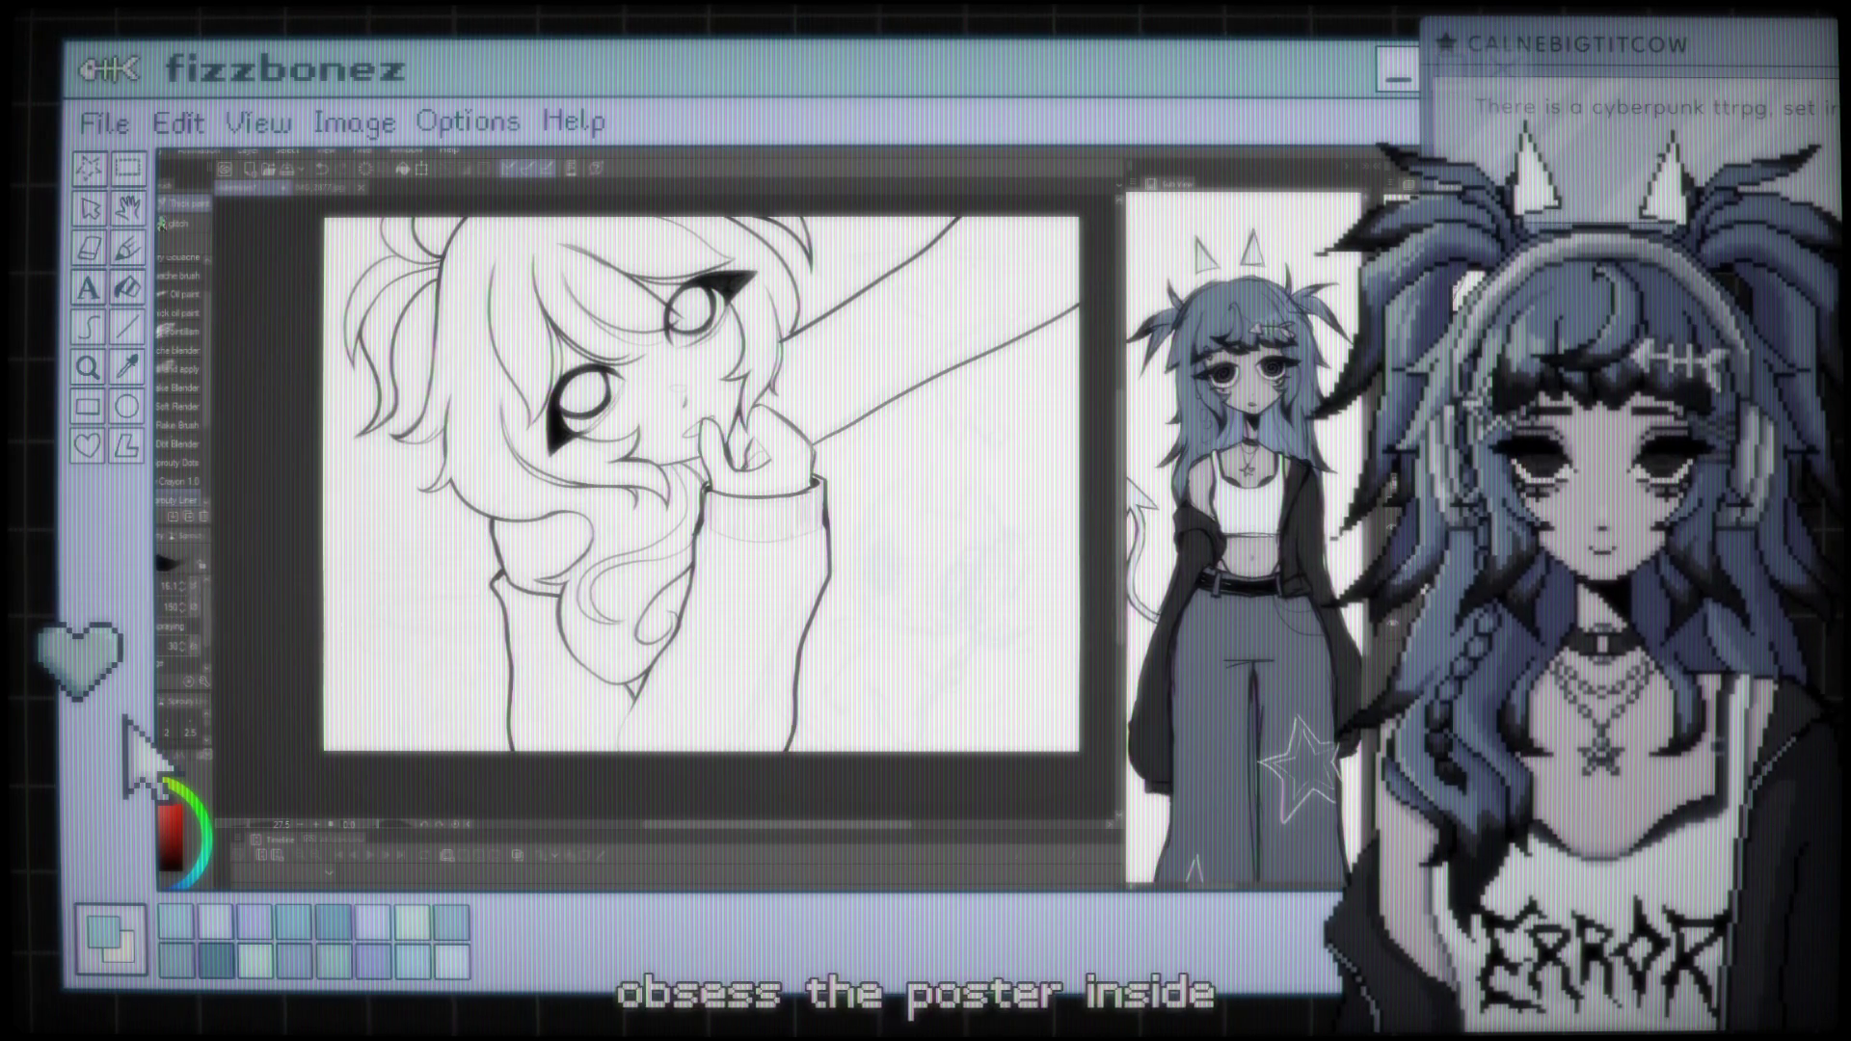
Zoom in and out and nudge the view to check the new strand in the whole drawing
drag(694, 482, 673, 499)
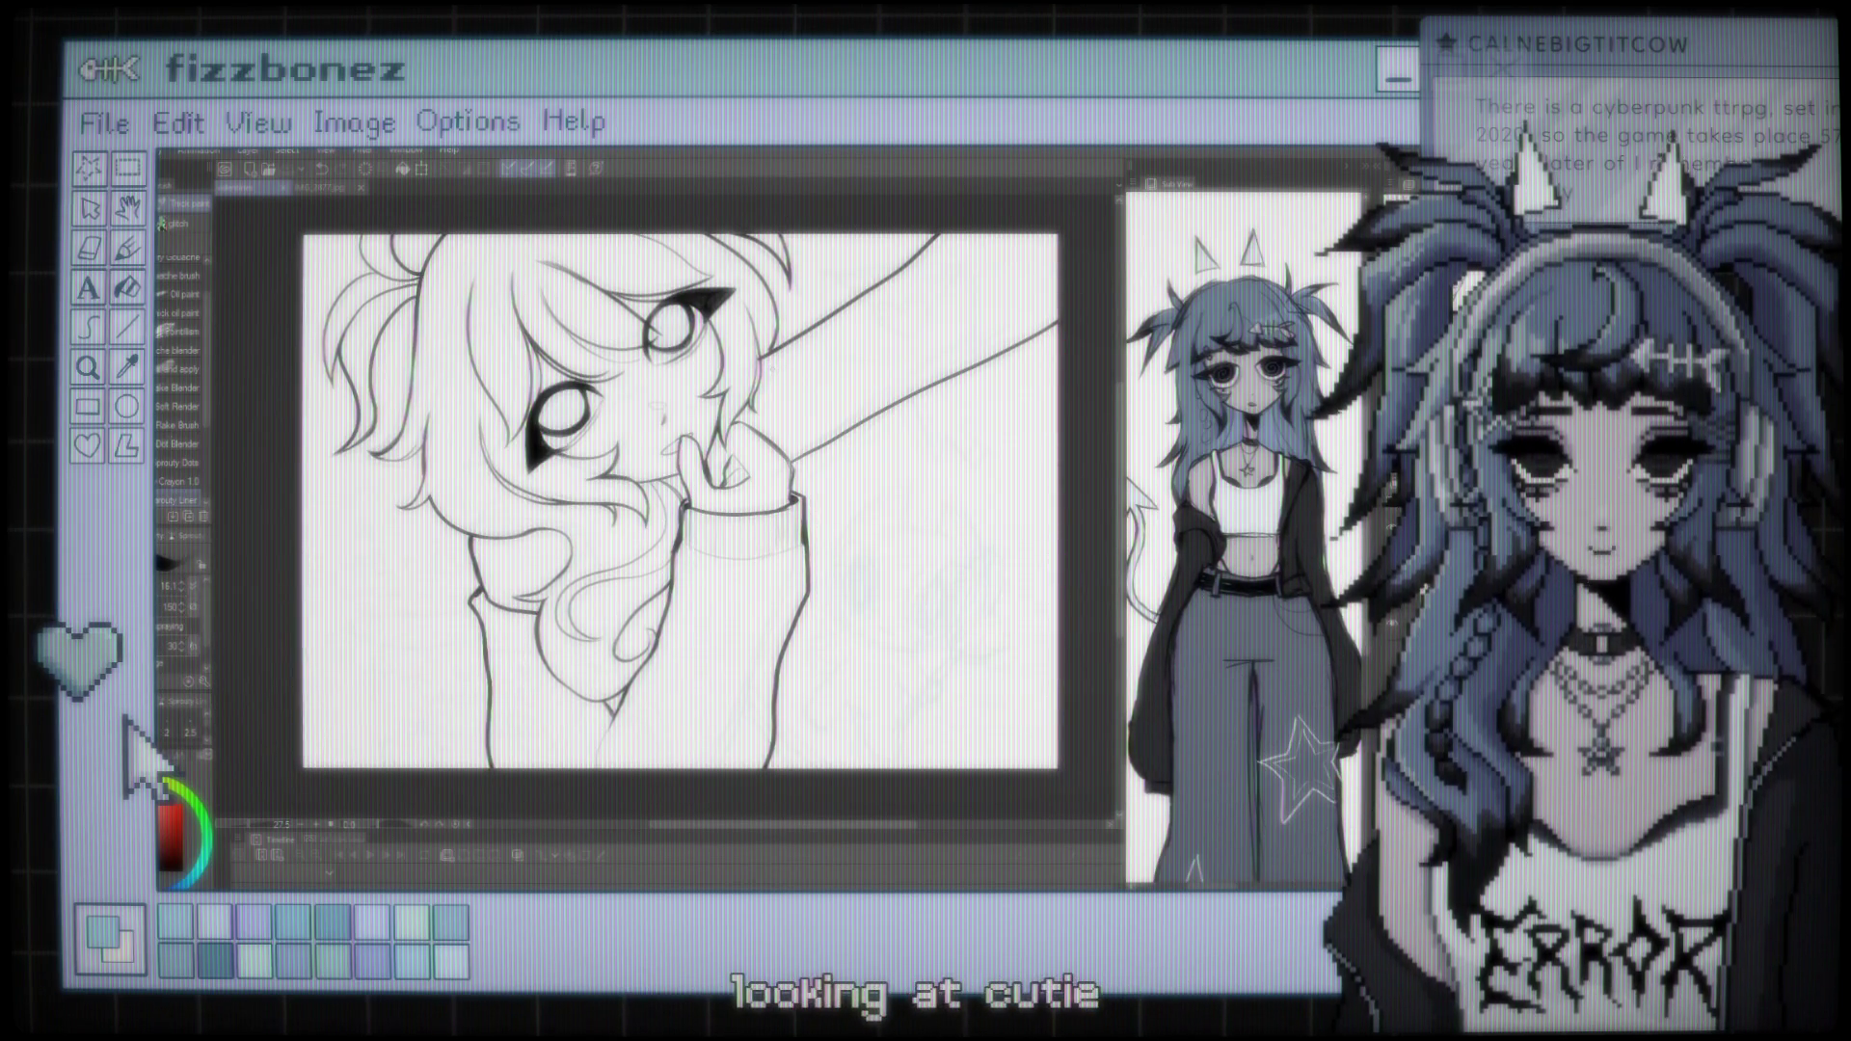
scroll(681, 501, down, 1)
scroll(672, 513, up, 1)
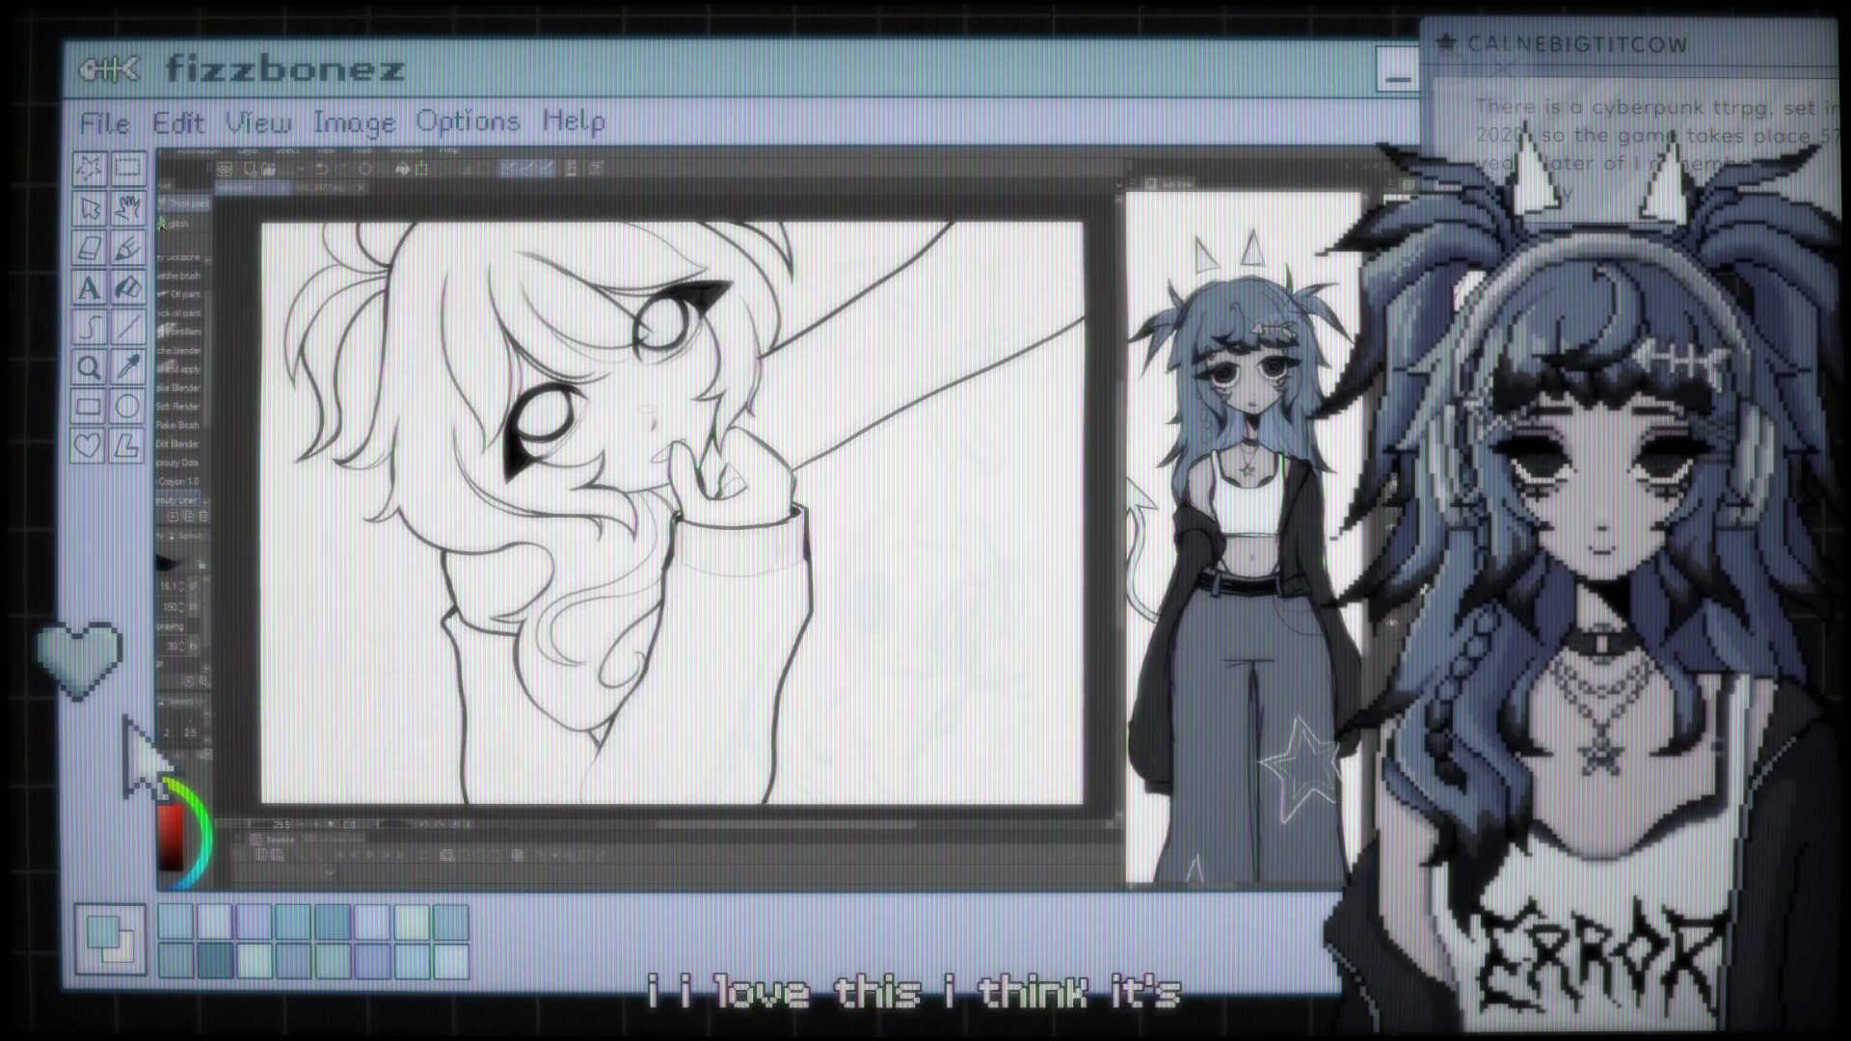
scroll(672, 513, up, 1)
scroll(716, 487, down, 3)
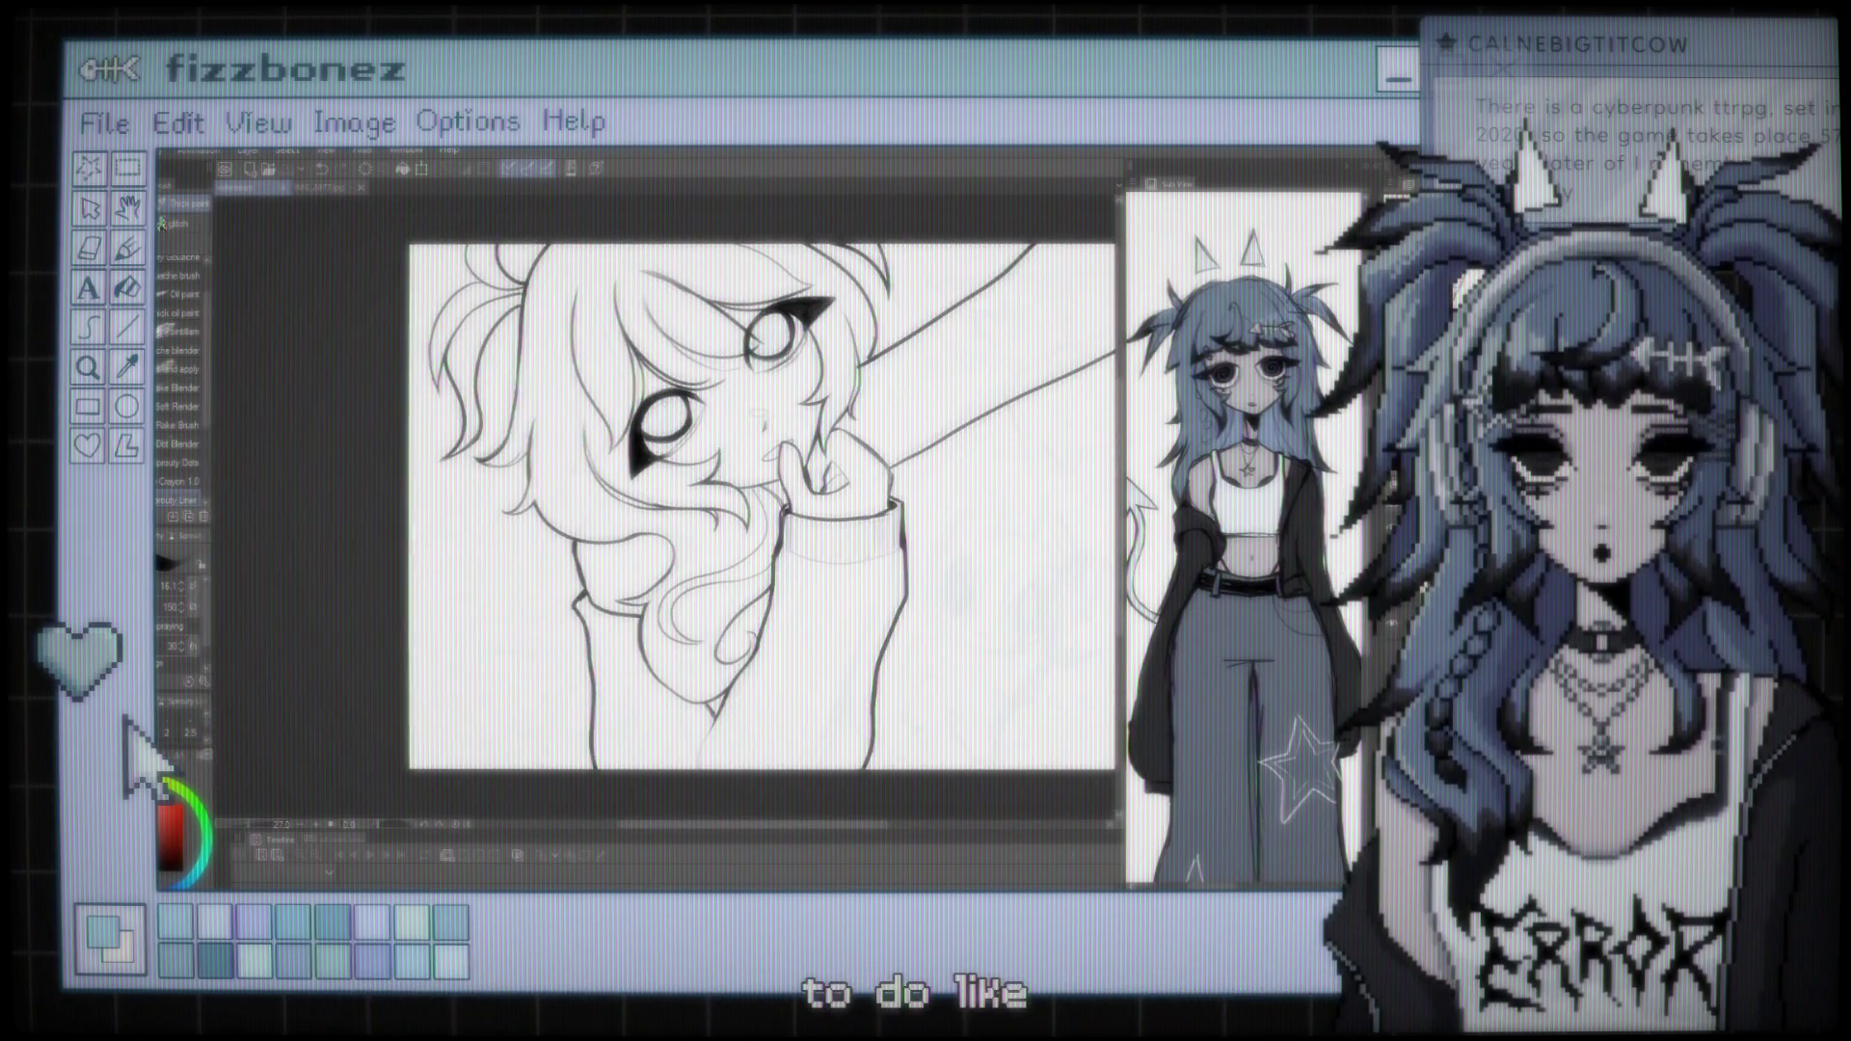
scroll(800, 421, up, 4)
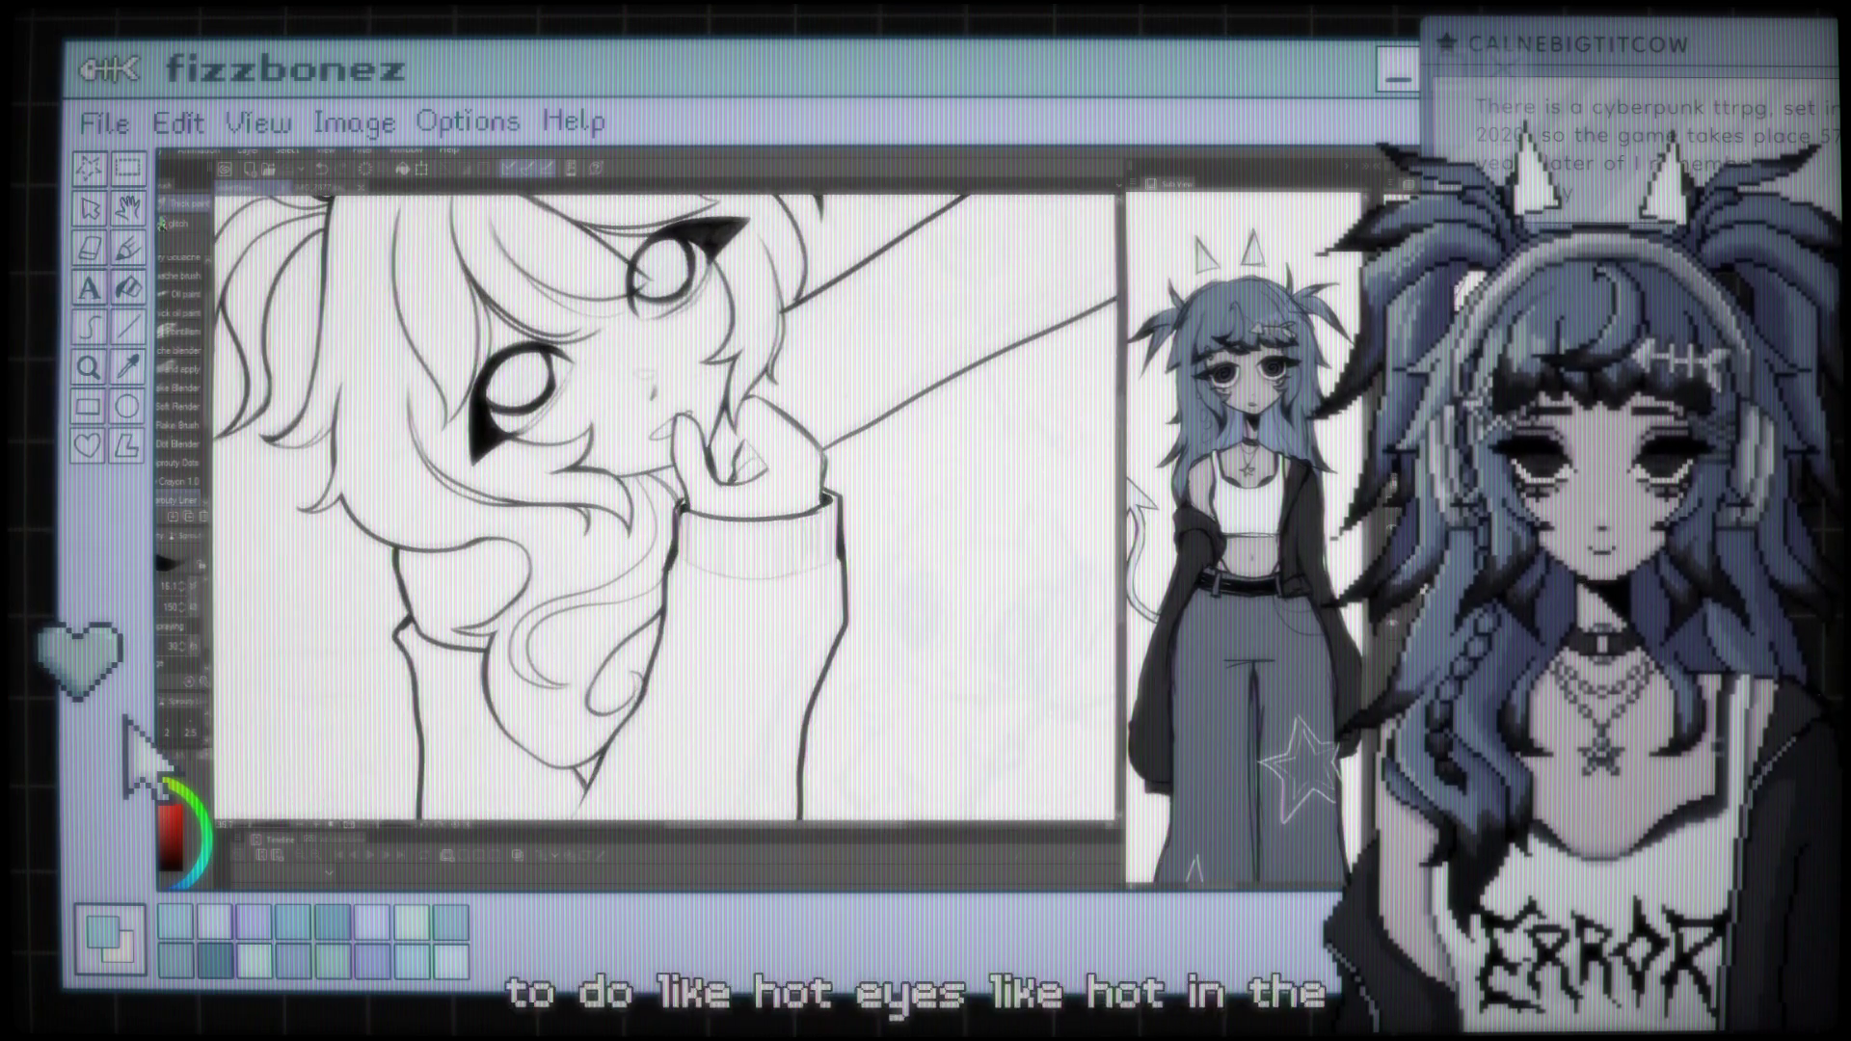
scroll(665, 510, down, 3)
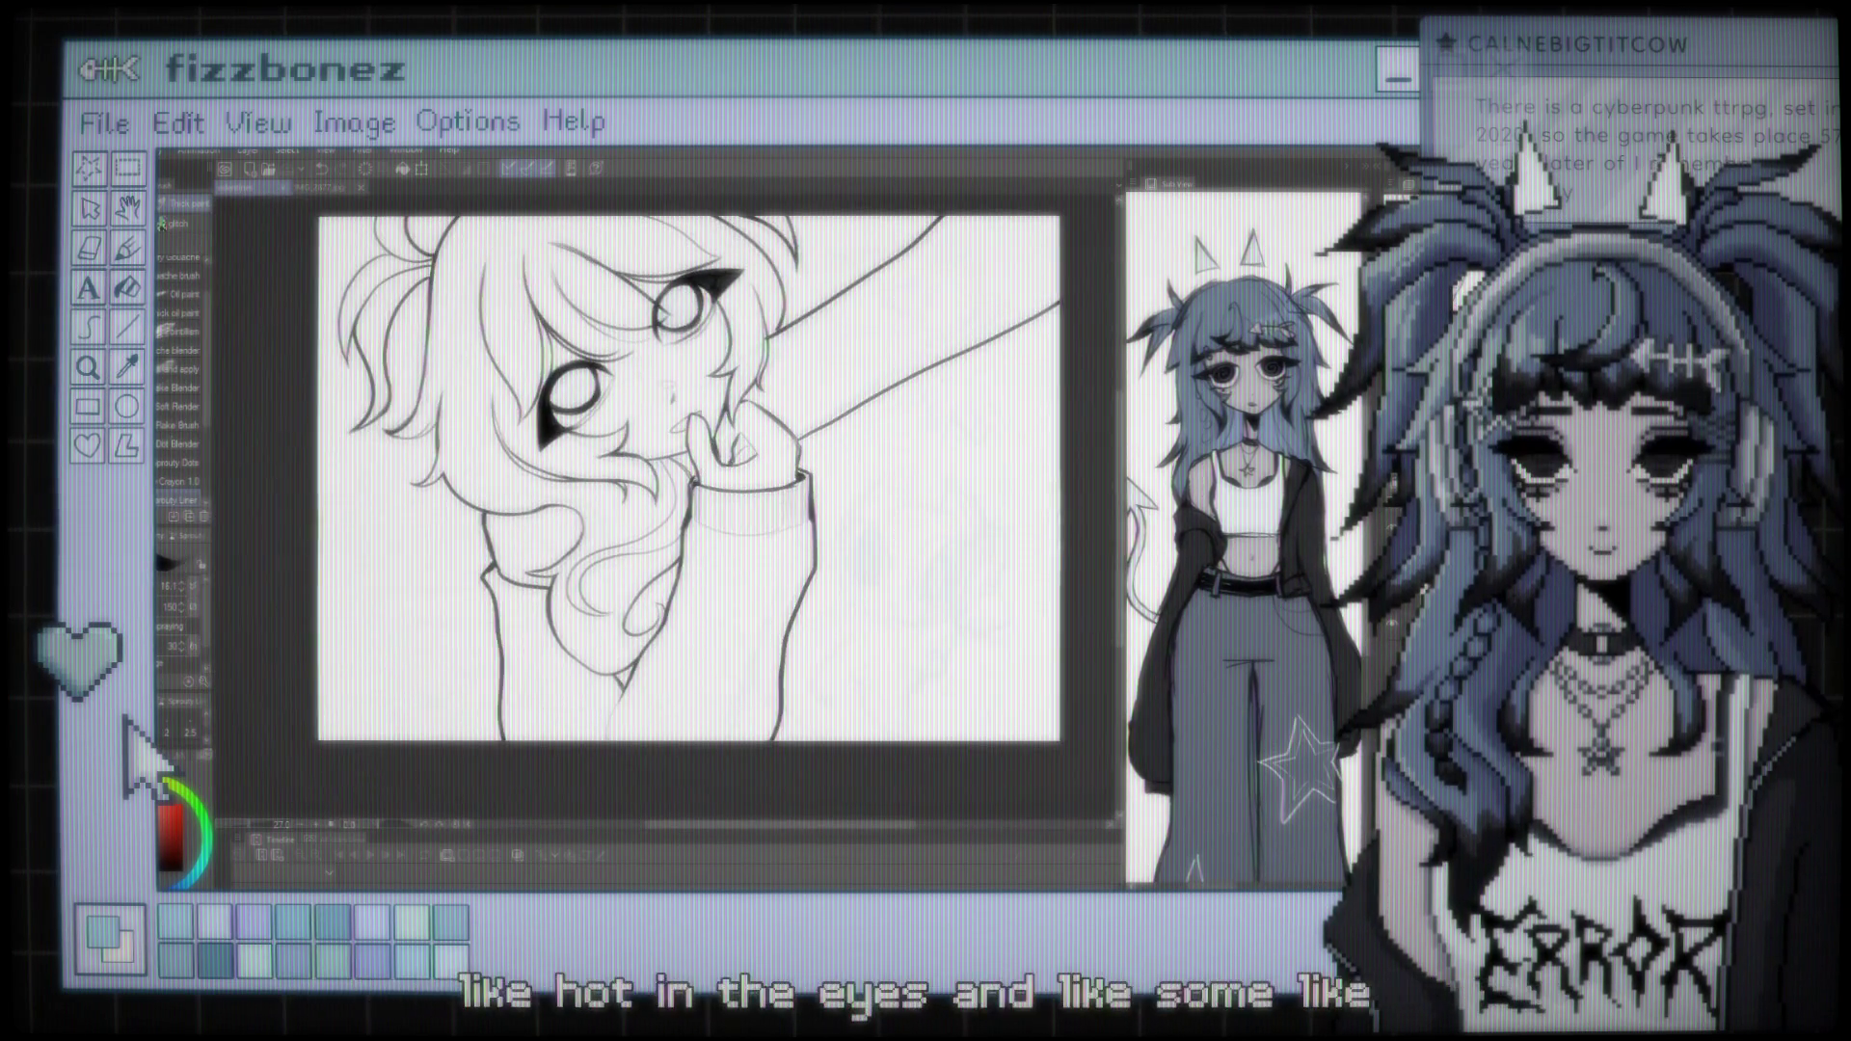
scroll(617, 487, up, 3)
scroll(617, 487, down, 3)
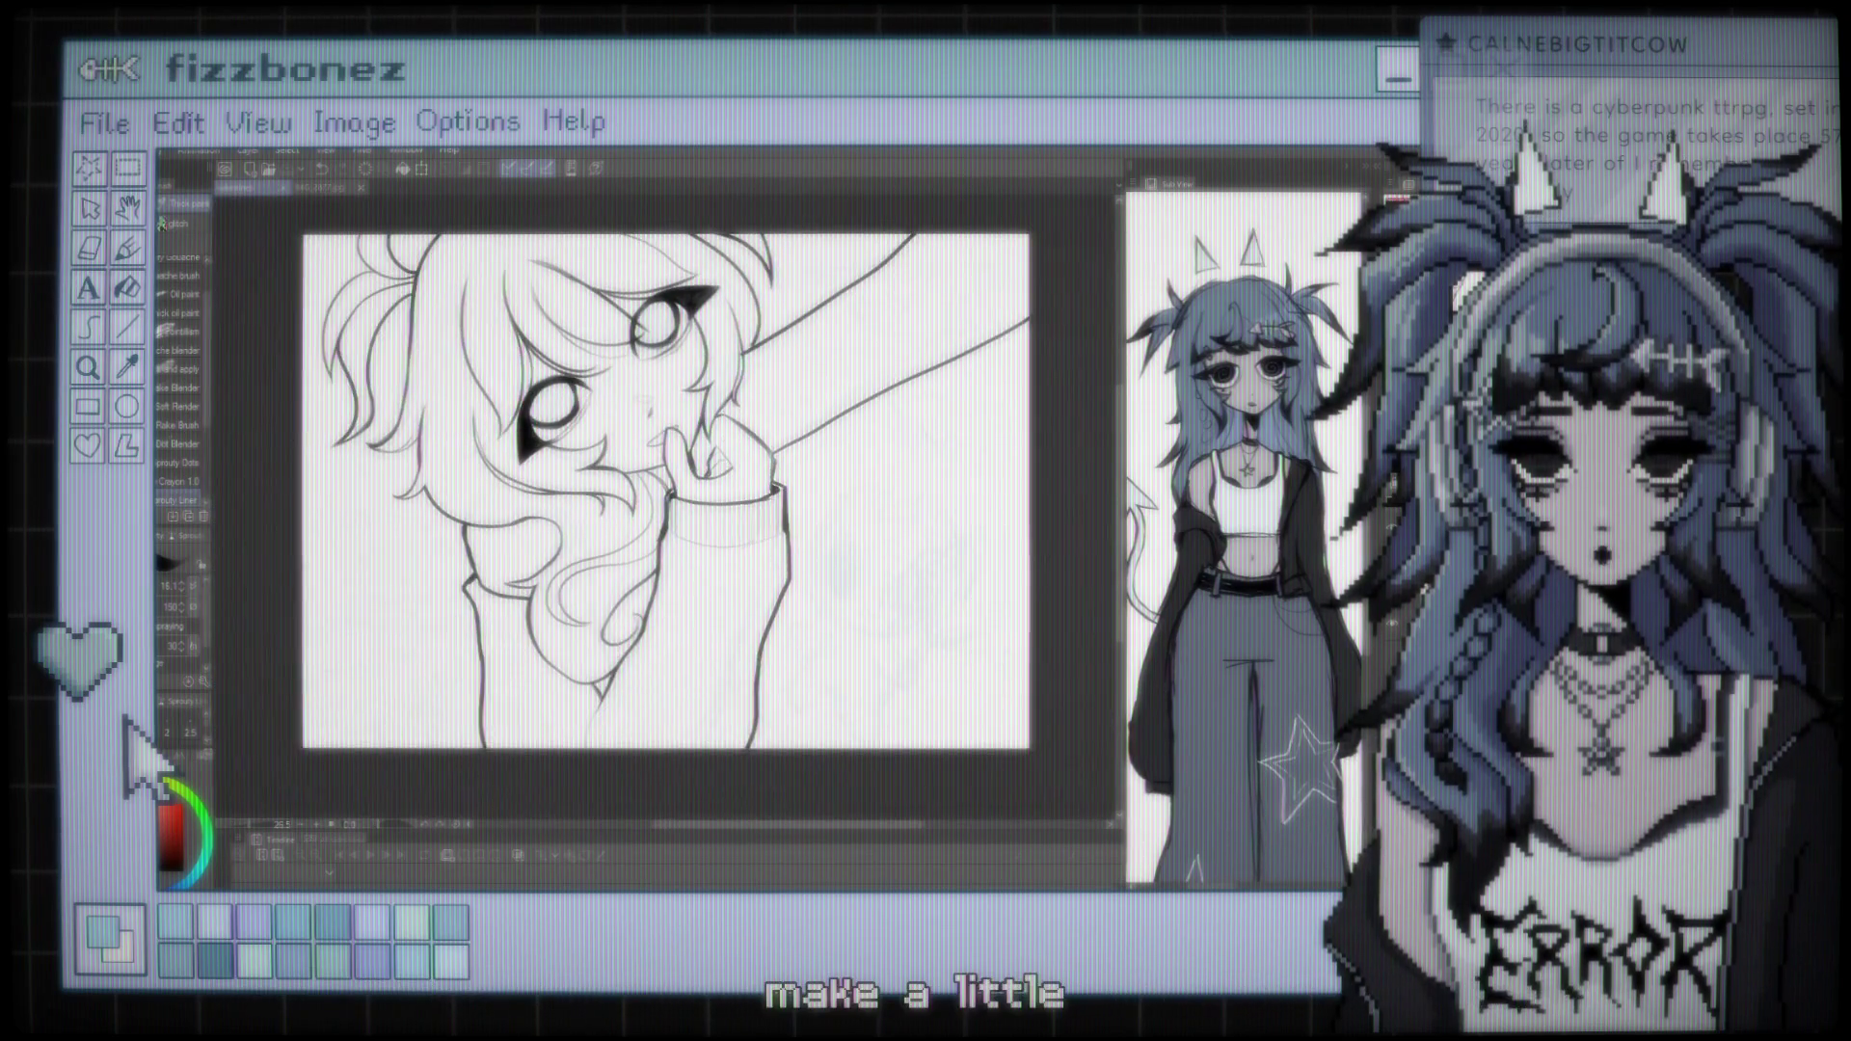
scroll(641, 520, up, 3)
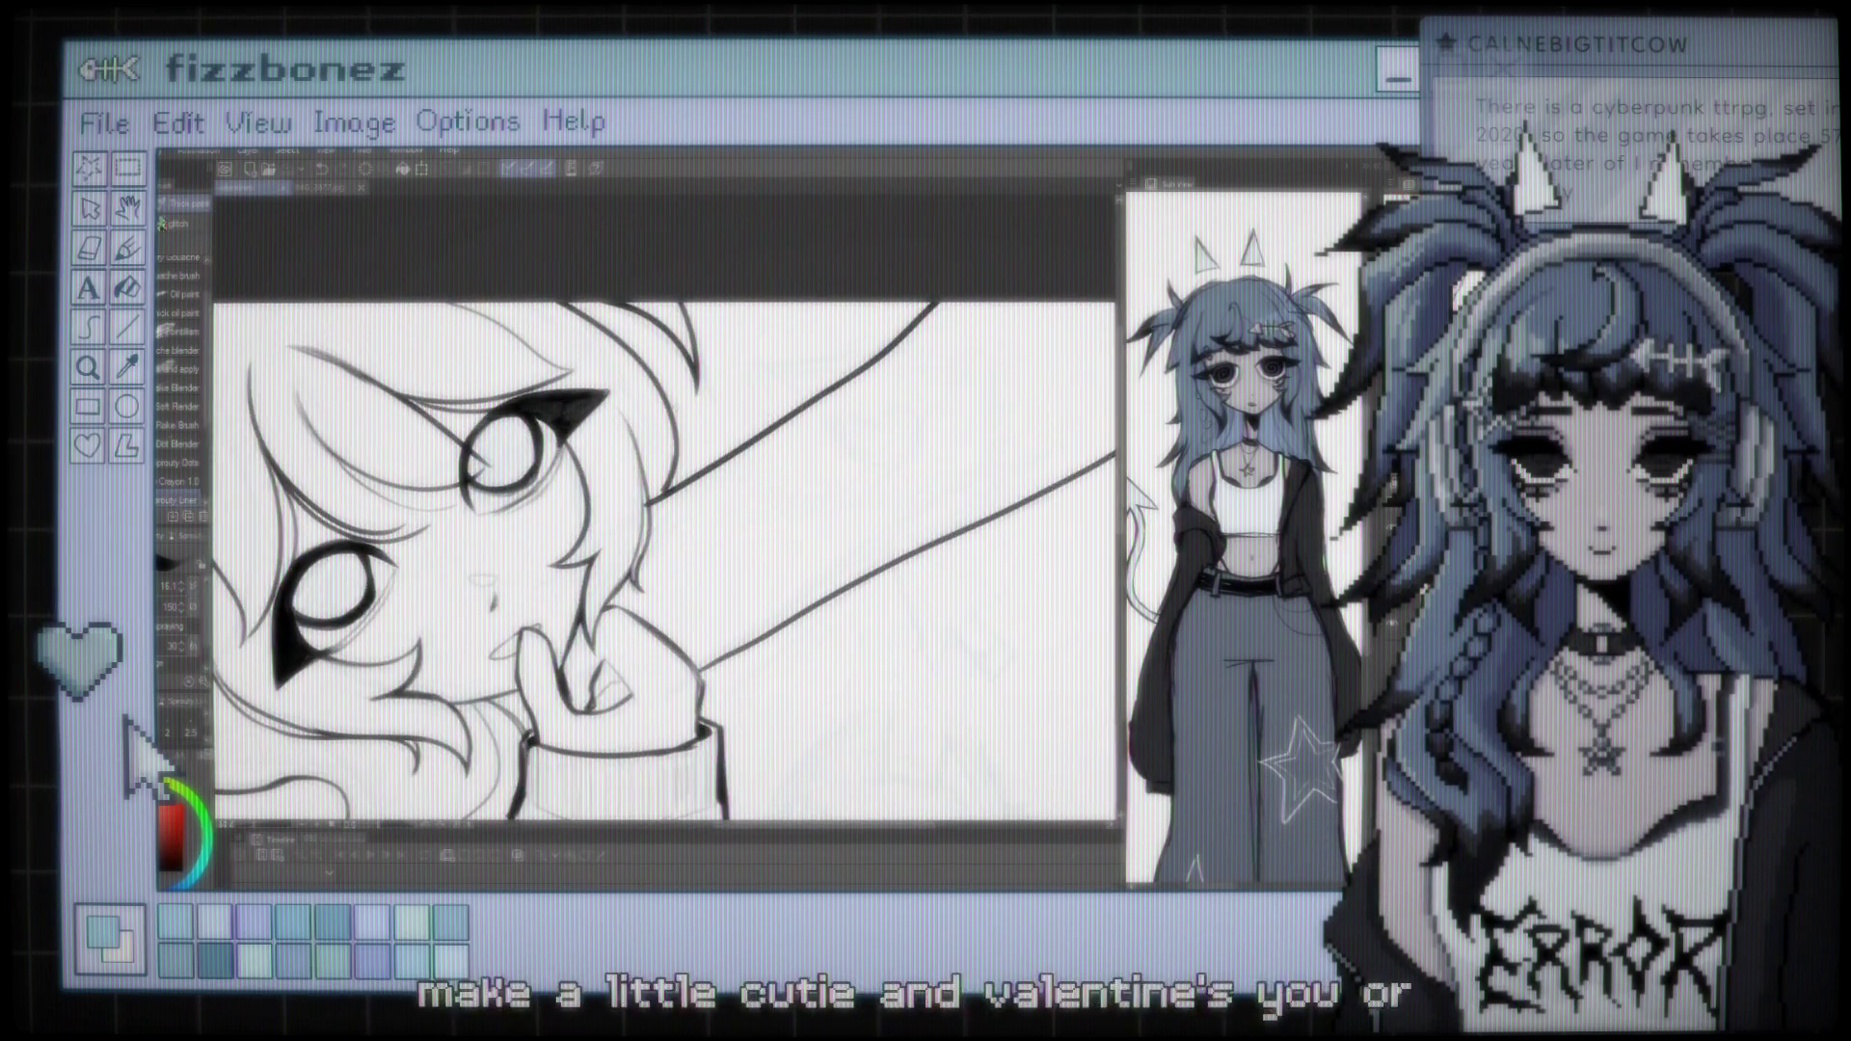